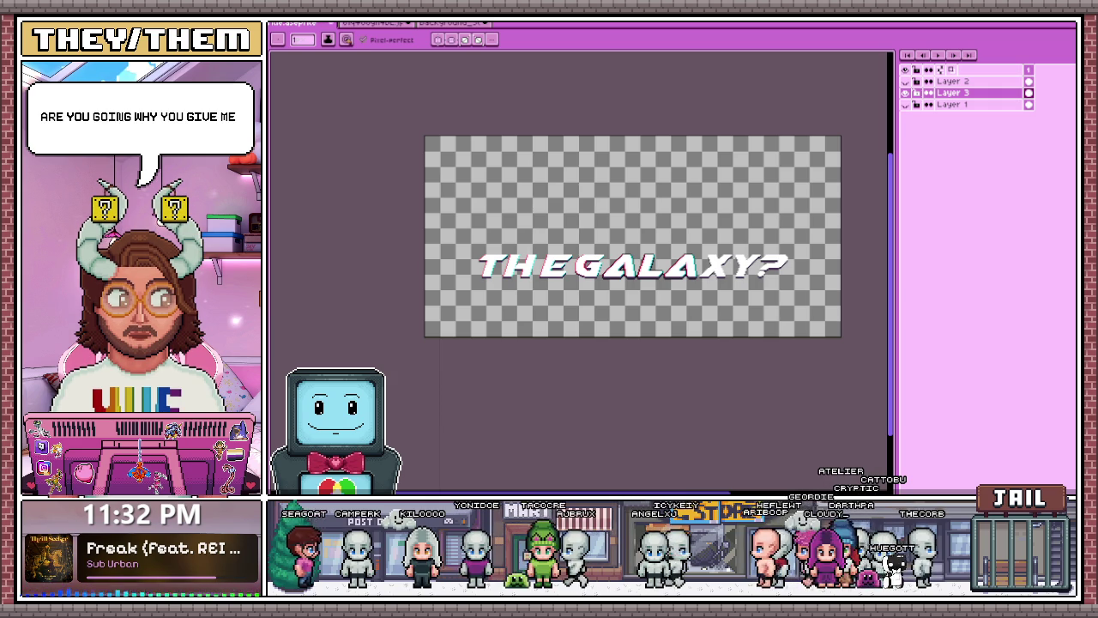
# - Zoom in on the X in GALAXY and sample the red edge colour from the lettering
pyautogui.scroll(2, 639, 214)
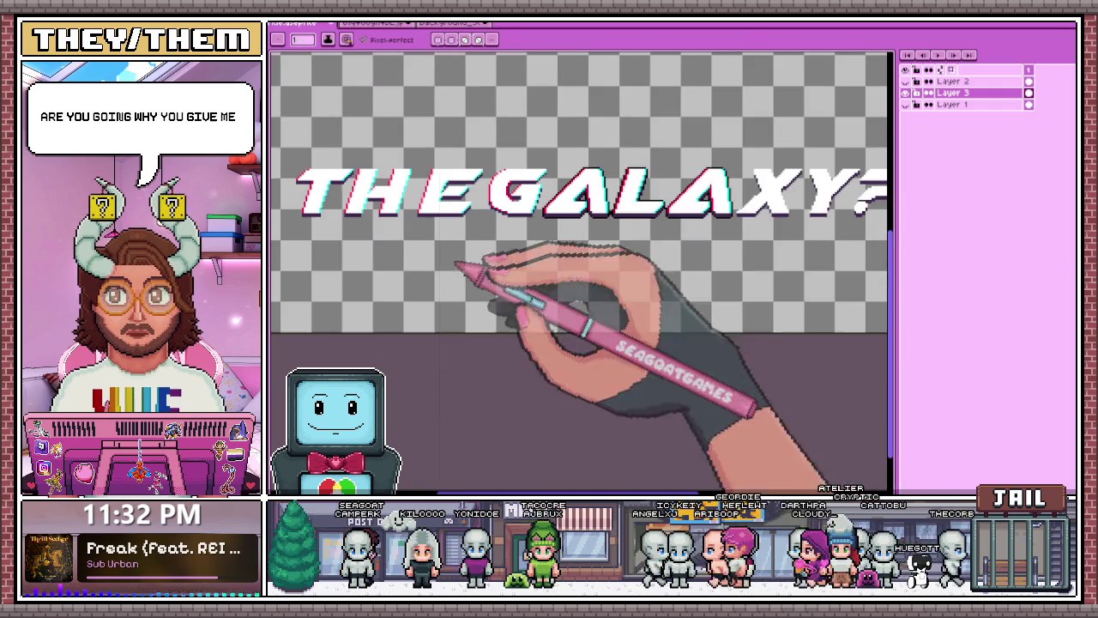
pyautogui.scroll(-1, 657, 265)
pyautogui.scroll(2, 657, 265)
pyautogui.scroll(1, 592, 249)
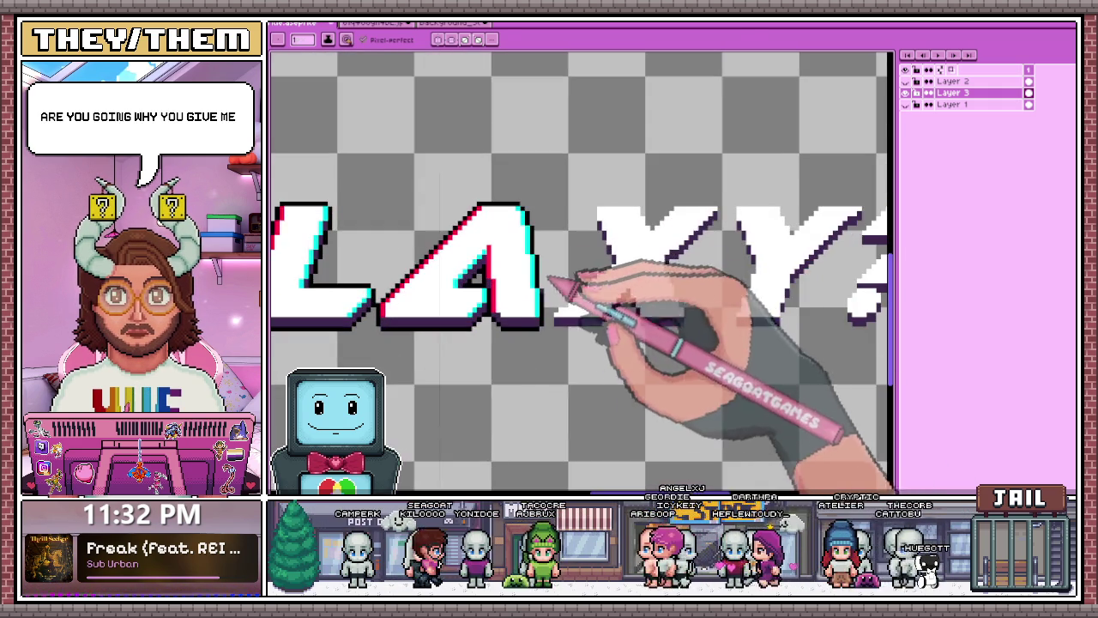
pyautogui.scroll(1, 590, 249)
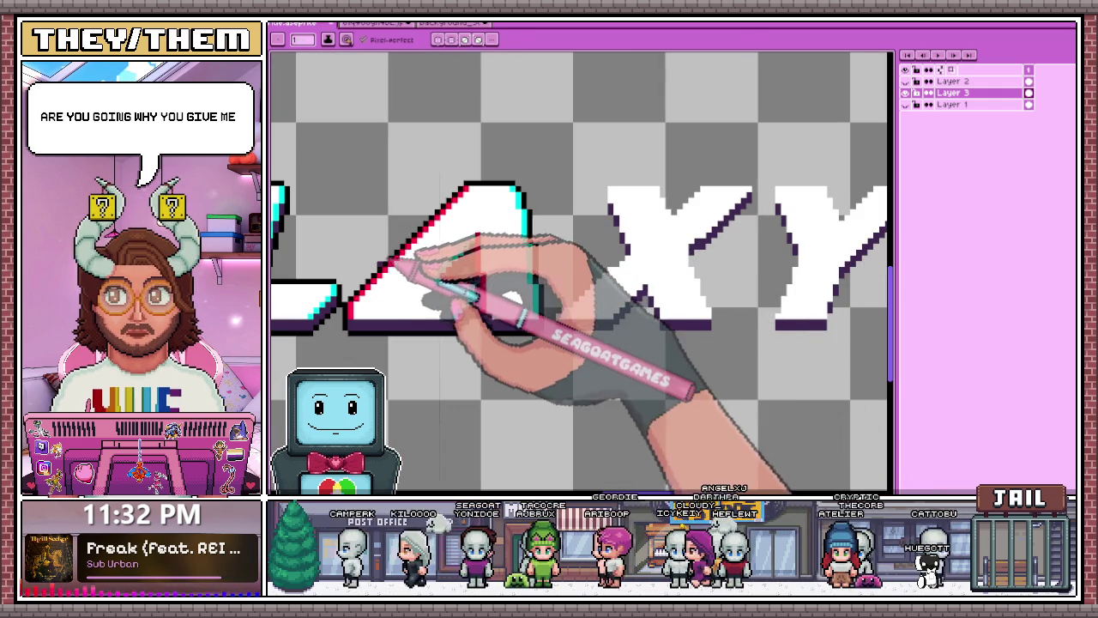
pyautogui.press('alt')
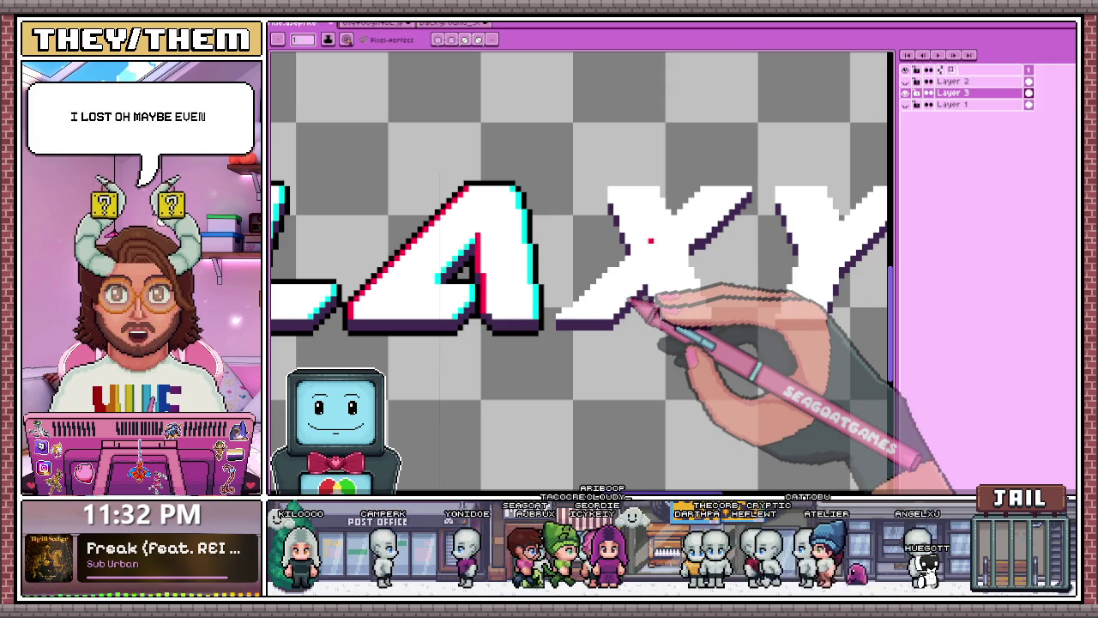
pyautogui.scroll(3, 621, 298)
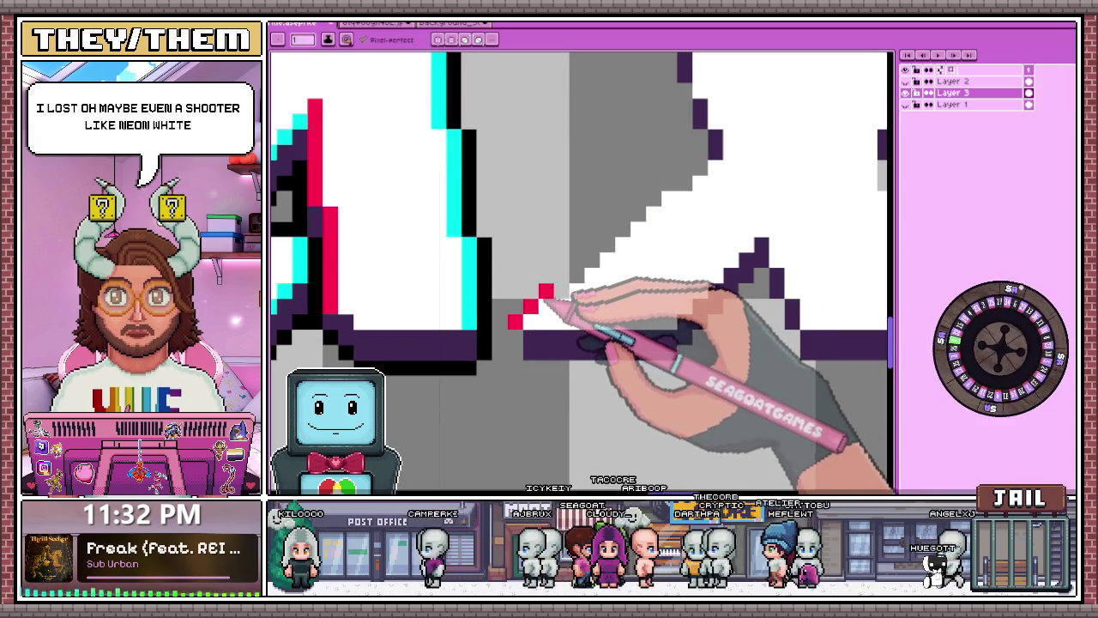
pyautogui.scroll(-3, 513, 321)
pyautogui.scroll(3, 549, 317)
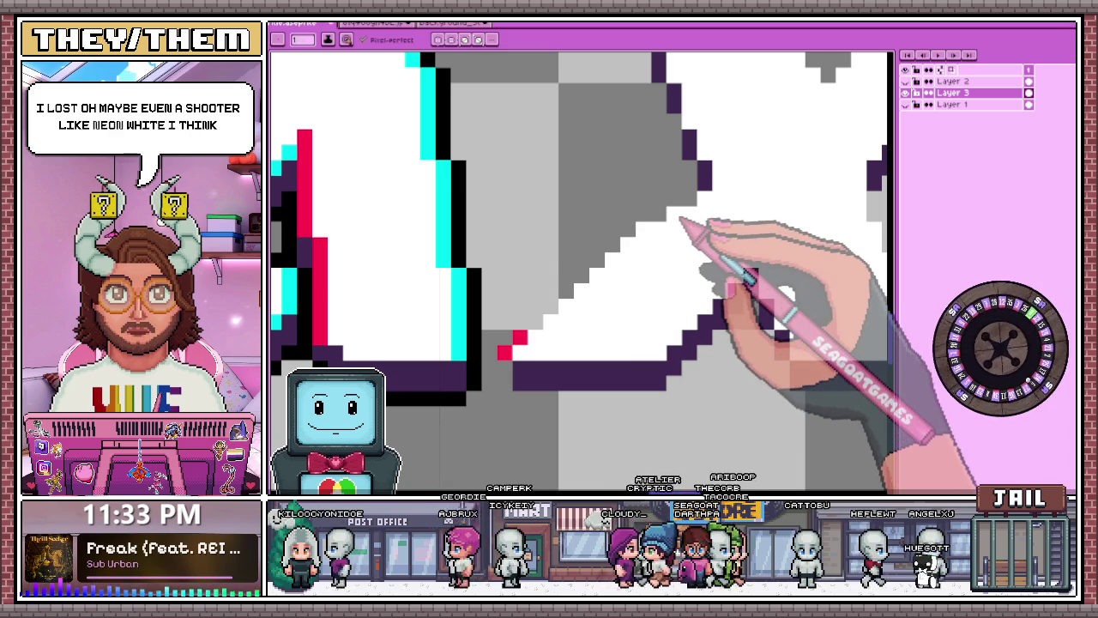
pyautogui.press('alt')
# - Draw a red diagonal pencil line along the X's lower-left arm
pyautogui.moveTo(521, 337)
pyautogui.mouseDown()
pyautogui.moveTo(595, 255)
pyautogui.moveTo(660, 212)
pyautogui.mouseUp()
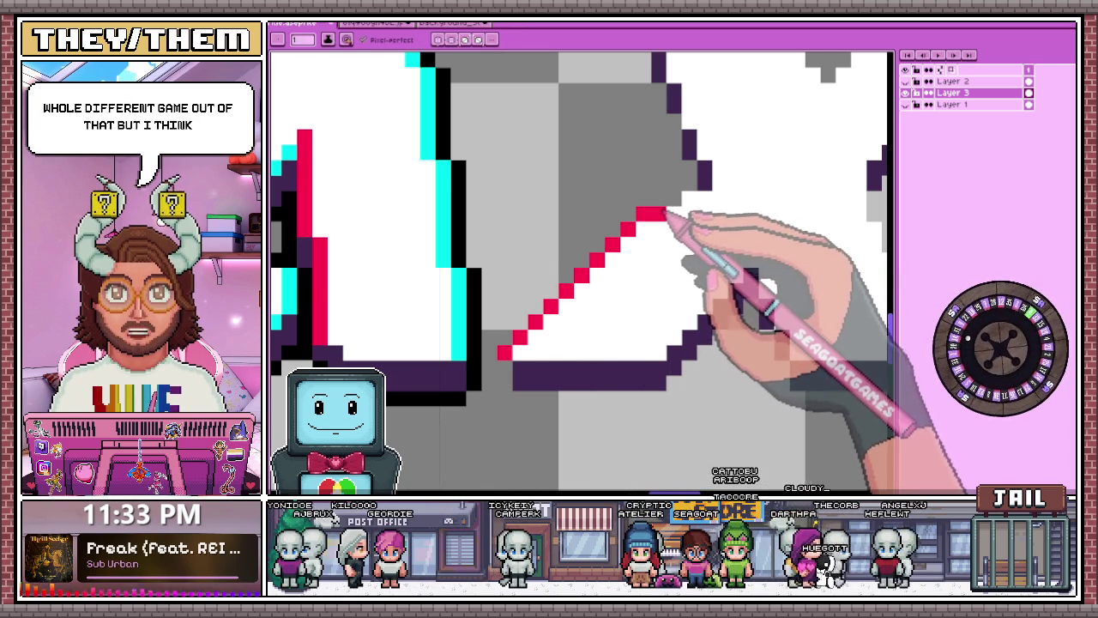
pyautogui.scroll(-2, 677, 204)
pyautogui.scroll(-2, 618, 241)
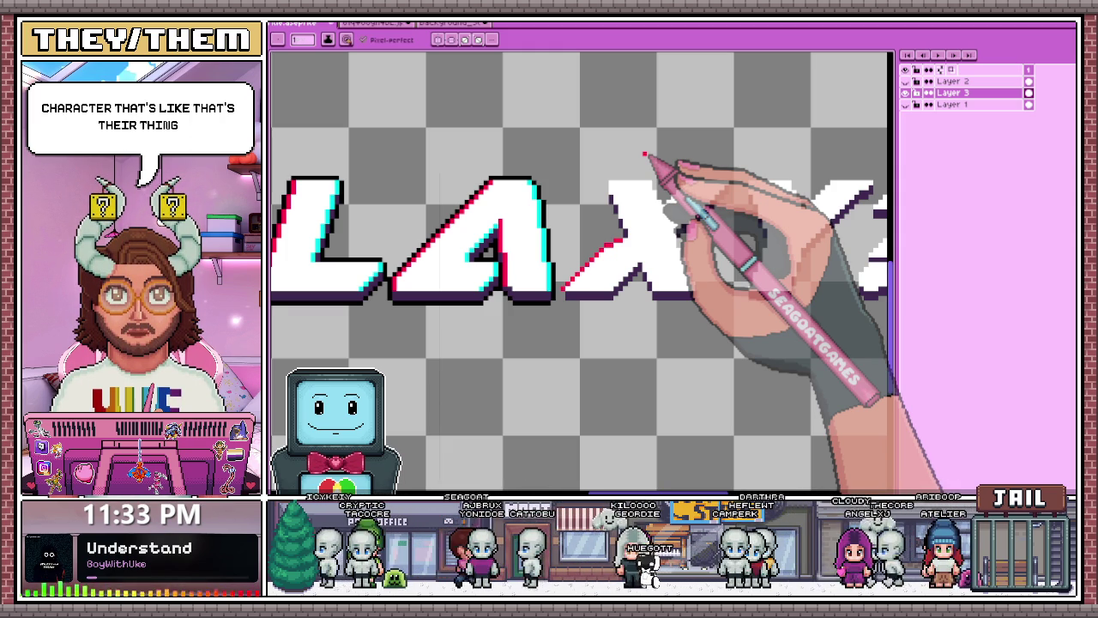
# - Draw red stair-step pixels joining the vertical red line to the diagonal on the X's left side
pyautogui.scroll(1, 609, 180)
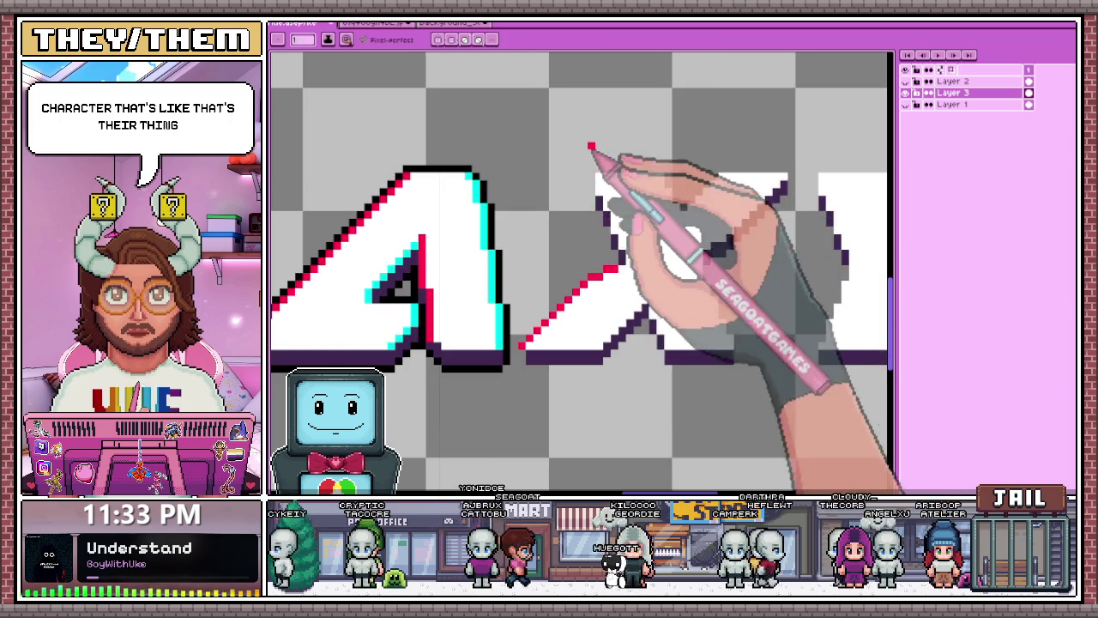
pyautogui.scroll(1, 590, 147)
pyautogui.scroll(-2, 588, 200)
pyautogui.scroll(-1, 605, 112)
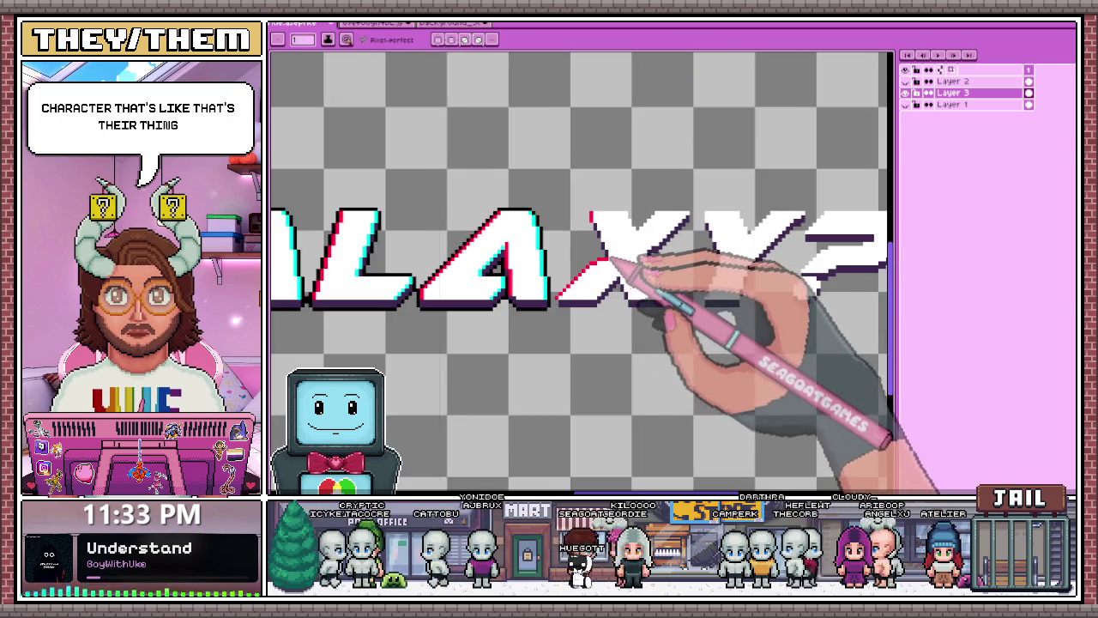
pyautogui.scroll(1, 630, 260)
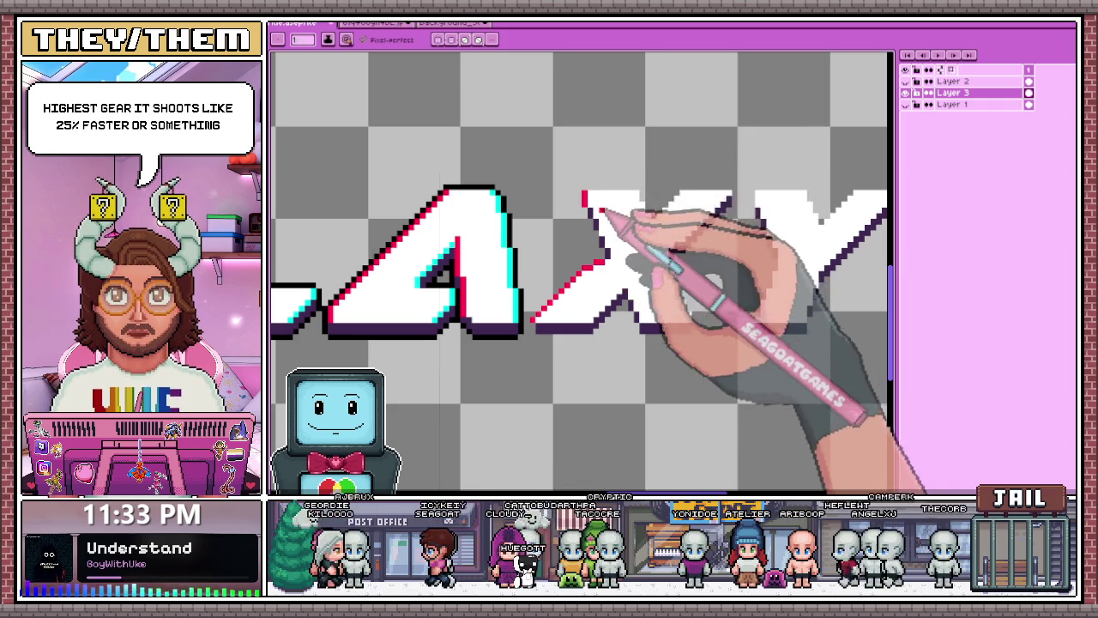
pyautogui.scroll(2, 592, 223)
pyautogui.scroll(1, 591, 230)
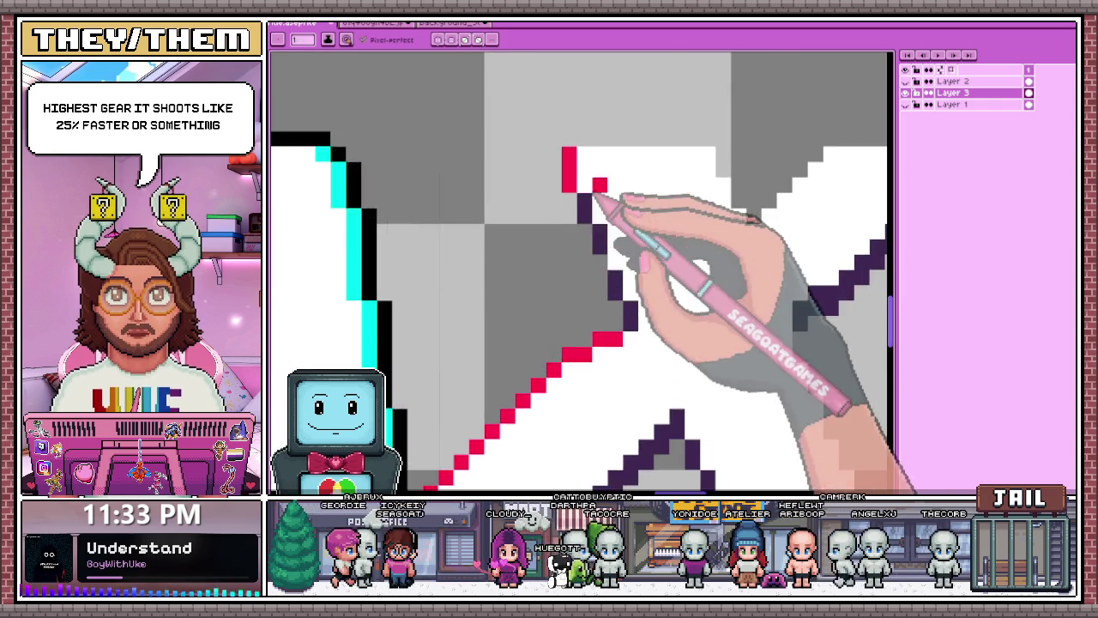
pyautogui.scroll(-2, 600, 208)
pyautogui.scroll(2, 612, 215)
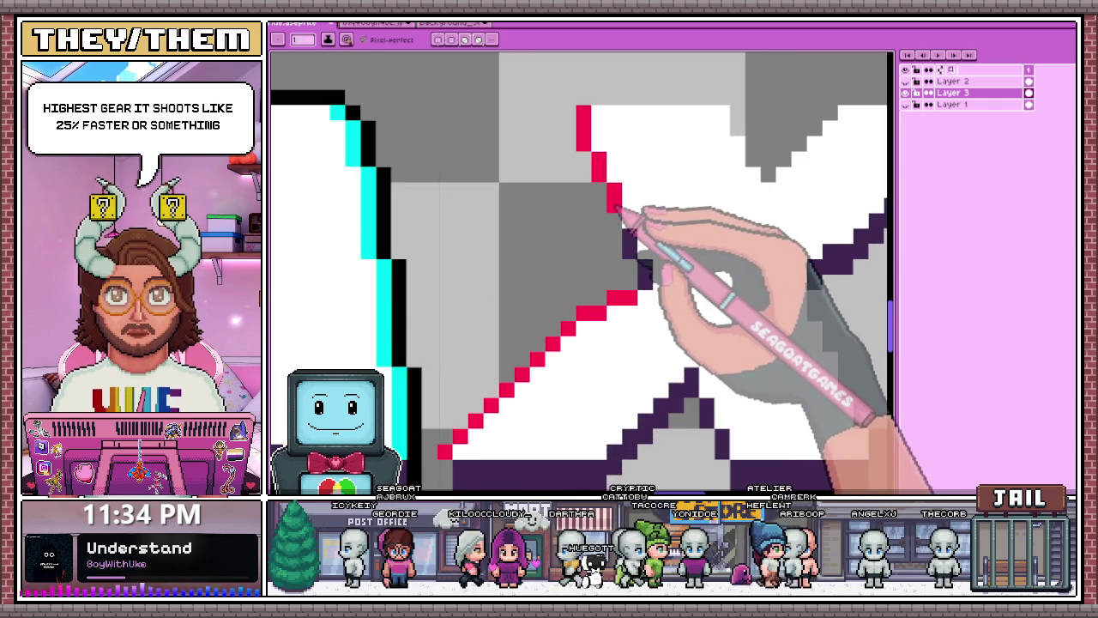
pyautogui.moveTo(611, 190); pyautogui.dragTo(632, 233)
pyautogui.scroll(-1, 662, 252)
pyautogui.scroll(-3, 673, 258)
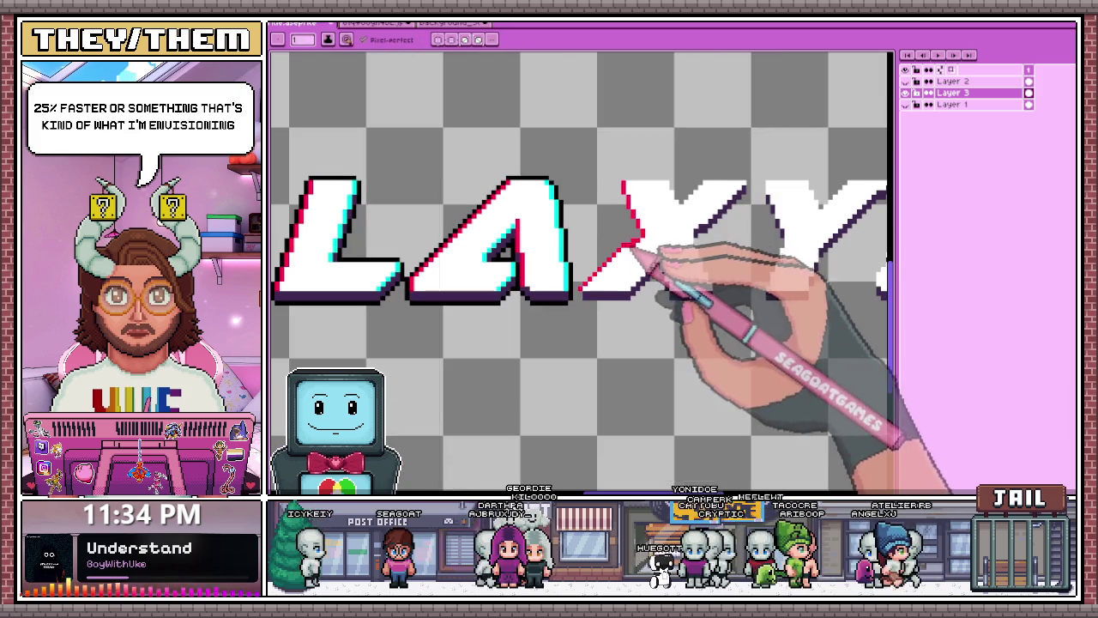
pyautogui.scroll(2, 695, 210)
pyautogui.scroll(1, 677, 203)
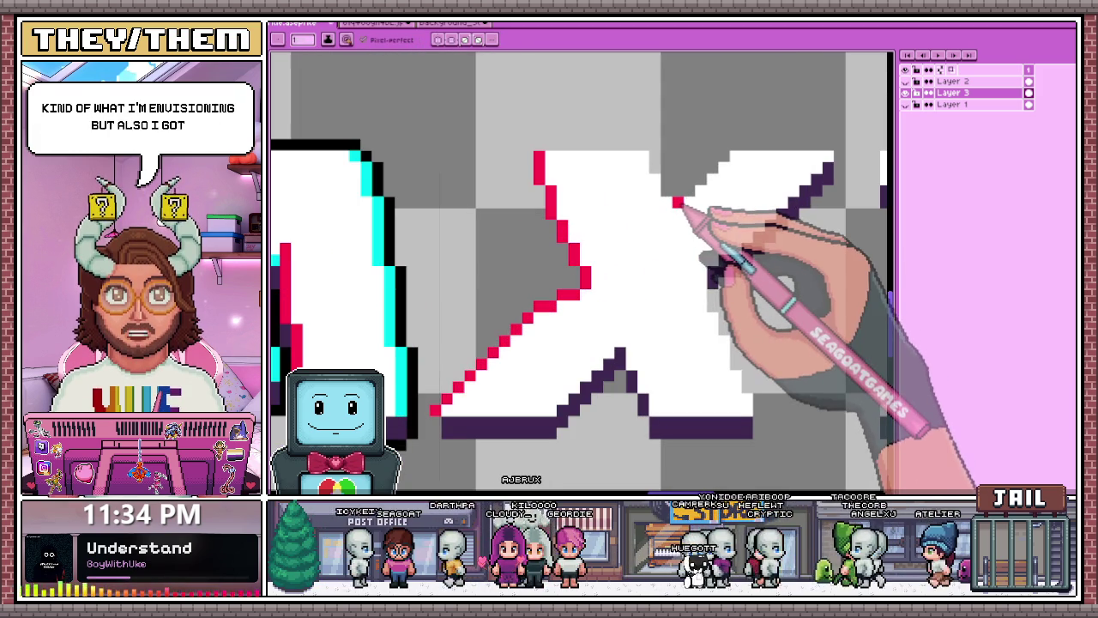
pyautogui.scroll(-2, 724, 168)
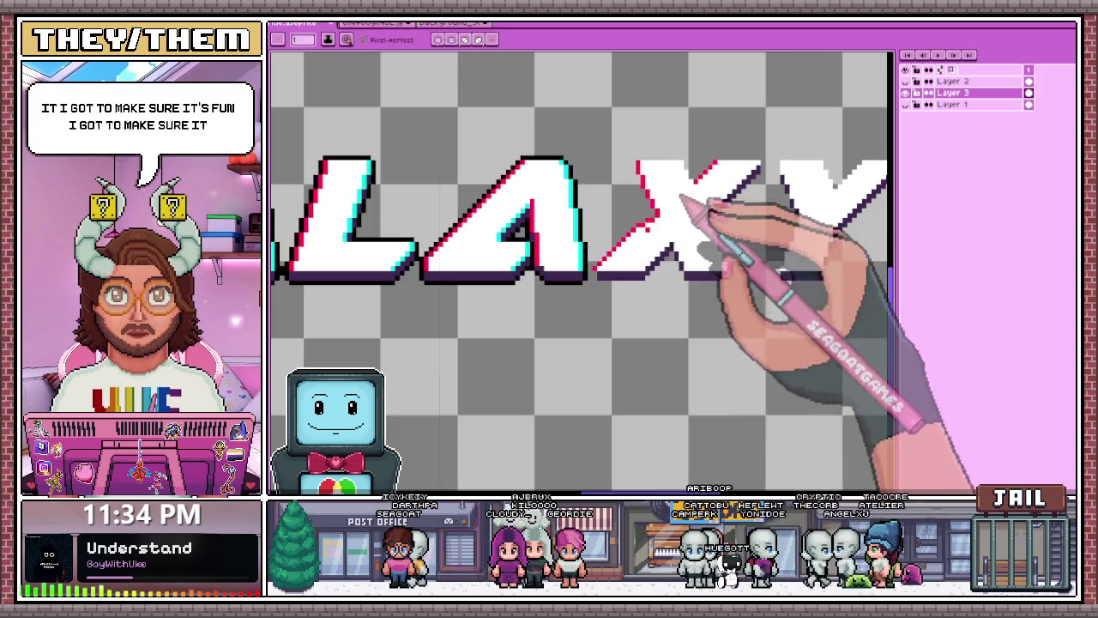
# - Add cyan pixels at the lower edge of the X's right side
pyautogui.scroll(2, 649, 273)
pyautogui.moveTo(647, 271); pyautogui.dragTo(661, 258)
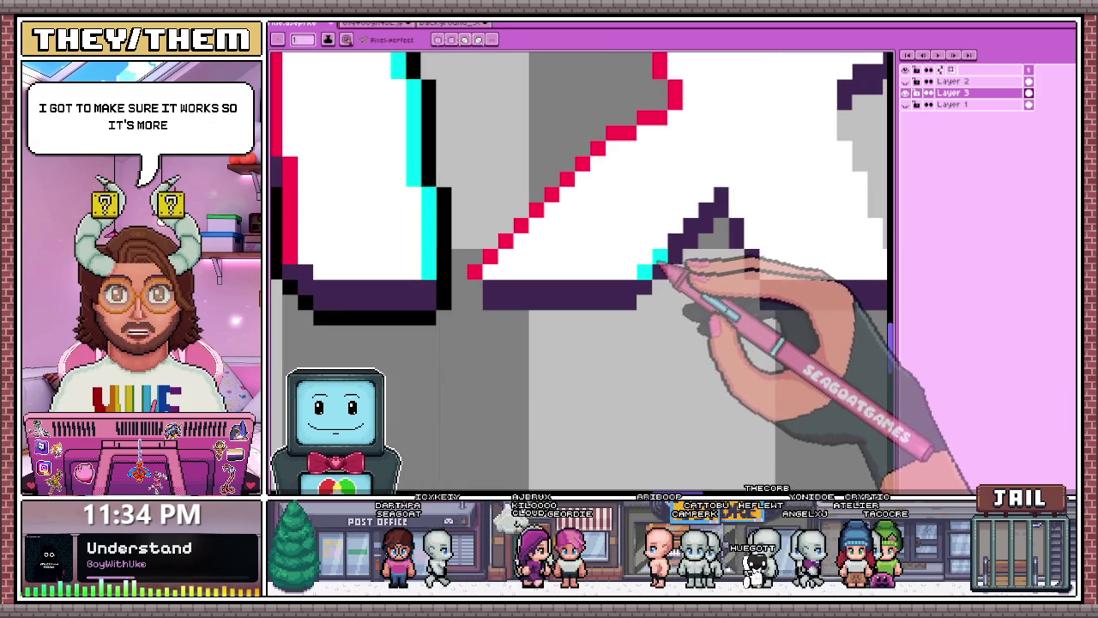
pyautogui.scroll(-2, 728, 201)
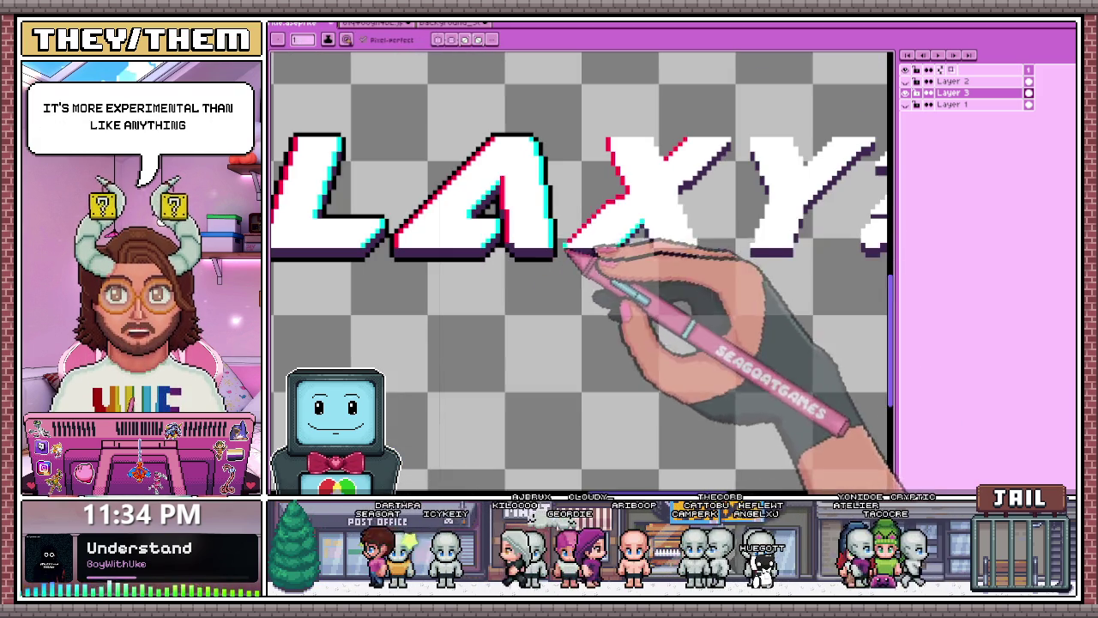
pyautogui.scroll(1, 737, 202)
pyautogui.scroll(2, 729, 198)
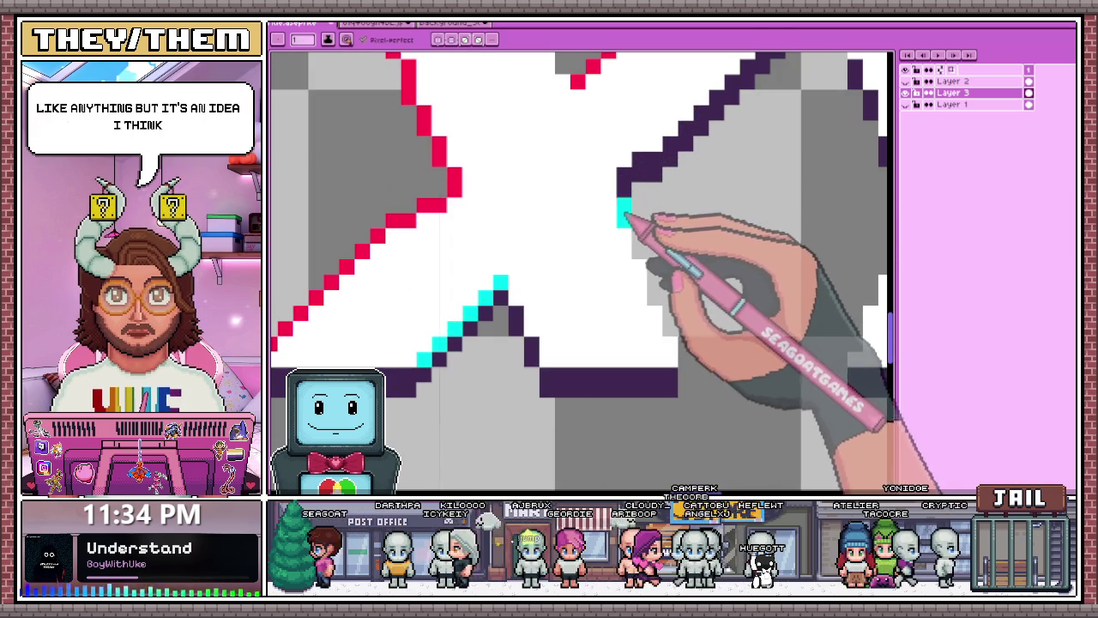
# - Draw a short cyan line up the X's right-hand diagonal edge
pyautogui.moveTo(632, 216)
pyautogui.mouseDown()
pyautogui.moveTo(628, 180)
pyautogui.moveTo(669, 161)
pyautogui.mouseUp()
pyautogui.scroll(-1, 634, 185)
pyautogui.scroll(1, 669, 167)
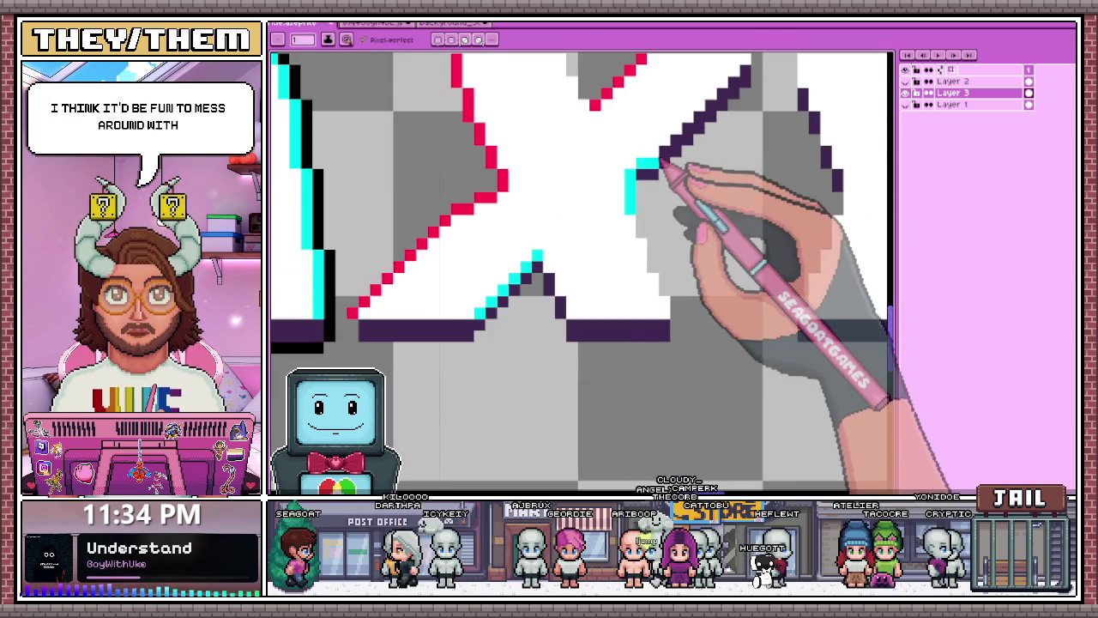
pyautogui.scroll(-2, 662, 157)
pyautogui.scroll(2, 660, 169)
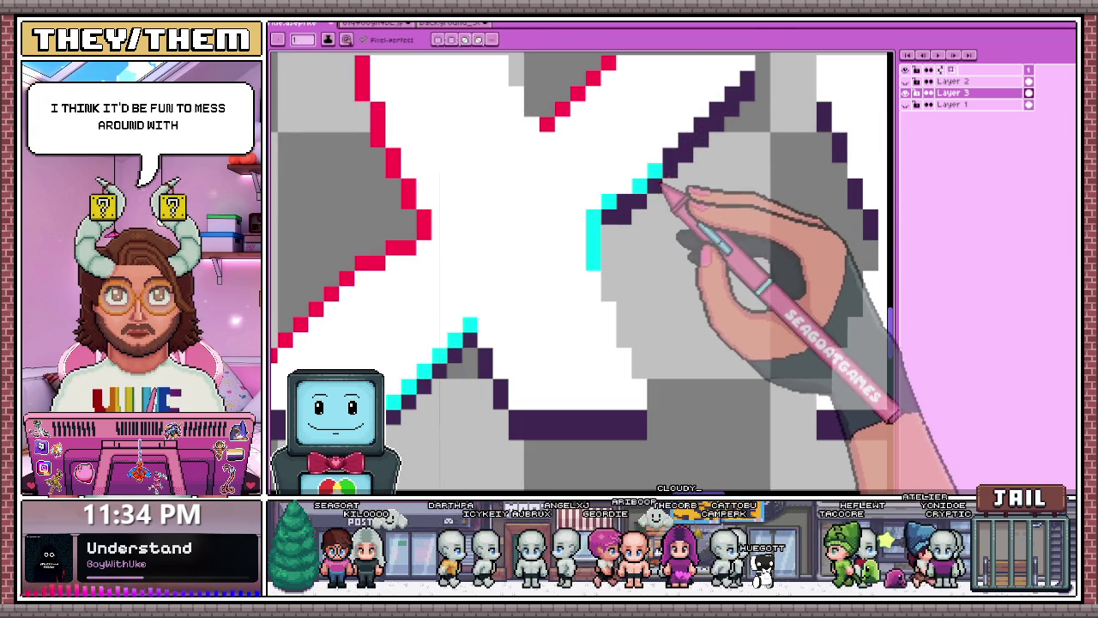
pyautogui.scroll(-2, 664, 176)
pyautogui.scroll(2, 678, 163)
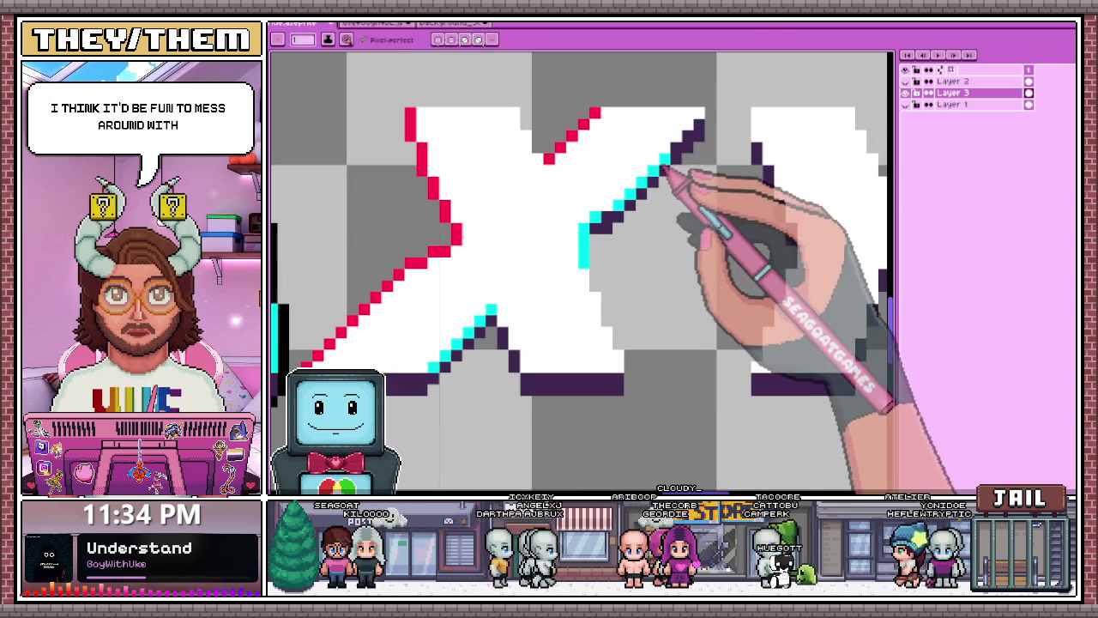
pyautogui.scroll(-2, 695, 145)
pyautogui.scroll(2, 693, 148)
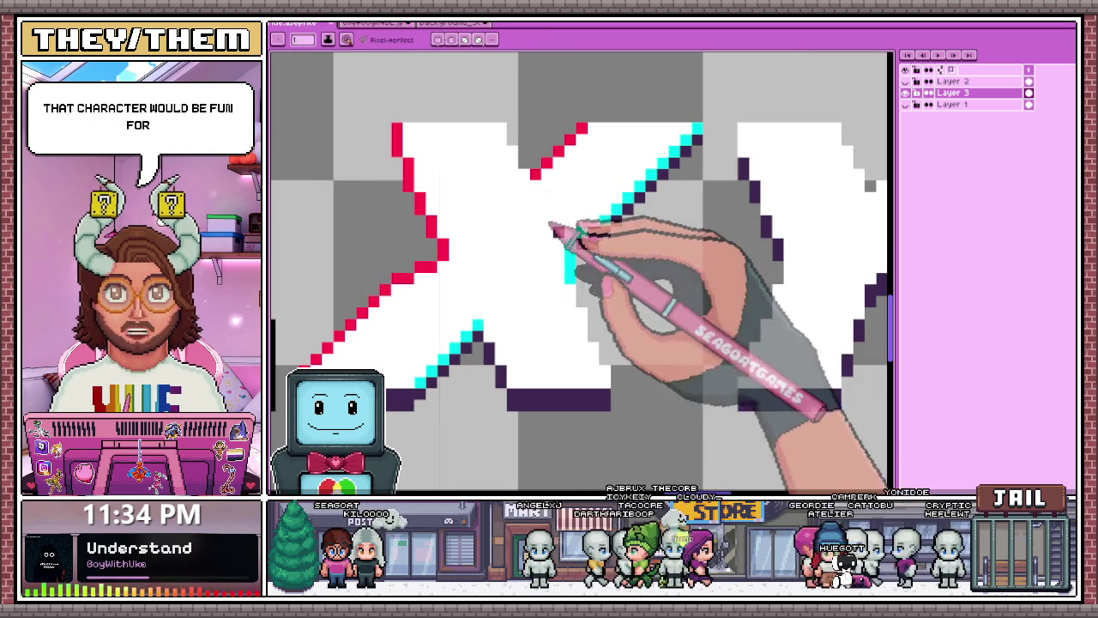
pyautogui.scroll(-2, 669, 197)
pyautogui.scroll(2, 592, 224)
pyautogui.scroll(1, 592, 224)
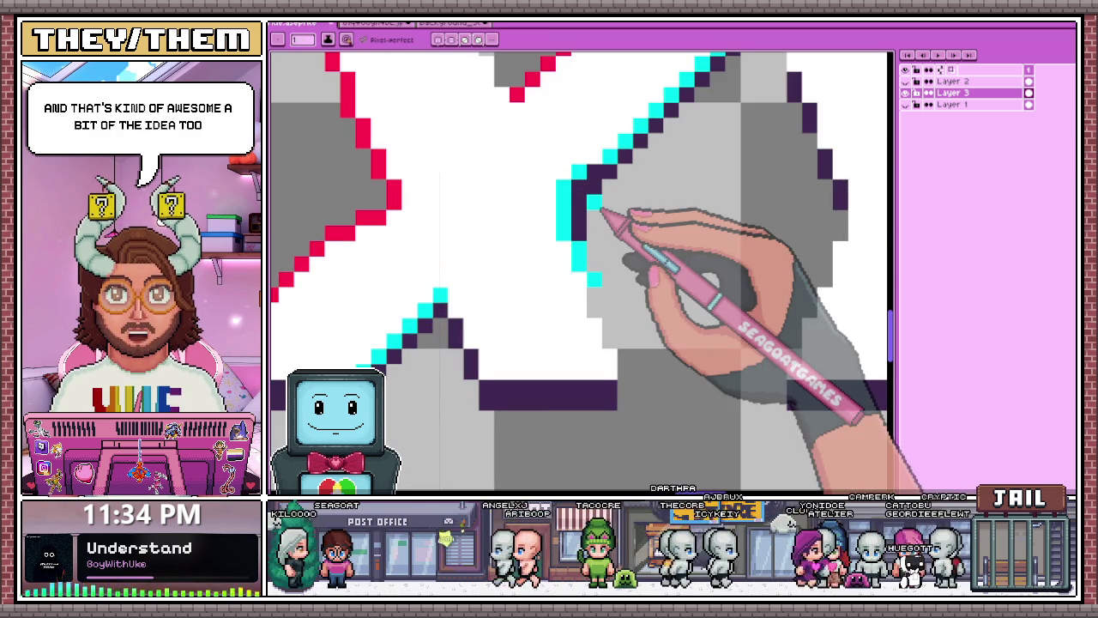
# - Extend the cyan fringe further down the X's right-side edge
pyautogui.click(593, 284)
pyautogui.scroll(-1, 612, 346)
pyautogui.scroll(-1, 625, 368)
pyautogui.scroll(1, 649, 368)
pyautogui.scroll(-1, 633, 393)
pyautogui.scroll(1, 612, 368)
pyautogui.scroll(-1, 549, 367)
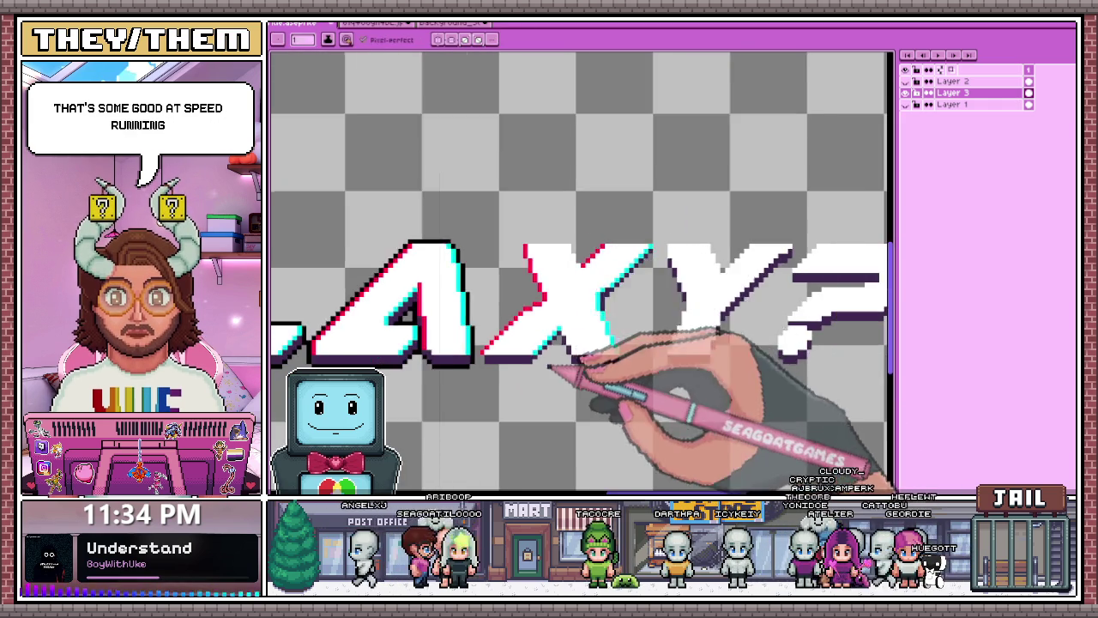
pyautogui.scroll(1, 553, 351)
pyautogui.scroll(-1, 573, 257)
pyautogui.scroll(-1, 570, 283)
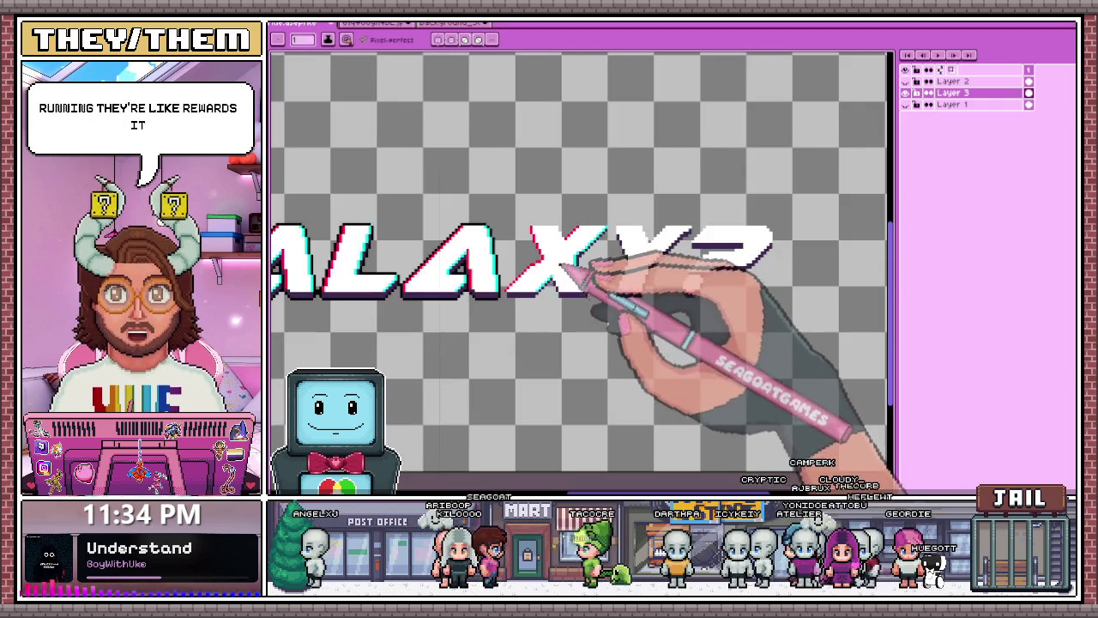
pyautogui.scroll(1, 576, 281)
pyautogui.scroll(1, 590, 248)
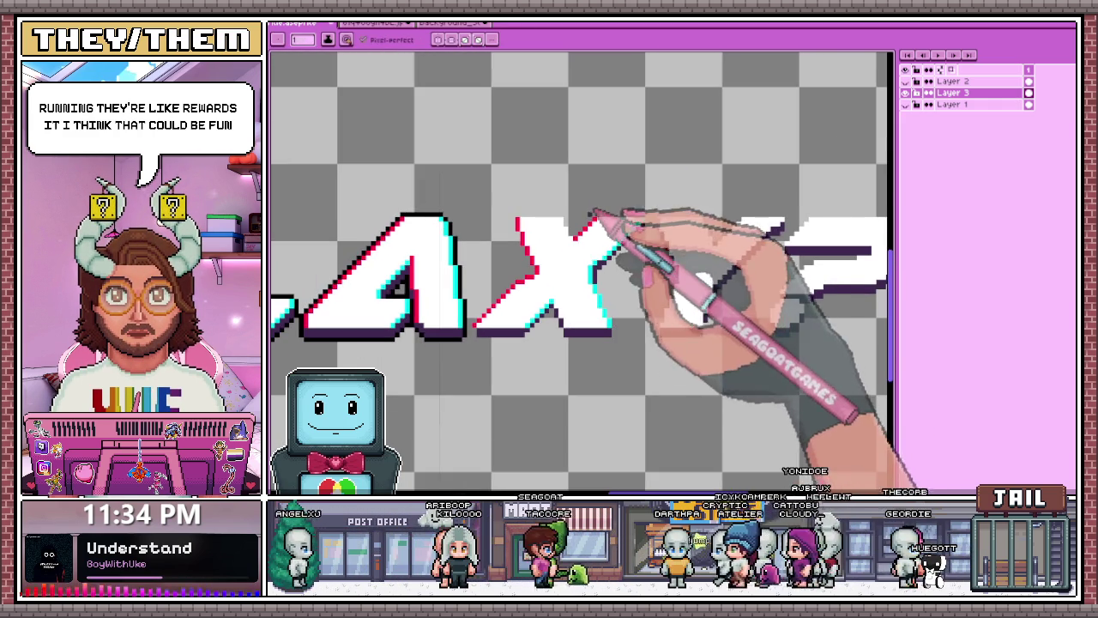
pyautogui.scroll(1, 596, 313)
pyautogui.scroll(2, 600, 313)
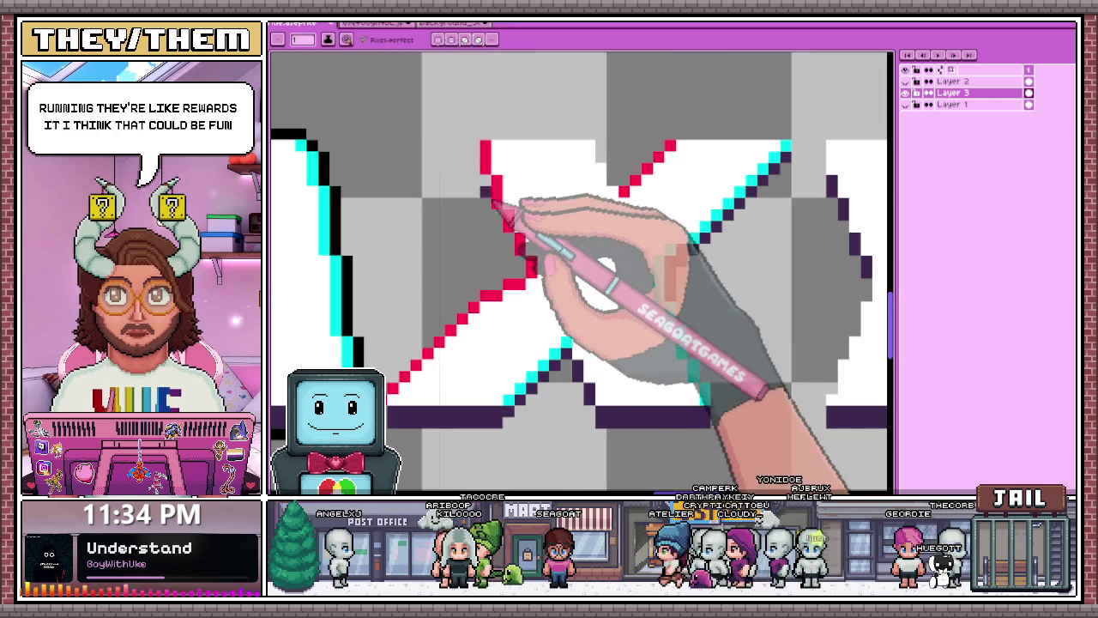
pyautogui.scroll(-3, 686, 326)
pyautogui.scroll(-5, 677, 313)
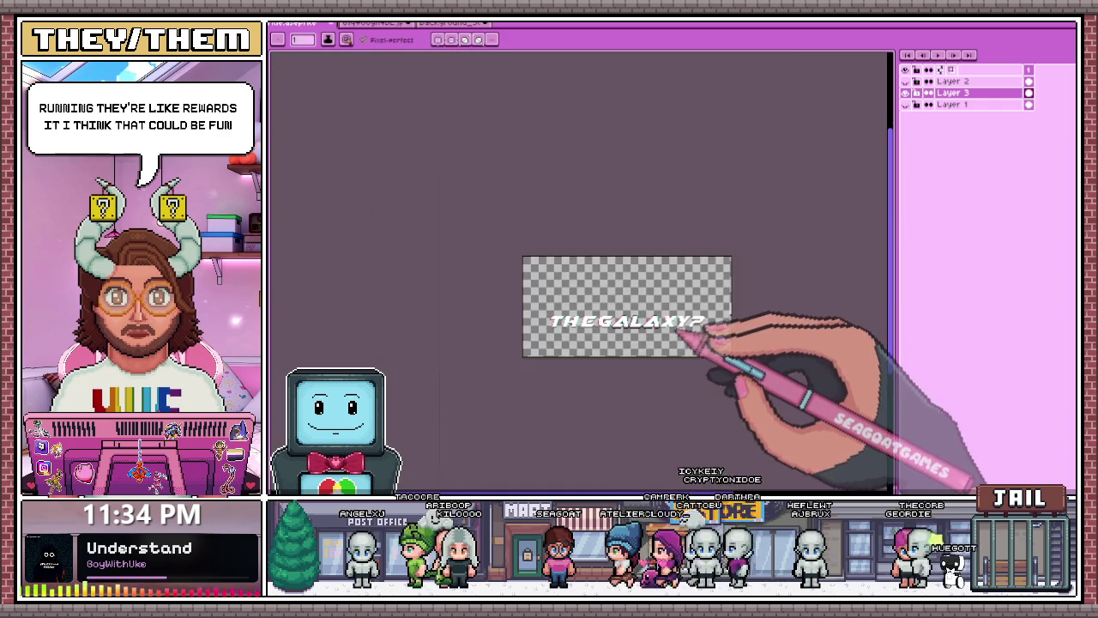
# - Draw a cyan pixel line along the inner edge of the X's top notch
pyautogui.scroll(1, 699, 343)
pyautogui.scroll(3, 690, 335)
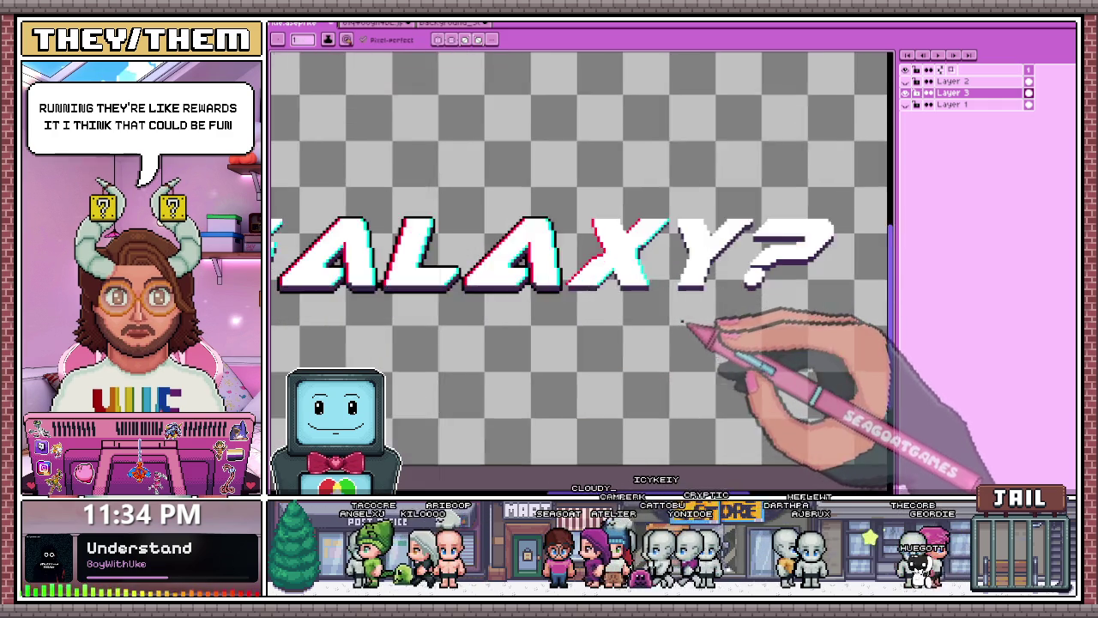
pyautogui.scroll(1, 698, 331)
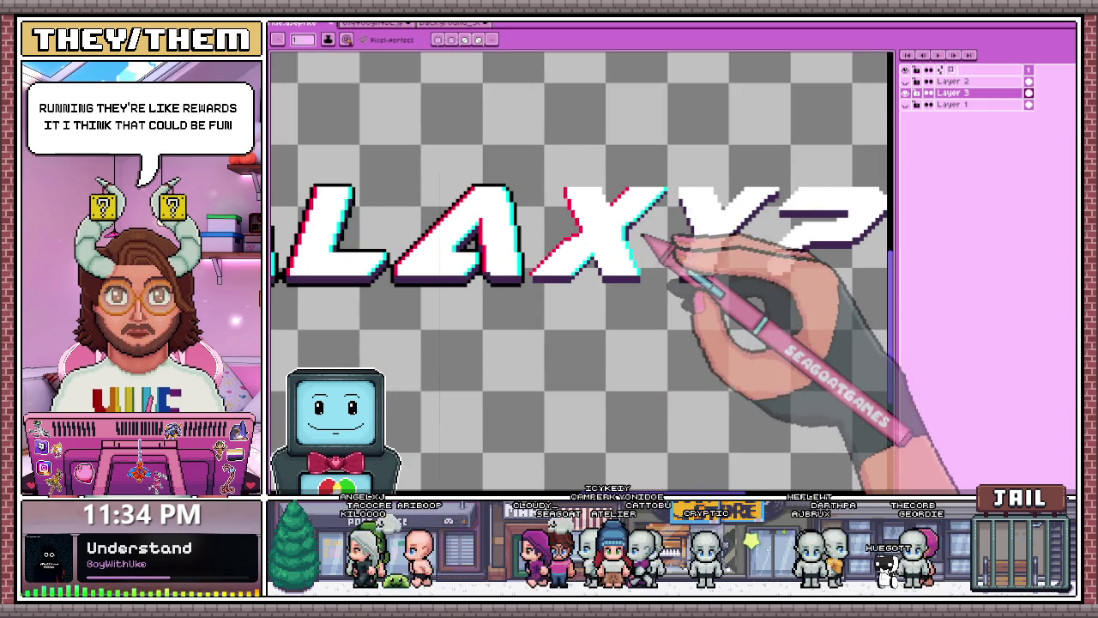
pyautogui.scroll(2, 629, 180)
pyautogui.scroll(2, 632, 257)
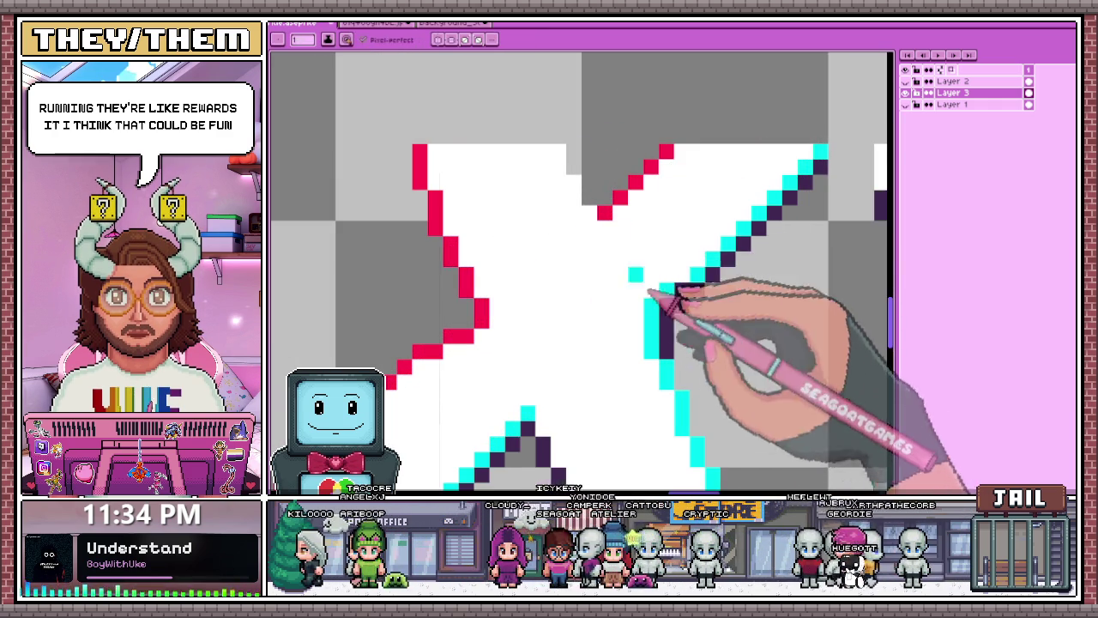
pyautogui.moveTo(573, 152); pyautogui.dragTo(592, 201)
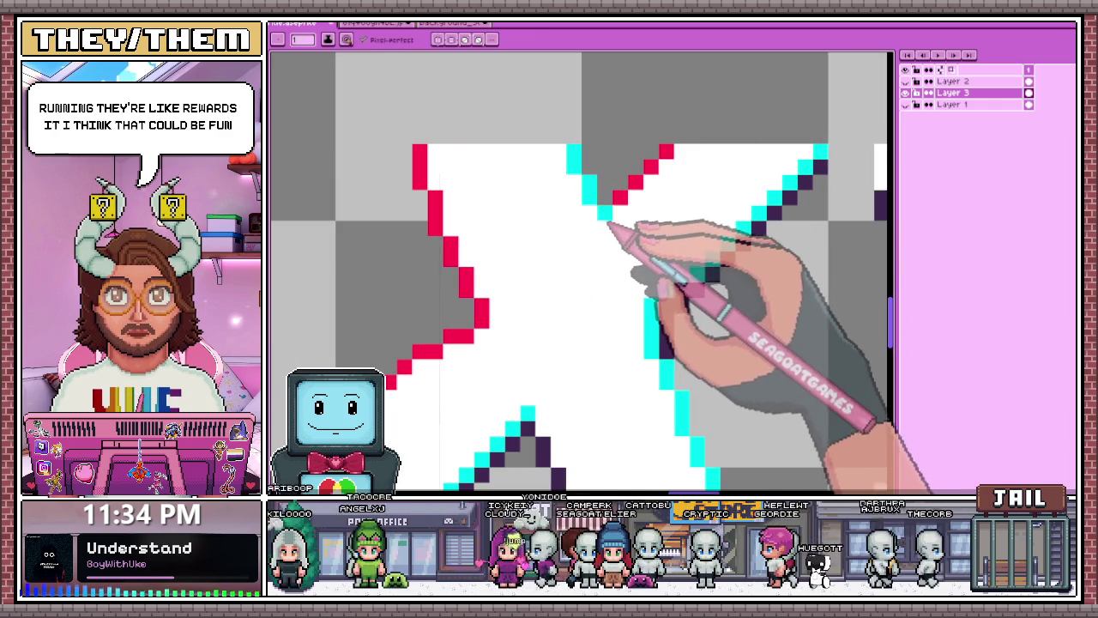
pyautogui.scroll(-2, 607, 231)
pyautogui.scroll(-1, 635, 253)
pyautogui.scroll(-1, 610, 257)
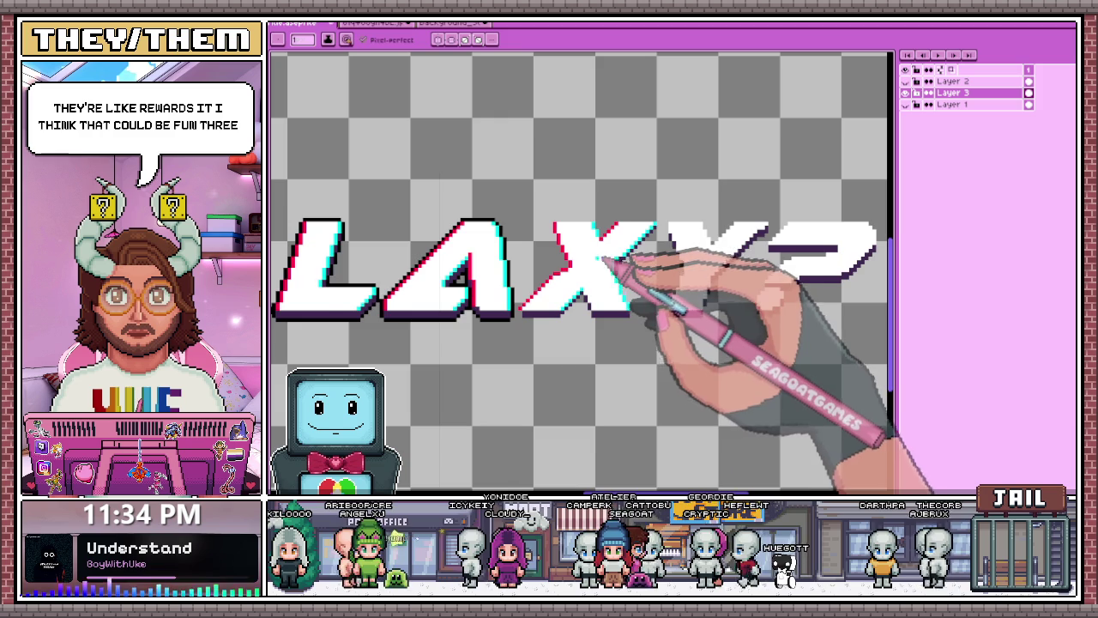
pyautogui.scroll(1, 630, 311)
pyautogui.scroll(1, 654, 296)
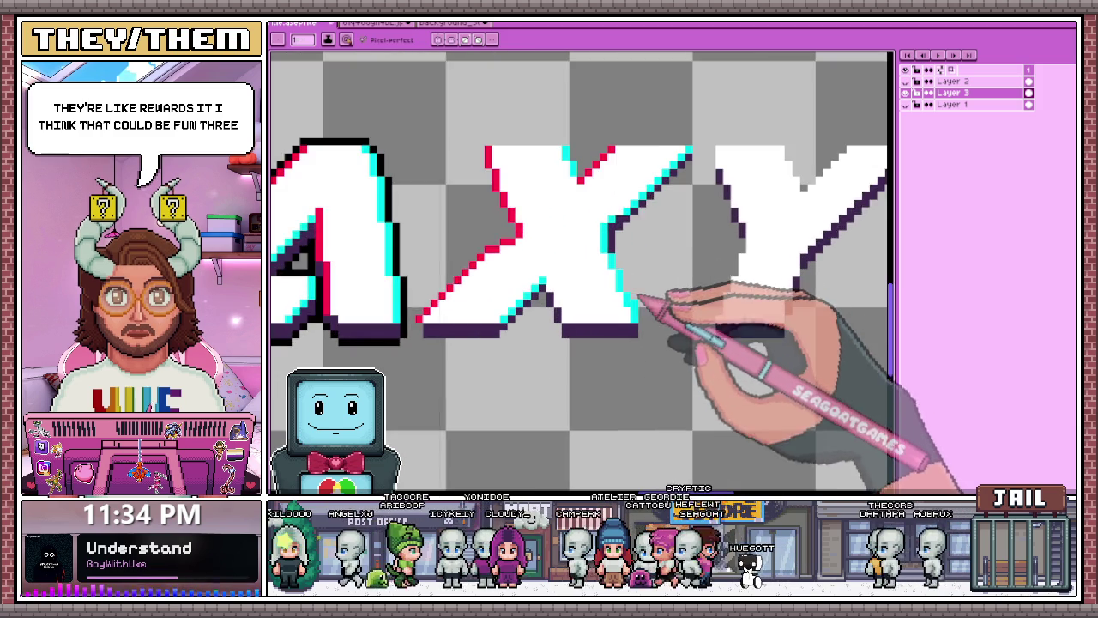
pyautogui.scroll(2, 631, 284)
pyautogui.scroll(-1, 605, 249)
pyautogui.scroll(-1, 621, 244)
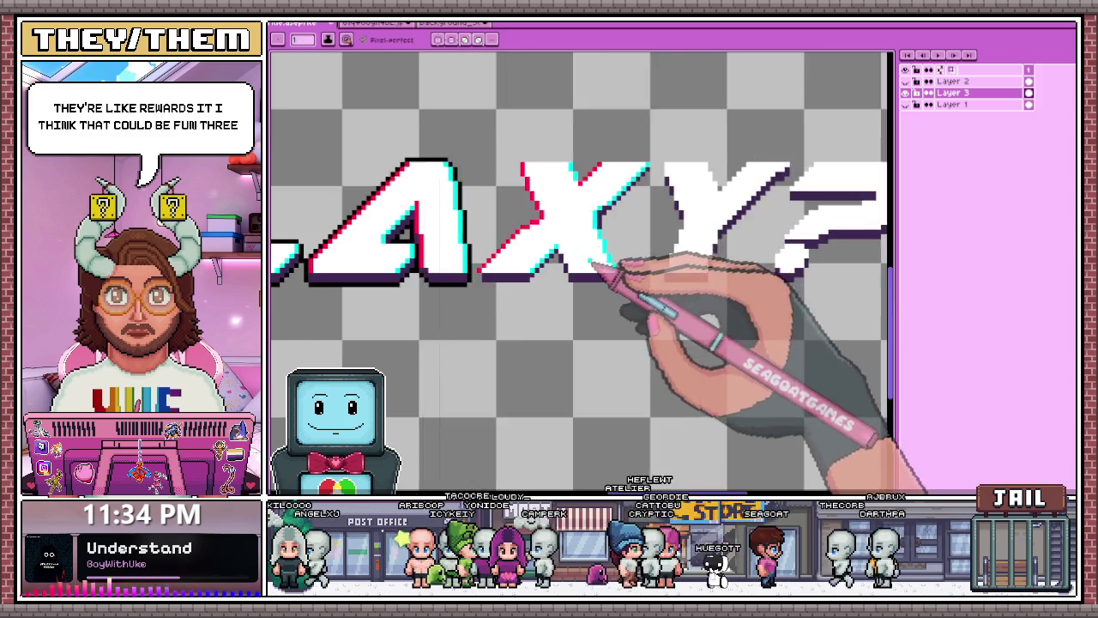
pyautogui.scroll(-1, 626, 249)
pyautogui.scroll(-1, 613, 214)
pyautogui.scroll(1, 605, 202)
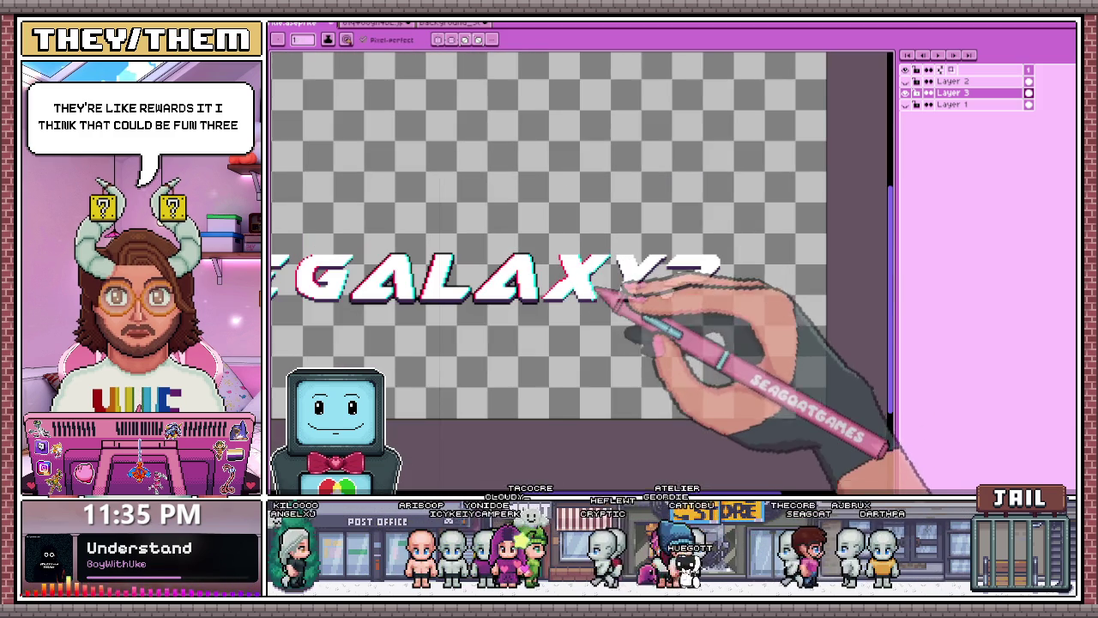
pyautogui.scroll(1, 626, 288)
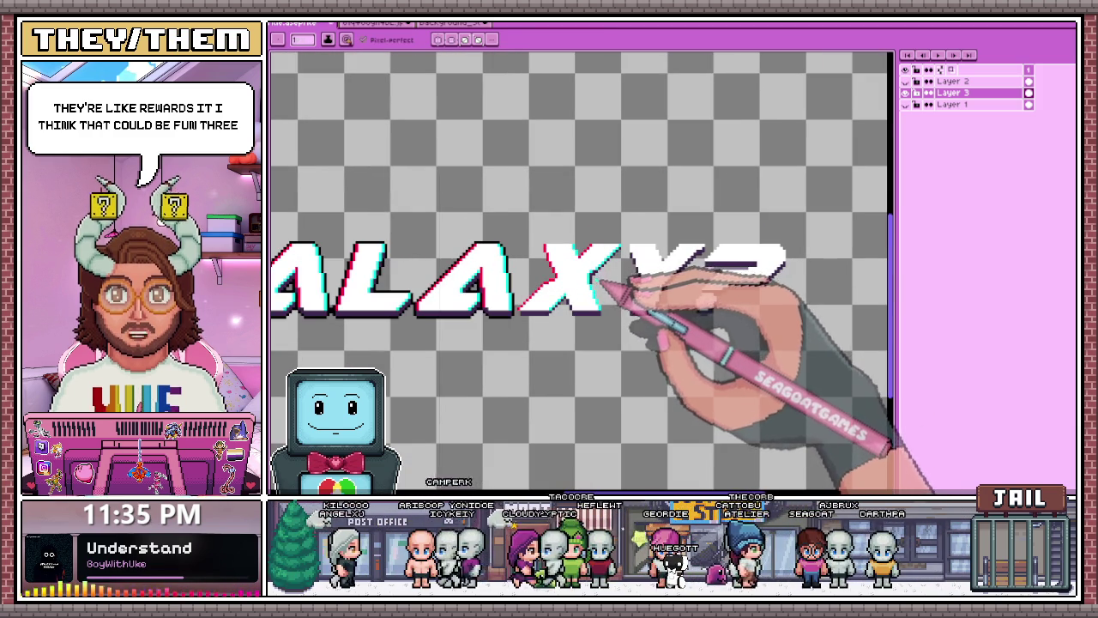
pyautogui.press('m')
pyautogui.scroll(1, 601, 266)
# - Try a marquee selection over the right half of the X
pyautogui.scroll(-1, 592, 201)
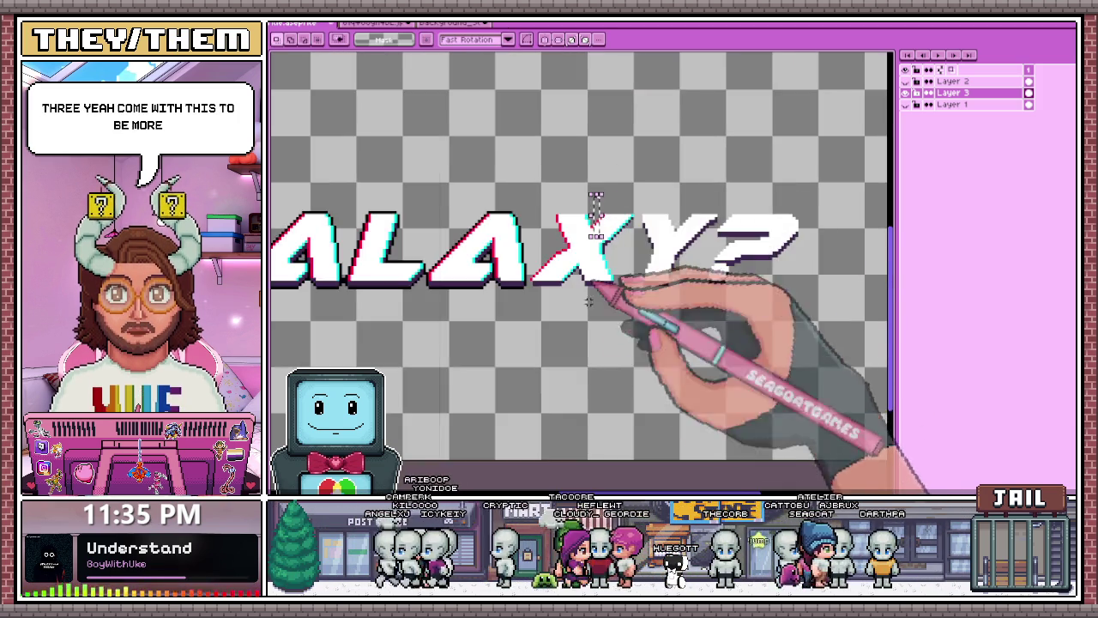
pyautogui.scroll(1, 601, 197)
pyautogui.scroll(1, 599, 195)
pyautogui.moveTo(588, 183); pyautogui.dragTo(656, 411)
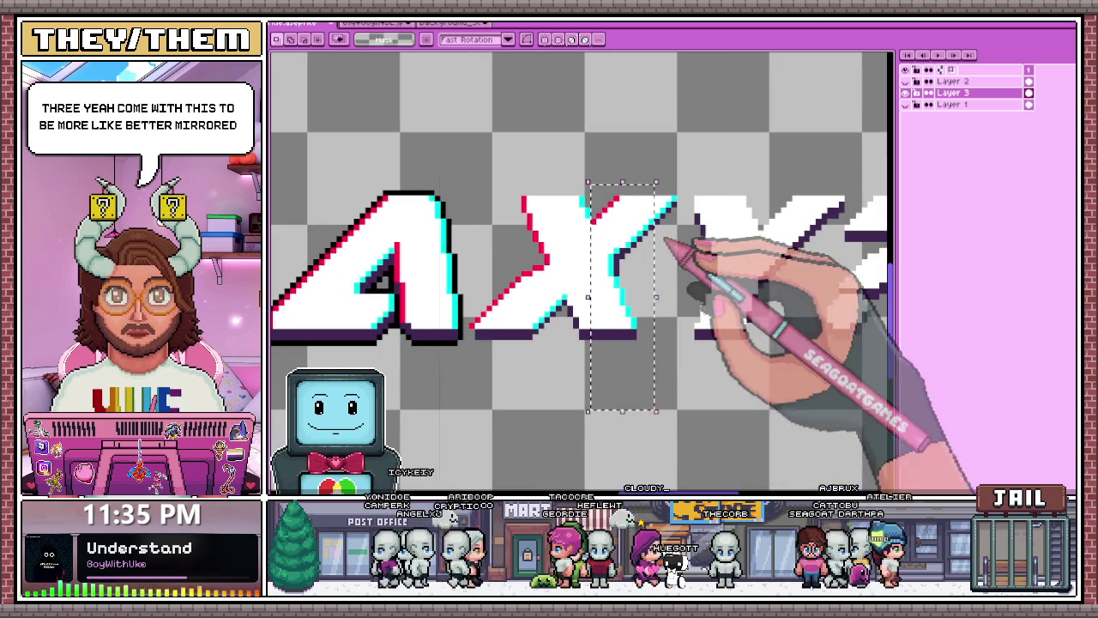
pyautogui.moveTo(639, 287); pyautogui.dragTo(679, 172)
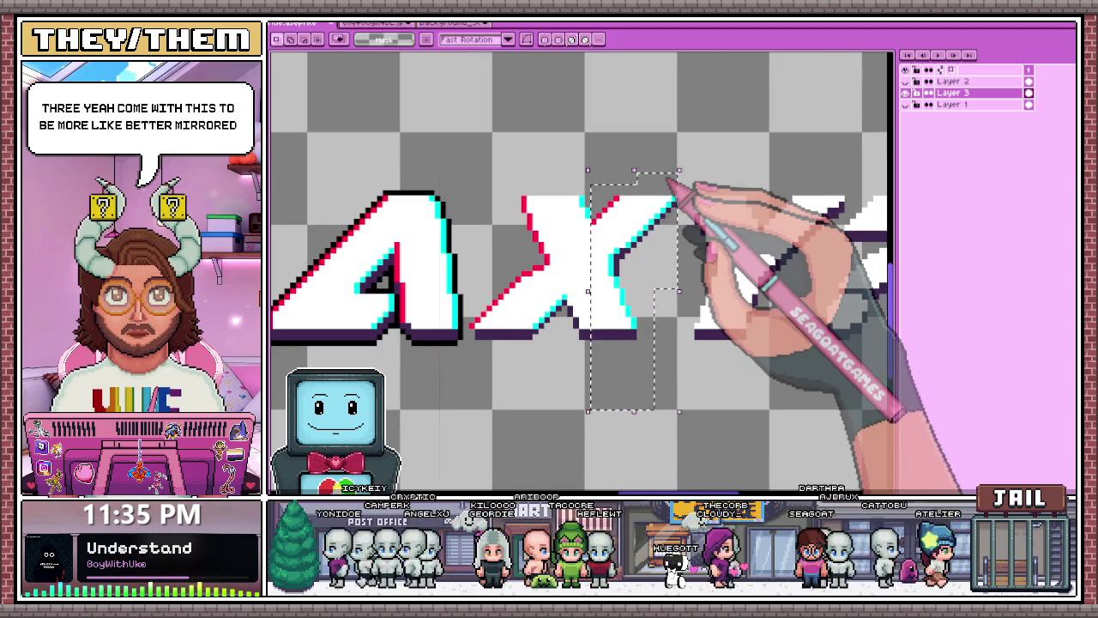
pyautogui.scroll(-2, 617, 214)
pyautogui.scroll(4, 583, 257)
pyautogui.press('b')
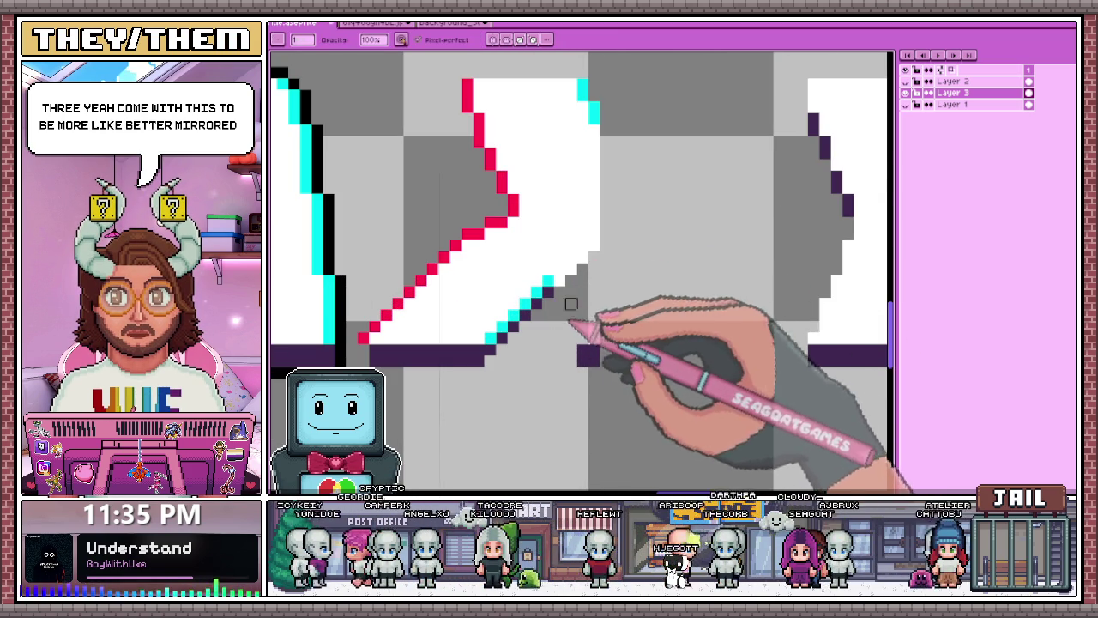
pyautogui.scroll(-3, 549, 300)
pyautogui.press('m')
# - Select the X's left half, mirror it horizontally into the right half, then flip it vertically
pyautogui.moveTo(488, 350)
pyautogui.mouseDown()
pyautogui.moveTo(600, 227)
pyautogui.moveTo(608, 196)
pyautogui.mouseUp()
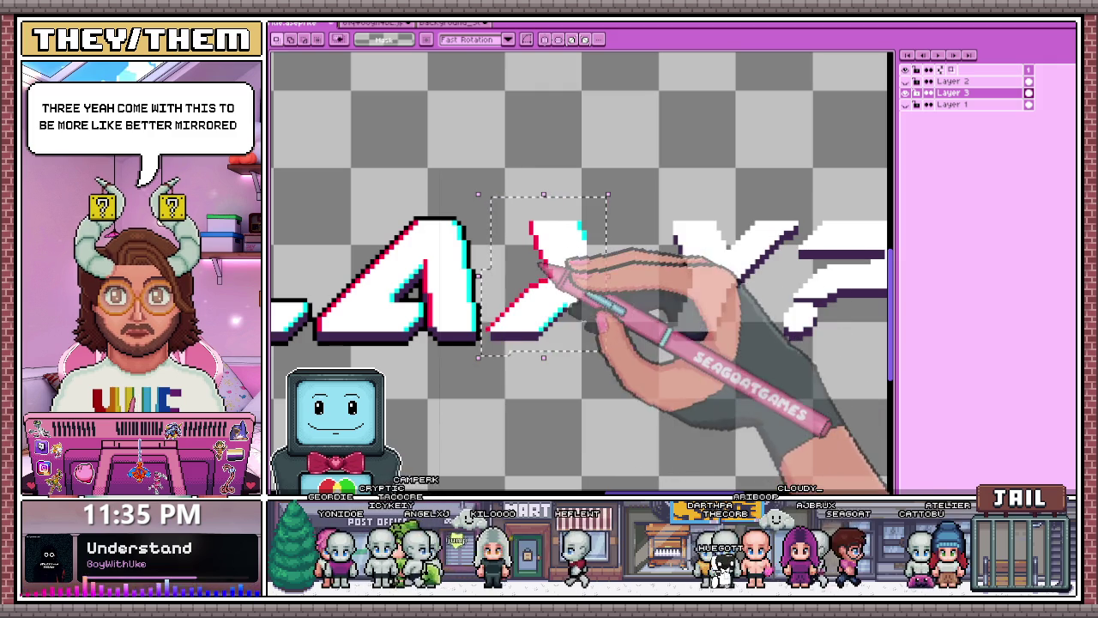
pyautogui.moveTo(488, 352); pyautogui.dragTo(478, 357)
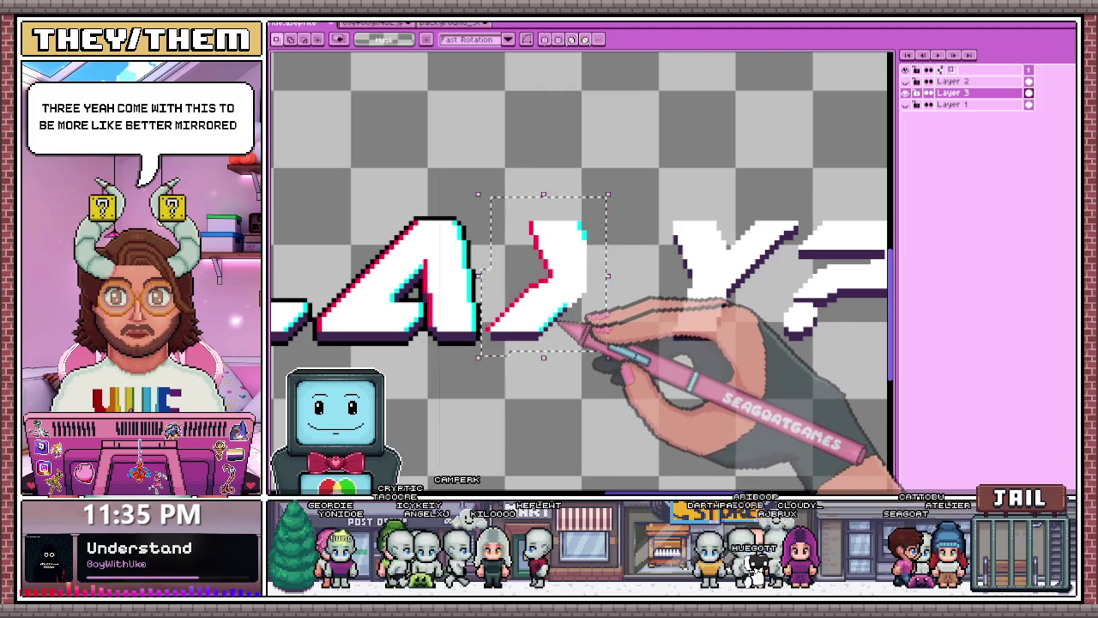
pyautogui.hotkey('shift', 'h')
pyautogui.moveTo(540, 294); pyautogui.dragTo(611, 288)
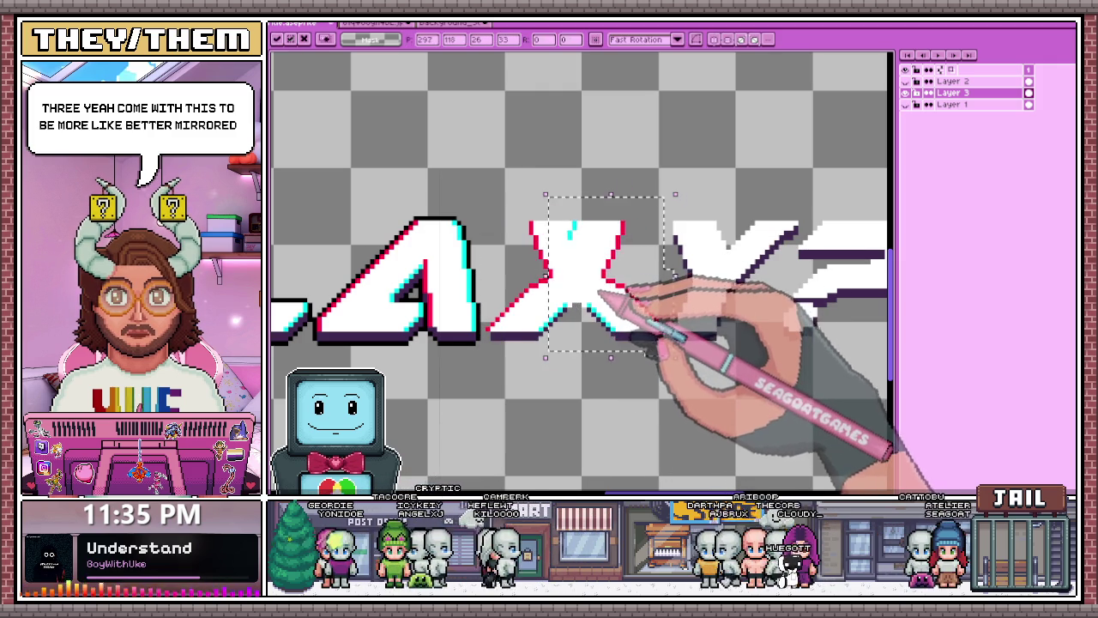
pyautogui.scroll(-2, 600, 291)
pyautogui.scroll(1, 609, 305)
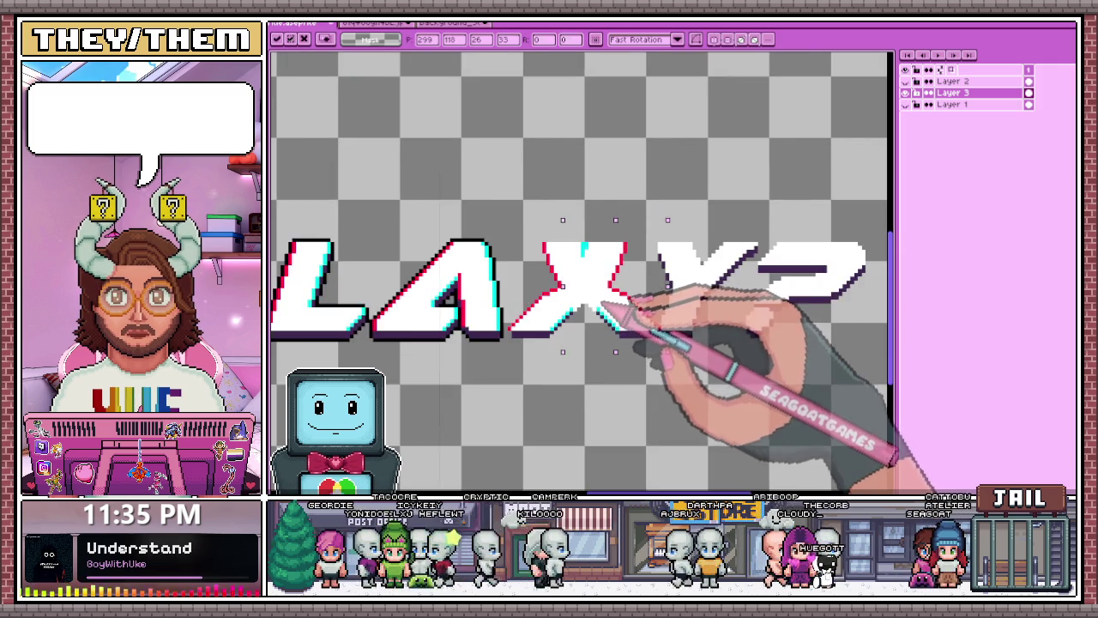
pyautogui.scroll(1, 605, 303)
pyautogui.hotkey('shift', 'v')
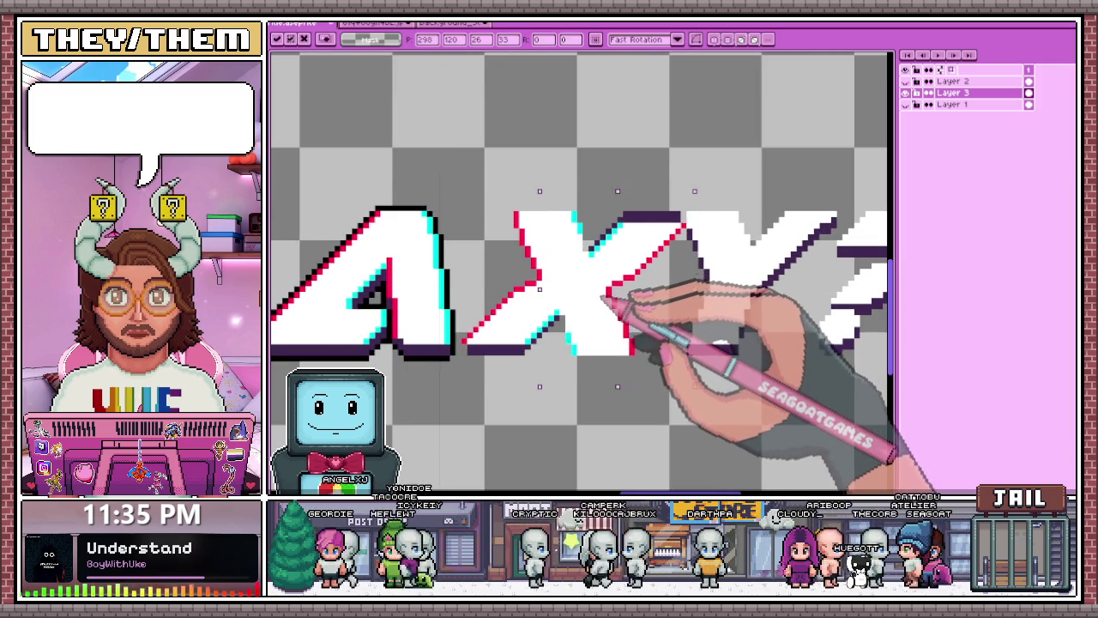
# - Deselect the placed piece, return to the pencil and undo the last change
pyautogui.scroll(-2, 613, 287)
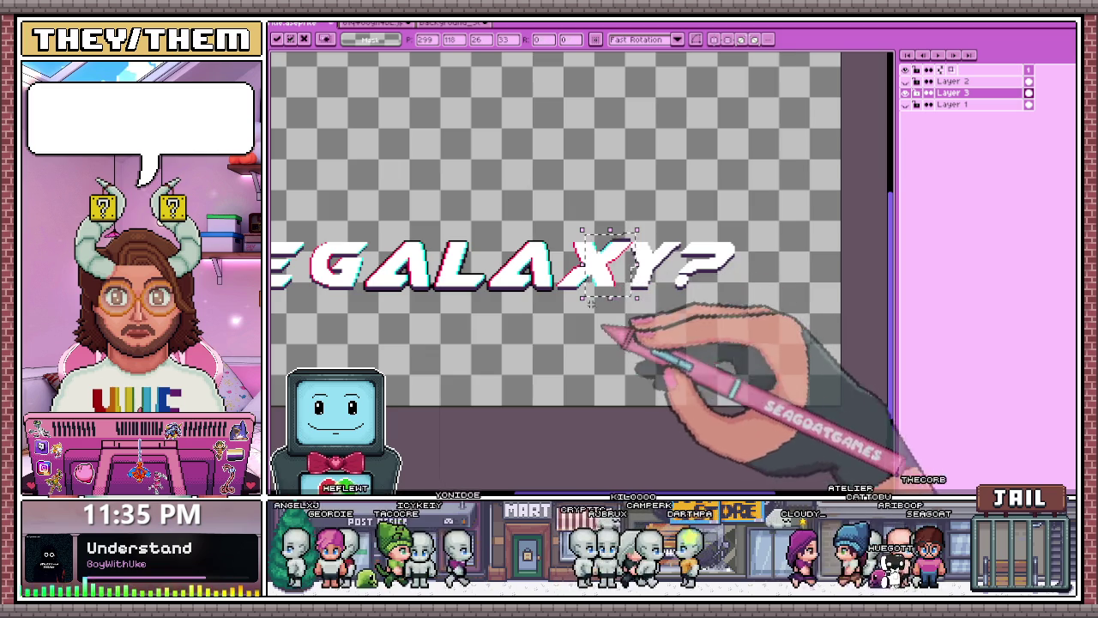
pyautogui.scroll(1, 590, 302)
pyautogui.scroll(1, 601, 288)
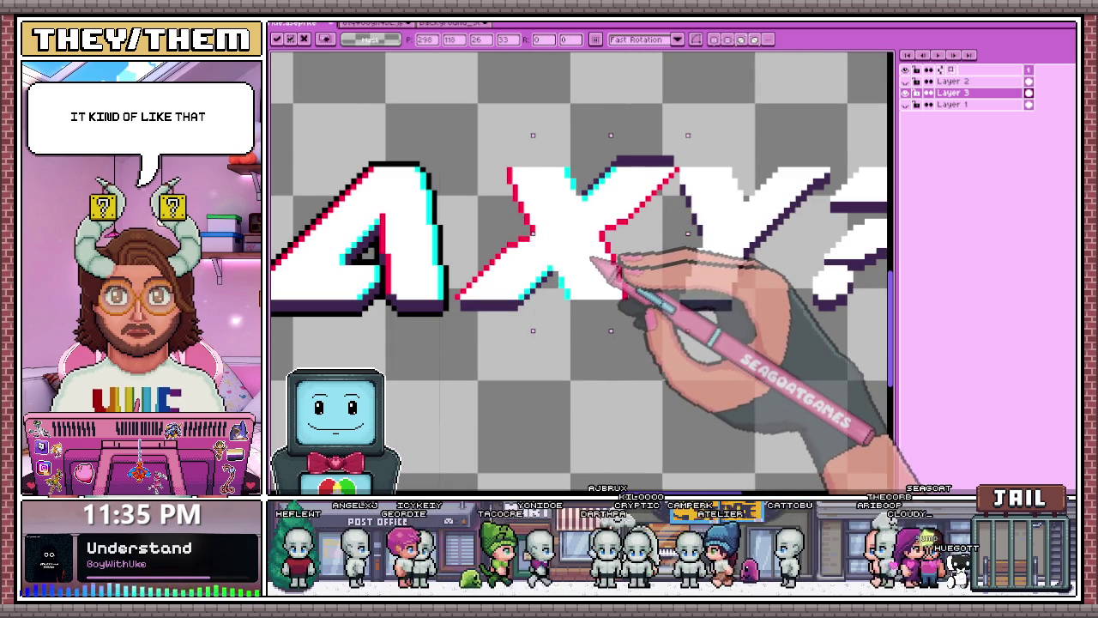
pyautogui.scroll(2, 590, 249)
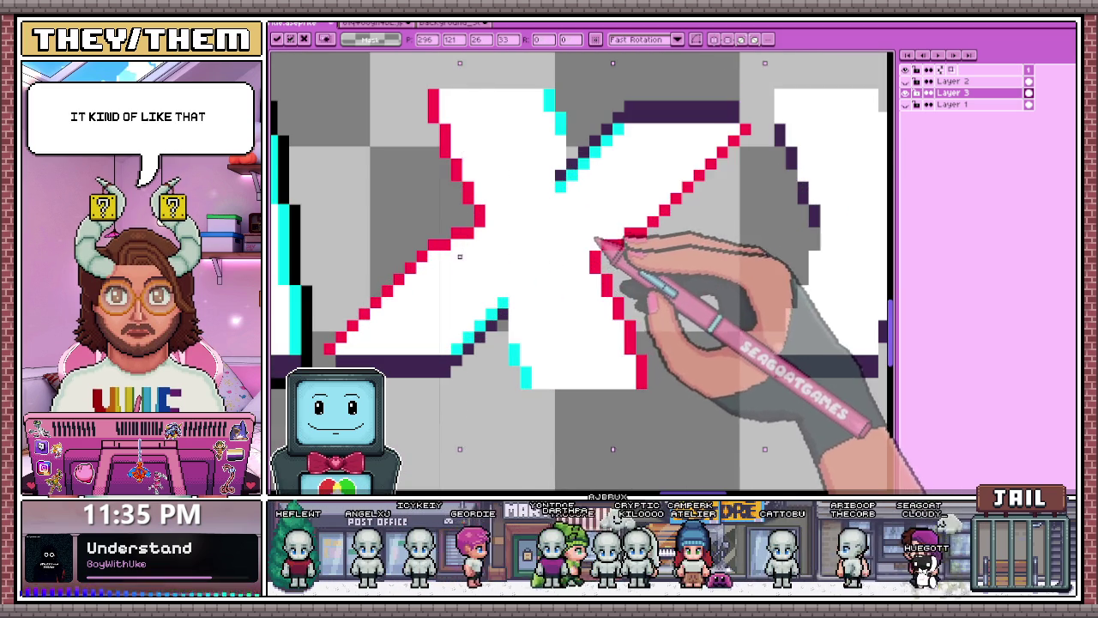
pyautogui.scroll(-1, 608, 205)
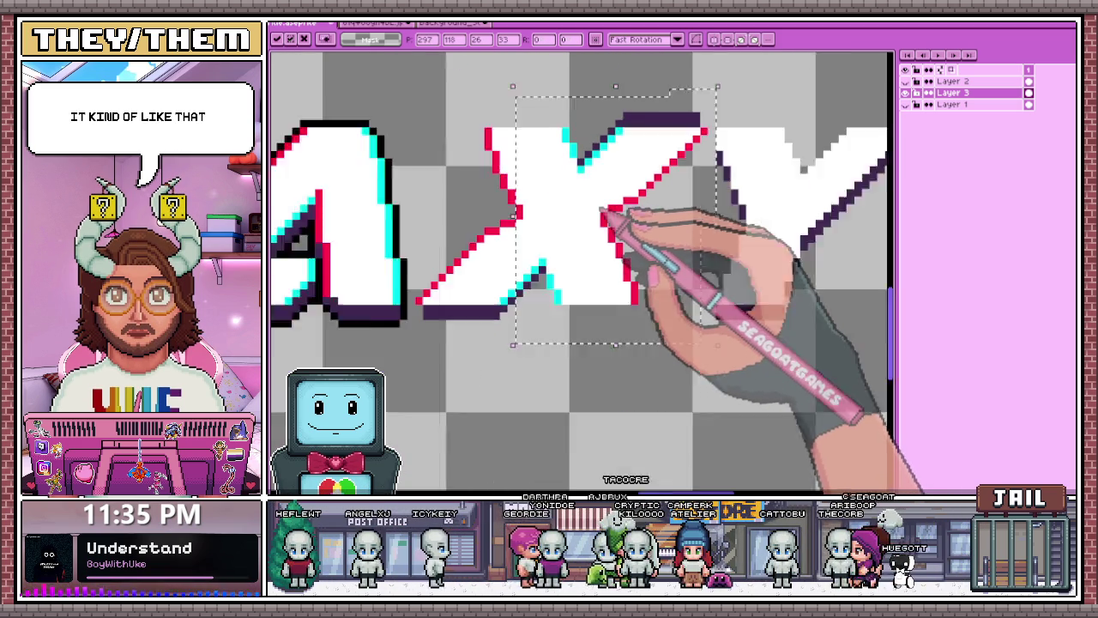
pyautogui.scroll(-1, 626, 216)
pyautogui.hotkey('ctrl', 'd')
pyautogui.scroll(1, 650, 258)
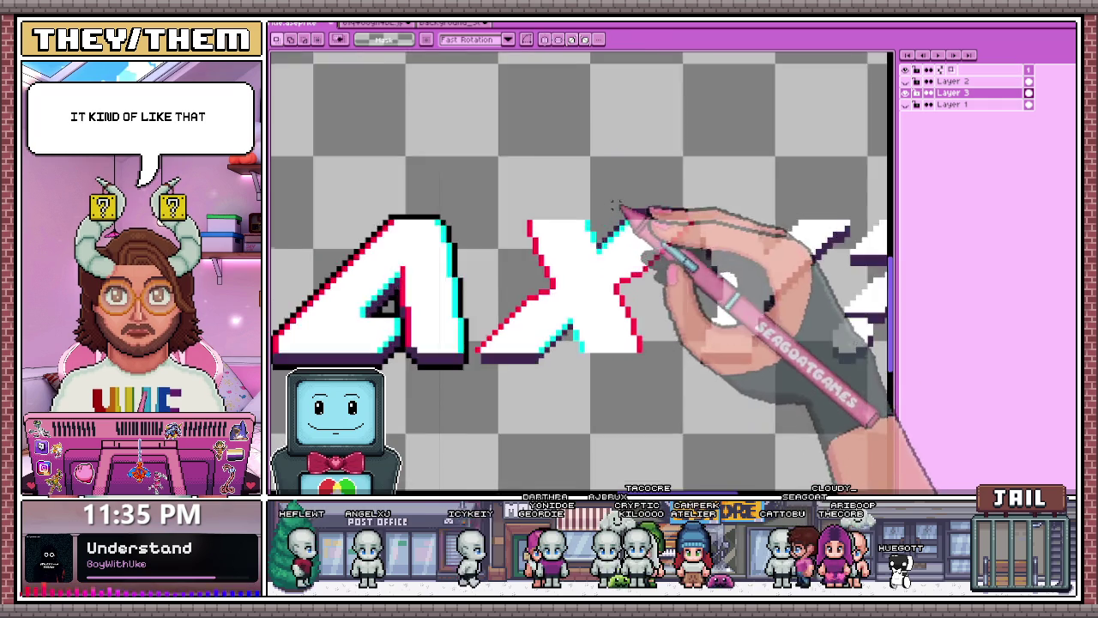
pyautogui.press('b')
pyautogui.scroll(2, 598, 252)
pyautogui.hotkey('ctrl', 'z')
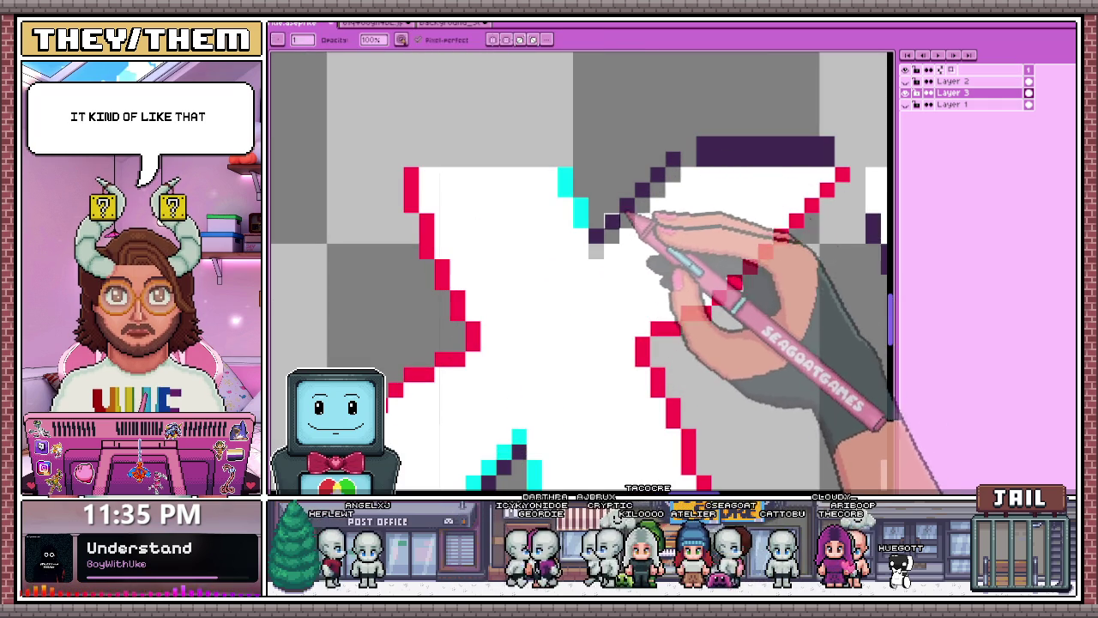
# - Erase the stray dark purple pixels on the X
pyautogui.moveTo(604, 242)
pyautogui.mouseDown()
pyautogui.moveTo(673, 163)
pyautogui.moveTo(734, 144)
pyautogui.mouseUp()
pyautogui.scroll(-2, 734, 144)
pyautogui.scroll(-2, 734, 144)
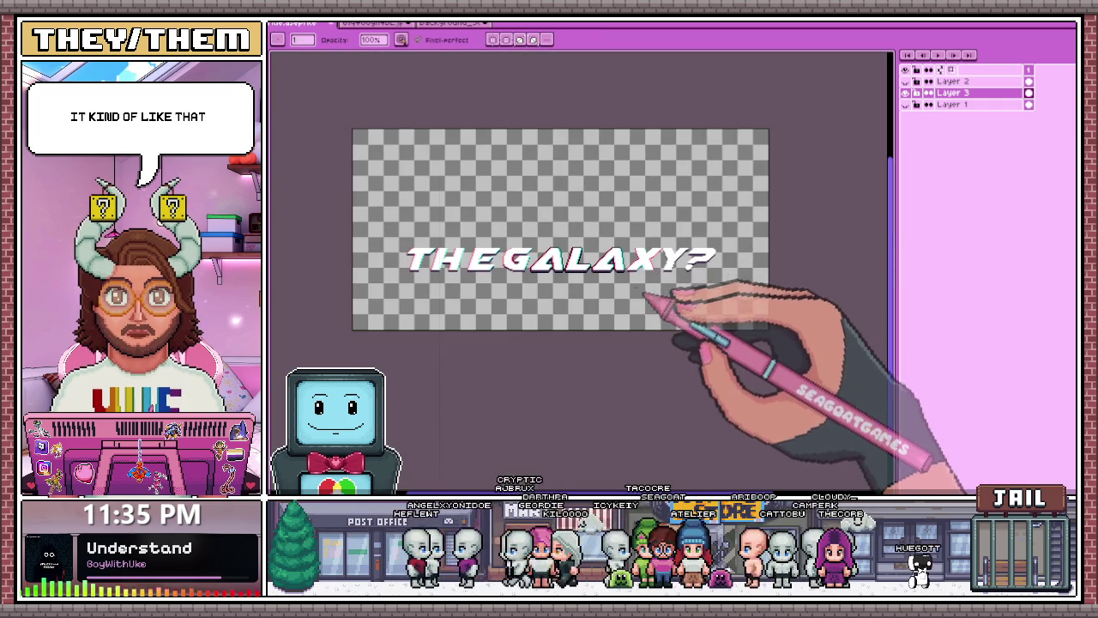
pyautogui.scroll(2, 663, 290)
pyautogui.scroll(1, 637, 205)
pyautogui.scroll(-1, 601, 223)
pyautogui.scroll(2, 589, 172)
pyautogui.scroll(1, 586, 195)
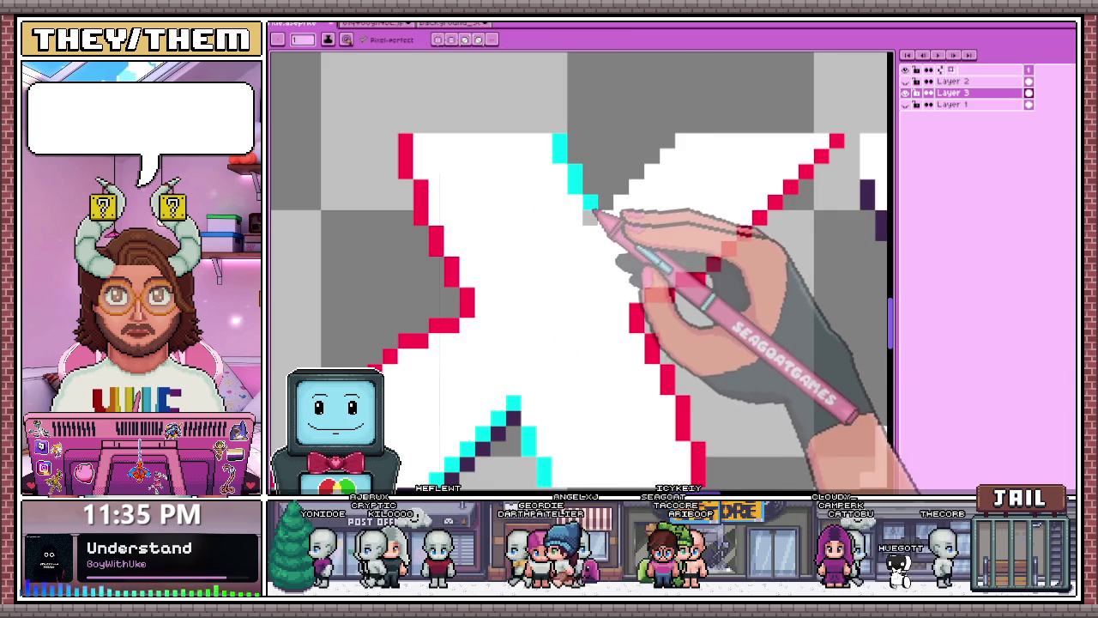
pyautogui.scroll(-2, 596, 218)
pyautogui.scroll(2, 562, 313)
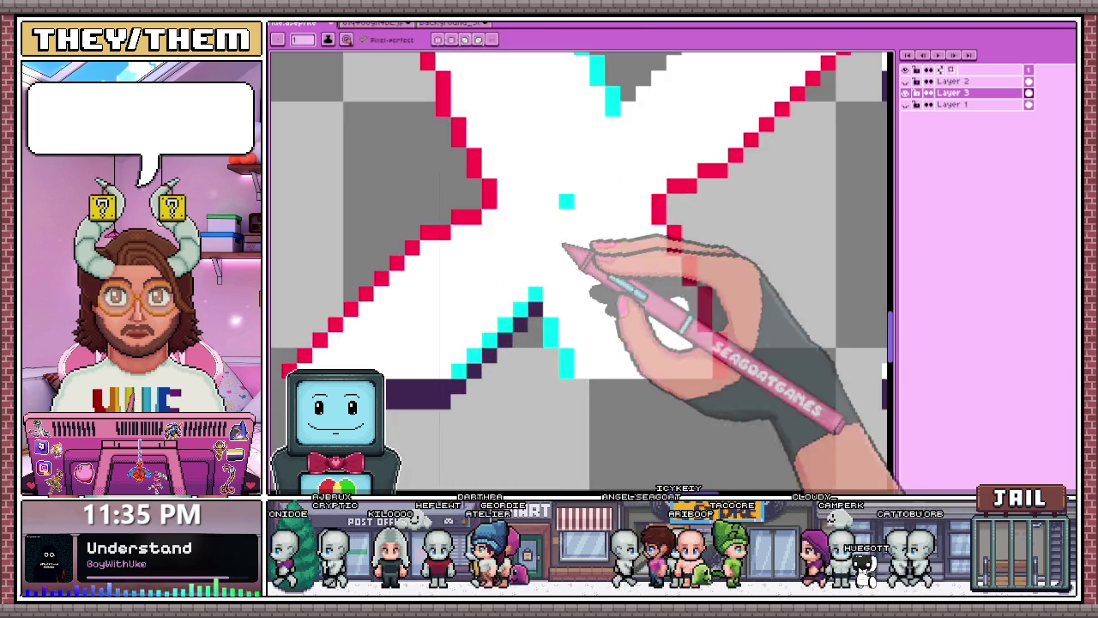
pyautogui.scroll(-2, 601, 266)
pyautogui.scroll(2, 601, 270)
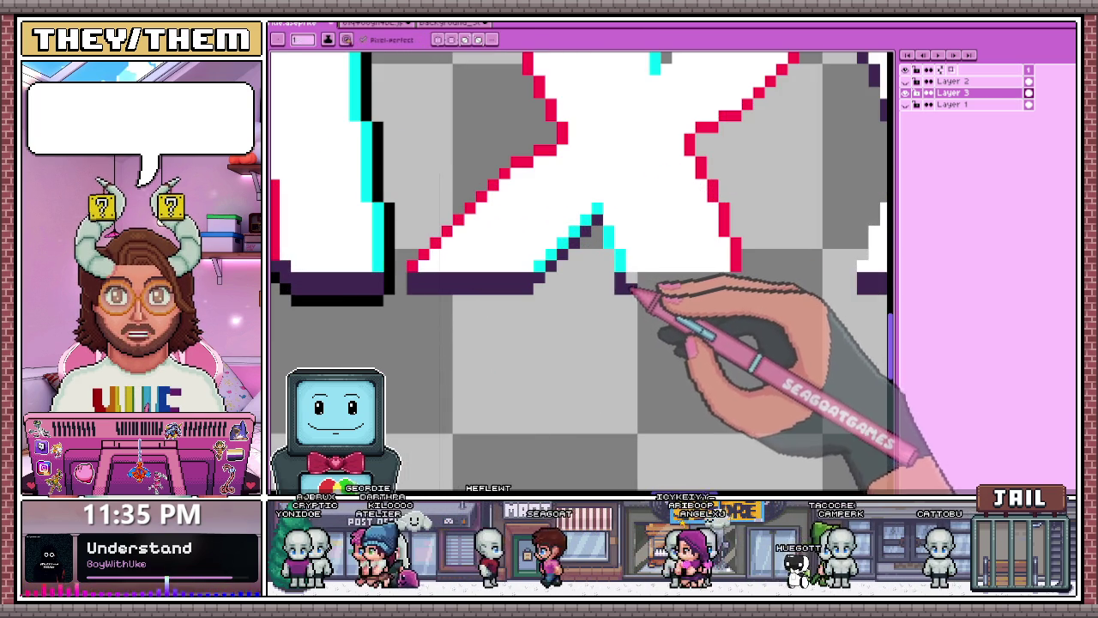
# - Draw a dark purple shadow line along the X's bottom edge
pyautogui.moveTo(631, 289); pyautogui.dragTo(739, 294)
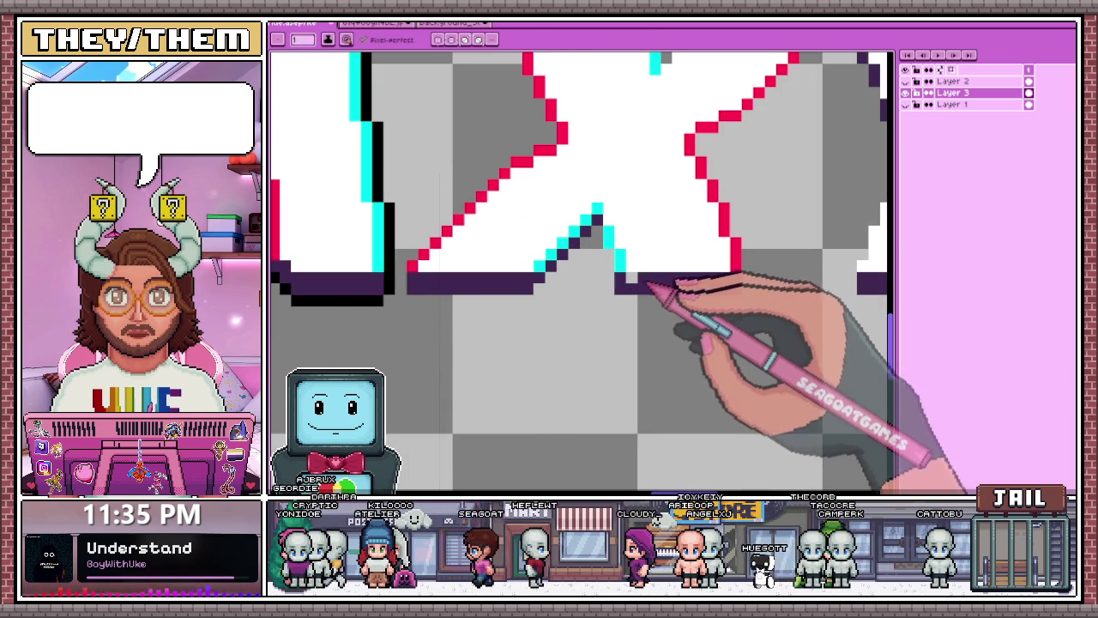
pyautogui.scroll(-2, 665, 230)
pyautogui.scroll(-1, 660, 240)
pyautogui.scroll(1, 643, 257)
pyautogui.scroll(2, 626, 270)
pyautogui.scroll(-2, 549, 207)
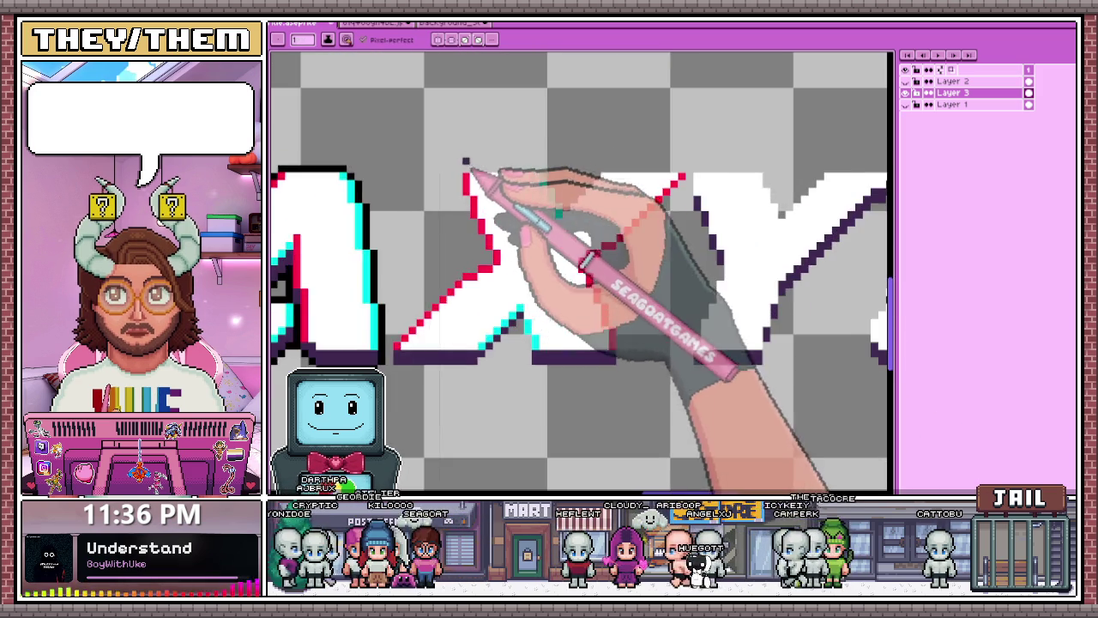
pyautogui.scroll(3, 515, 223)
# - Add dark purple outline pixels down the X's left edge
pyautogui.click(473, 201)
pyautogui.click(489, 239)
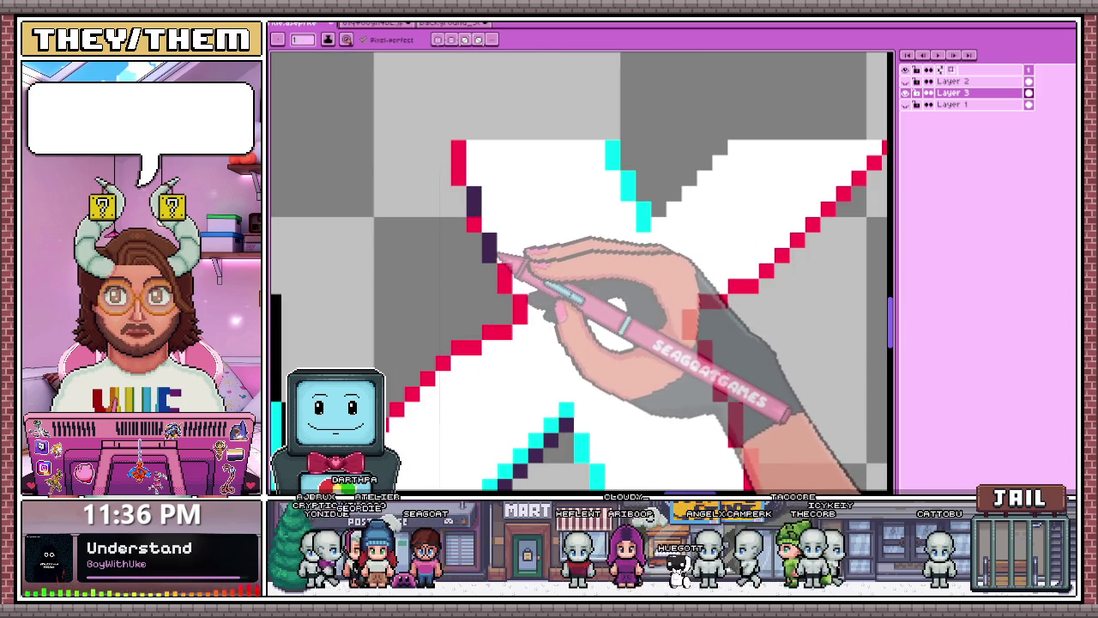
pyautogui.click(504, 272)
pyautogui.click(515, 296)
# - Recolour the red edge on the X's upper-right diagonal to cyan
pyautogui.scroll(-1, 573, 194)
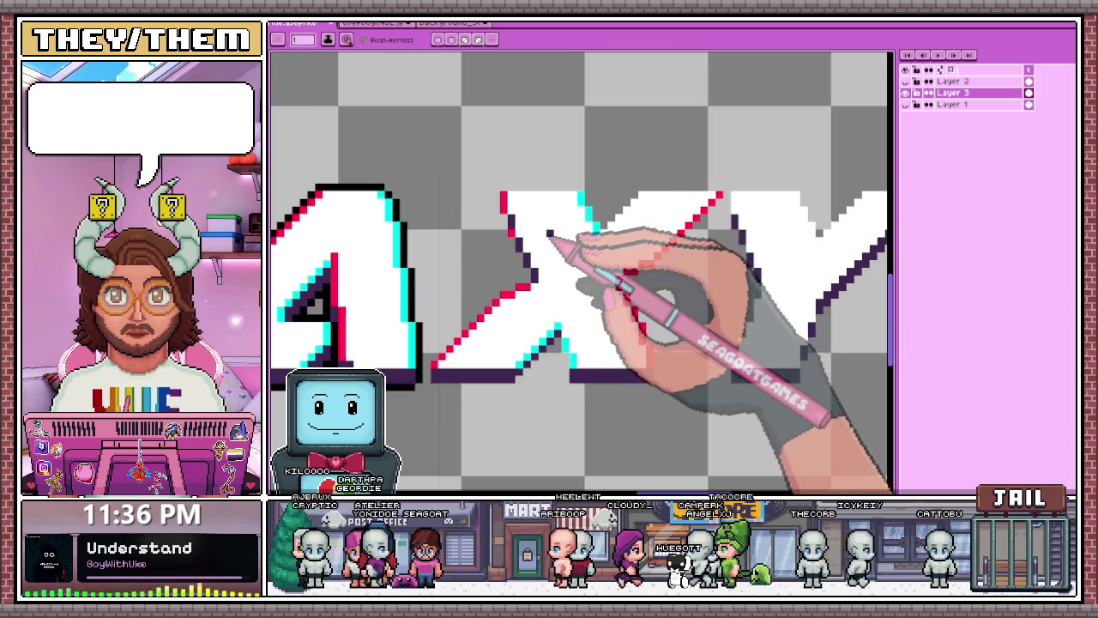
pyautogui.scroll(1, 590, 242)
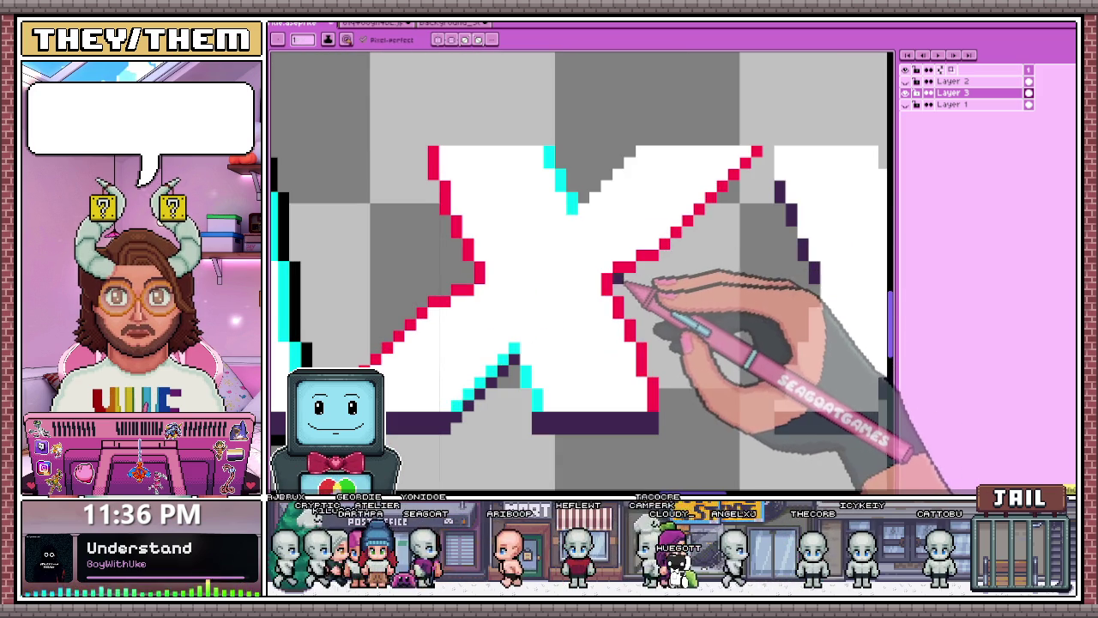
pyautogui.scroll(-3, 620, 288)
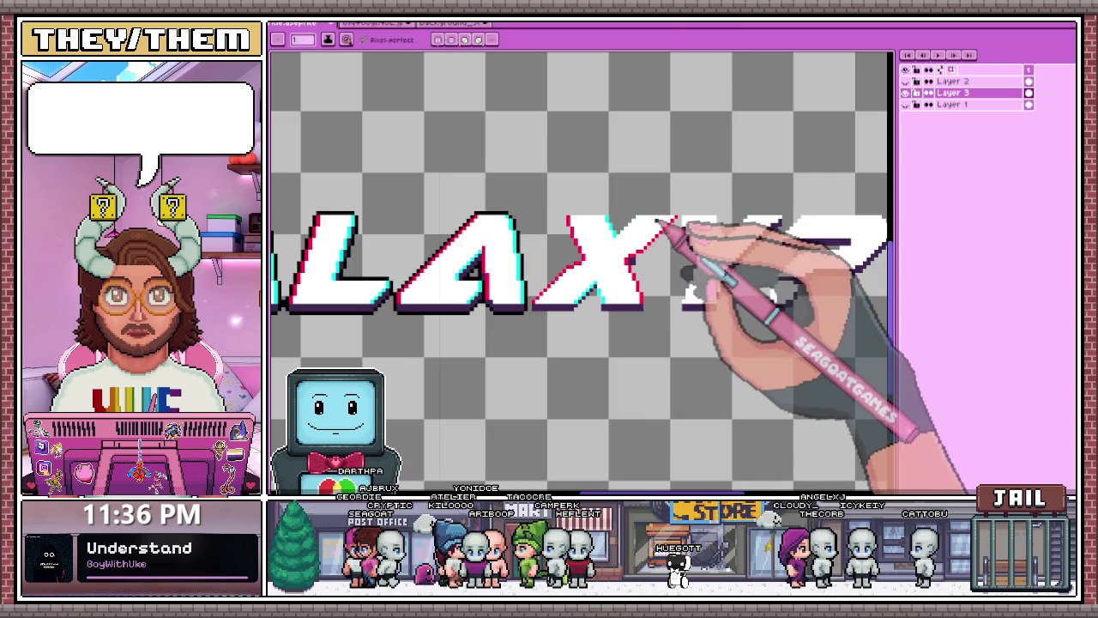
pyautogui.scroll(1, 657, 252)
pyautogui.scroll(1, 657, 245)
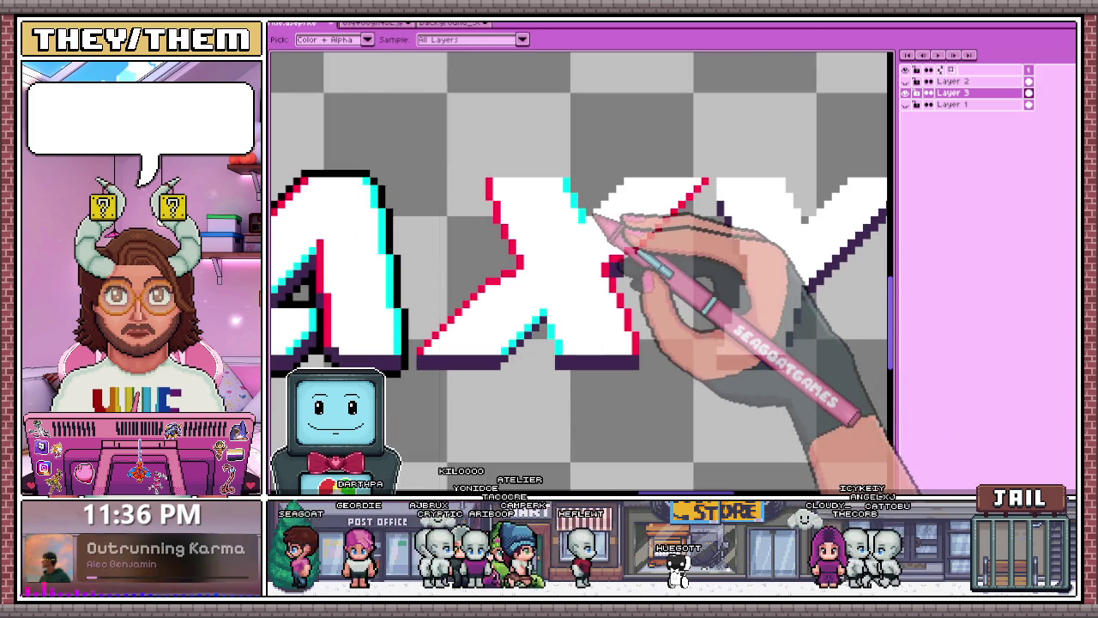
pyautogui.scroll(1, 592, 249)
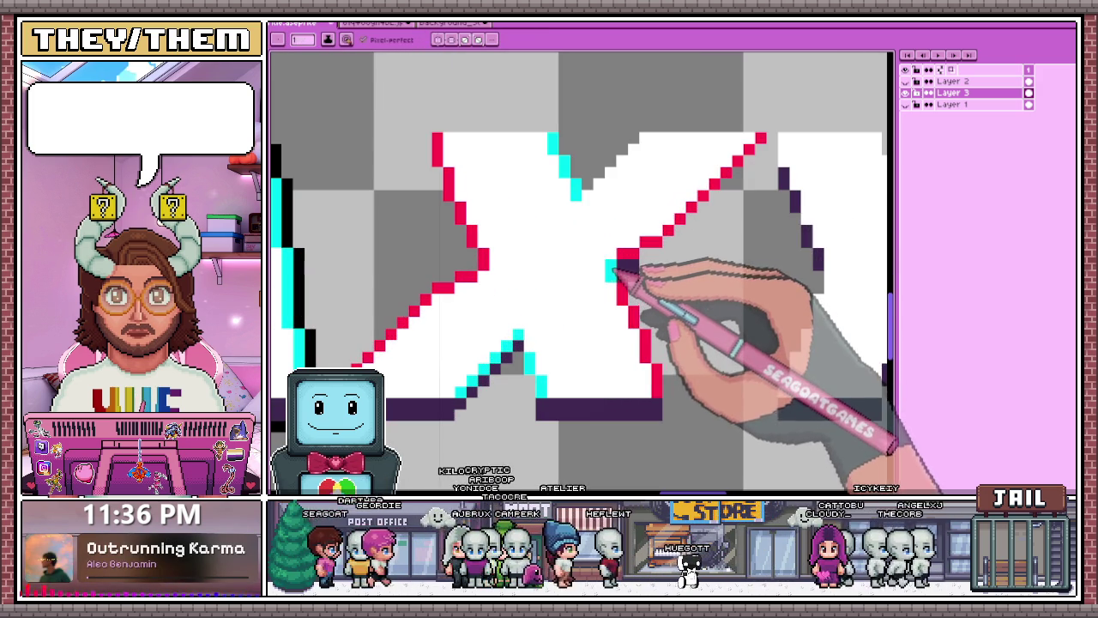
pyautogui.scroll(-2, 631, 257)
pyautogui.scroll(3, 649, 216)
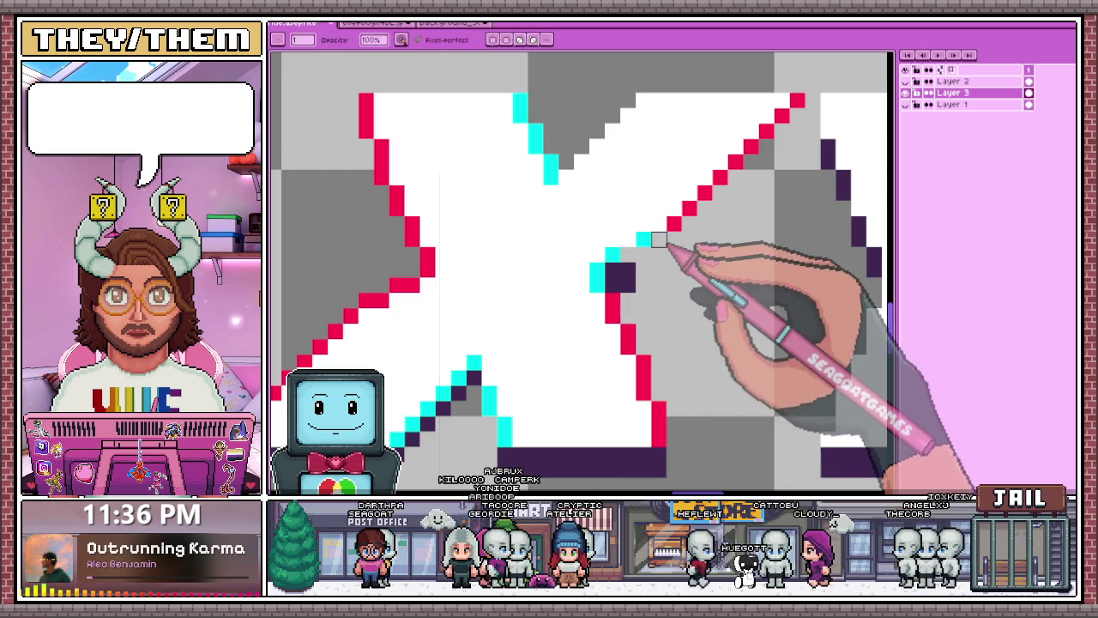
pyautogui.moveTo(700, 208)
pyautogui.mouseDown()
pyautogui.moveTo(740, 186)
pyautogui.moveTo(800, 105)
pyautogui.mouseUp()
# - Turn the remaining red edge pixels lower on the X cyan
pyautogui.scroll(-1, 743, 183)
pyautogui.click(620, 254)
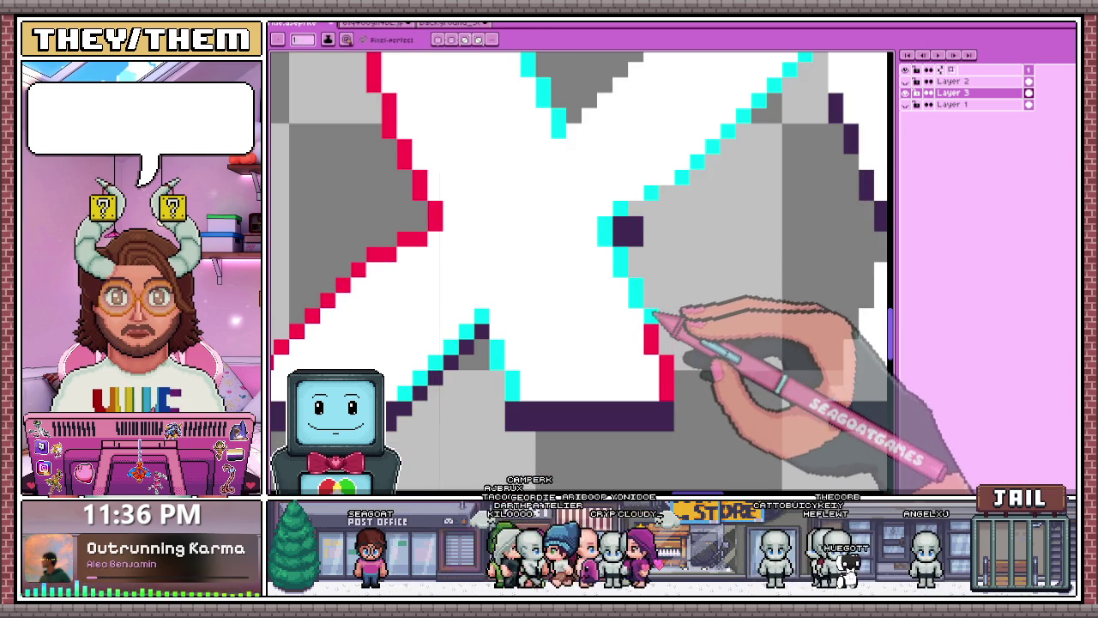
pyautogui.moveTo(666, 345); pyautogui.dragTo(667, 396)
# - Draw red pixels up the X's stepped edge
pyautogui.scroll(-1, 669, 360)
pyautogui.scroll(1, 677, 326)
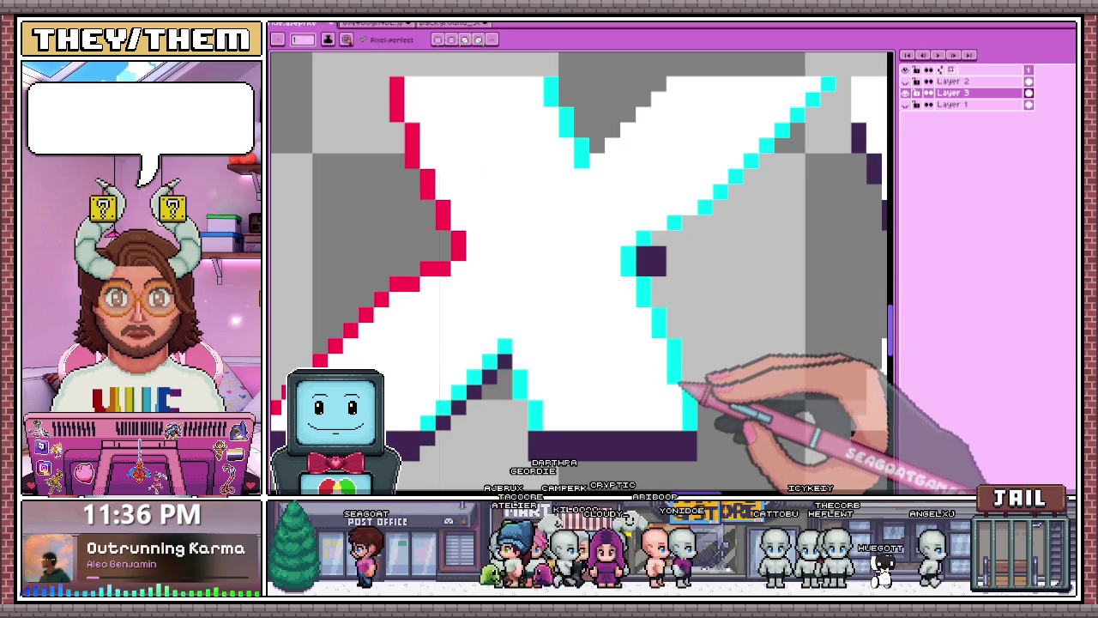
pyautogui.scroll(-1, 682, 319)
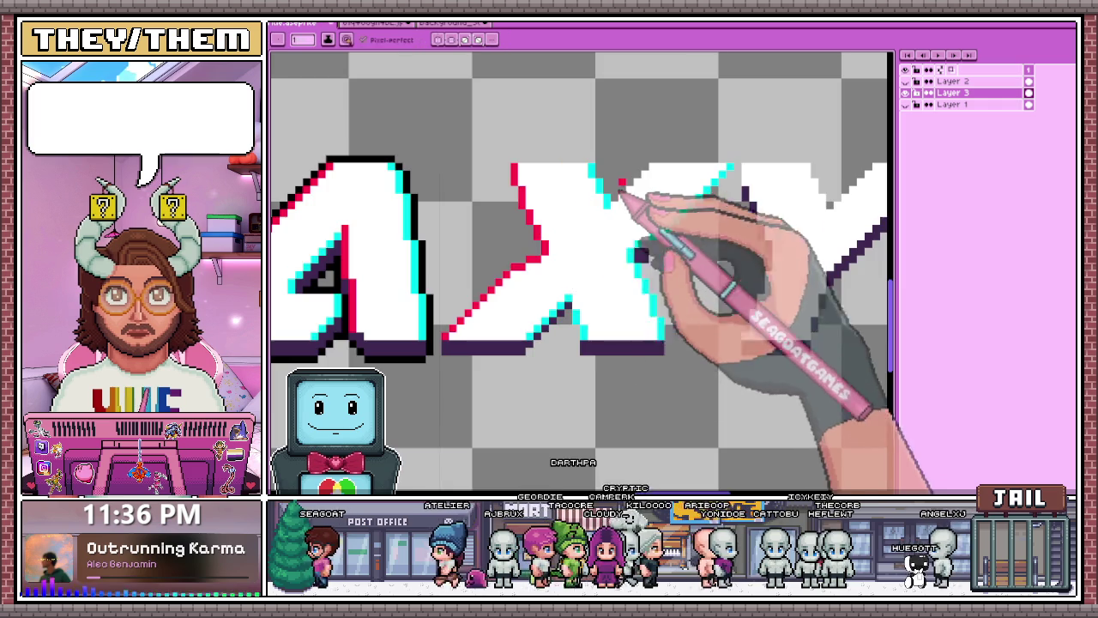
pyautogui.scroll(1, 642, 233)
pyautogui.moveTo(610, 210); pyautogui.dragTo(657, 162)
# - Extend the dark purple shadow with pixels along the X's inner diagonal and notch
pyautogui.scroll(-1, 657, 163)
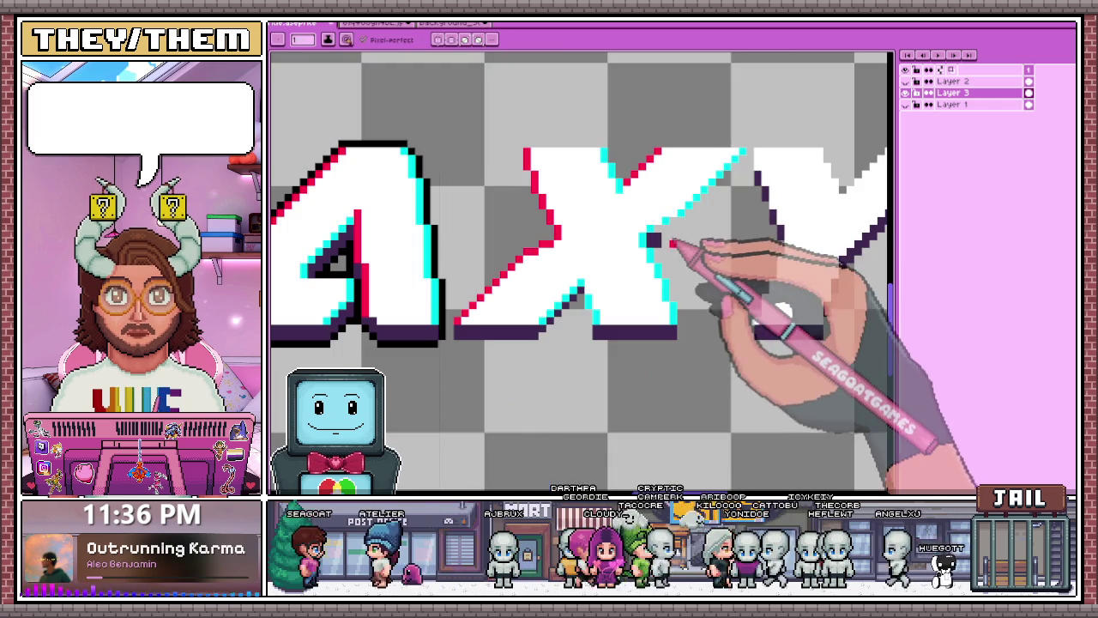
pyautogui.scroll(2, 673, 221)
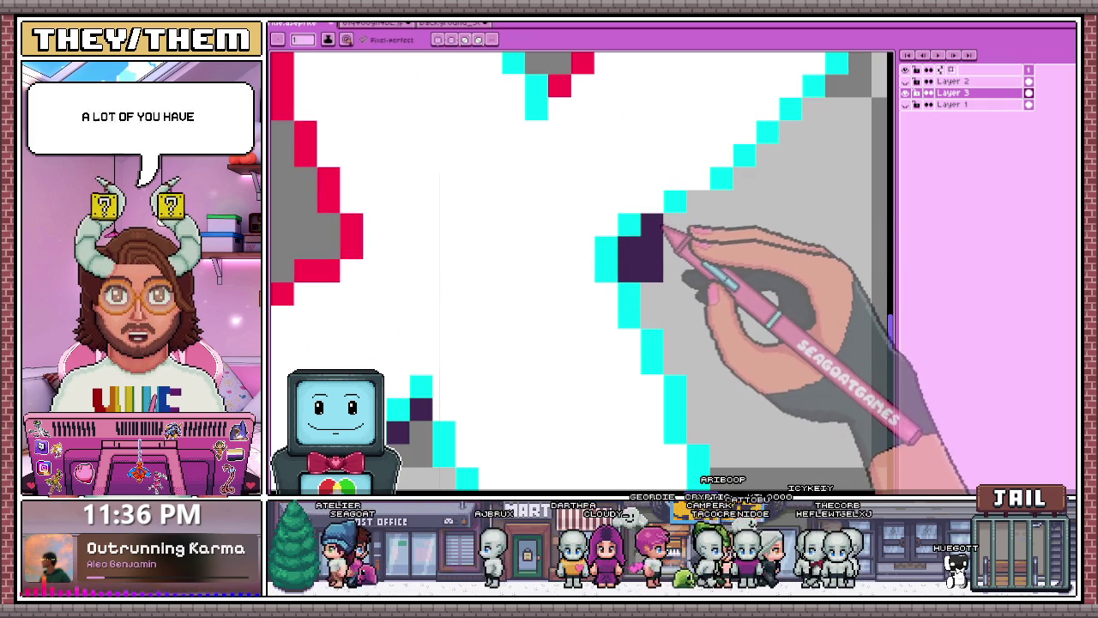
pyautogui.click(681, 226)
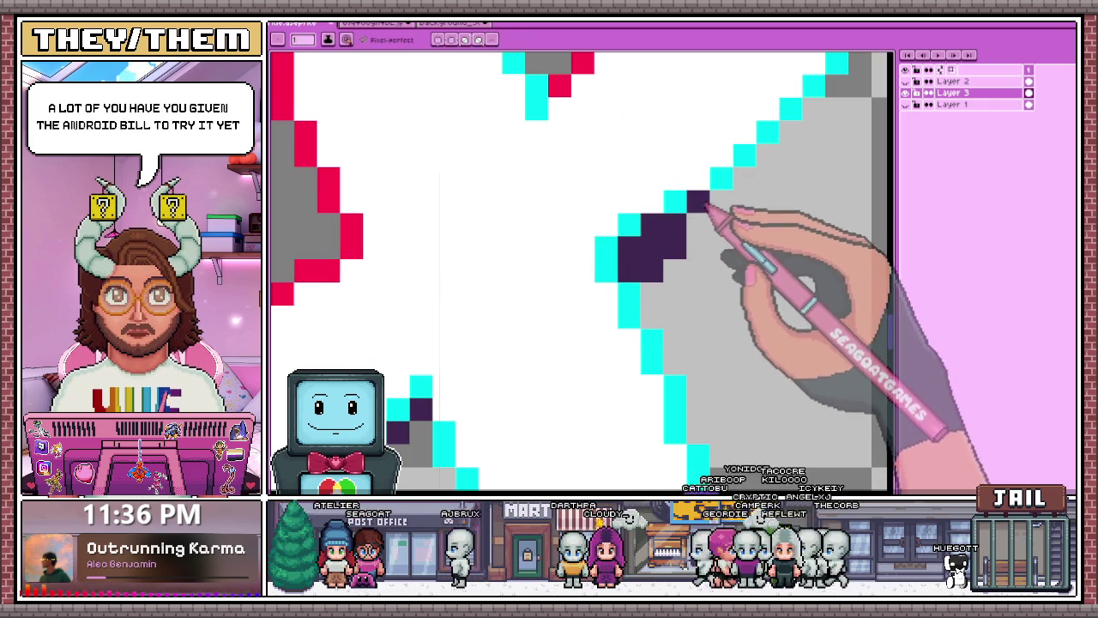
pyautogui.click(713, 204)
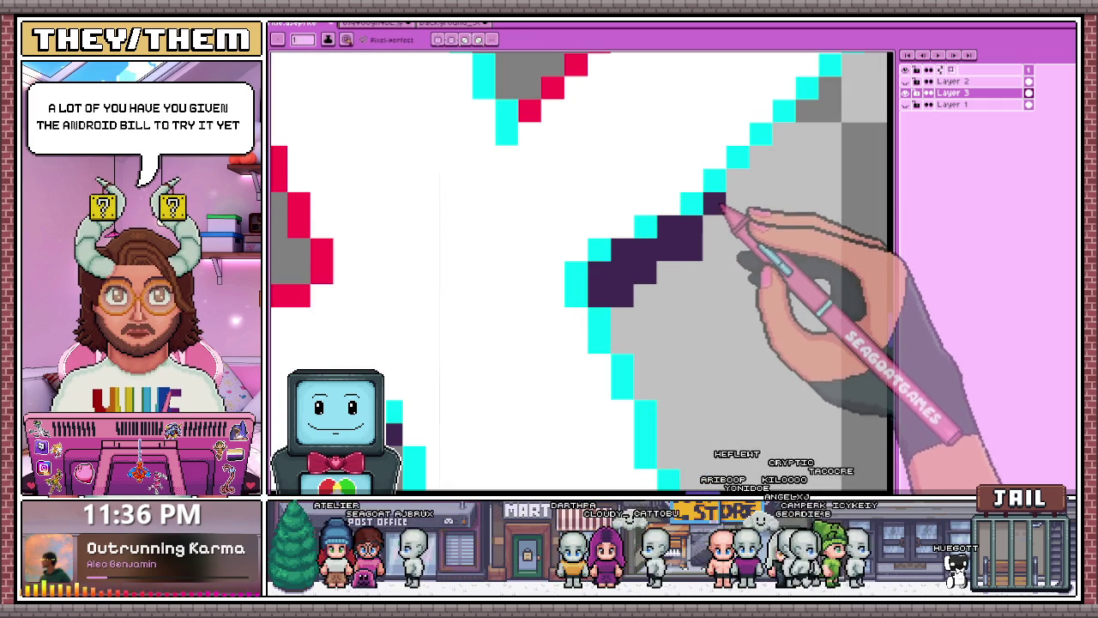
pyautogui.scroll(-3, 701, 230)
pyautogui.scroll(2, 702, 259)
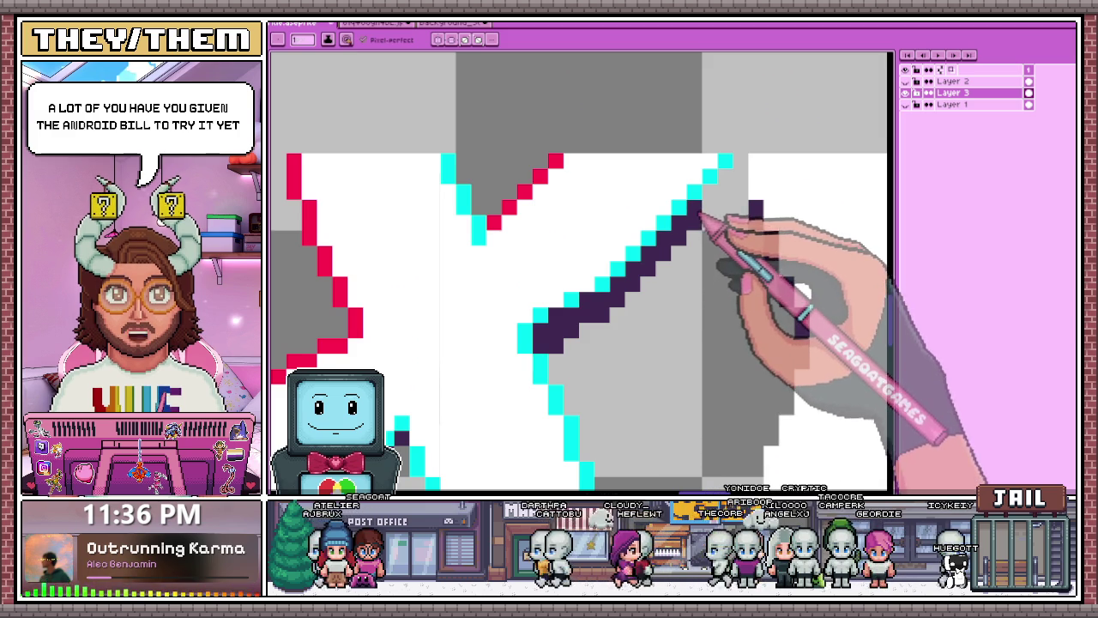
pyautogui.scroll(-2, 583, 182)
pyautogui.scroll(-2, 600, 223)
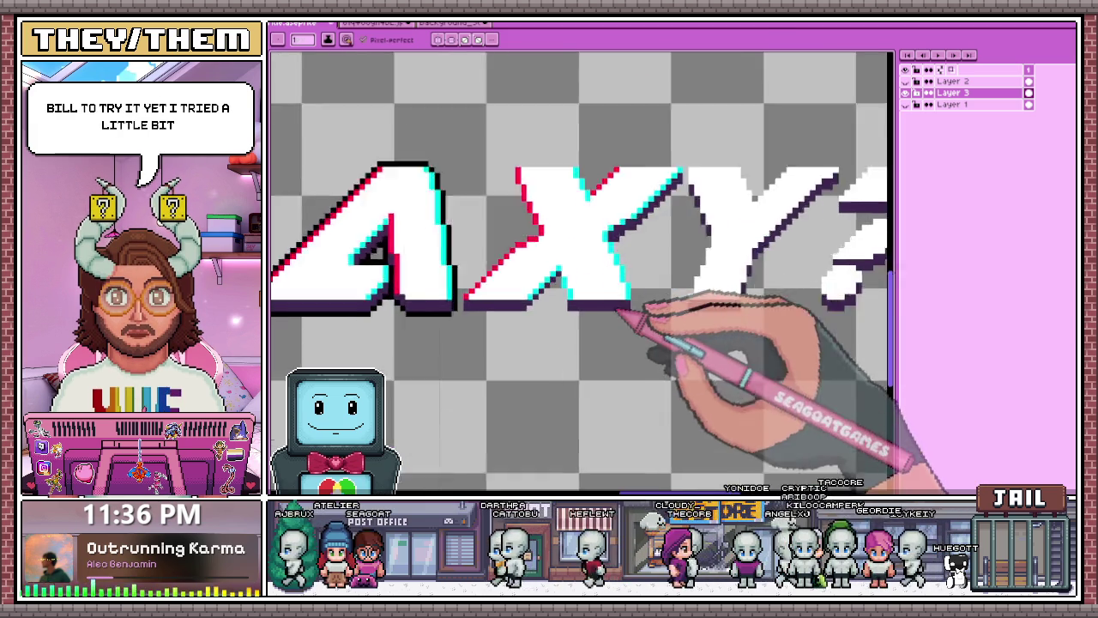
pyautogui.scroll(3, 660, 257)
pyautogui.scroll(-1, 643, 171)
pyautogui.scroll(1, 617, 155)
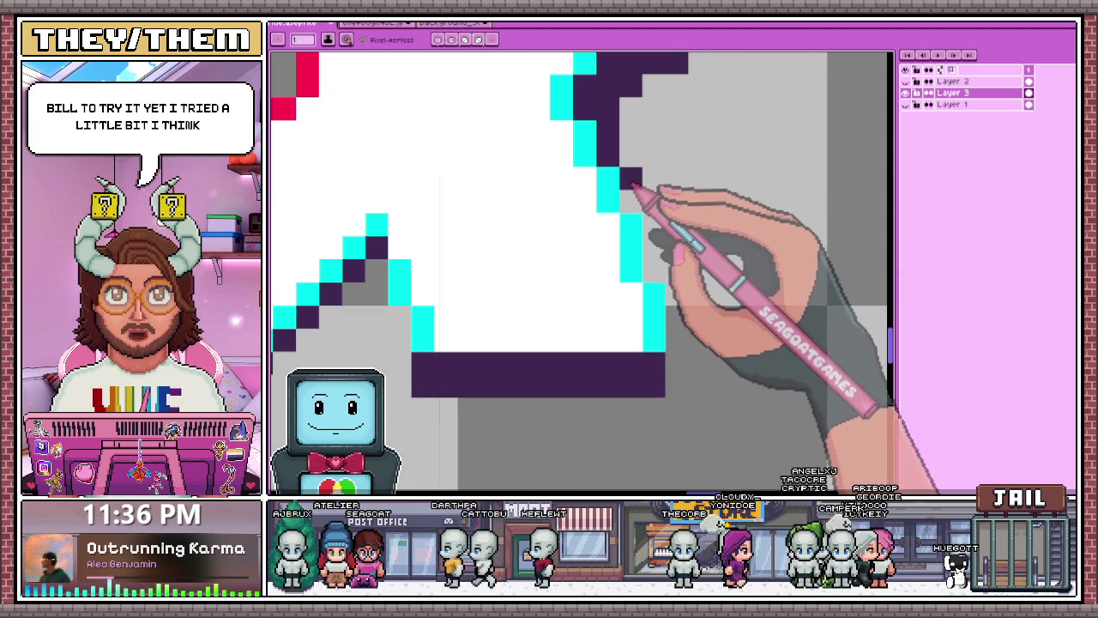
pyautogui.moveTo(629, 193); pyautogui.dragTo(630, 129)
pyautogui.scroll(-2, 642, 198)
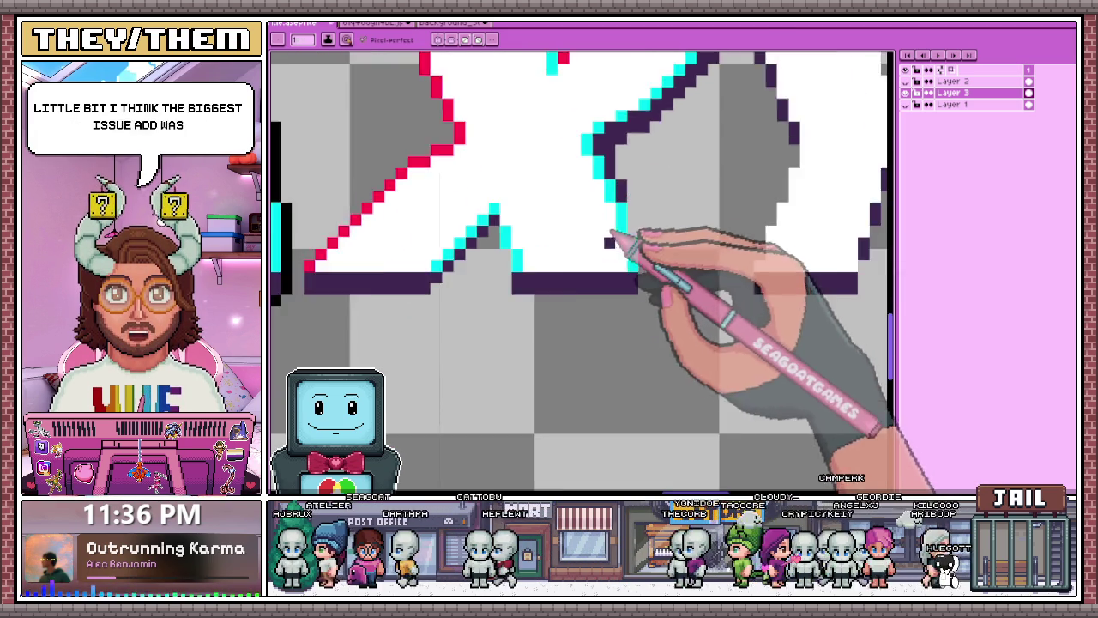
pyautogui.scroll(-1, 638, 249)
pyautogui.scroll(-1, 635, 253)
pyautogui.scroll(2, 652, 202)
pyautogui.scroll(-1, 628, 201)
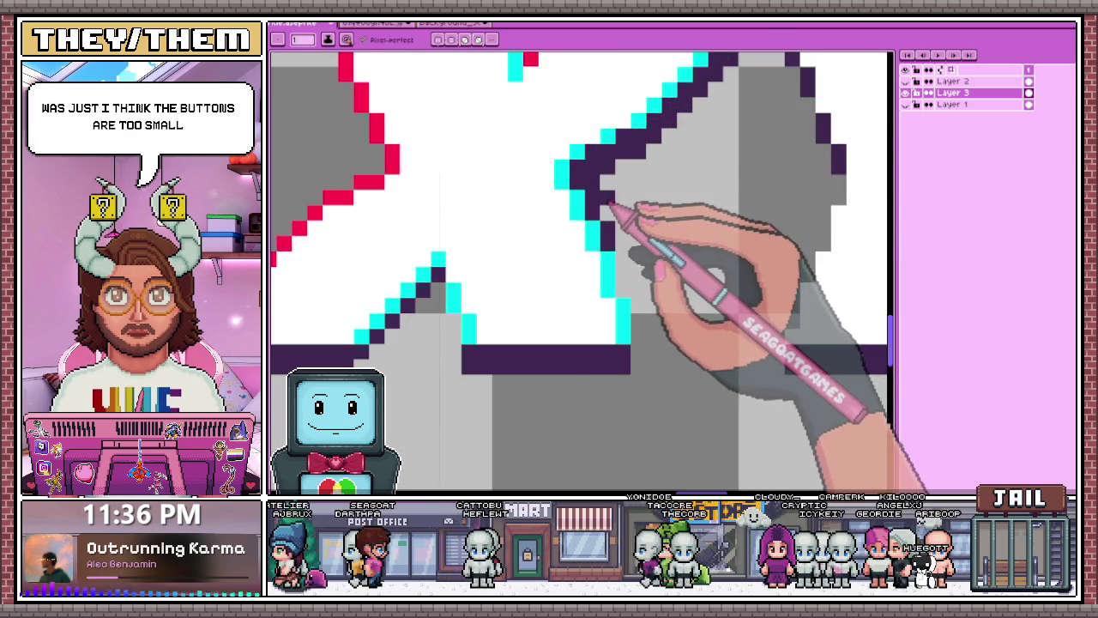
pyautogui.scroll(-2, 618, 215)
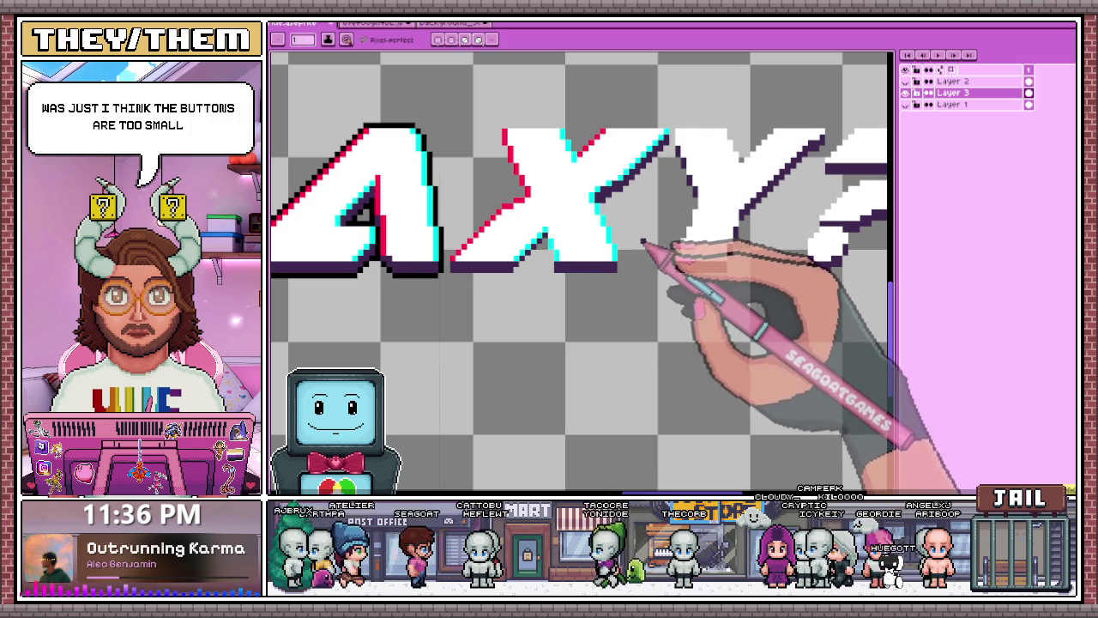
pyautogui.scroll(-1, 626, 236)
pyautogui.scroll(-1, 639, 244)
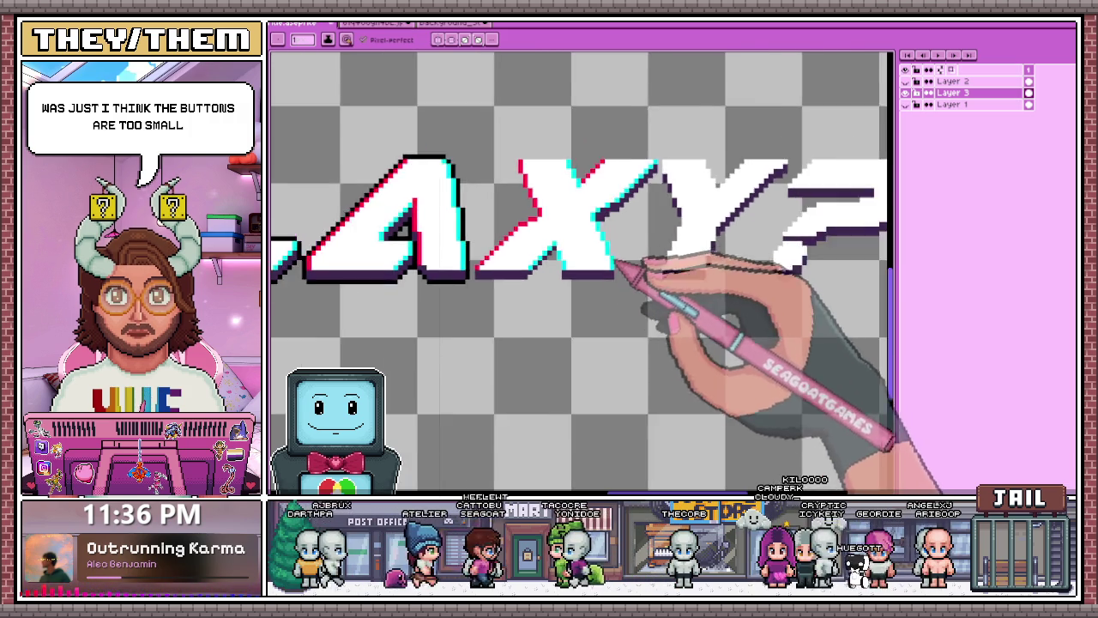
pyautogui.scroll(-1, 635, 274)
pyautogui.scroll(-1, 620, 313)
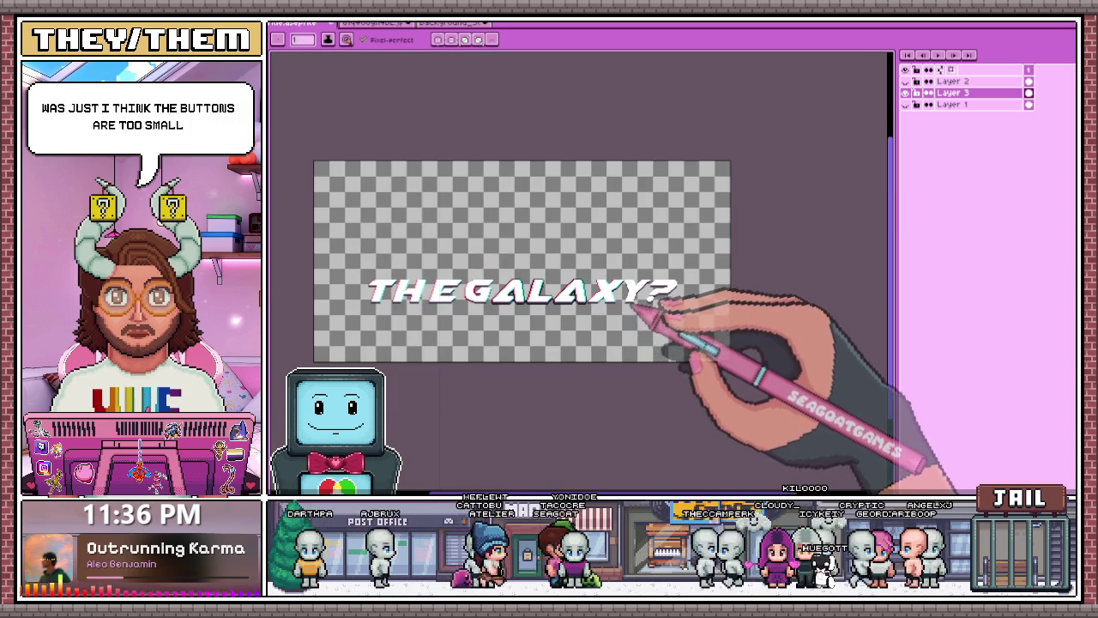
# - Eyedrop the red and add two red pixels extending the Y's left edge
pyautogui.scroll(2, 635, 304)
pyautogui.scroll(2, 639, 309)
pyautogui.press('i')
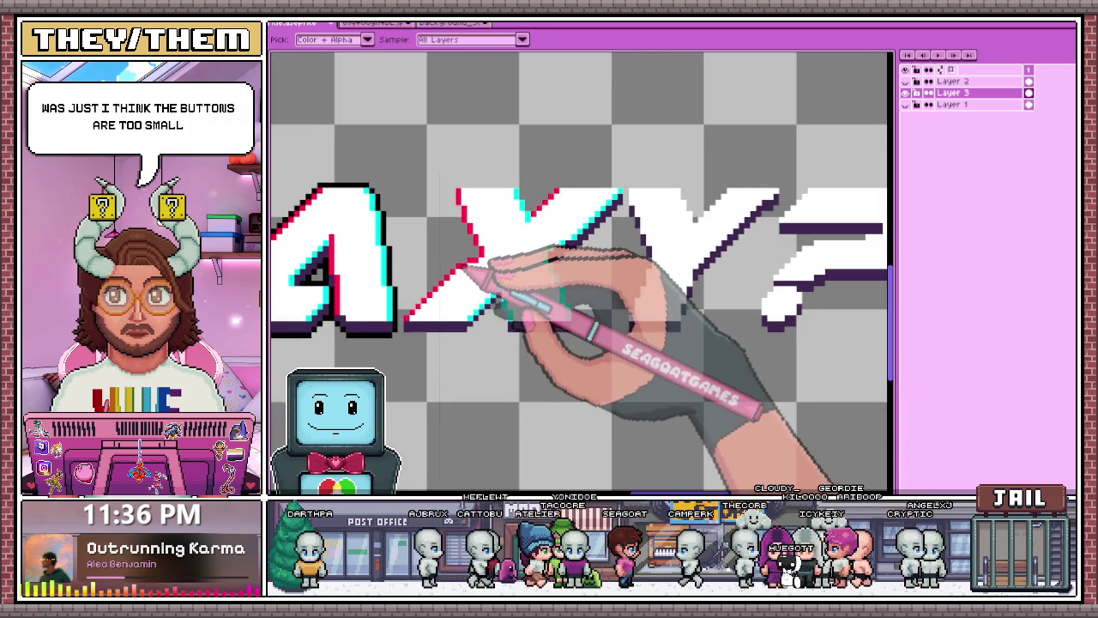
pyautogui.press('b')
pyautogui.scroll(2, 639, 193)
pyautogui.scroll(1, 618, 191)
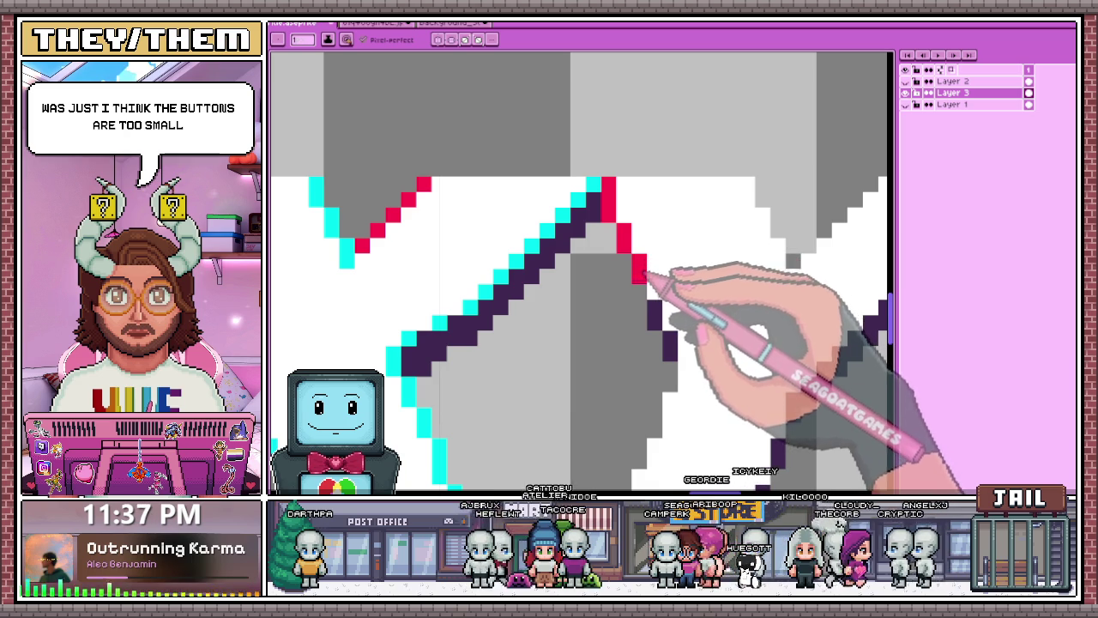
pyautogui.scroll(-1, 652, 257)
pyautogui.scroll(2, 657, 184)
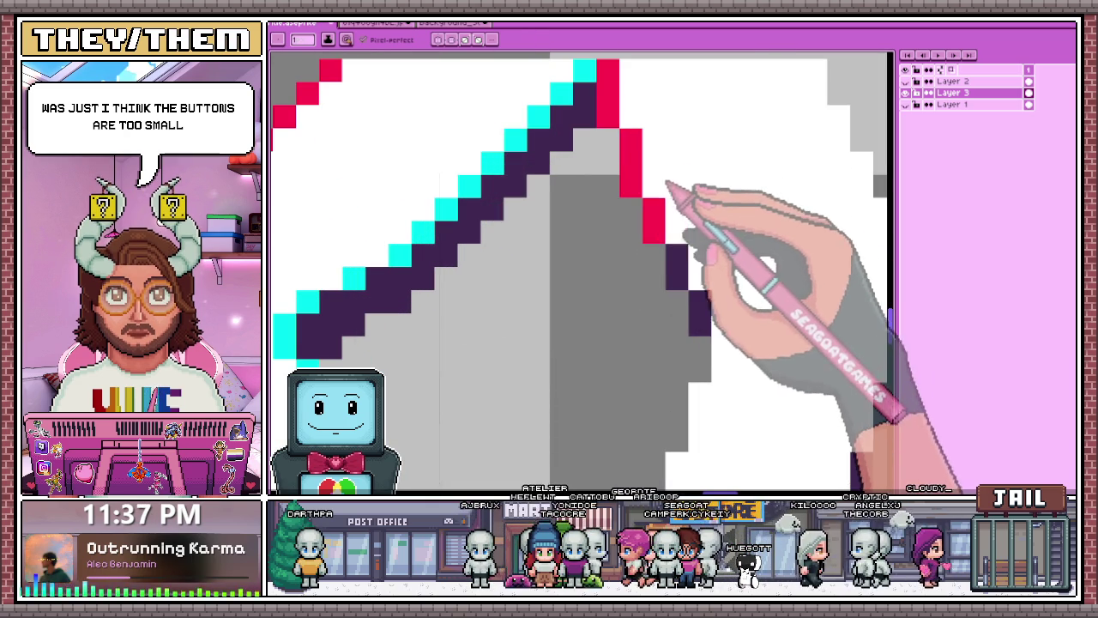
pyautogui.scroll(-1, 686, 243)
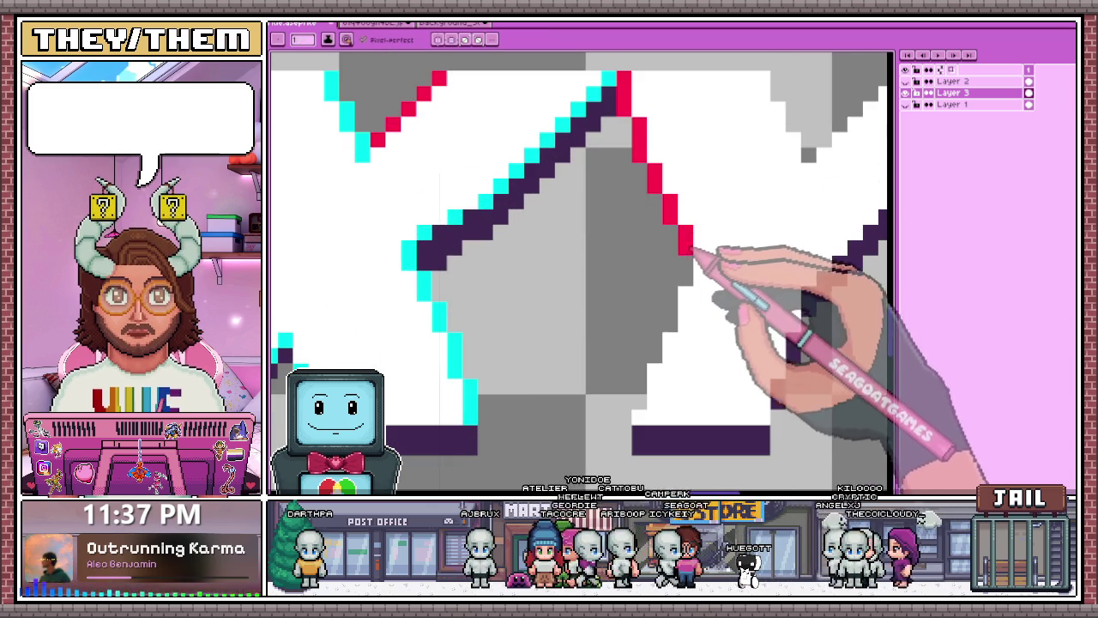
pyautogui.click(683, 275)
pyautogui.click(667, 321)
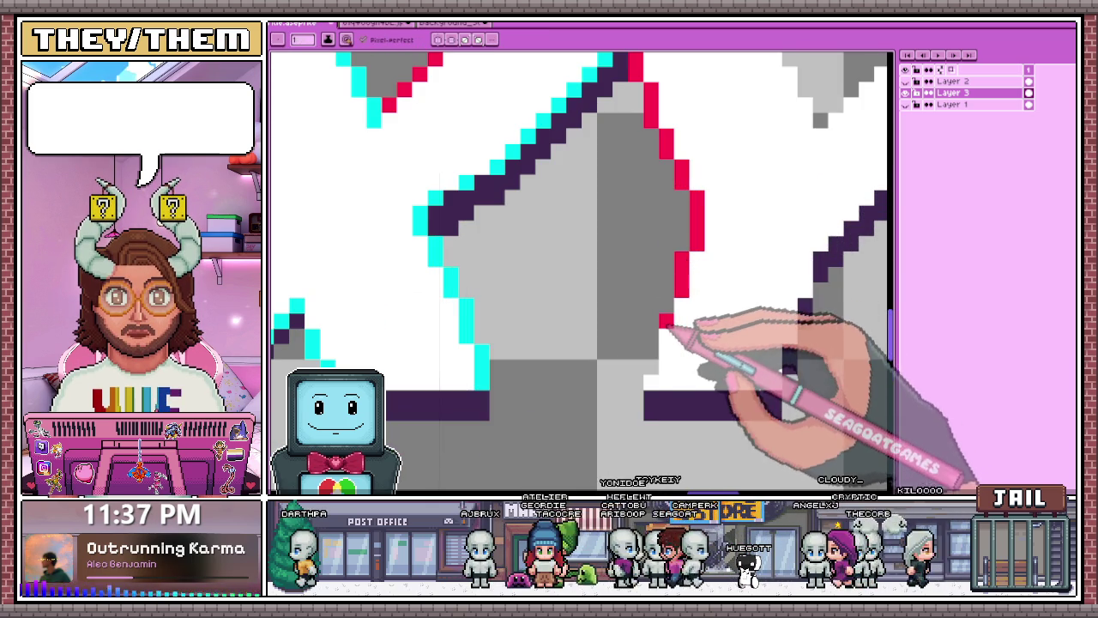
pyautogui.scroll(-3, 639, 369)
pyautogui.scroll(-1, 677, 339)
pyautogui.scroll(1, 695, 335)
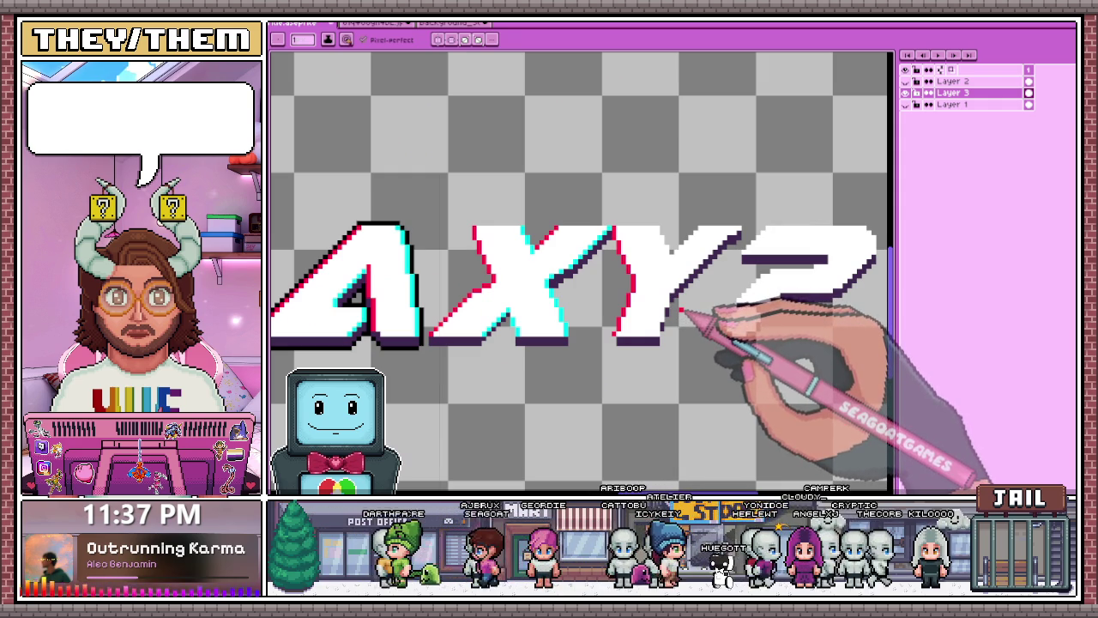
pyautogui.scroll(1, 642, 177)
pyautogui.scroll(-2, 632, 238)
pyautogui.scroll(1, 633, 201)
pyautogui.scroll(-1, 712, 257)
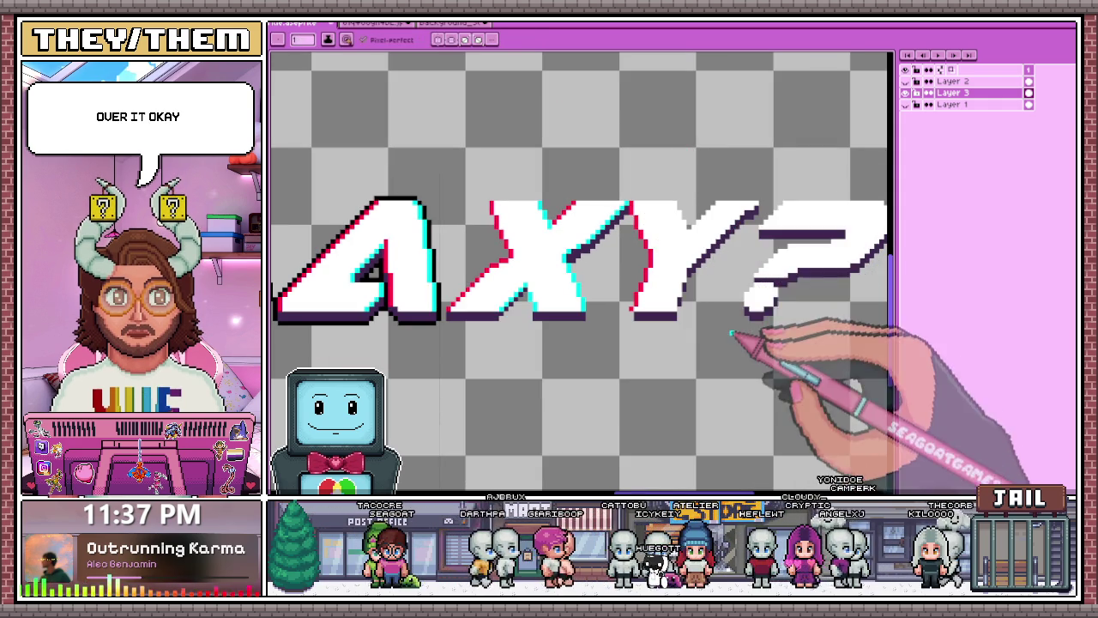
pyautogui.scroll(1, 698, 225)
pyautogui.scroll(-1, 440, 128)
pyautogui.scroll(2, 649, 223)
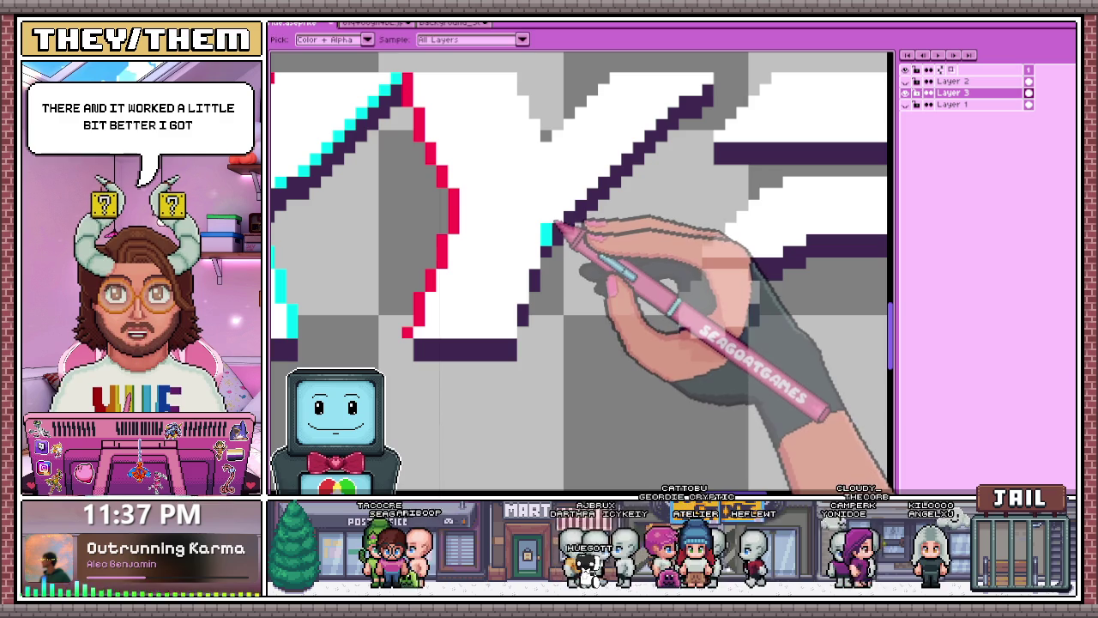
# - Recolour the dark diagonal edge near the Y to cyan
pyautogui.click(556, 228)
pyautogui.click(639, 136)
pyautogui.moveTo(547, 242); pyautogui.dragTo(719, 79)
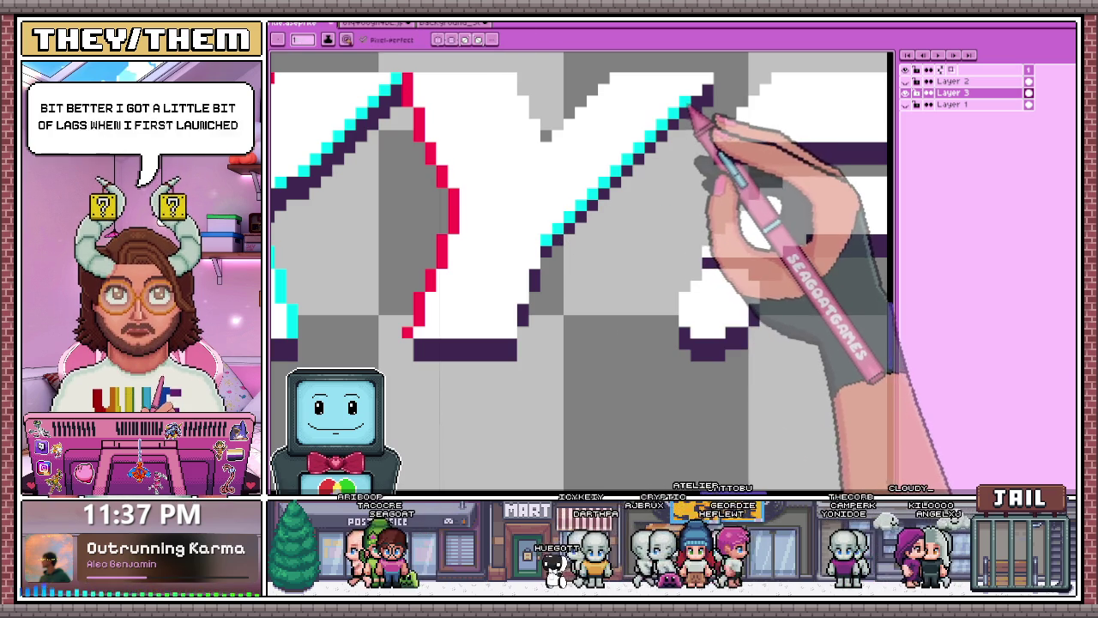
pyautogui.scroll(-2, 652, 171)
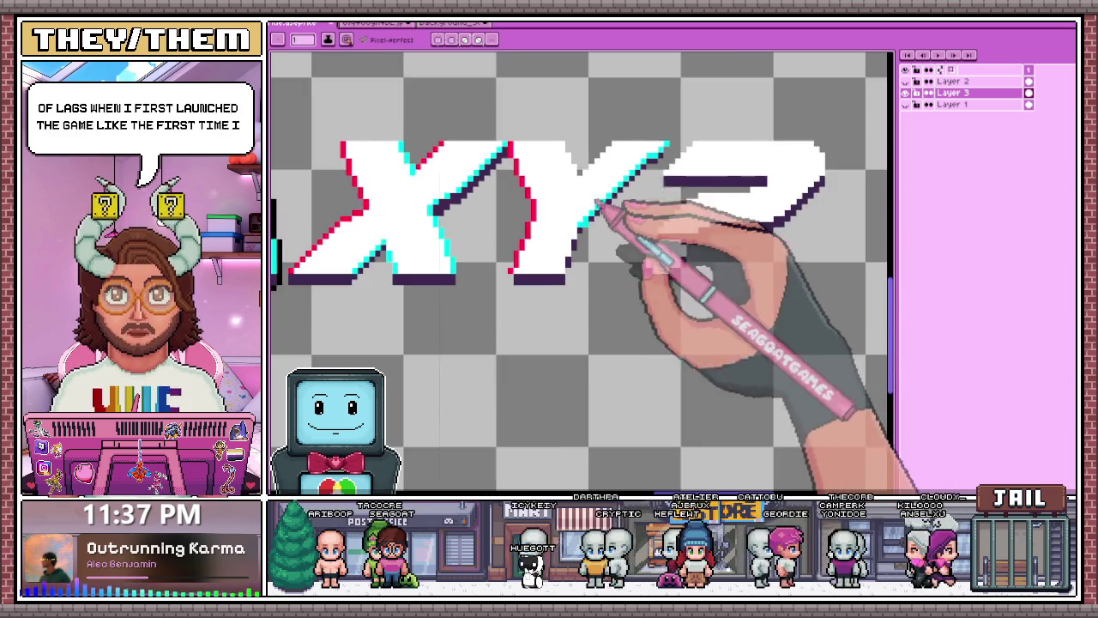
pyautogui.scroll(2, 600, 232)
pyautogui.scroll(-2, 574, 283)
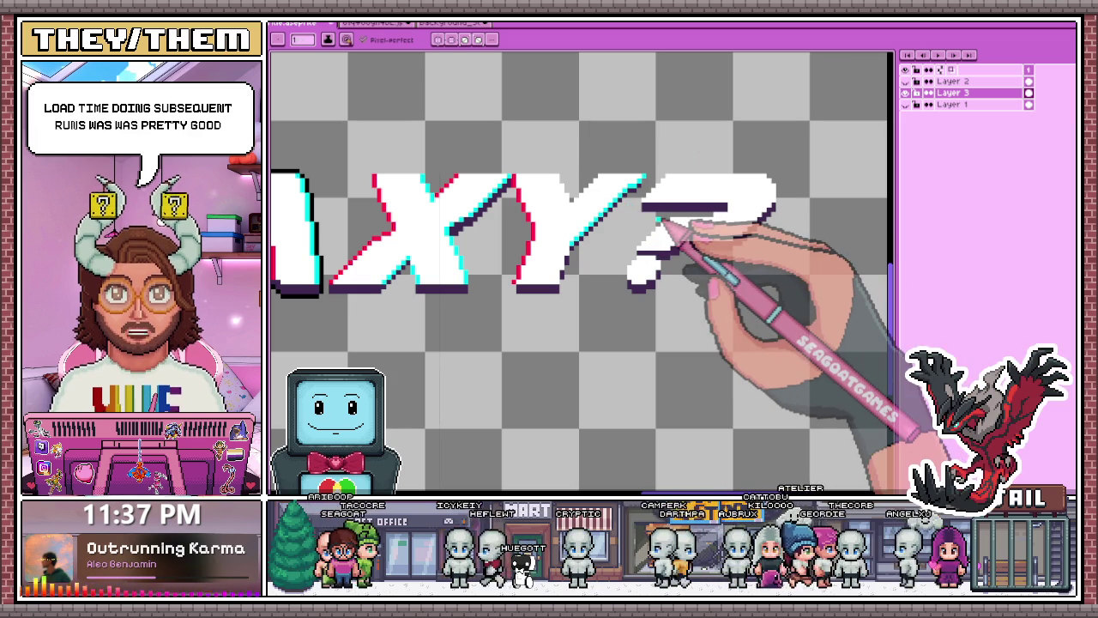
# - Add three red pixels up the diagonal along the Y's right arm
pyautogui.scroll(1, 570, 215)
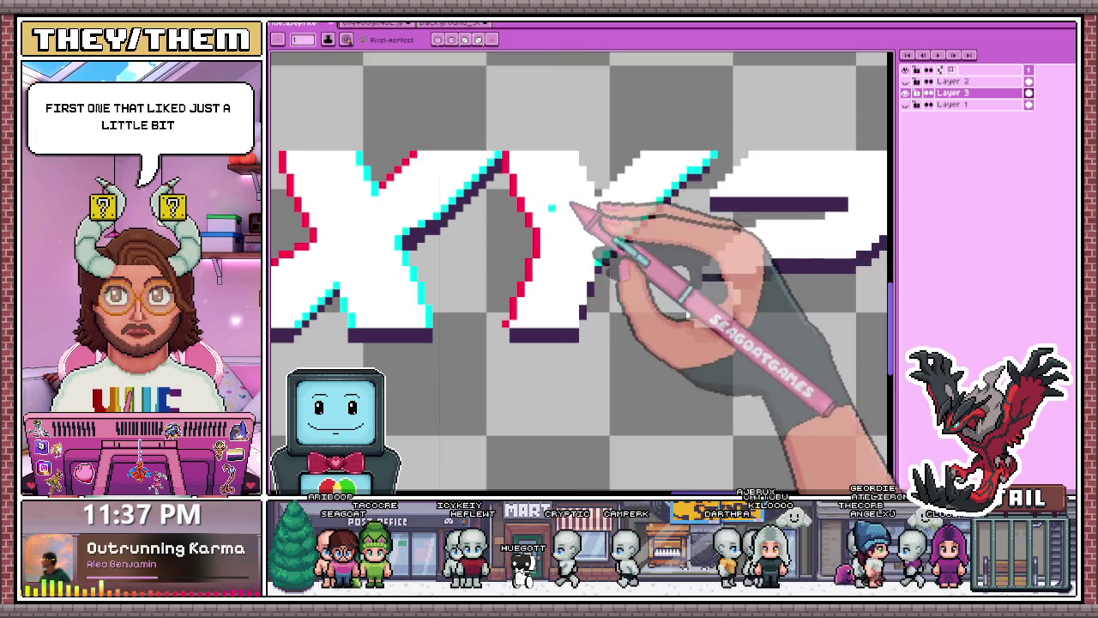
pyautogui.scroll(1, 607, 161)
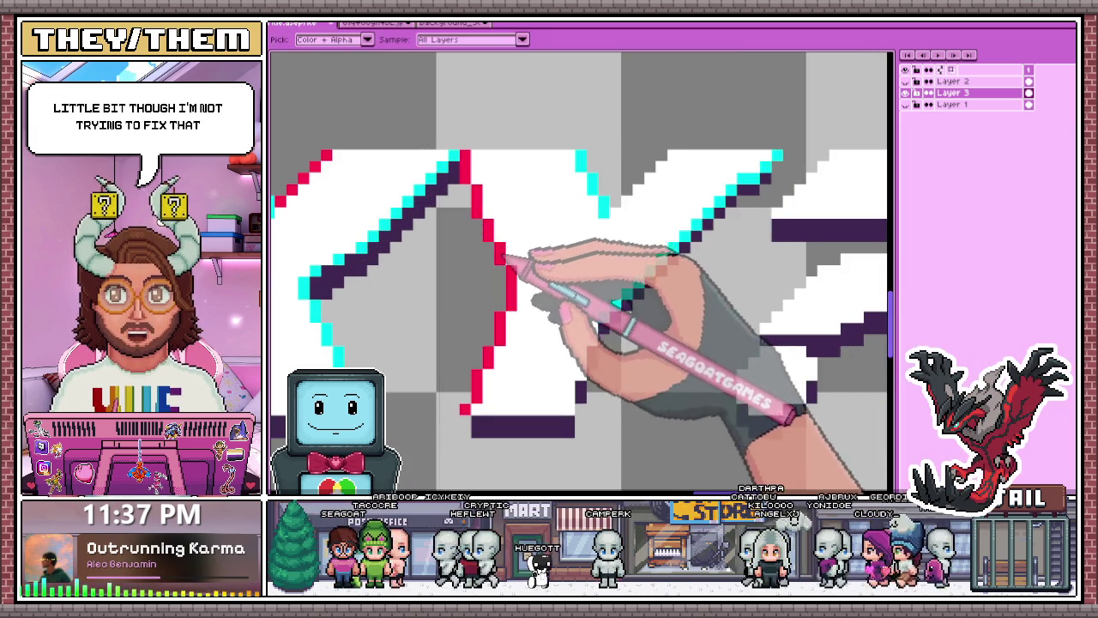
pyautogui.click(627, 189)
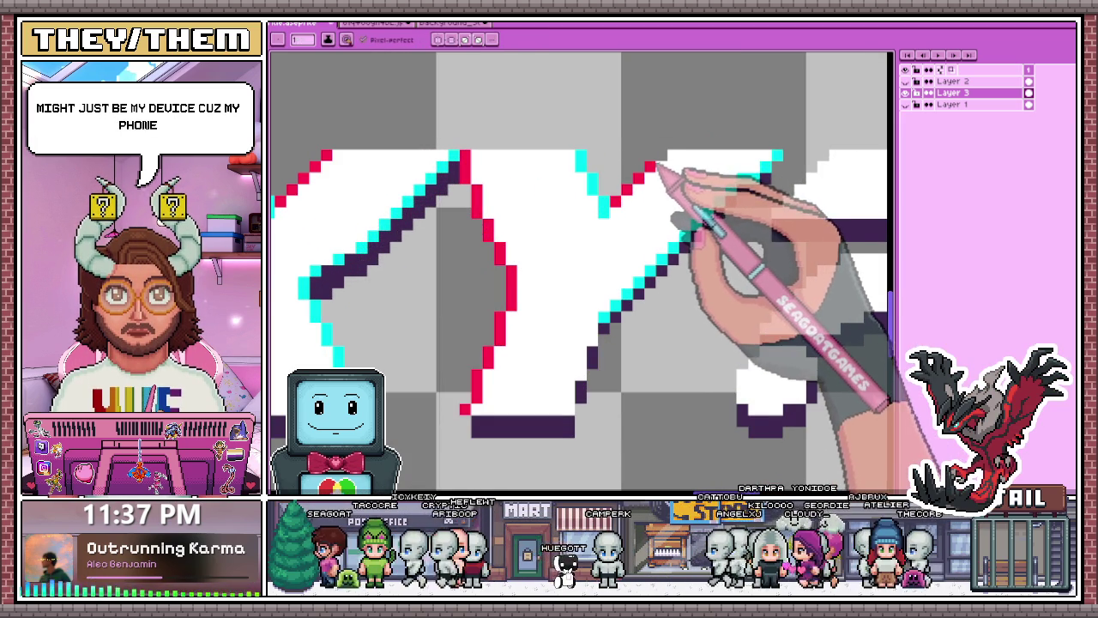
pyautogui.scroll(-2, 703, 155)
pyautogui.scroll(2, 699, 195)
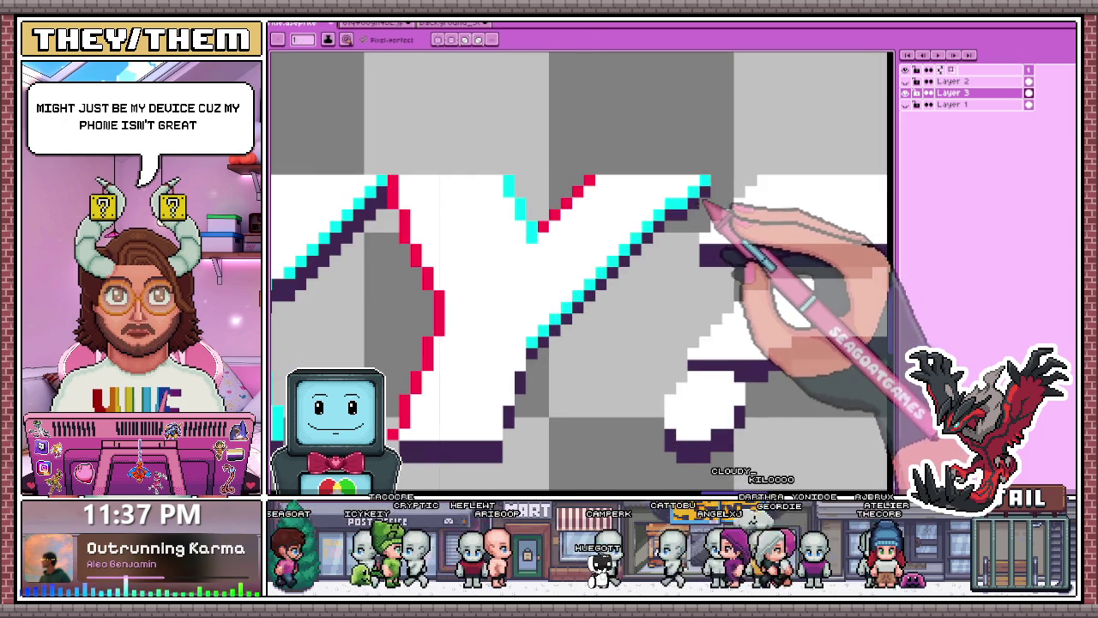
pyautogui.scroll(-2, 703, 201)
pyautogui.scroll(-1, 661, 232)
pyautogui.scroll(1, 662, 232)
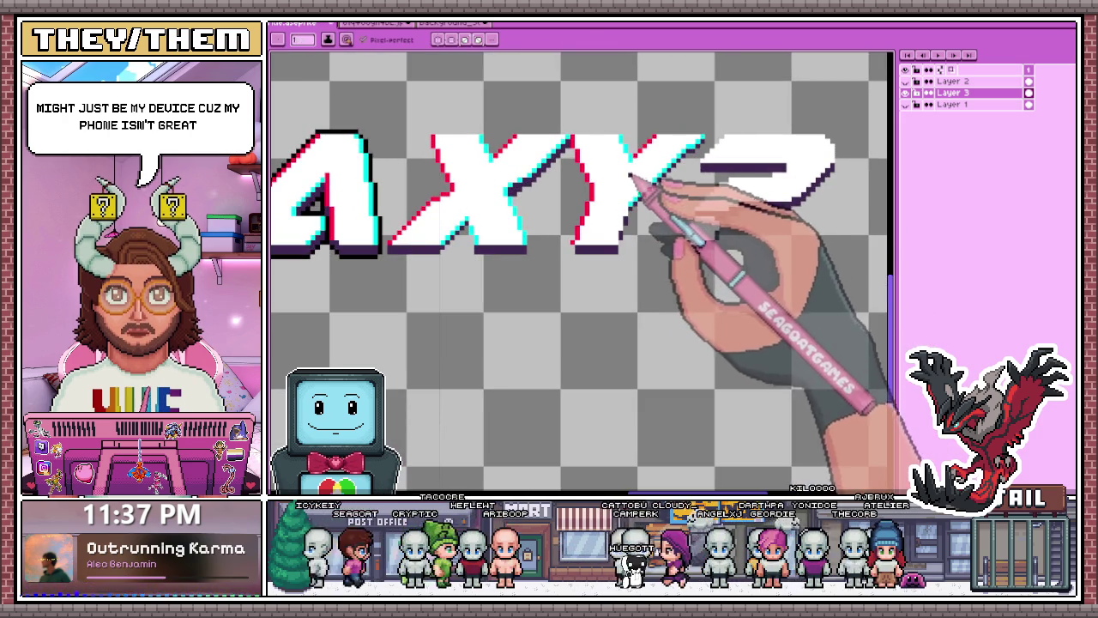
pyautogui.scroll(1, 625, 261)
pyautogui.scroll(-2, 623, 232)
pyautogui.scroll(-1, 633, 216)
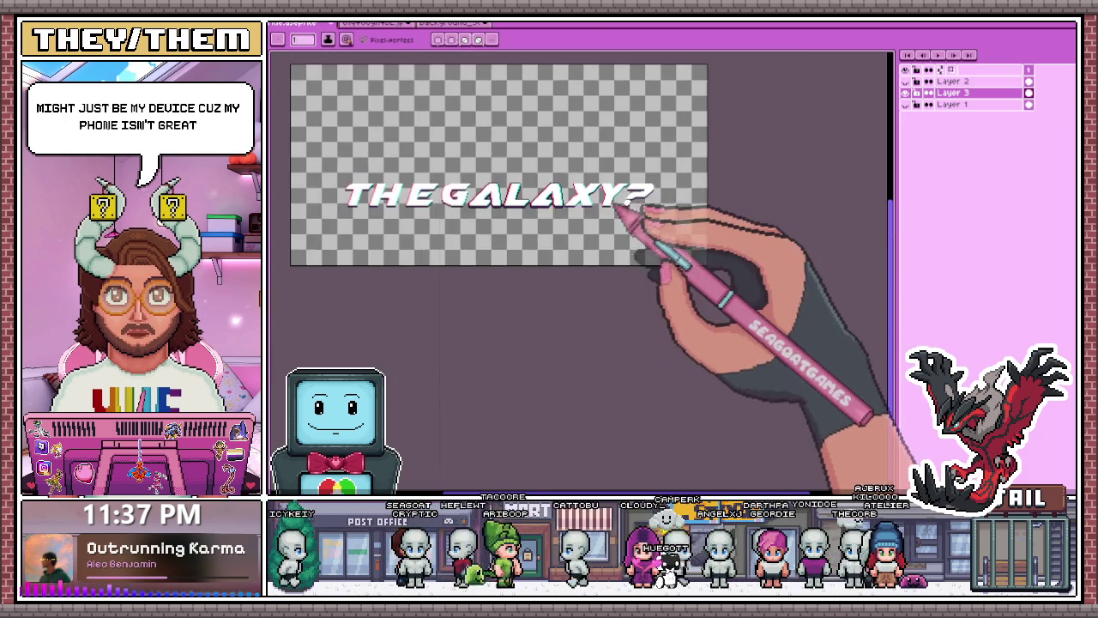
pyautogui.scroll(2, 627, 209)
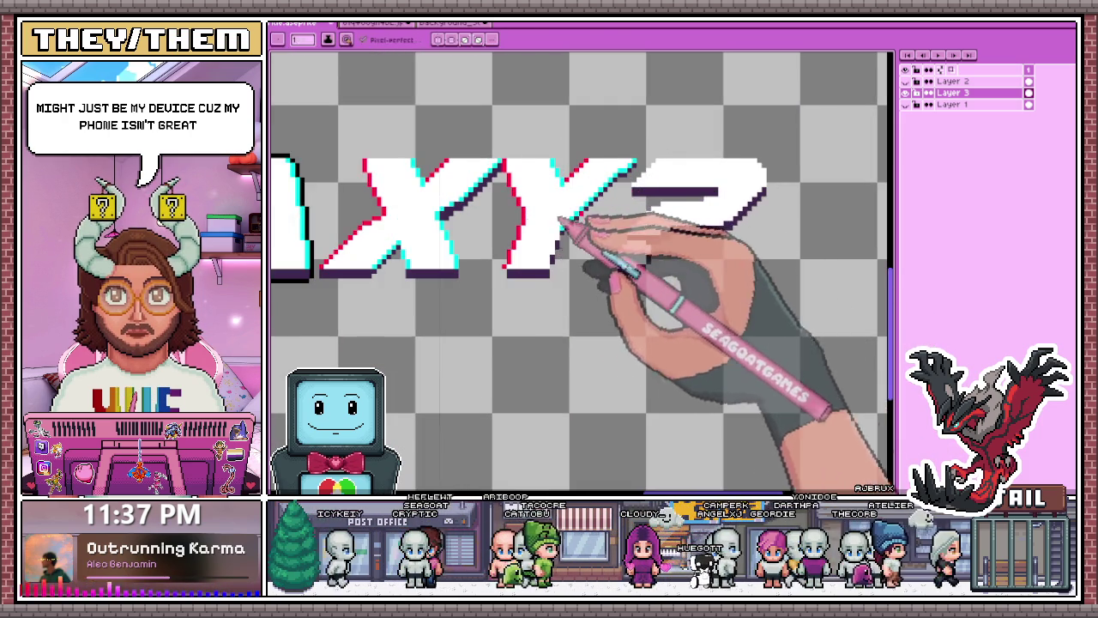
pyautogui.scroll(2, 624, 197)
pyautogui.scroll(1, 626, 206)
pyautogui.click(621, 167)
pyautogui.click(666, 122)
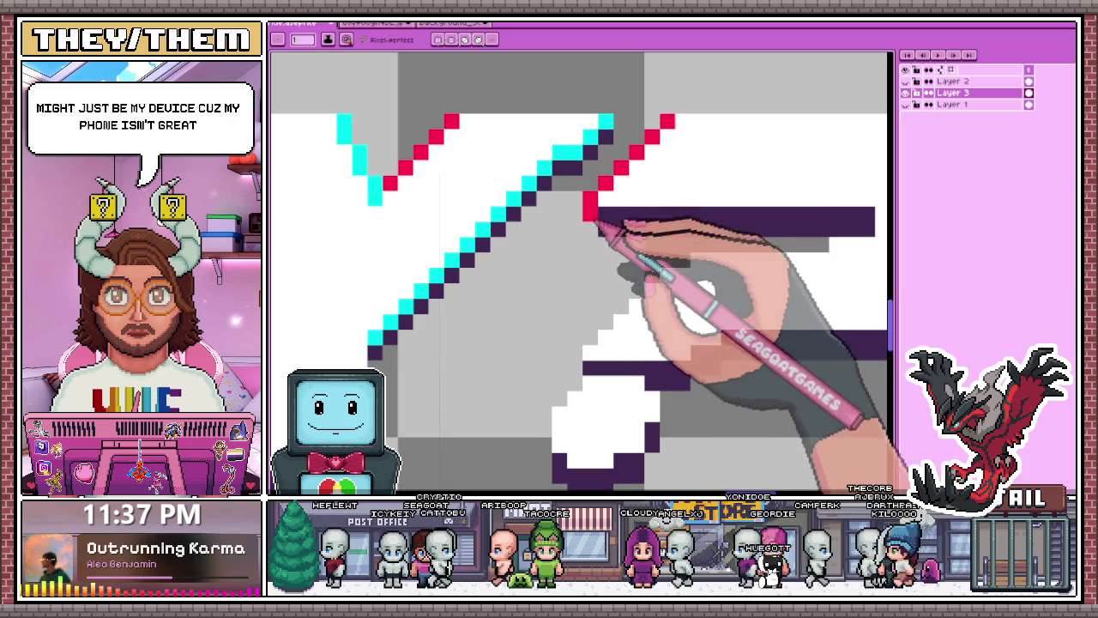
pyautogui.scroll(-3, 592, 229)
pyautogui.scroll(1, 566, 219)
pyautogui.scroll(2, 576, 225)
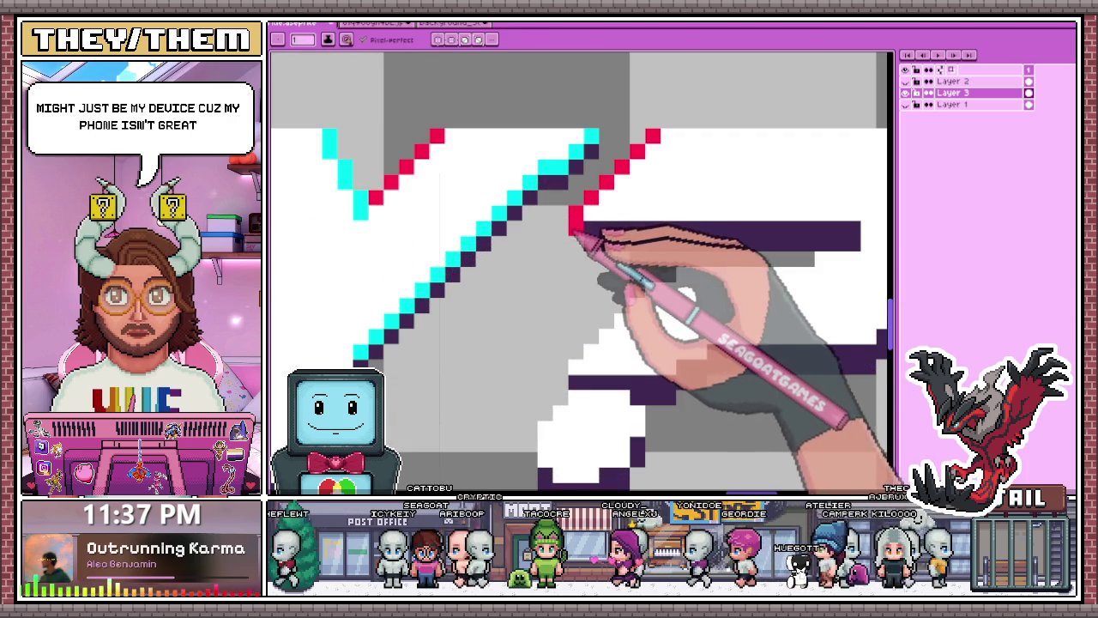
pyautogui.scroll(-2, 583, 231)
pyautogui.scroll(-1, 601, 241)
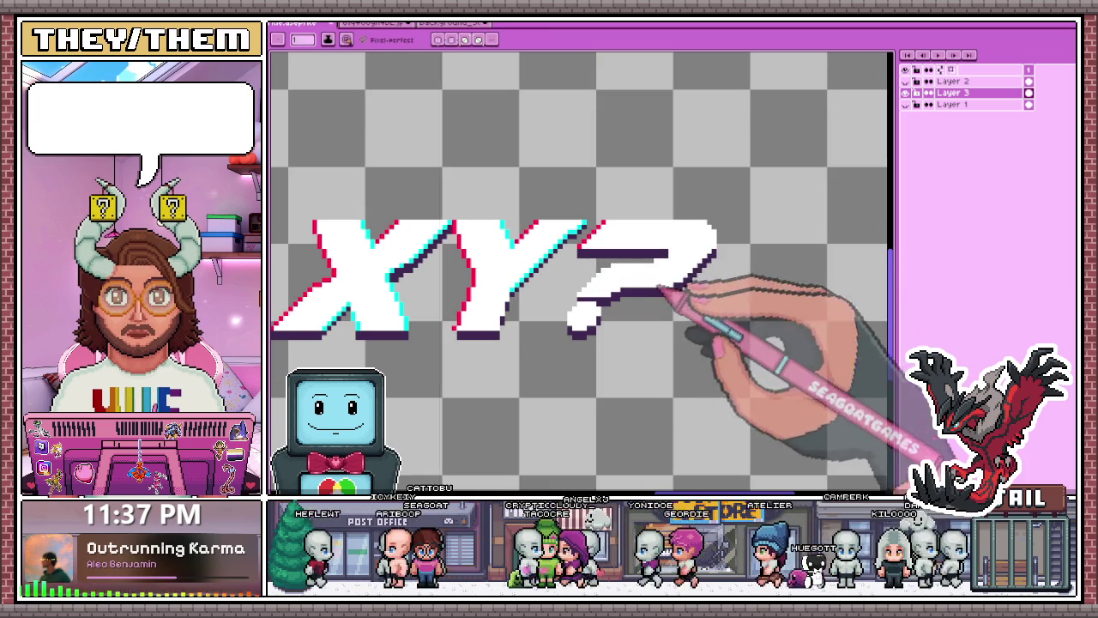
# - Sample the red edge colour from the art and add a red pixel to the question mark's edge
pyautogui.scroll(1, 583, 248)
pyautogui.press('i')
pyautogui.scroll(3, 580, 257)
pyautogui.click(580, 156)
pyautogui.press('b')
pyautogui.click(580, 294)
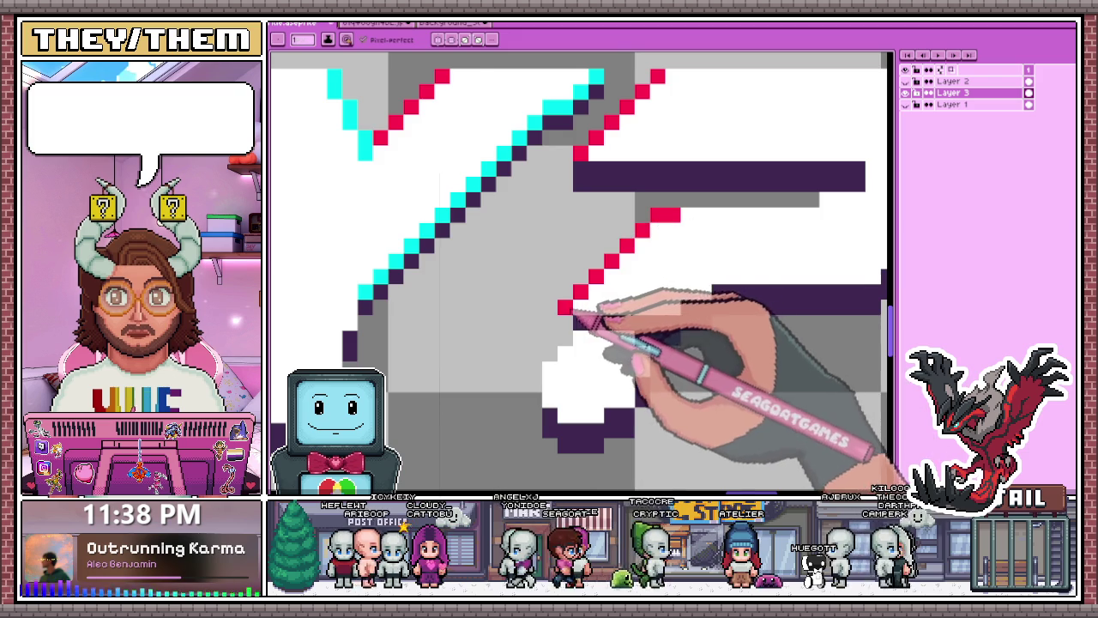
# - Paint cyan pixels along the question mark's outer edge, replacing a dark outline pixel
pyautogui.scroll(-2, 618, 258)
pyautogui.scroll(-1, 592, 271)
pyautogui.scroll(-1, 567, 283)
pyautogui.press('i')
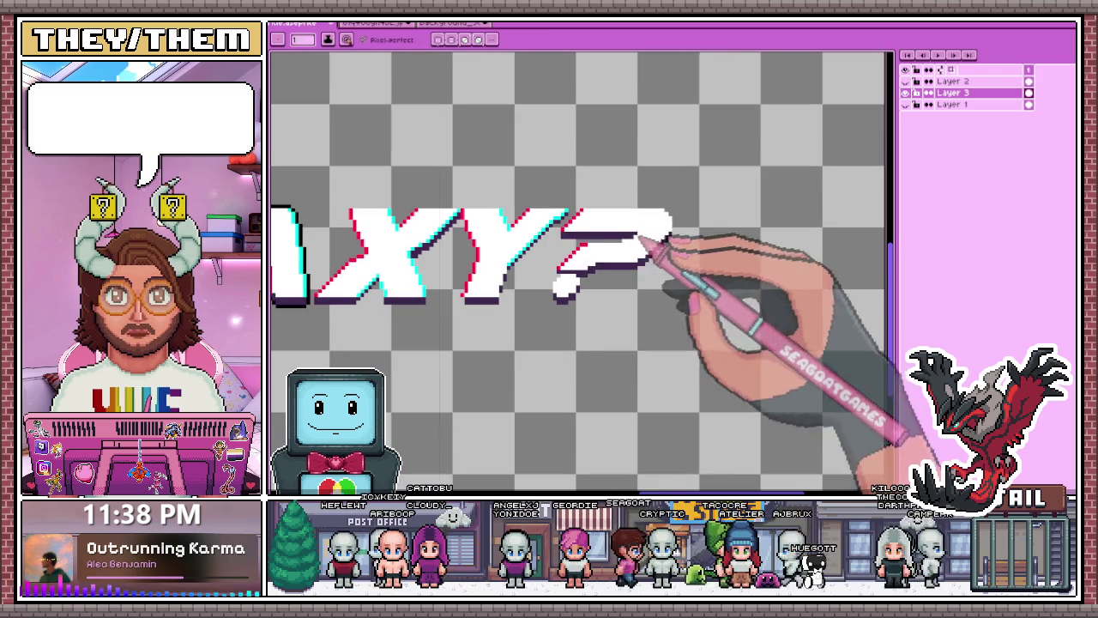
pyautogui.press('b')
pyautogui.scroll(1, 678, 226)
pyautogui.scroll(1, 681, 225)
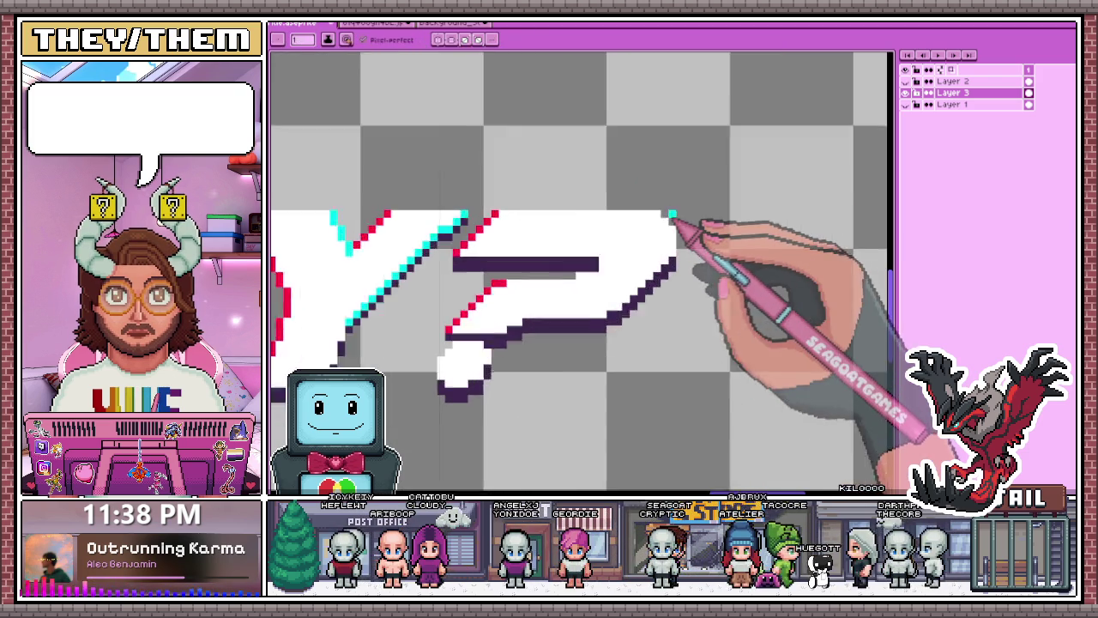
pyautogui.scroll(1, 669, 216)
pyautogui.scroll(-1, 678, 223)
pyautogui.scroll(1, 686, 257)
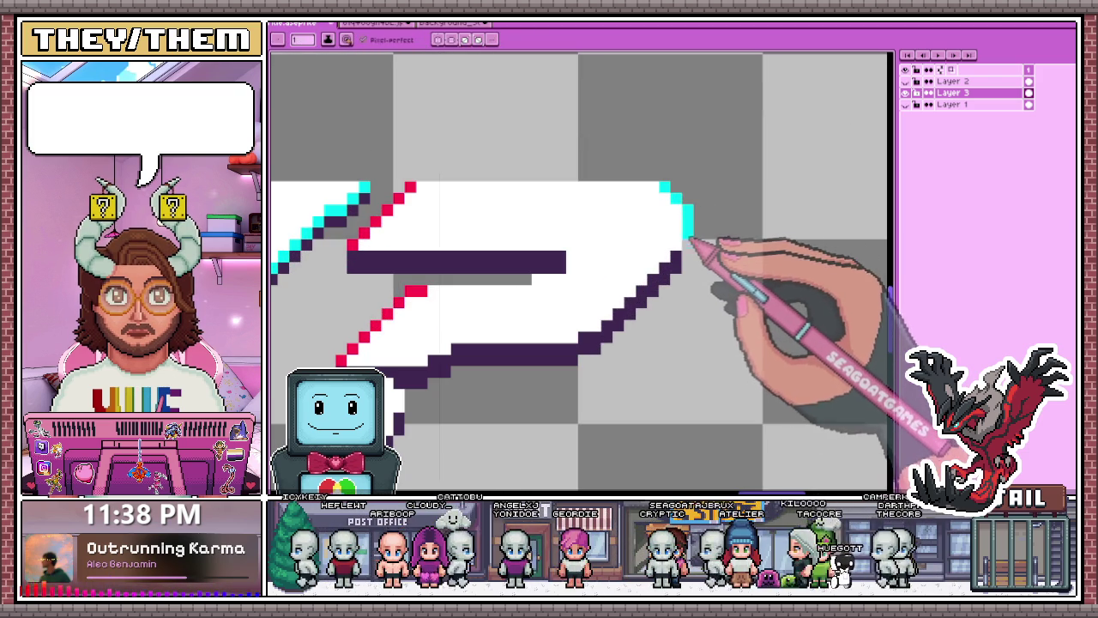
pyautogui.click(642, 301)
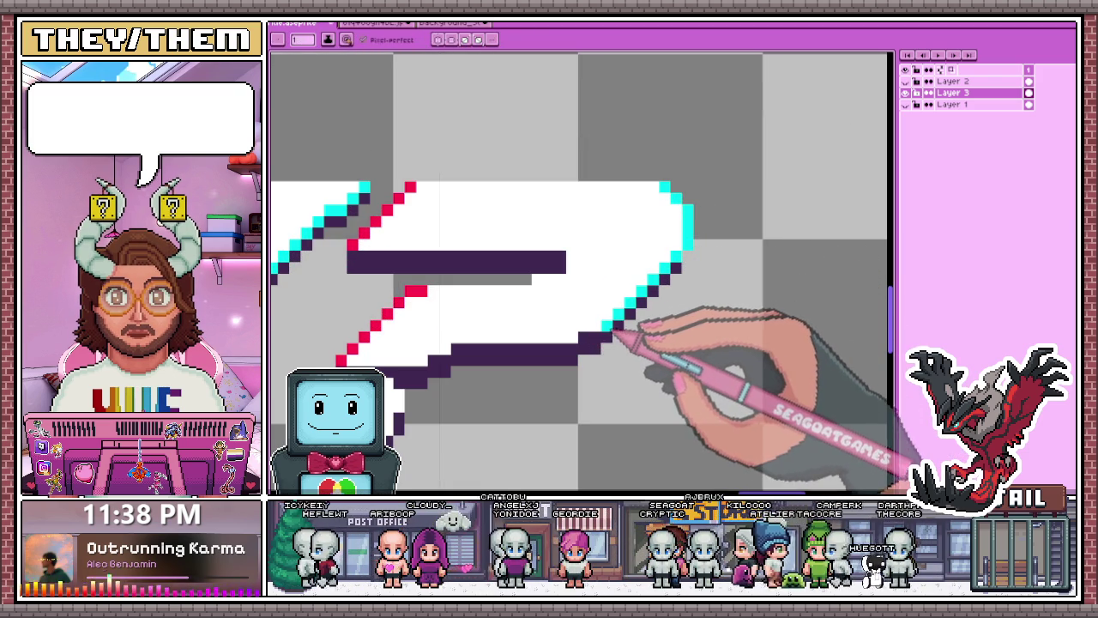
pyautogui.scroll(-2, 622, 322)
pyautogui.scroll(2, 514, 343)
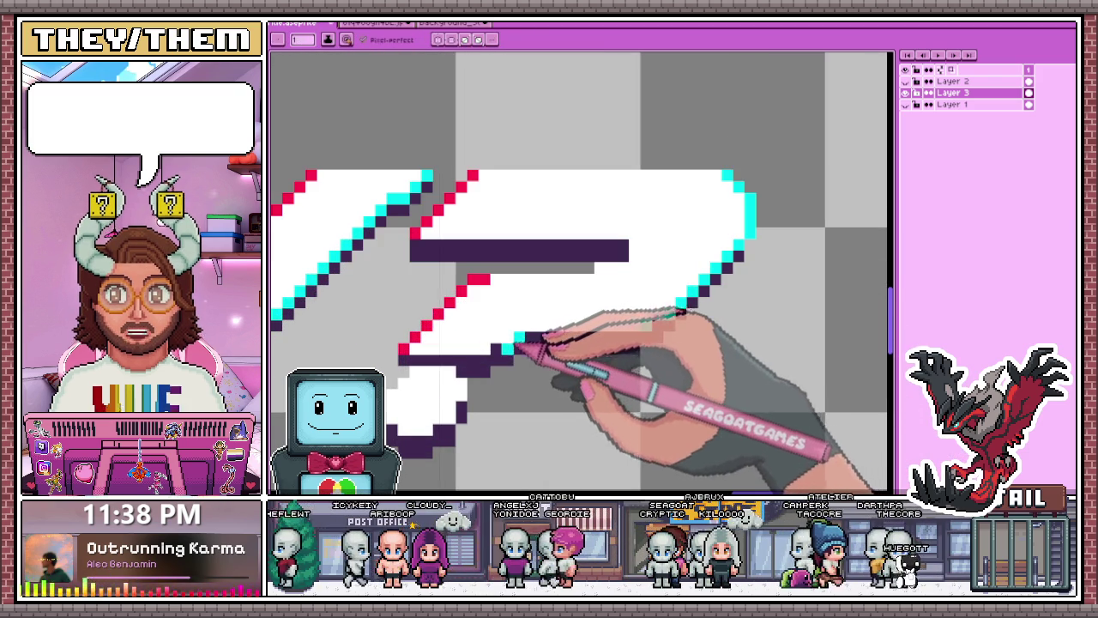
pyautogui.moveTo(519, 336); pyautogui.dragTo(495, 347)
# - Add a dark shadow pixel beside the question mark's top cyan step
pyautogui.scroll(-2, 481, 359)
pyautogui.scroll(3, 455, 321)
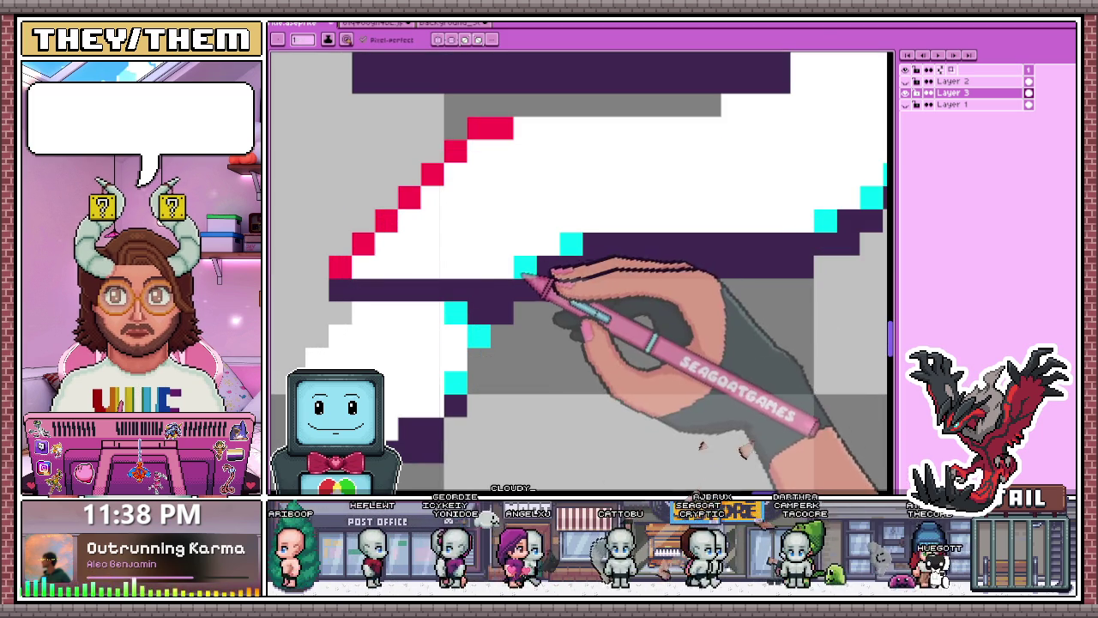
pyautogui.scroll(-1, 506, 341)
pyautogui.scroll(-1, 466, 319)
pyautogui.scroll(1, 471, 355)
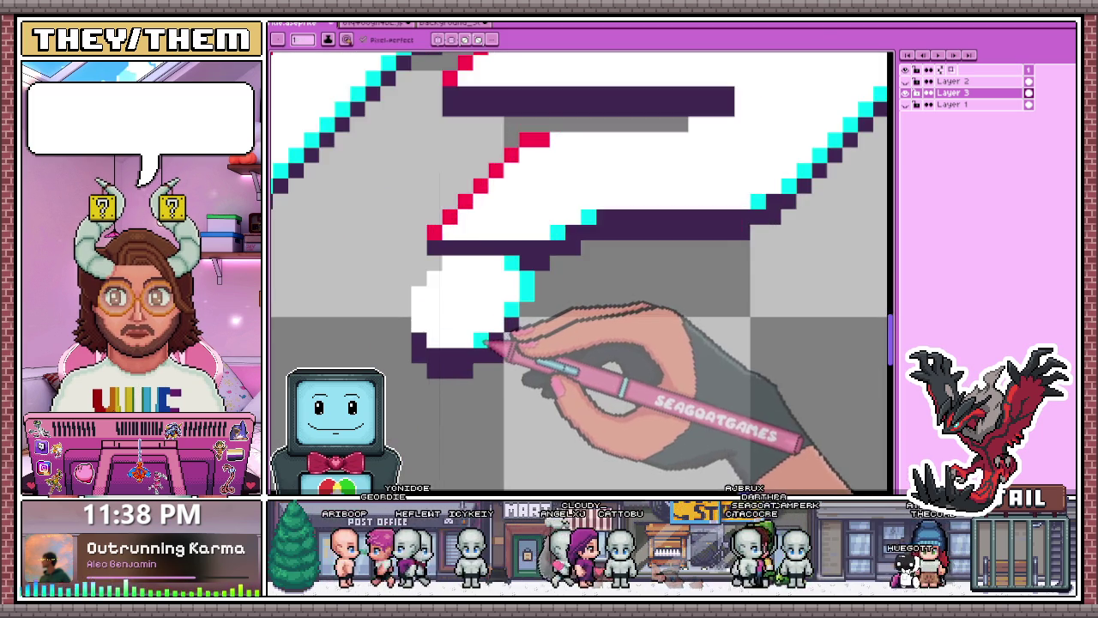
pyautogui.scroll(-1, 490, 349)
pyautogui.scroll(1, 455, 323)
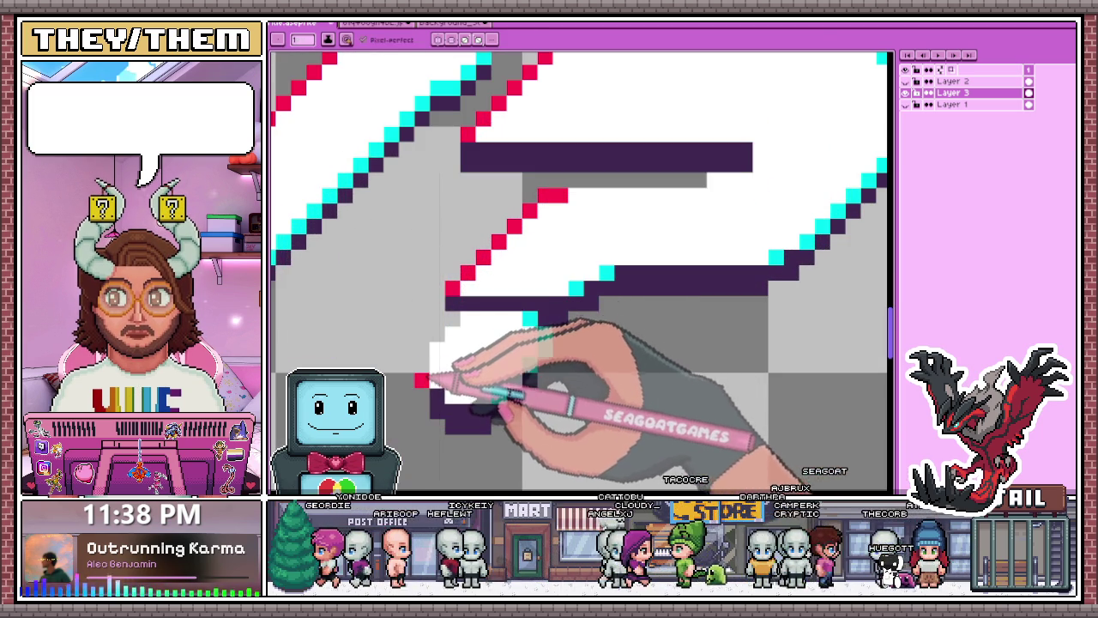
pyautogui.scroll(-2, 457, 317)
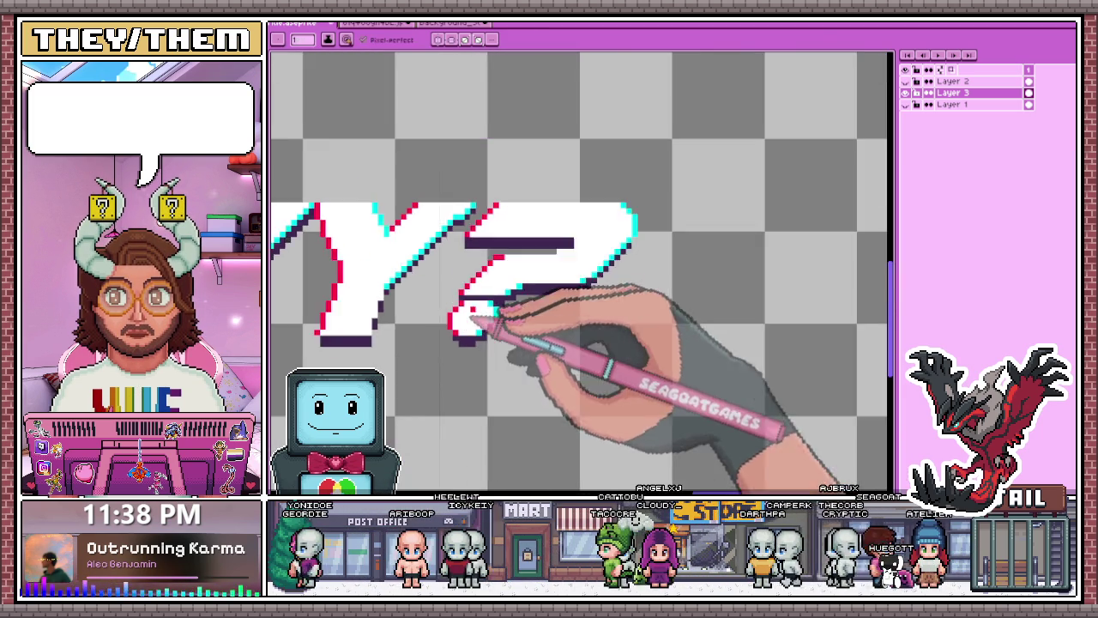
pyautogui.scroll(-2, 466, 314)
pyautogui.scroll(1, 514, 343)
pyautogui.scroll(3, 526, 314)
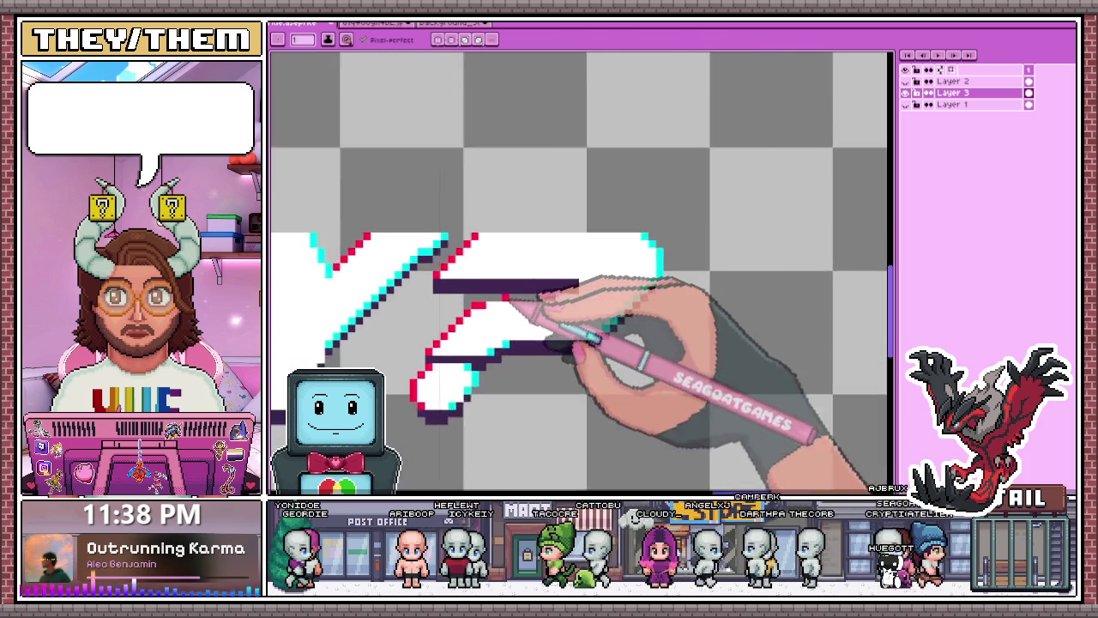
pyautogui.scroll(1, 563, 318)
pyautogui.scroll(-2, 605, 282)
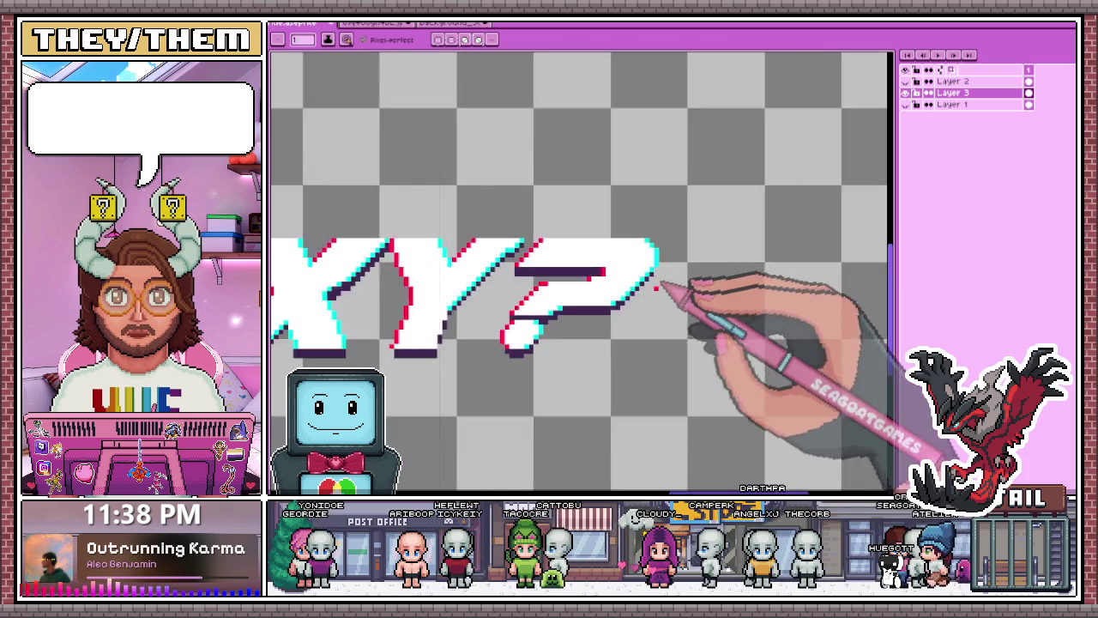
pyautogui.scroll(-2, 652, 291)
pyautogui.scroll(2, 645, 317)
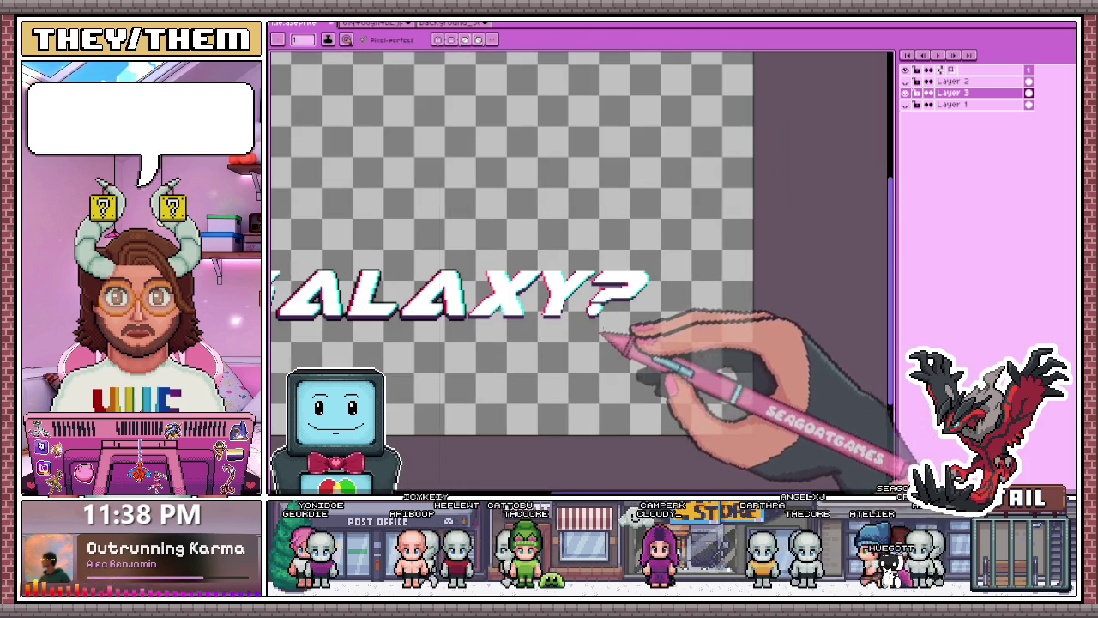
pyautogui.scroll(1, 608, 329)
pyautogui.scroll(2, 635, 308)
pyautogui.scroll(2, 659, 290)
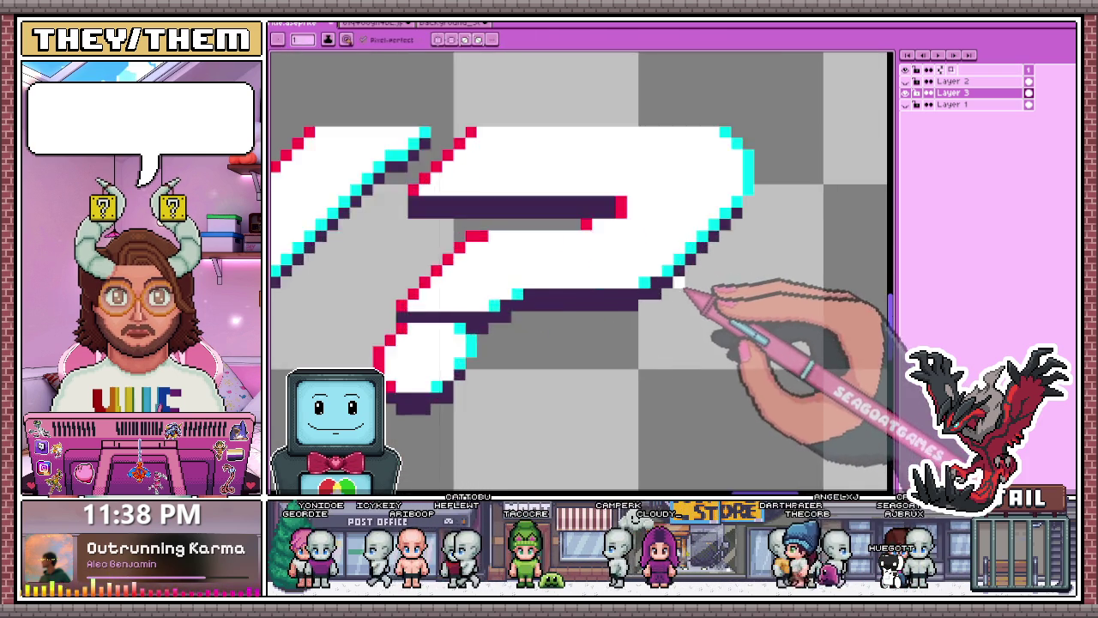
pyautogui.scroll(2, 694, 294)
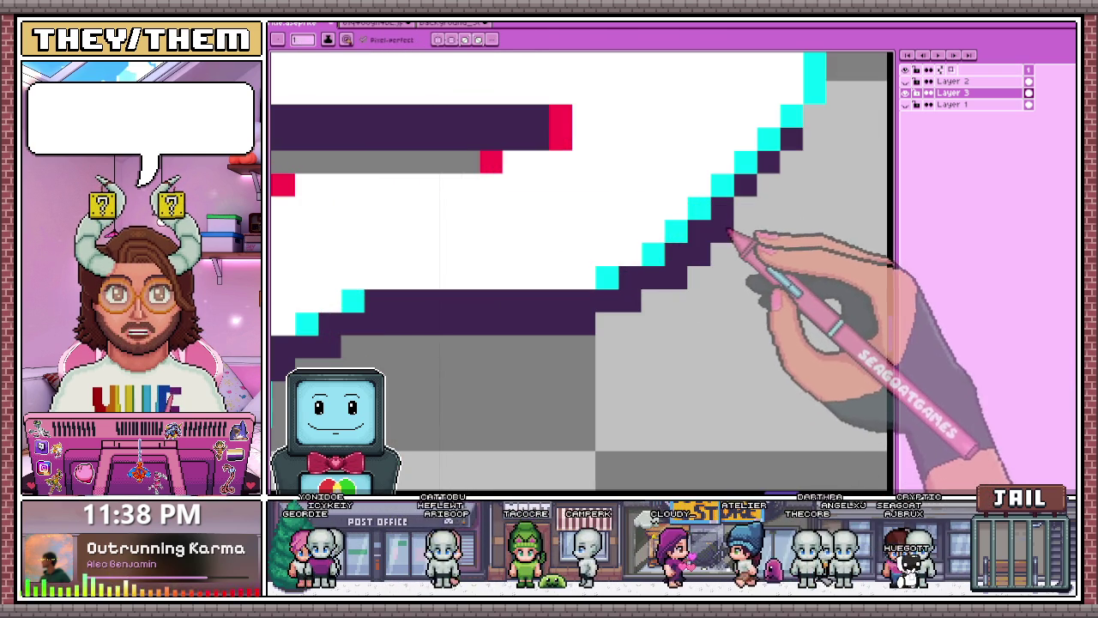
pyautogui.click(814, 117)
pyautogui.scroll(-2, 649, 269)
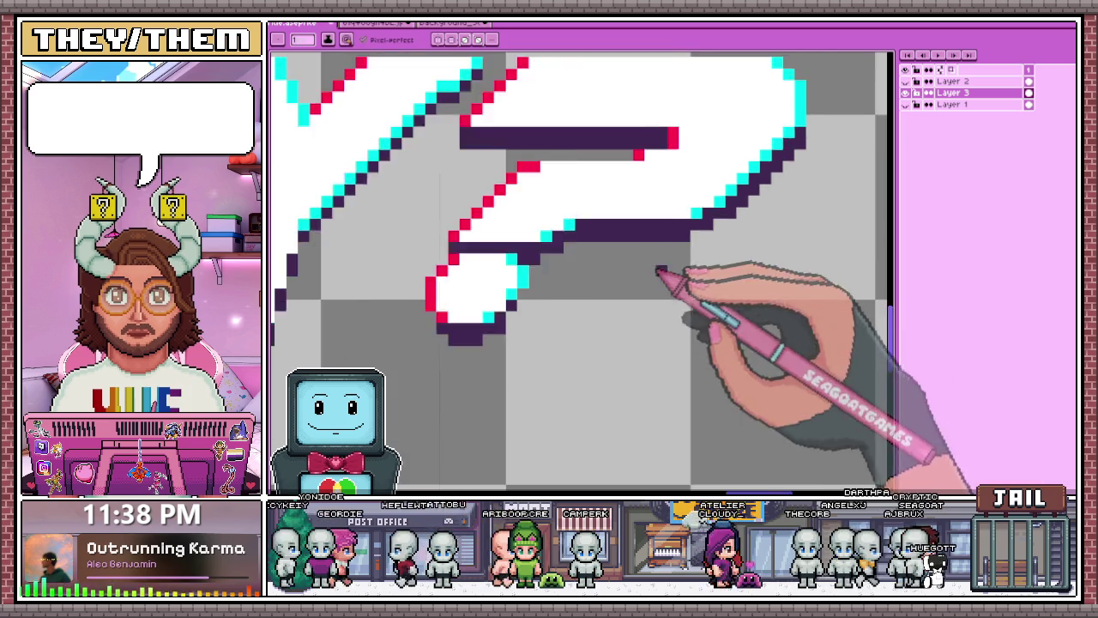
pyautogui.scroll(-1, 735, 209)
pyautogui.scroll(1, 729, 177)
pyautogui.scroll(1, 609, 240)
pyautogui.scroll(-2, 609, 241)
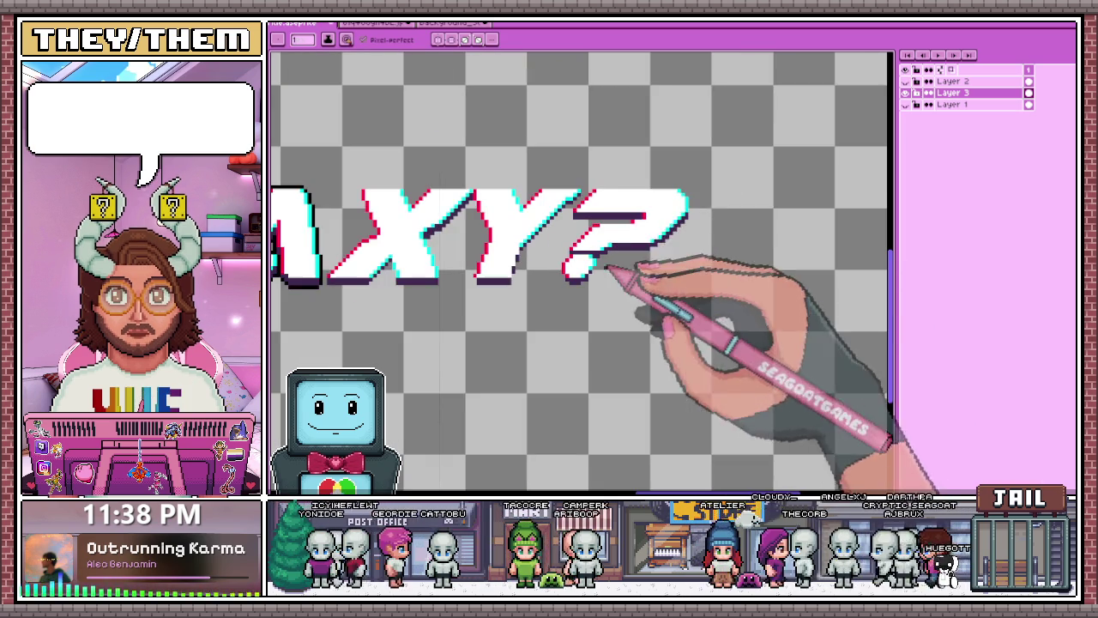
pyautogui.hscroll(-2, 612, 177)
pyautogui.hscroll(2, 608, 289)
pyautogui.scroll(2, 617, 258)
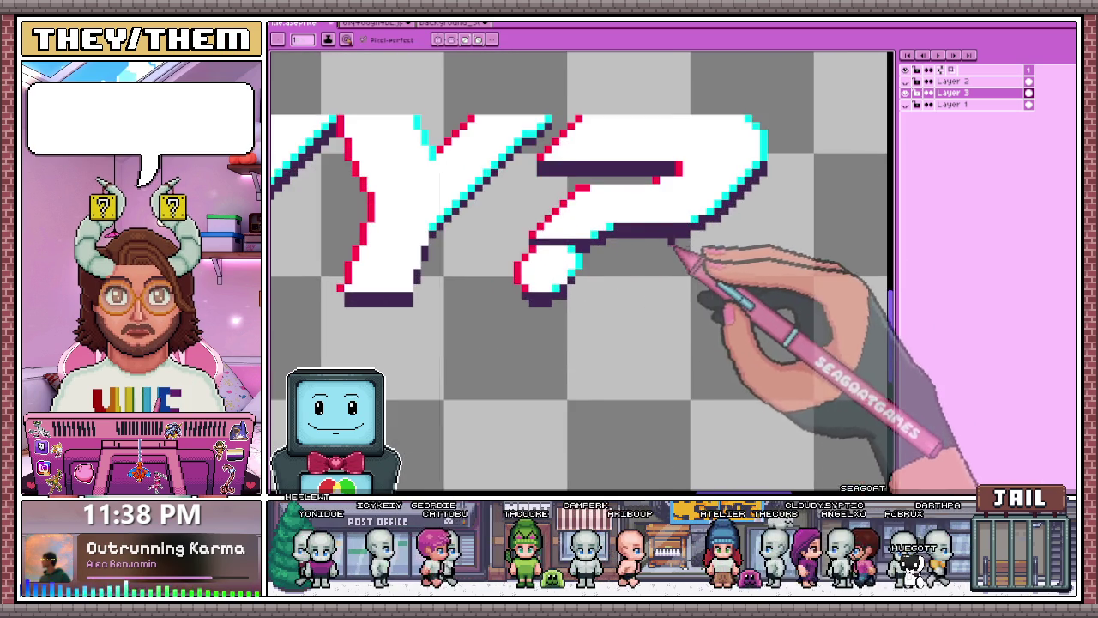
pyautogui.scroll(-1, 670, 250)
pyautogui.scroll(1, 600, 220)
pyautogui.scroll(1, 557, 283)
# - Repaint the question mark's dot white over the stray dark pixel, with a complete cyan edge
pyautogui.moveTo(531, 258); pyautogui.dragTo(652, 231)
pyautogui.scroll(-1, 635, 259)
pyautogui.scroll(-1, 657, 245)
pyautogui.scroll(-1, 643, 274)
pyautogui.scroll(1, 660, 246)
pyautogui.scroll(2, 623, 210)
pyautogui.scroll(-1, 627, 299)
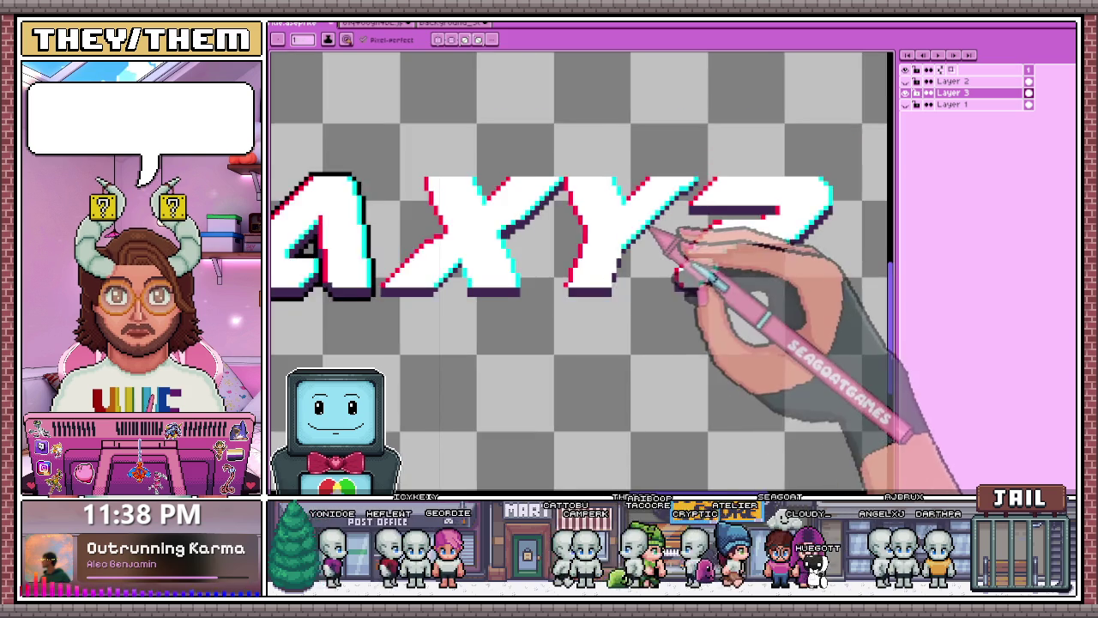
pyautogui.scroll(1, 674, 215)
pyautogui.scroll(1, 619, 263)
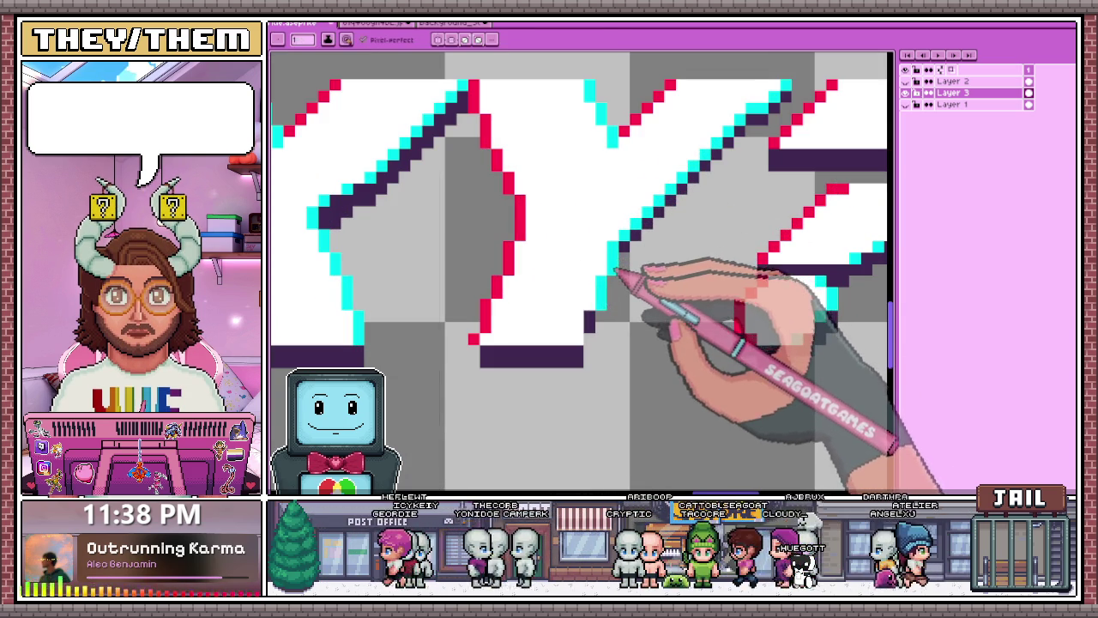
pyautogui.scroll(-1, 592, 335)
pyautogui.scroll(-2, 632, 282)
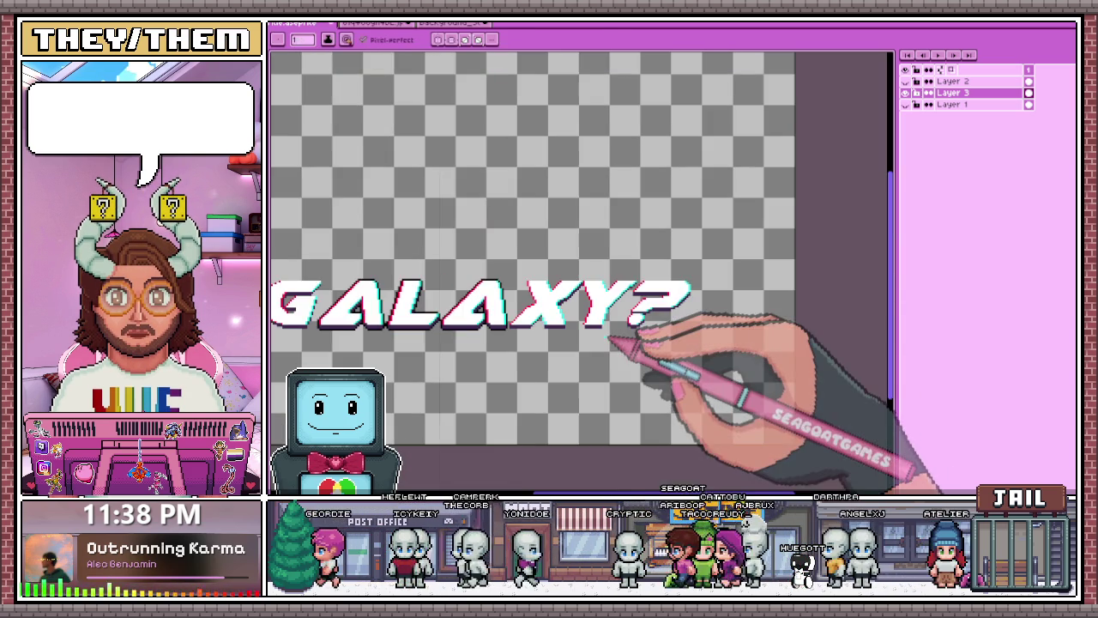
pyautogui.scroll(1, 620, 341)
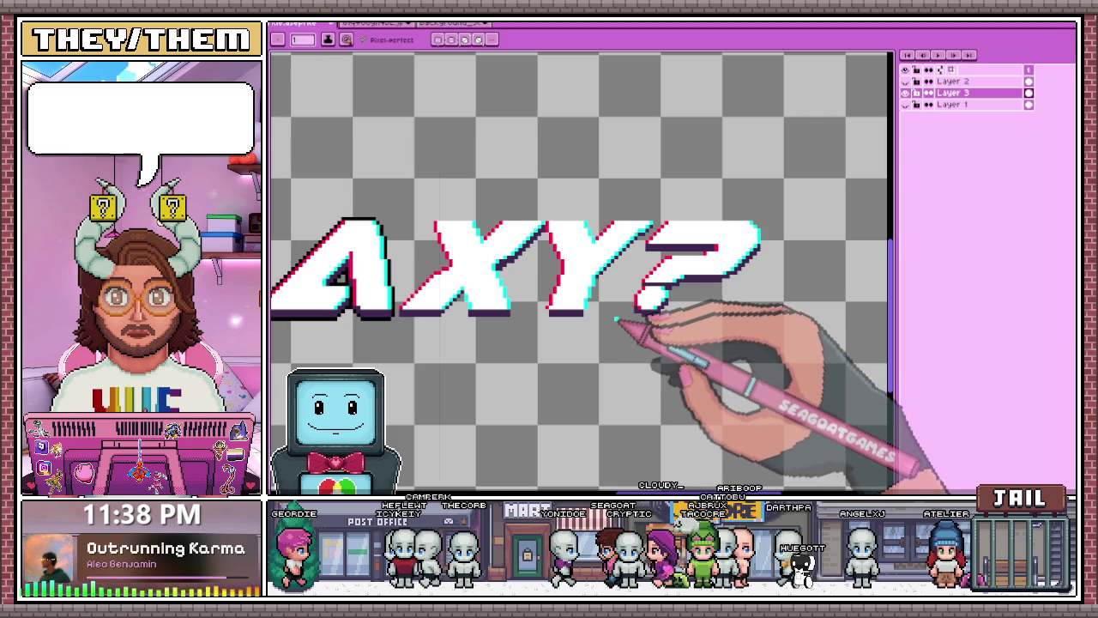
pyautogui.scroll(2, 612, 329)
pyautogui.scroll(2, 612, 294)
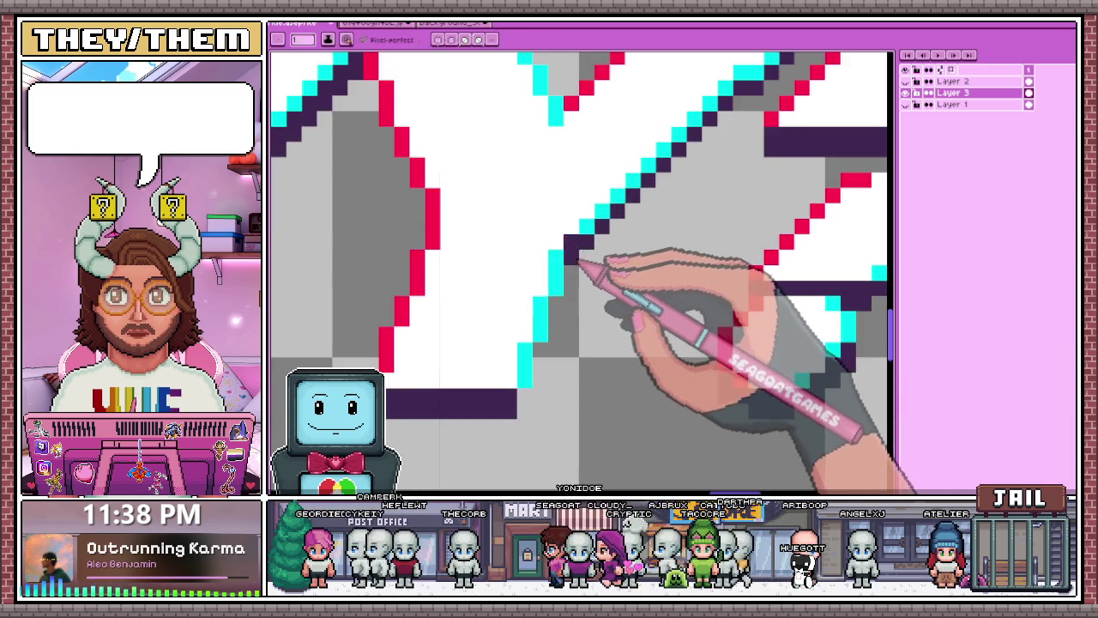
pyautogui.scroll(-2, 578, 263)
pyautogui.scroll(-1, 550, 302)
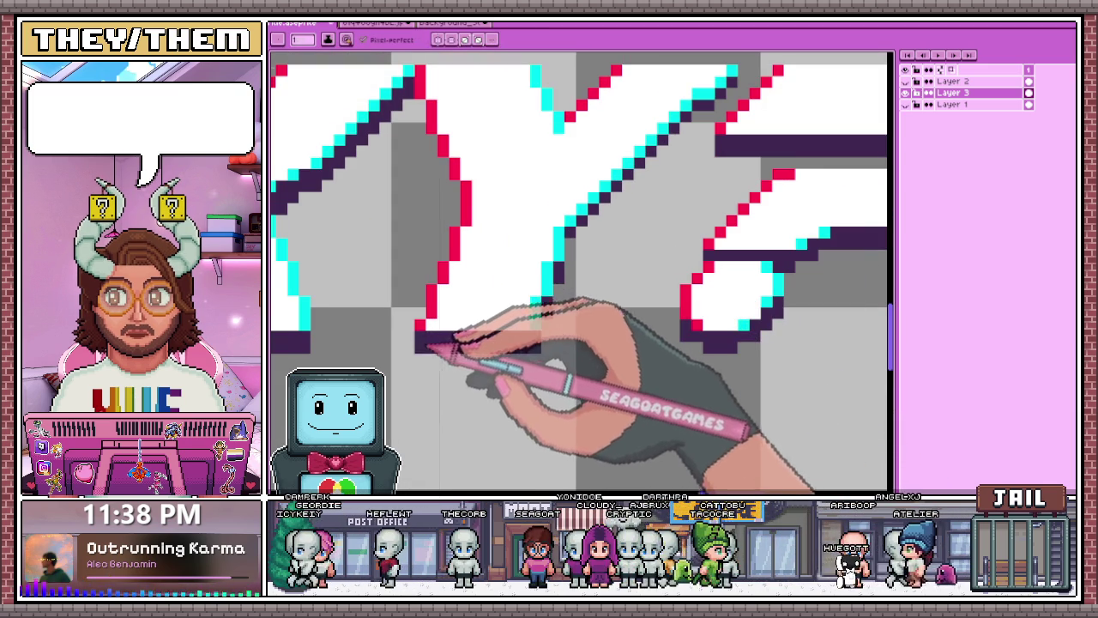
pyautogui.scroll(-2, 563, 283)
pyautogui.scroll(-1, 540, 288)
pyautogui.scroll(-1, 541, 288)
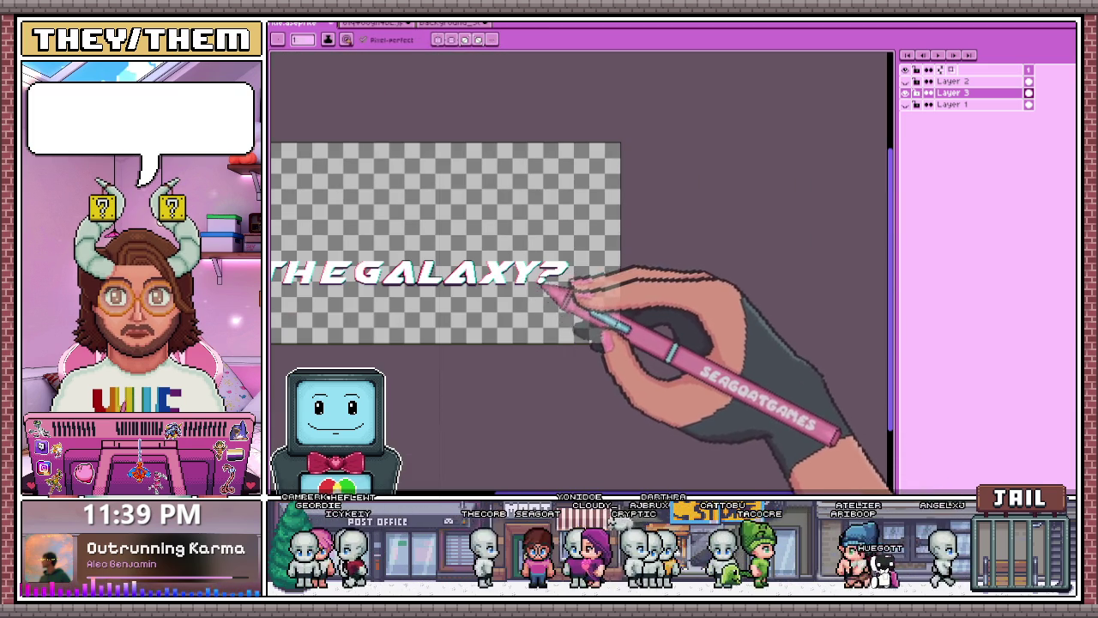
pyautogui.scroll(1, 532, 264)
pyautogui.scroll(2, 547, 285)
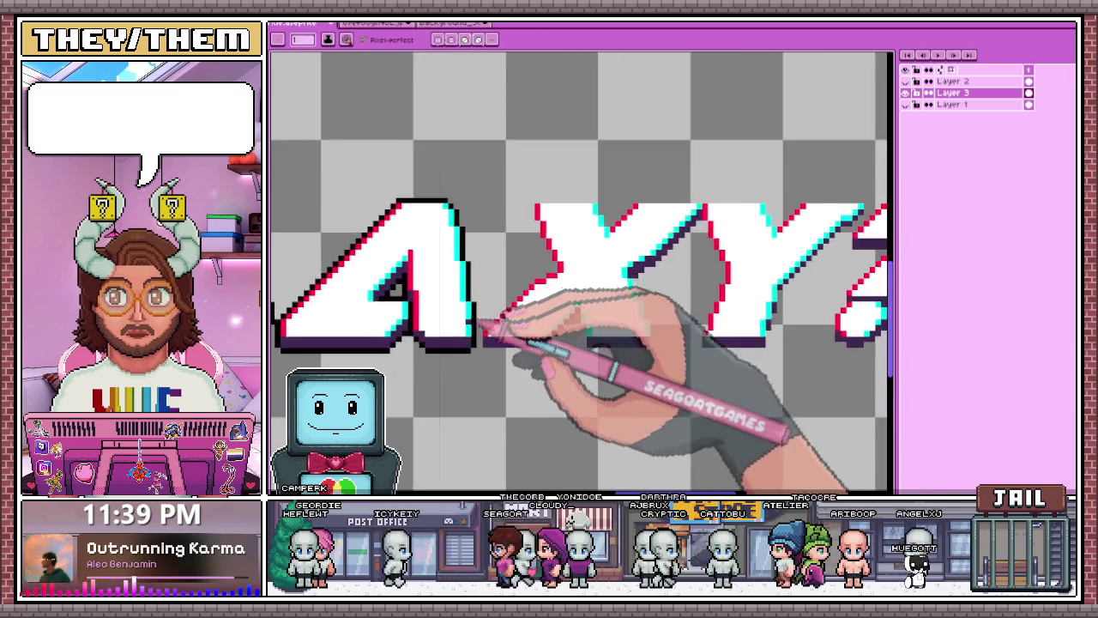
# - Draw the missing black outline along the A's top and left edges
pyautogui.scroll(1, 502, 323)
pyautogui.scroll(1, 503, 363)
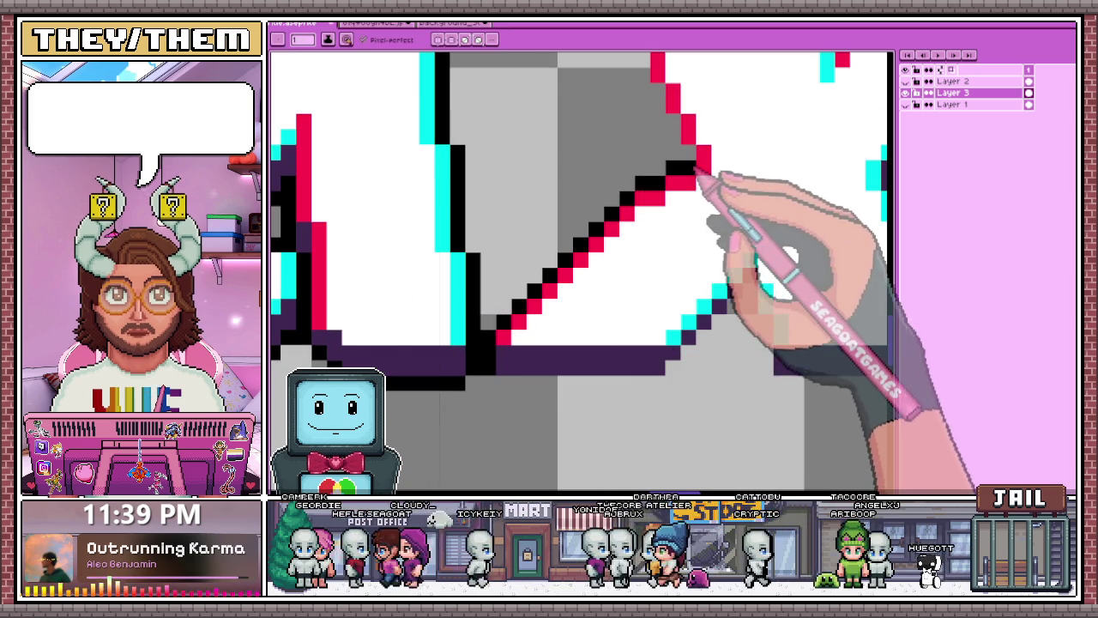
pyautogui.scroll(-2, 699, 184)
pyautogui.scroll(-1, 626, 186)
pyautogui.scroll(3, 620, 184)
pyautogui.moveTo(588, 151); pyautogui.dragTo(753, 151)
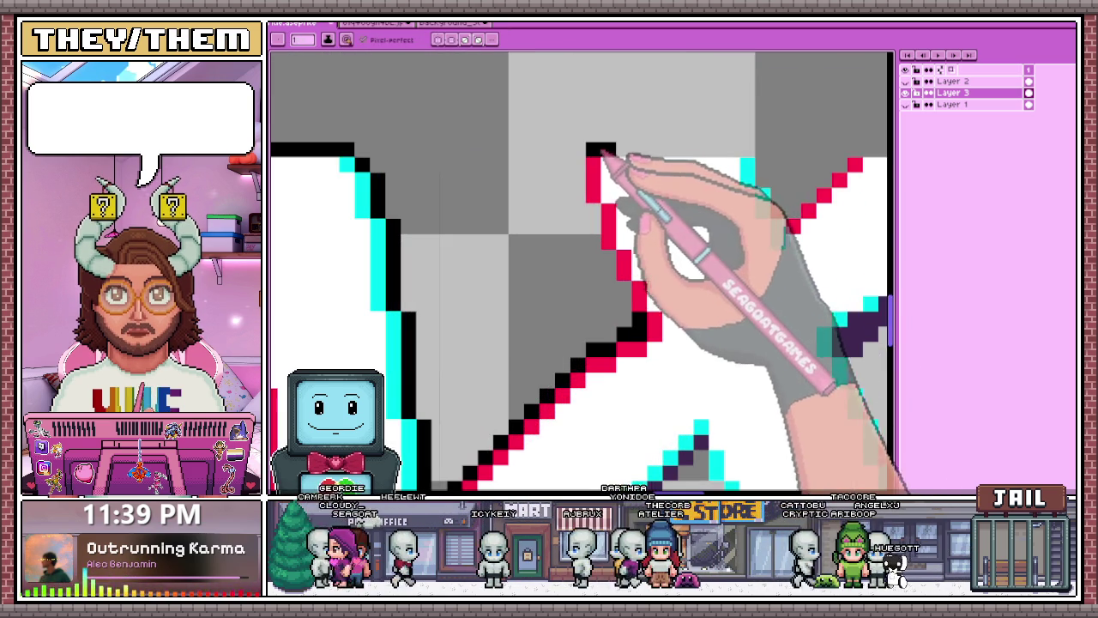
pyautogui.moveTo(578, 164); pyautogui.dragTo(578, 197)
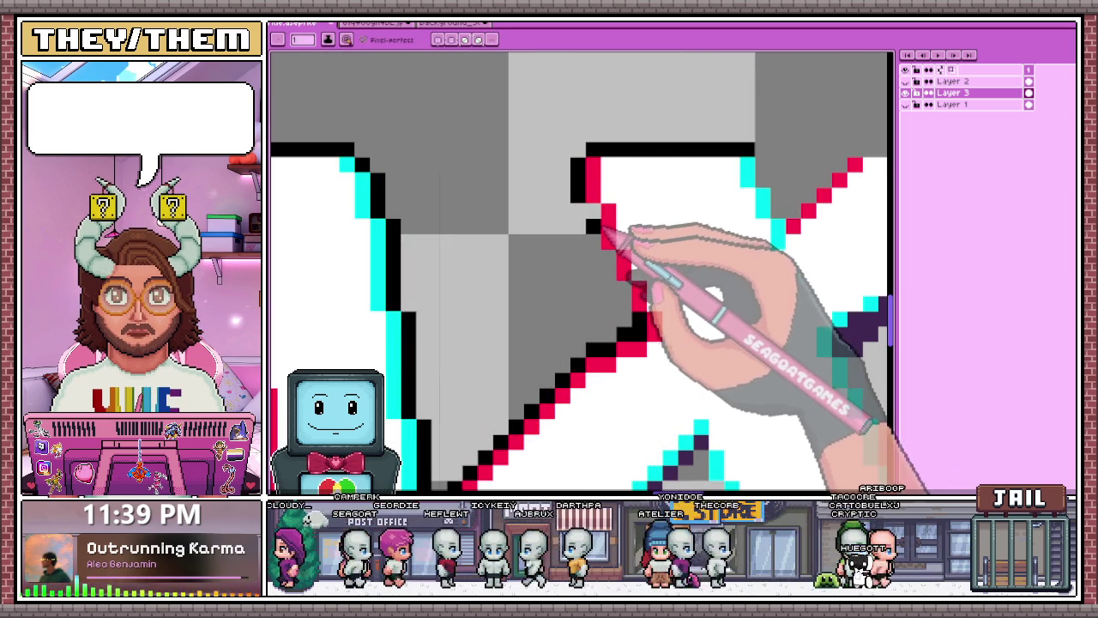
# - Fill a missing black pixel on the X's edge and extend the outline along its diagonal
pyautogui.scroll(-2, 637, 290)
pyautogui.scroll(-1, 635, 287)
pyautogui.scroll(-1, 635, 287)
pyautogui.scroll(1, 624, 272)
pyautogui.scroll(2, 629, 276)
pyautogui.scroll(1, 564, 245)
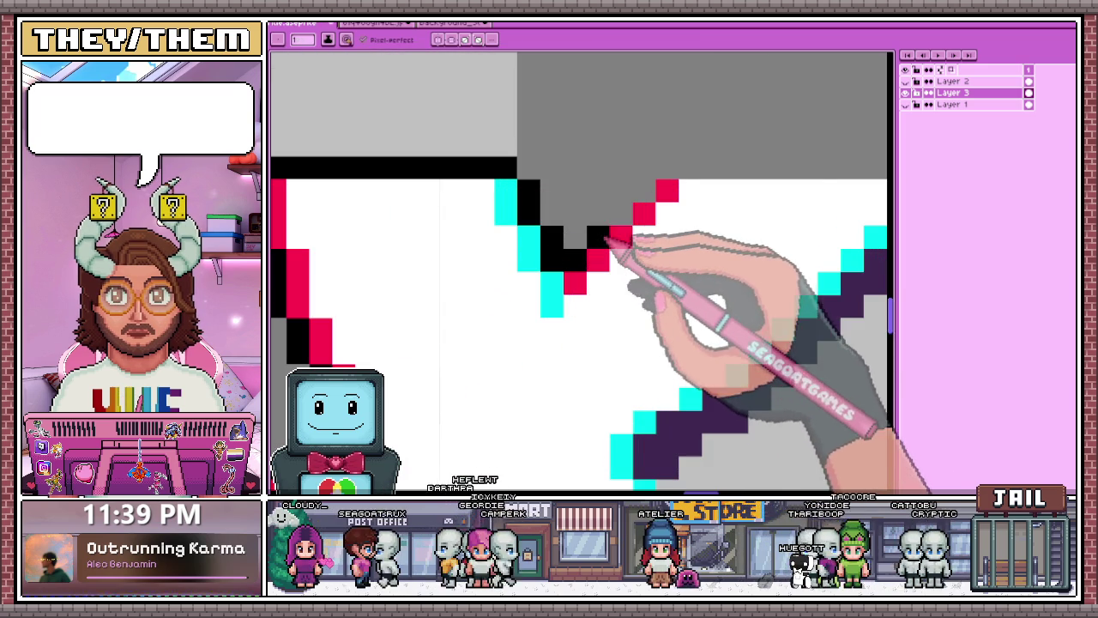
pyautogui.scroll(-2, 652, 198)
pyautogui.scroll(1, 485, 240)
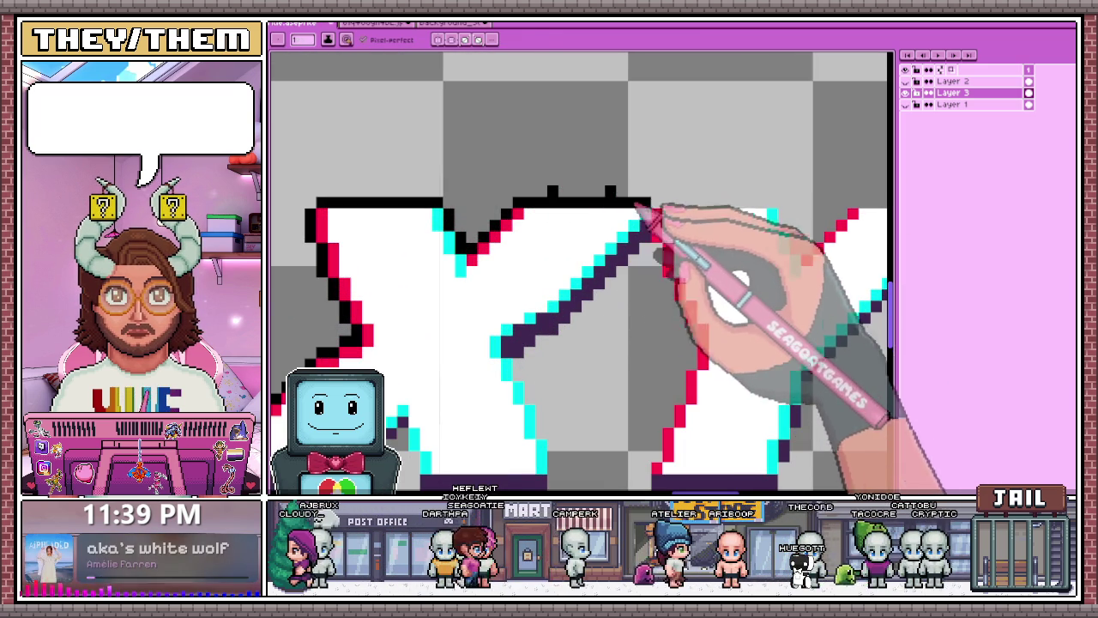
pyautogui.scroll(-2, 549, 191)
pyautogui.scroll(1, 588, 246)
pyautogui.scroll(1, 539, 262)
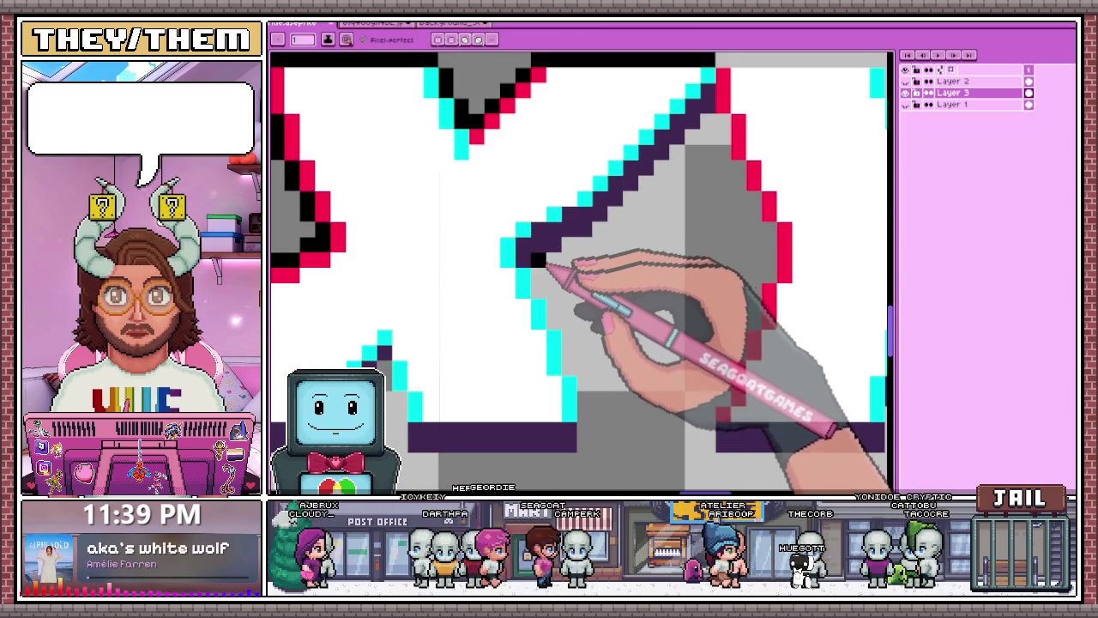
pyautogui.click(538, 276)
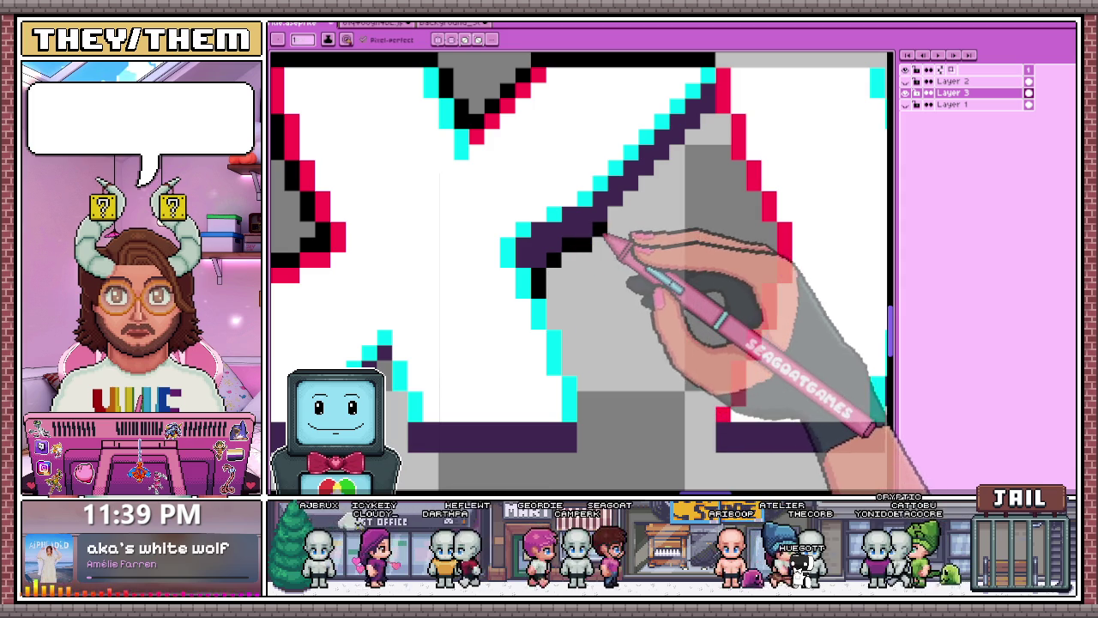
pyautogui.moveTo(629, 206); pyautogui.dragTo(675, 169)
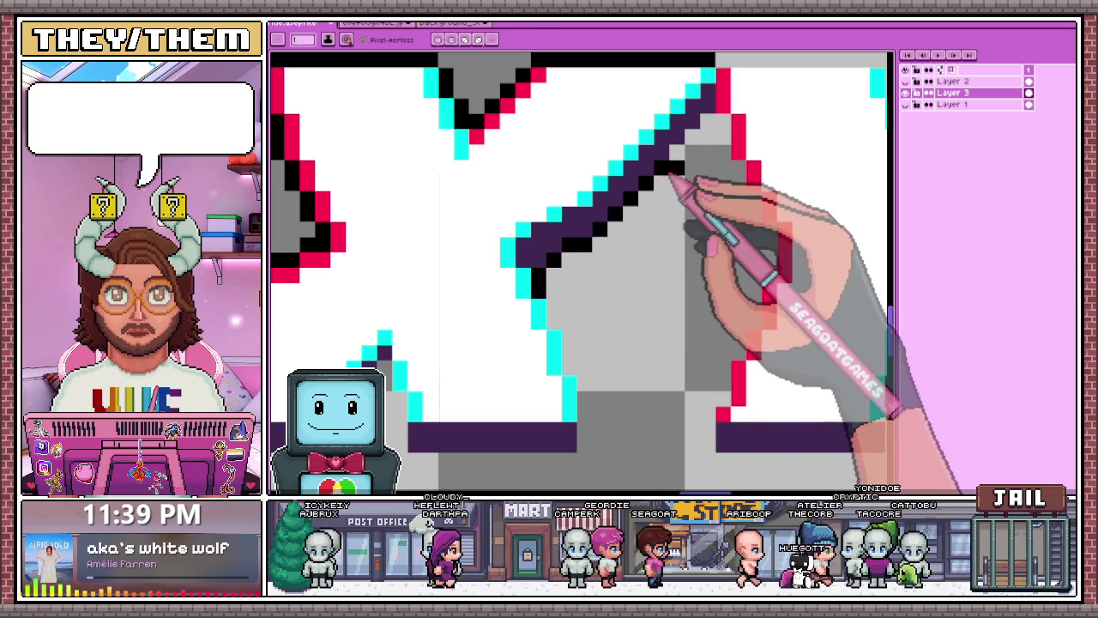
# - Add a black row under the letter's base and outline the X's inner diagonal in black
pyautogui.scroll(-1, 713, 152)
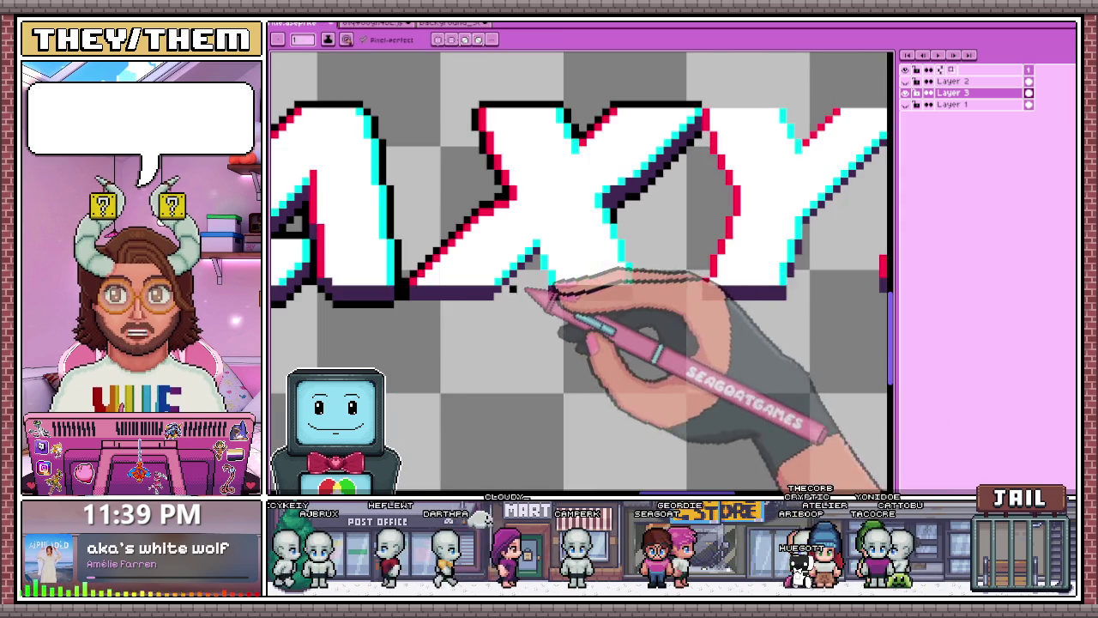
pyautogui.scroll(1, 382, 295)
pyautogui.moveTo(317, 309); pyautogui.dragTo(483, 309)
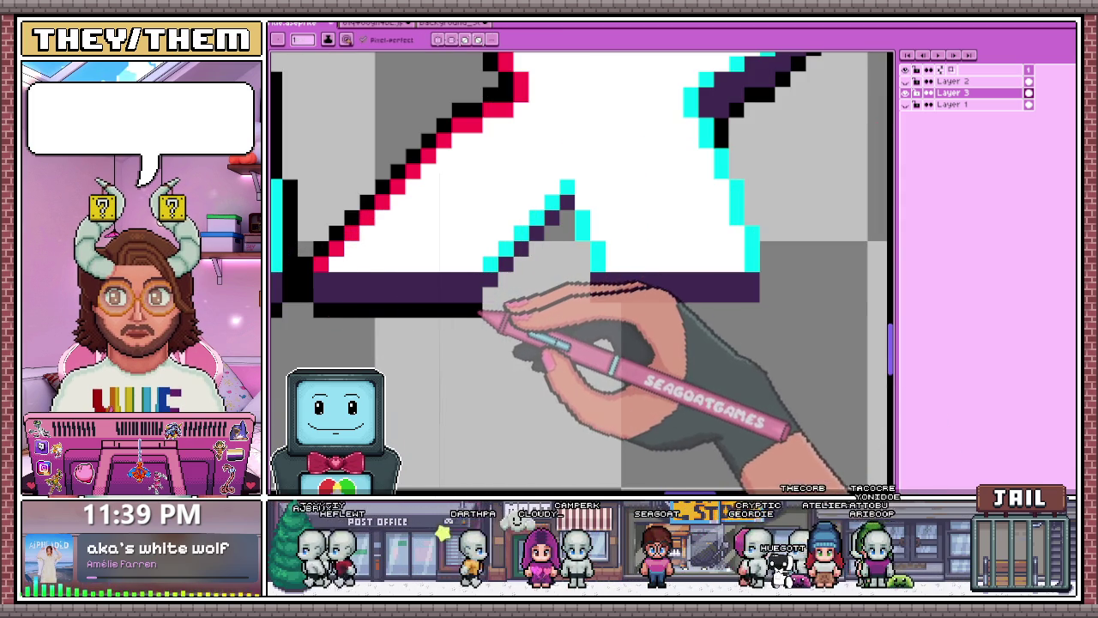
pyautogui.click(536, 263)
pyautogui.moveTo(496, 292); pyautogui.dragTo(542, 251)
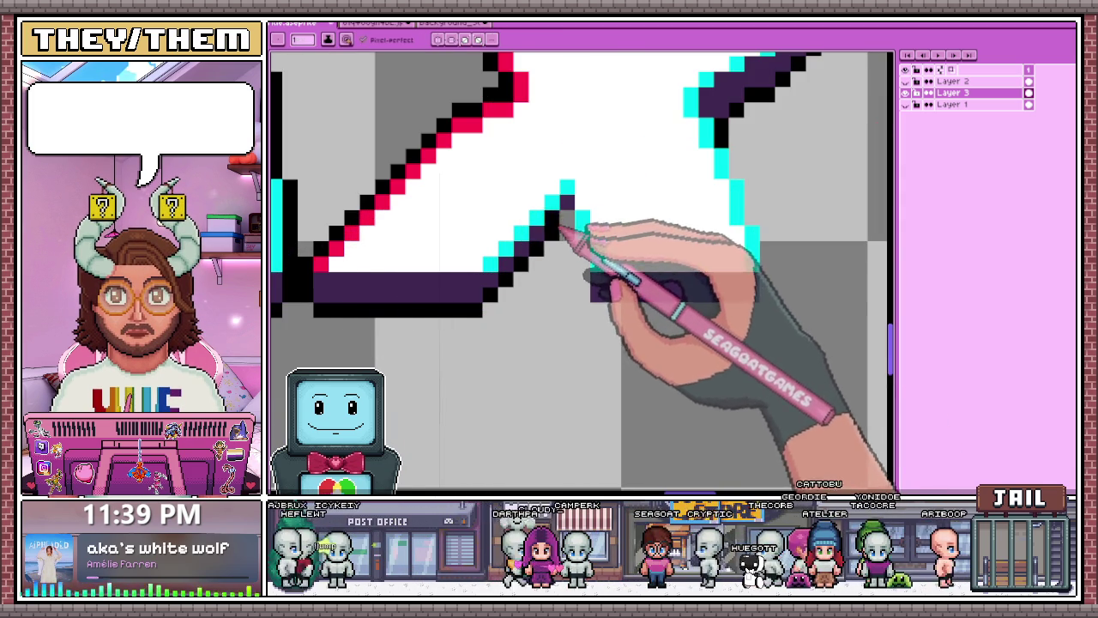
pyautogui.scroll(-2, 559, 225)
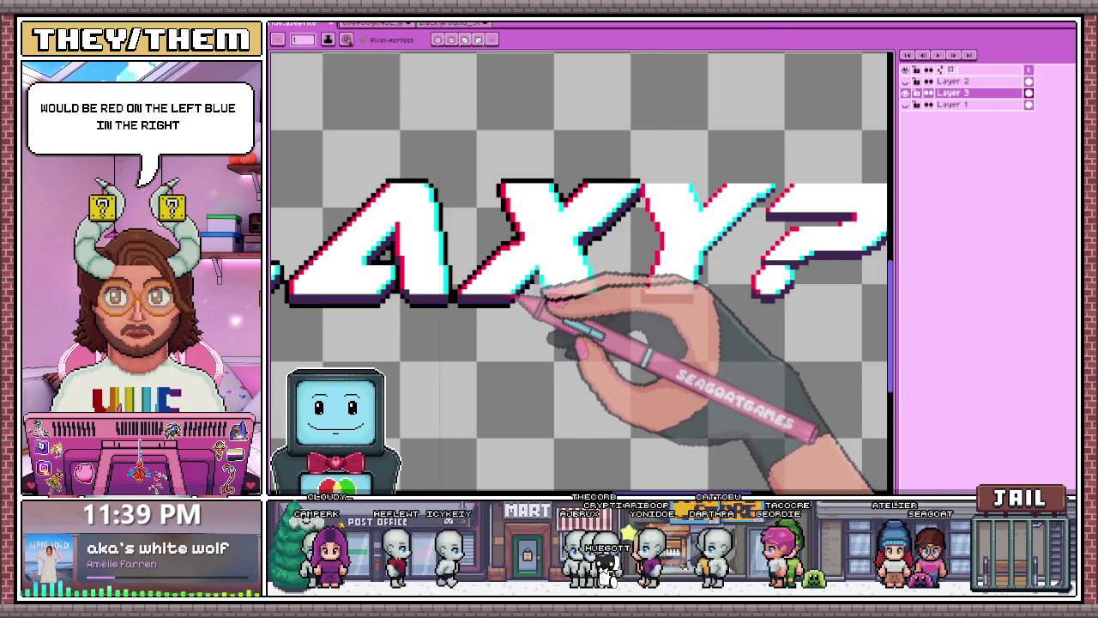
pyautogui.scroll(-1, 522, 295)
pyautogui.scroll(-1, 540, 295)
pyautogui.scroll(1, 527, 297)
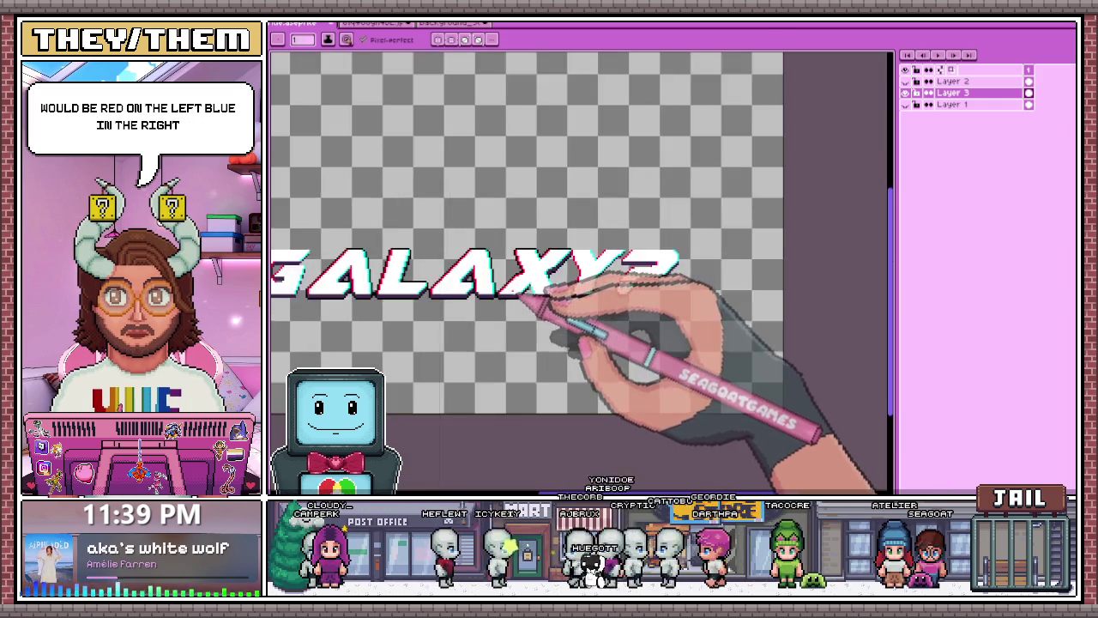
pyautogui.scroll(1, 557, 302)
pyautogui.scroll(2, 558, 301)
pyautogui.scroll(-2, 558, 296)
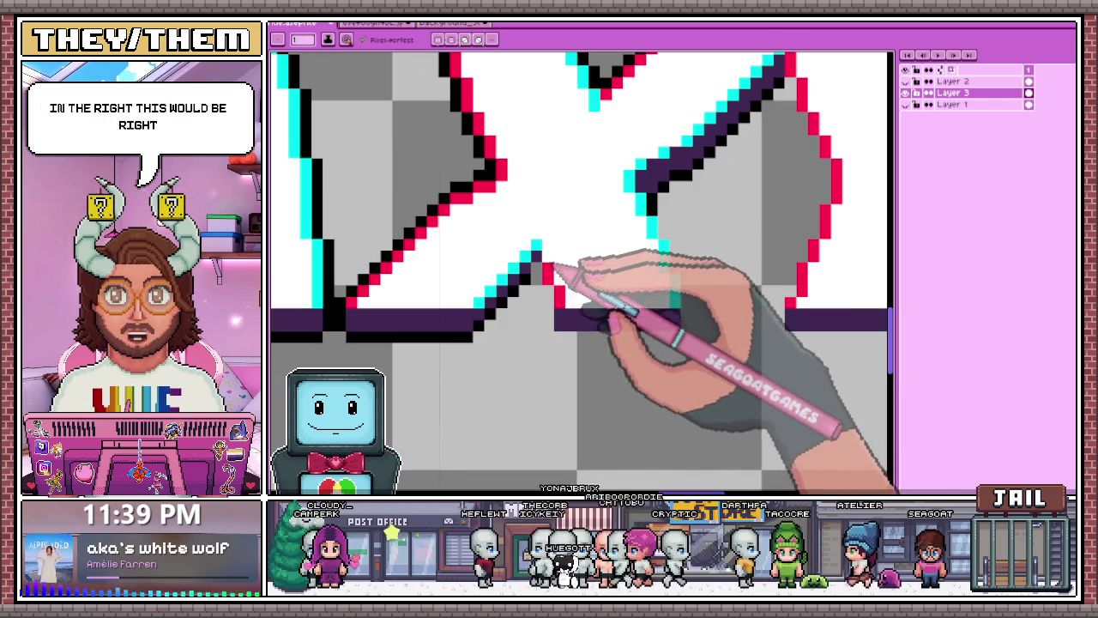
pyautogui.scroll(-1, 584, 313)
pyautogui.scroll(-1, 652, 313)
pyautogui.scroll(2, 618, 314)
pyautogui.scroll(1, 605, 309)
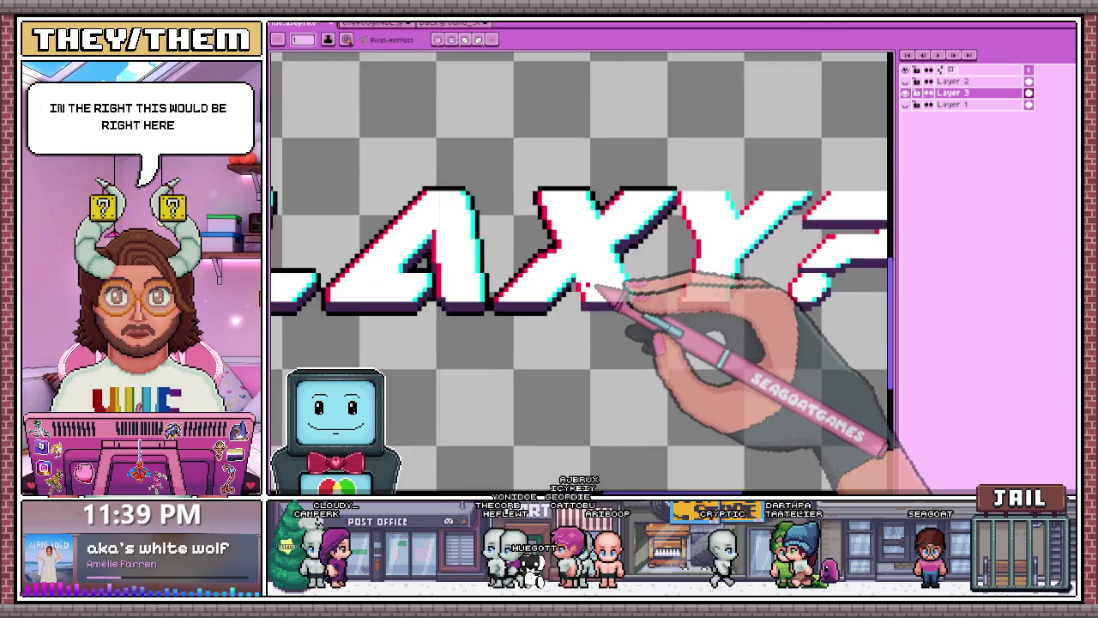
pyautogui.scroll(2, 588, 289)
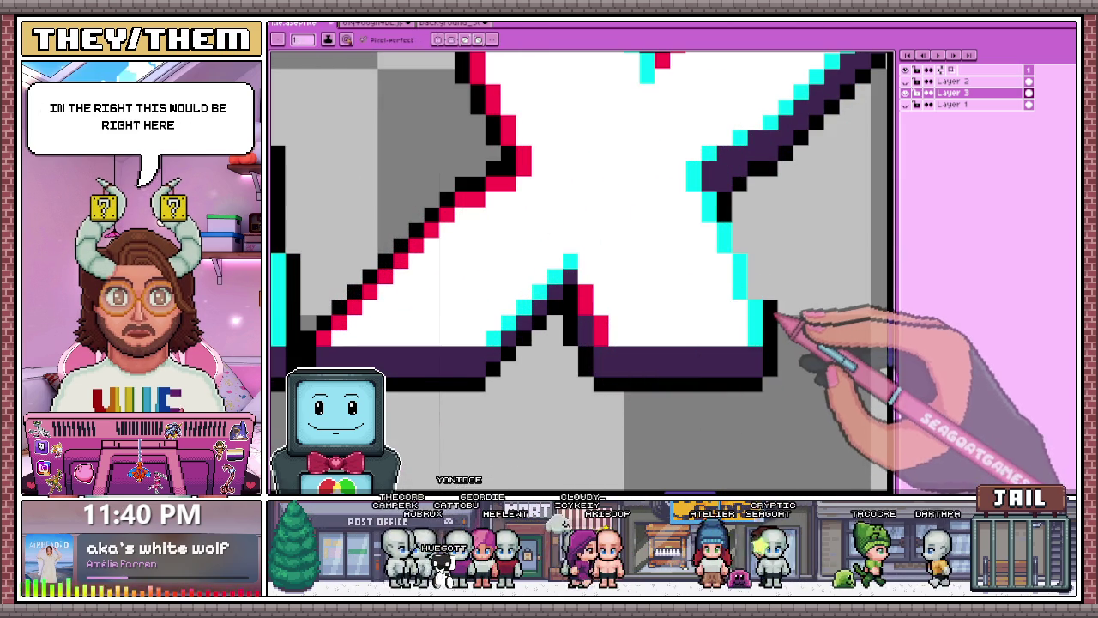
# - Draw a black line beside the X's lower right cyan edge to complete its base shadow
pyautogui.moveTo(769, 378); pyautogui.dragTo(755, 291)
pyautogui.scroll(-3, 735, 220)
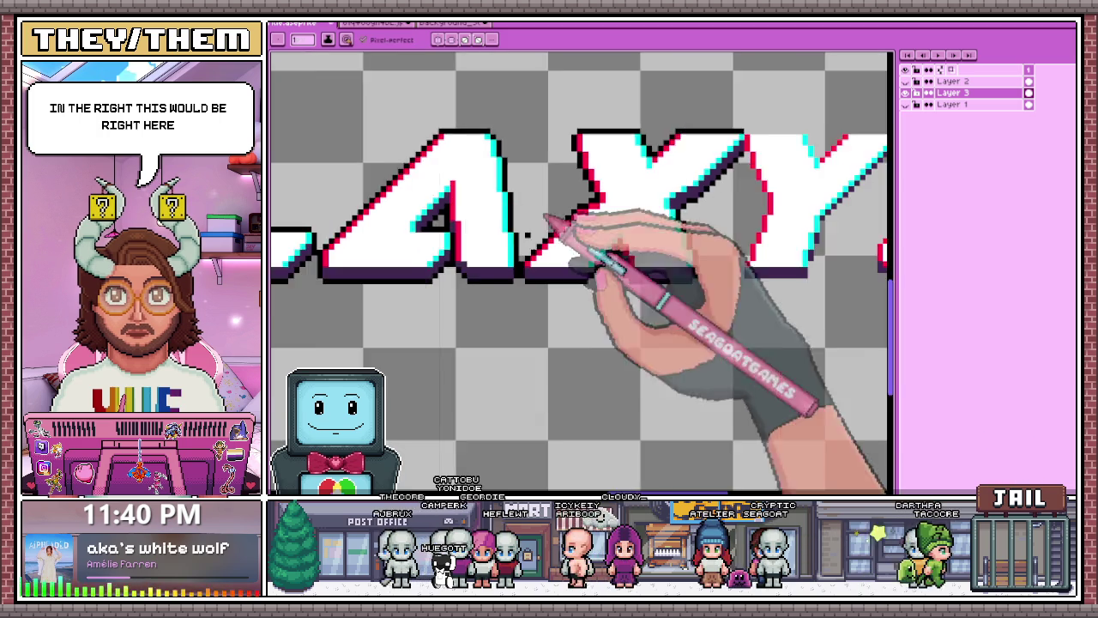
pyautogui.scroll(-3, 558, 279)
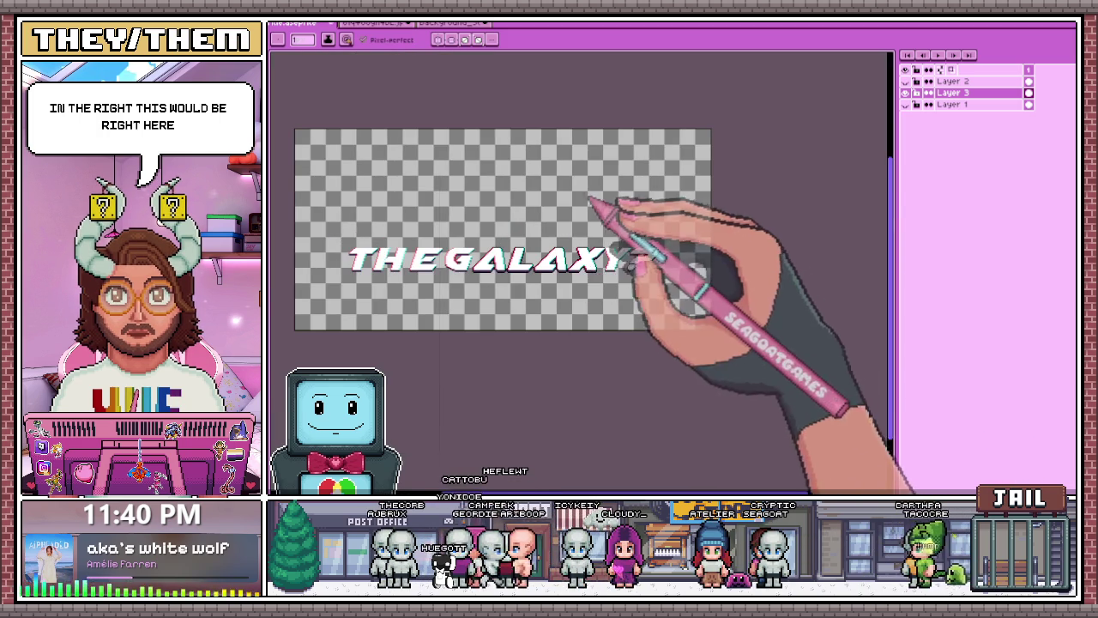
pyautogui.scroll(2, 610, 258)
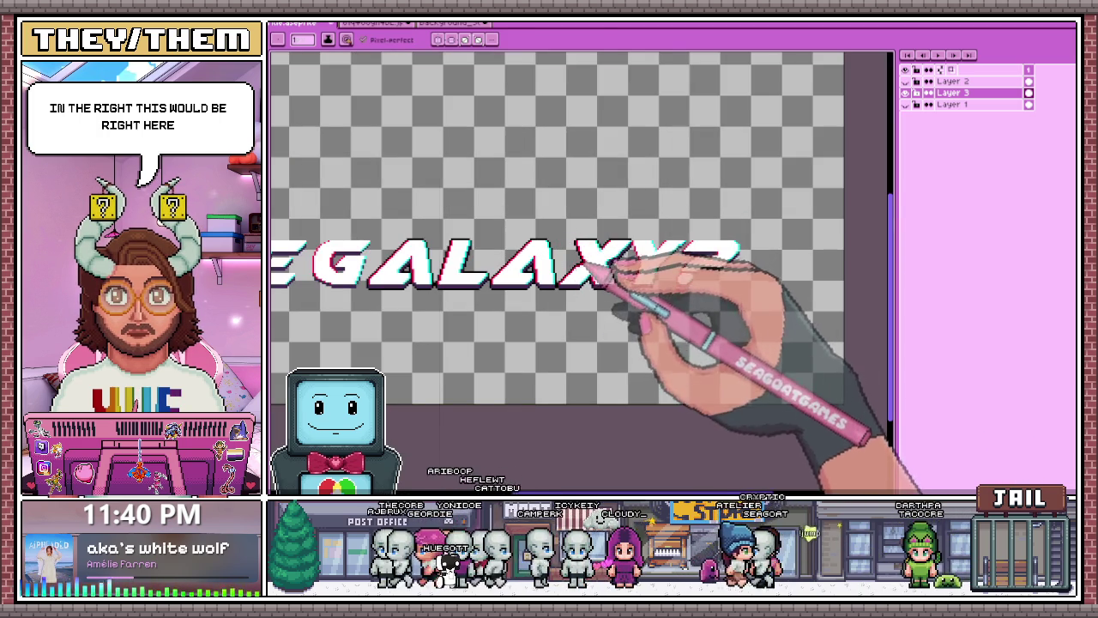
pyautogui.scroll(2, 566, 296)
pyautogui.scroll(-2, 553, 278)
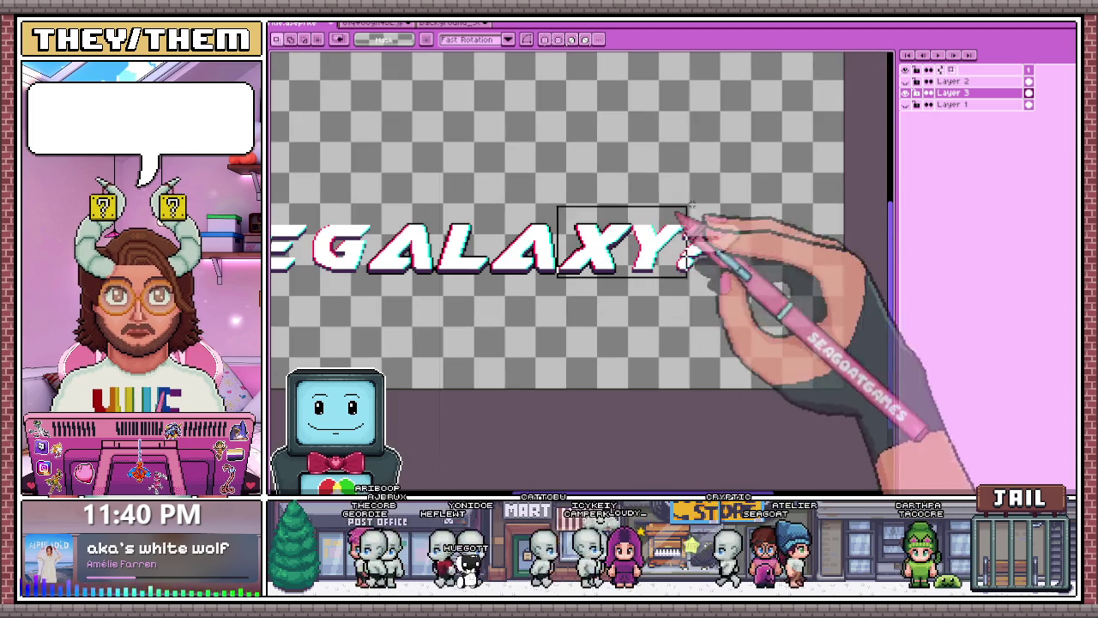
# - Select the XY? letters, shift them to even the spacing, and commit
pyautogui.moveTo(554, 279); pyautogui.dragTo(779, 190)
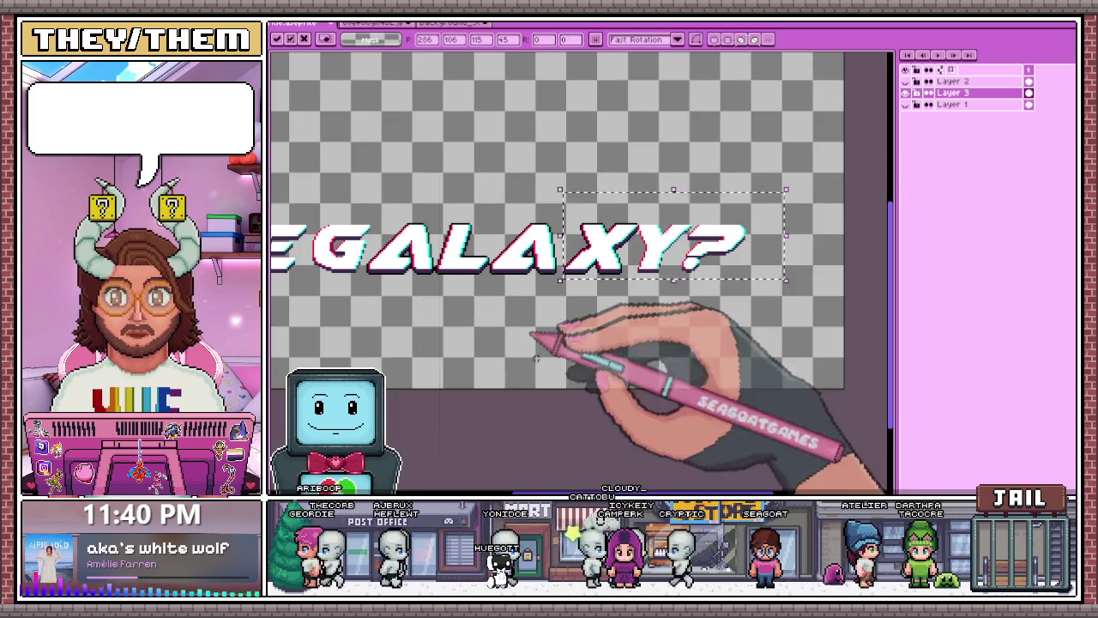
pyautogui.scroll(3, 553, 291)
pyautogui.scroll(-2, 502, 250)
pyautogui.scroll(2, 572, 220)
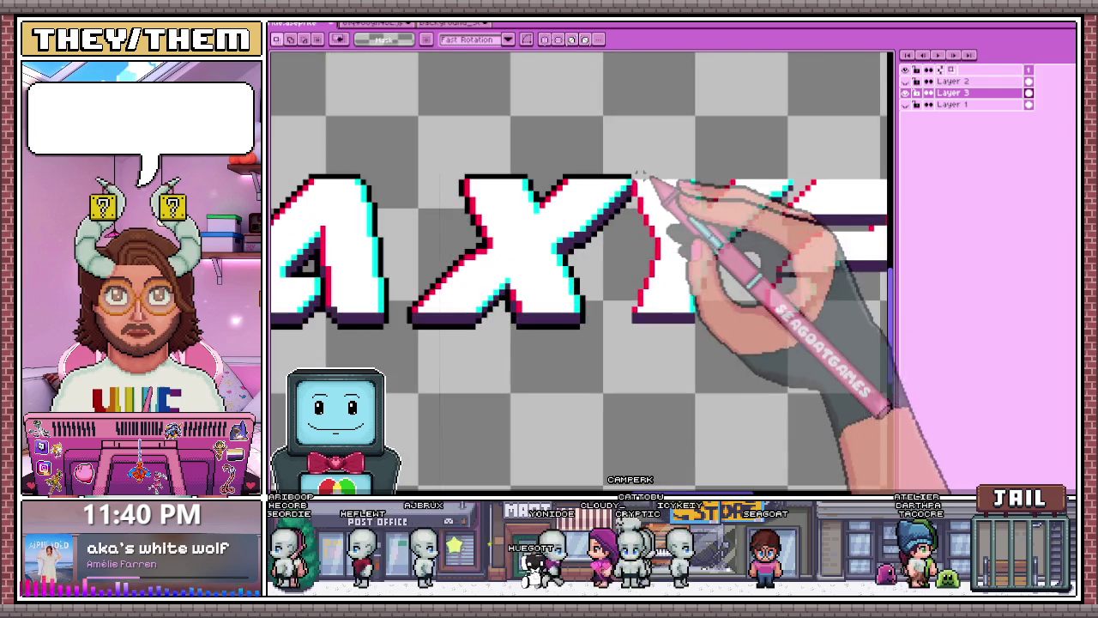
pyautogui.scroll(-1, 642, 177)
pyautogui.scroll(-1, 674, 273)
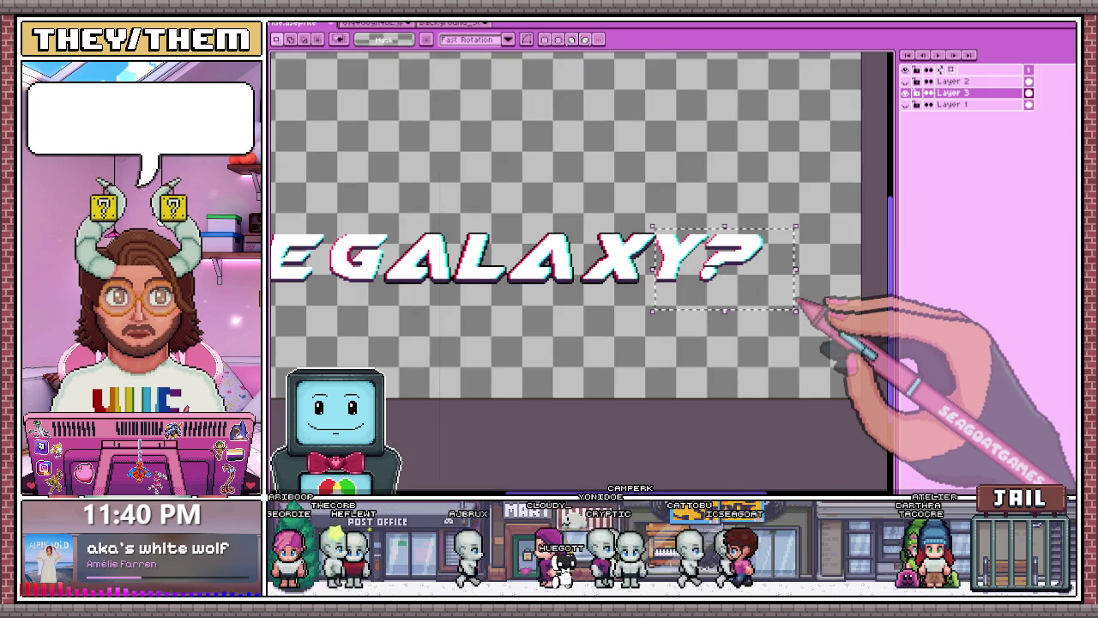
pyautogui.click(566, 108)
pyautogui.scroll(2, 510, 292)
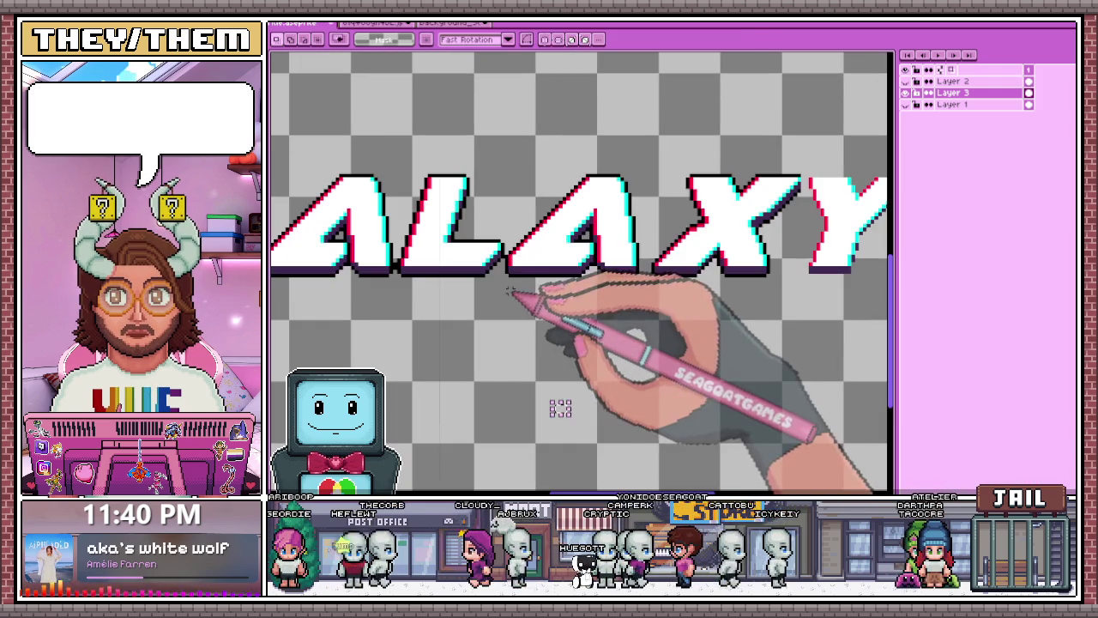
# - Select the second A of GALAXY, nudge it slightly right, and apply
pyautogui.moveTo(508, 285)
pyautogui.mouseDown()
pyautogui.moveTo(594, 187)
pyautogui.moveTo(638, 159)
pyautogui.mouseUp()
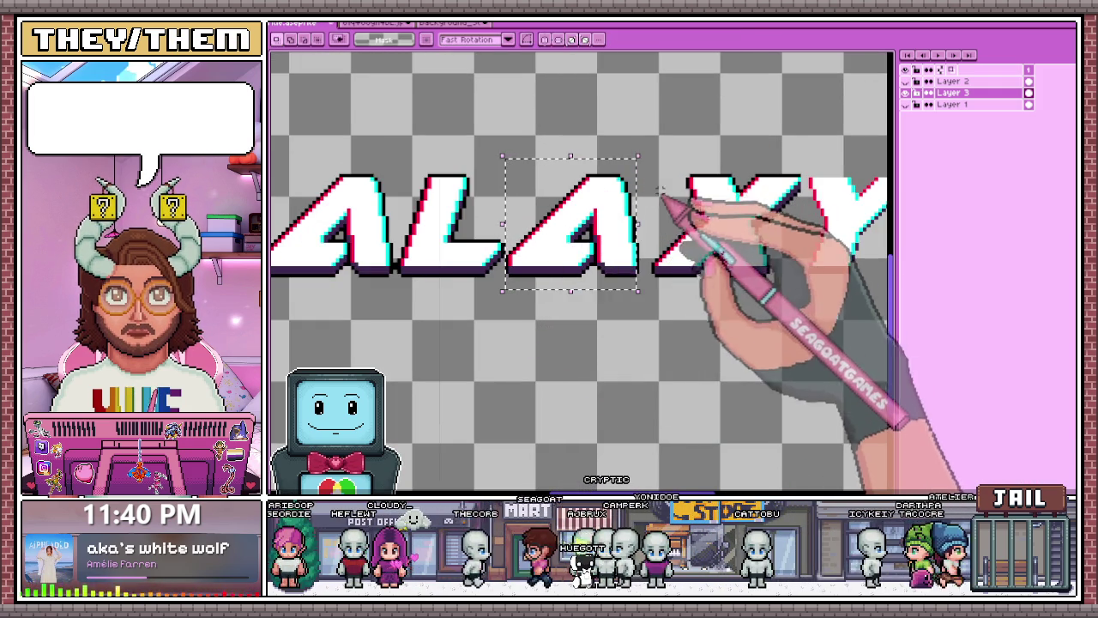
pyautogui.moveTo(614, 313); pyautogui.dragTo(636, 158)
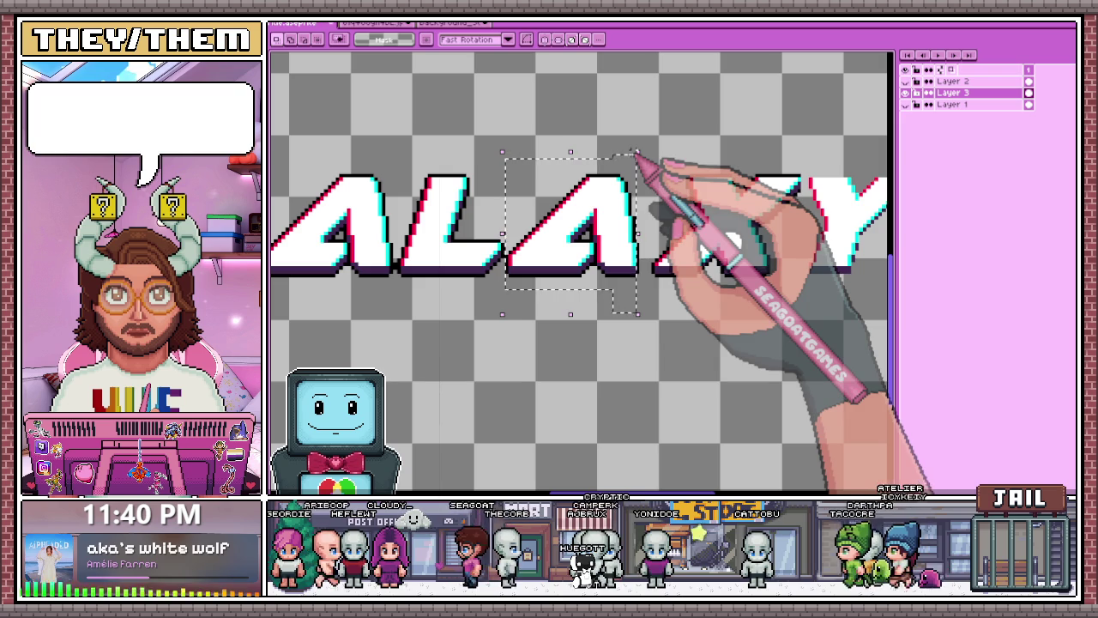
pyautogui.moveTo(638, 271); pyautogui.dragTo(643, 224)
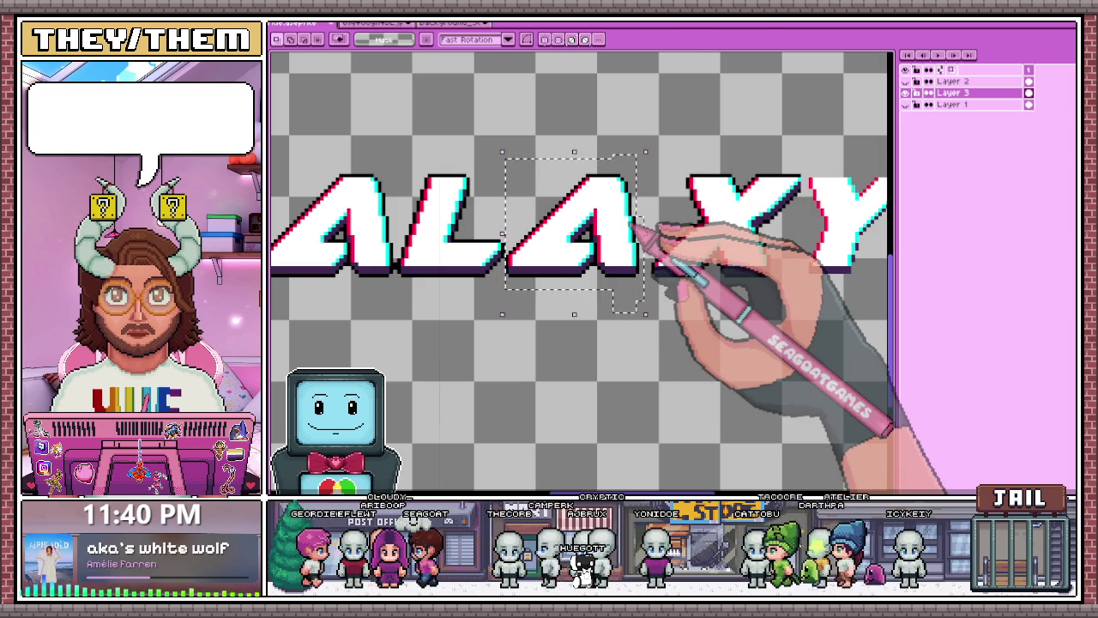
pyautogui.hotkey('ctrl', 't')
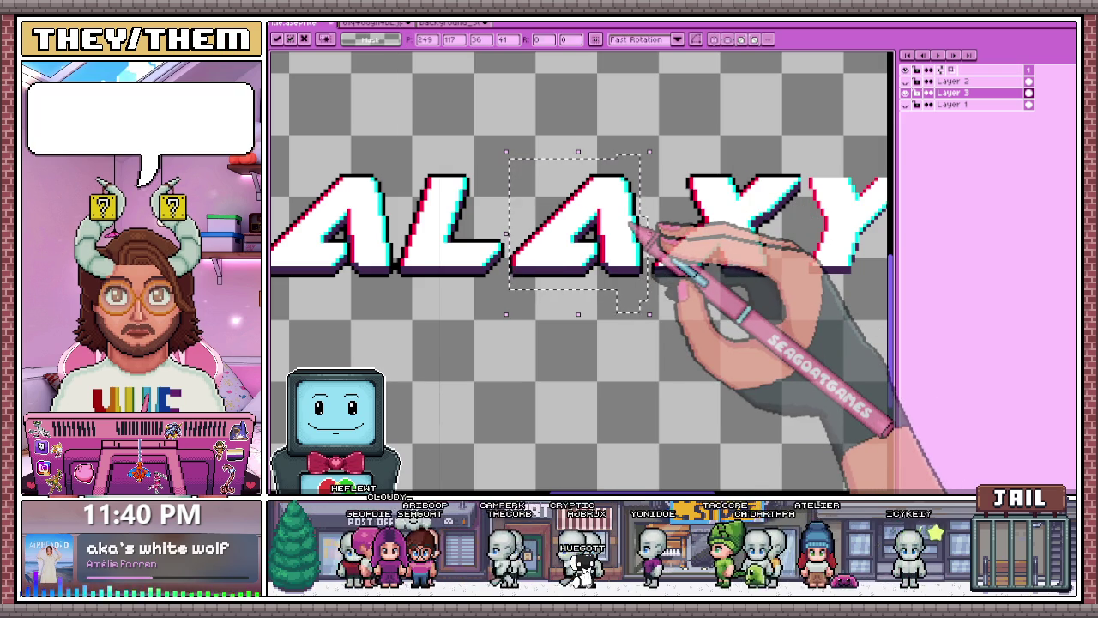
pyautogui.scroll(-2, 635, 229)
pyautogui.press('Return')
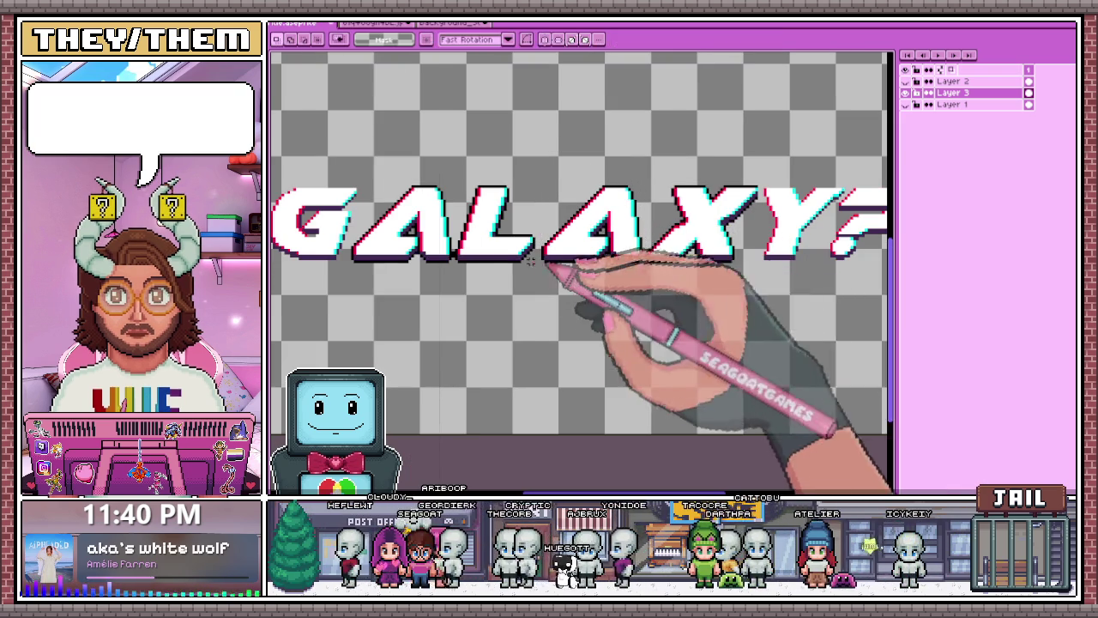
pyautogui.scroll(-3, 566, 215)
pyautogui.scroll(3, 578, 258)
pyautogui.scroll(2, 578, 259)
pyautogui.scroll(2, 510, 215)
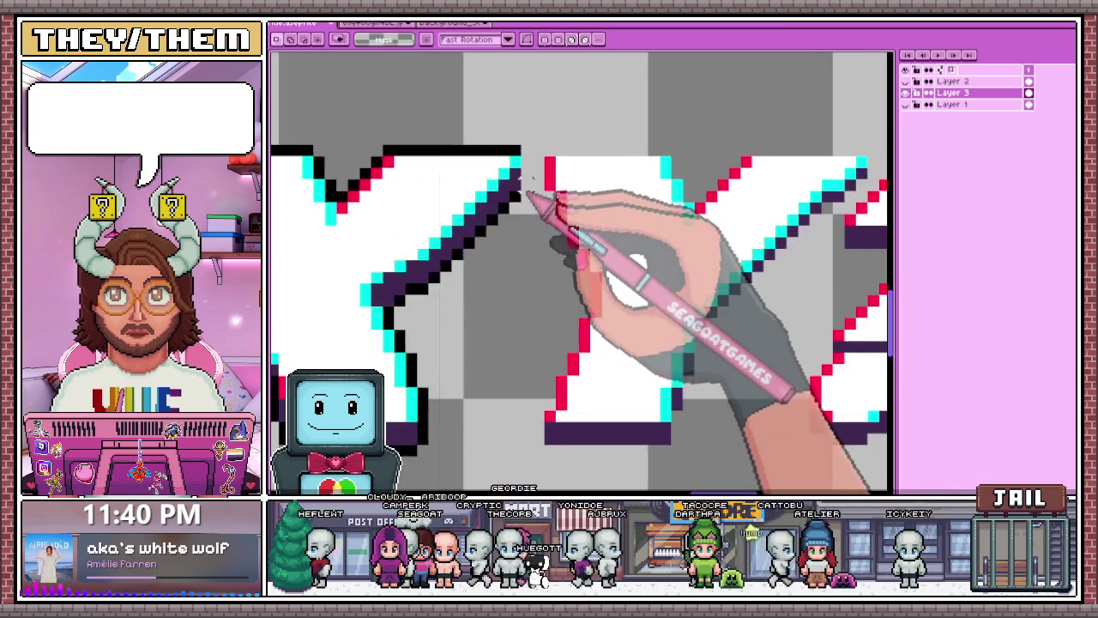
pyautogui.scroll(-1, 520, 197)
# - Select the left part of the Y
pyautogui.moveTo(535, 121); pyautogui.dragTo(619, 293)
pyautogui.scroll(-1, 620, 294)
pyautogui.moveTo(583, 193)
pyautogui.mouseDown()
pyautogui.moveTo(635, 323)
pyautogui.moveTo(832, 336)
pyautogui.mouseUp()
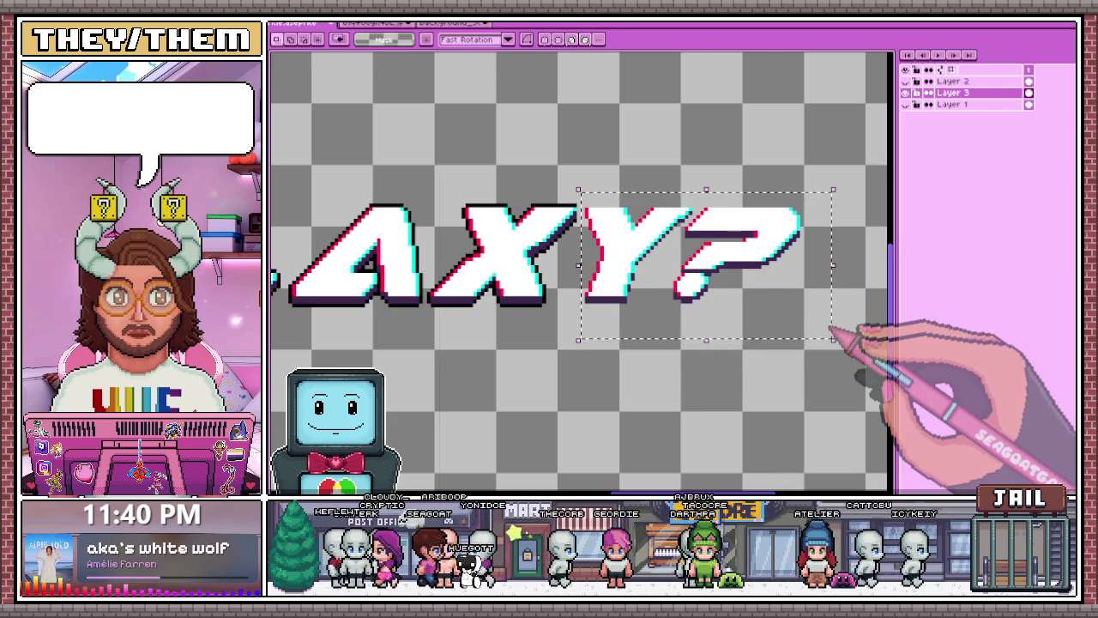
pyautogui.scroll(-1, 845, 331)
pyautogui.scroll(3, 536, 245)
# - Fill a gap in the Y's black outline with a single Pencil pixel
pyautogui.press('b')
pyautogui.scroll(1, 620, 257)
pyautogui.scroll(2, 633, 152)
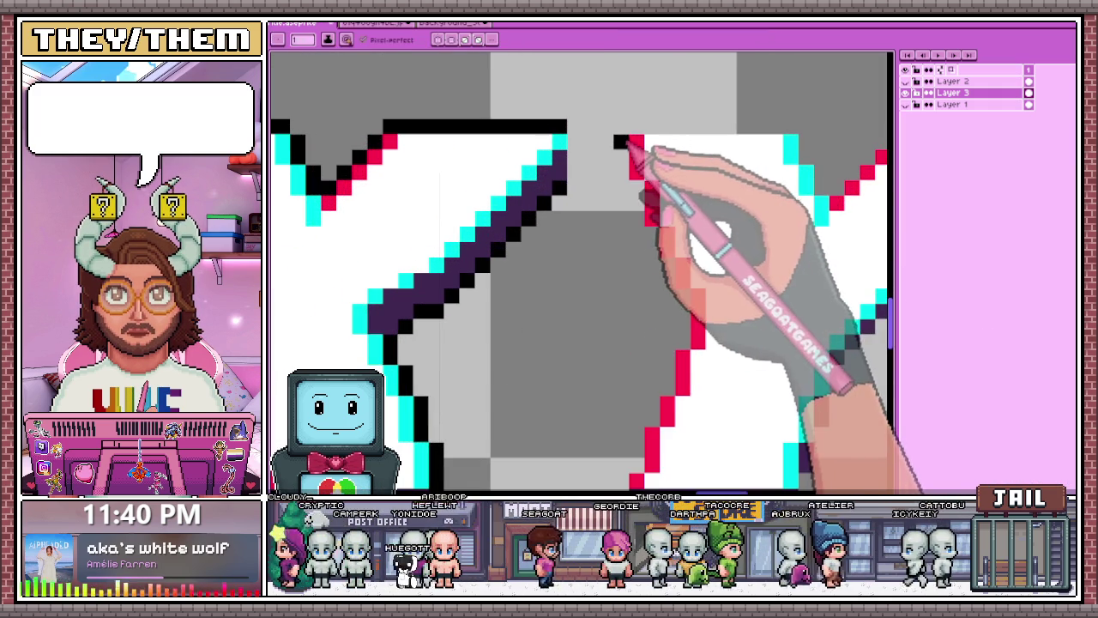
pyautogui.scroll(-2, 660, 239)
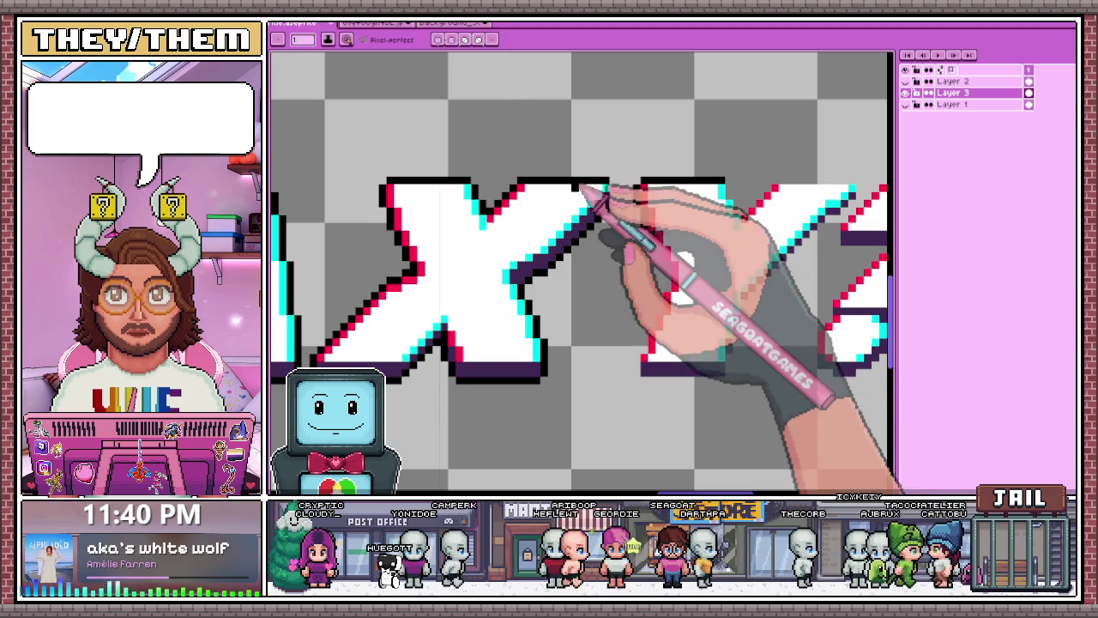
pyautogui.scroll(-1, 549, 198)
pyautogui.scroll(2, 615, 205)
pyautogui.scroll(1, 616, 156)
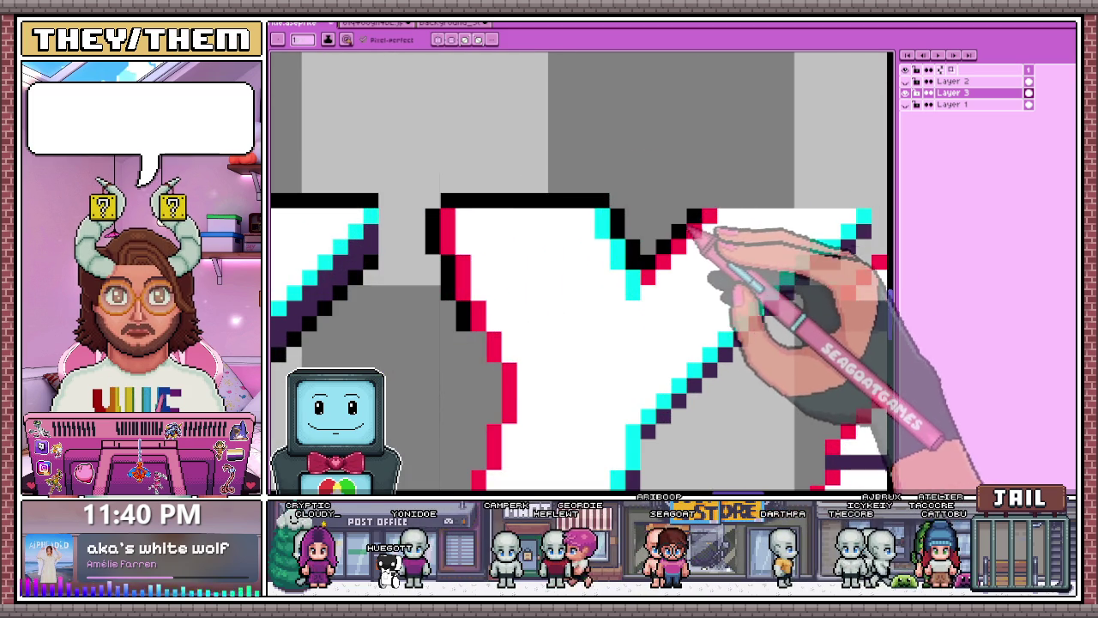
pyautogui.scroll(-2, 709, 205)
pyautogui.scroll(1, 632, 187)
pyautogui.scroll(1, 643, 215)
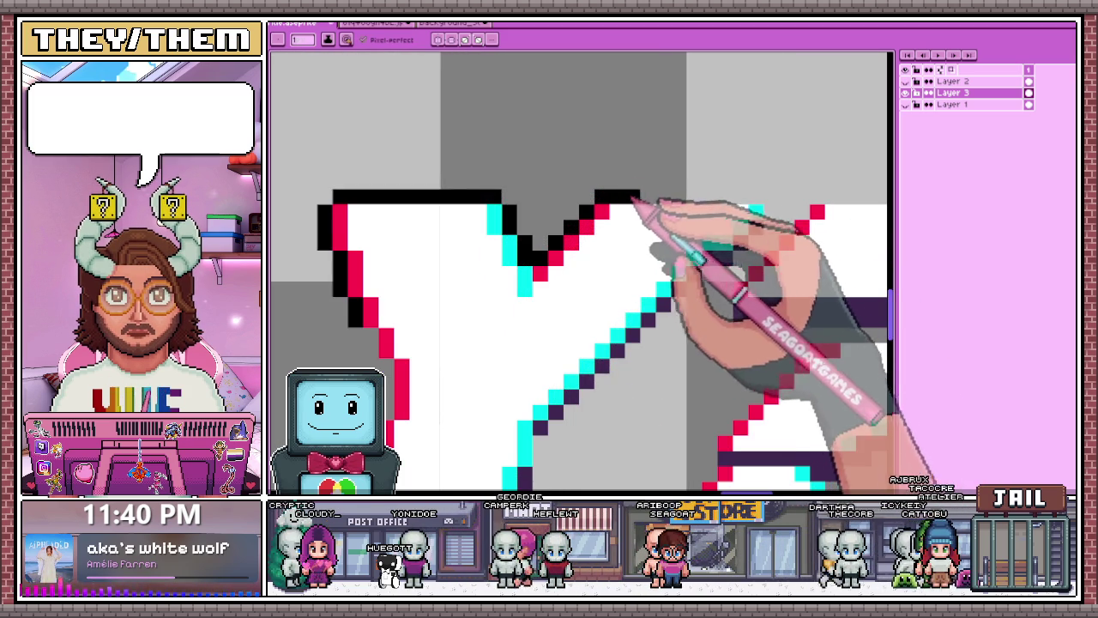
pyautogui.scroll(-2, 755, 206)
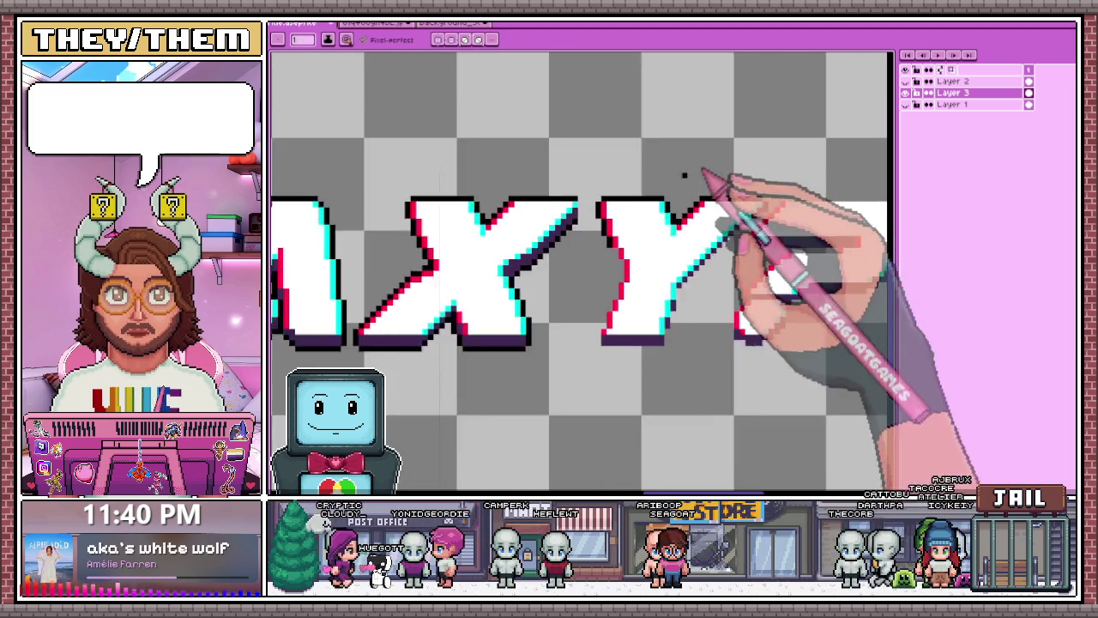
pyautogui.scroll(1, 632, 236)
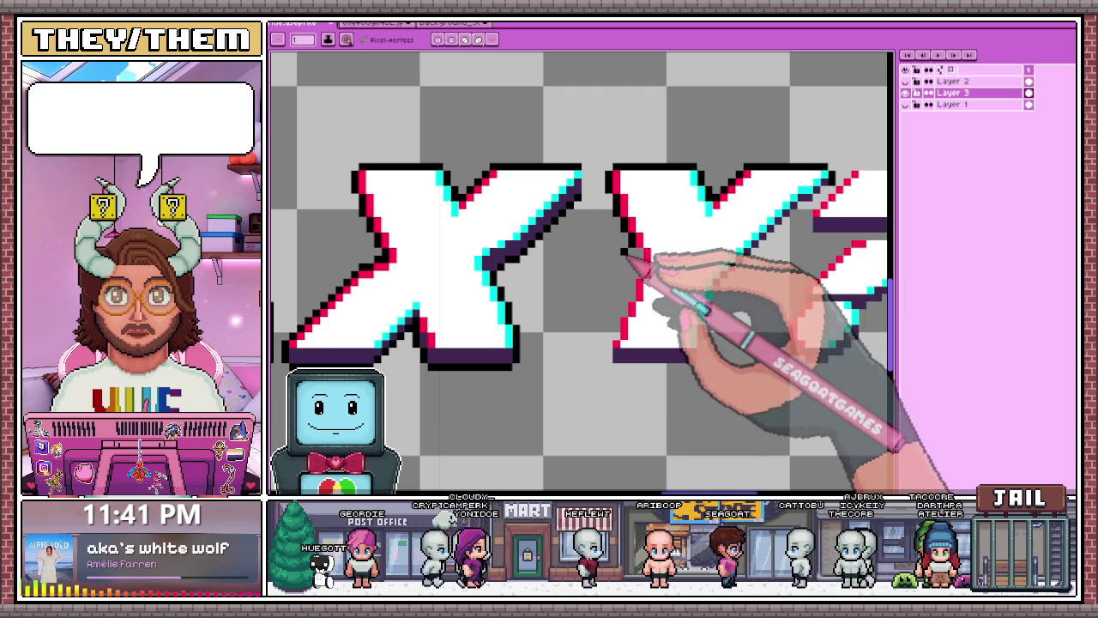
pyautogui.scroll(1, 628, 260)
pyautogui.scroll(-2, 639, 326)
pyautogui.scroll(2, 643, 215)
pyautogui.scroll(-1, 633, 363)
pyautogui.scroll(2, 632, 295)
pyautogui.click(639, 190)
# - Extend the black outline along the base of the letter to close it
pyautogui.scroll(-2, 624, 276)
pyautogui.scroll(1, 625, 289)
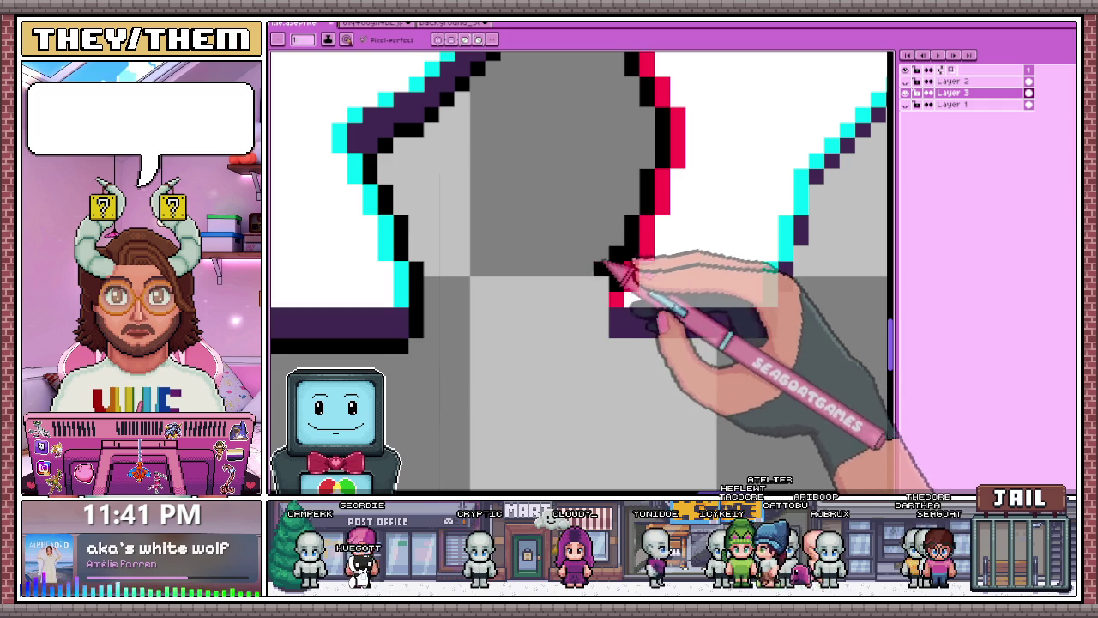
pyautogui.scroll(-3, 609, 300)
pyautogui.scroll(-1, 610, 305)
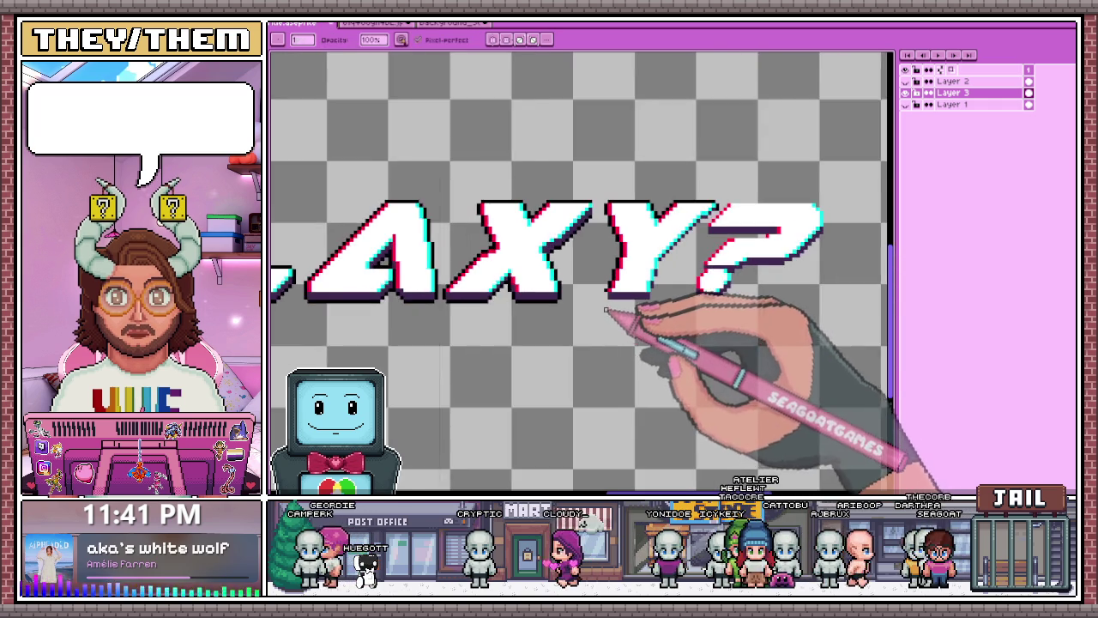
pyautogui.scroll(-1, 613, 310)
pyautogui.scroll(2, 611, 311)
pyautogui.scroll(2, 612, 296)
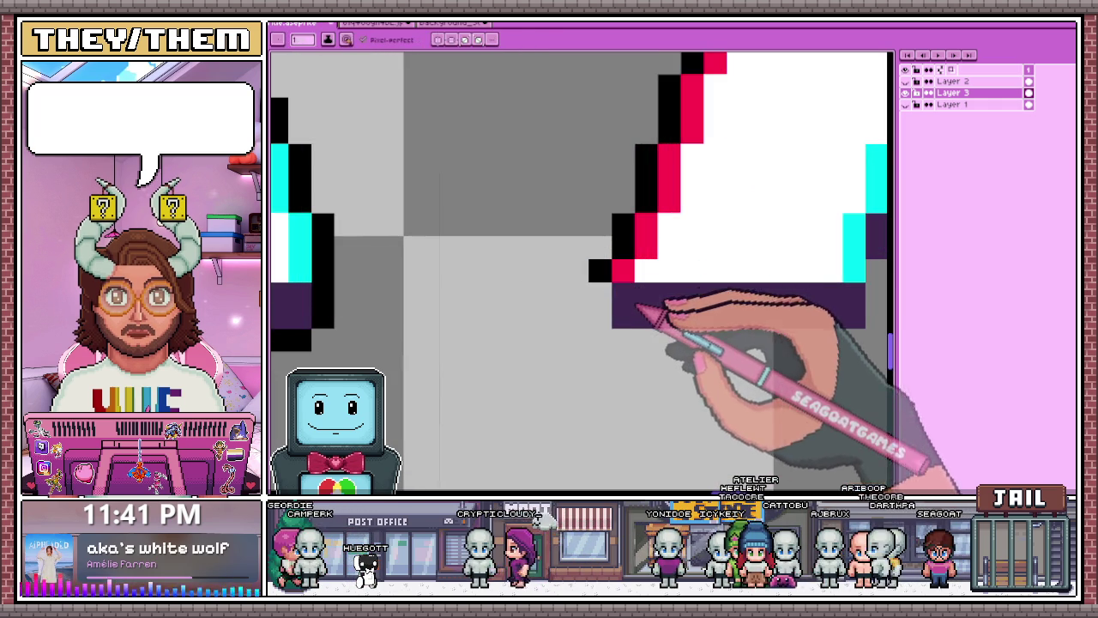
pyautogui.scroll(-2, 608, 319)
pyautogui.scroll(1, 614, 286)
pyautogui.moveTo(679, 302); pyautogui.dragTo(727, 300)
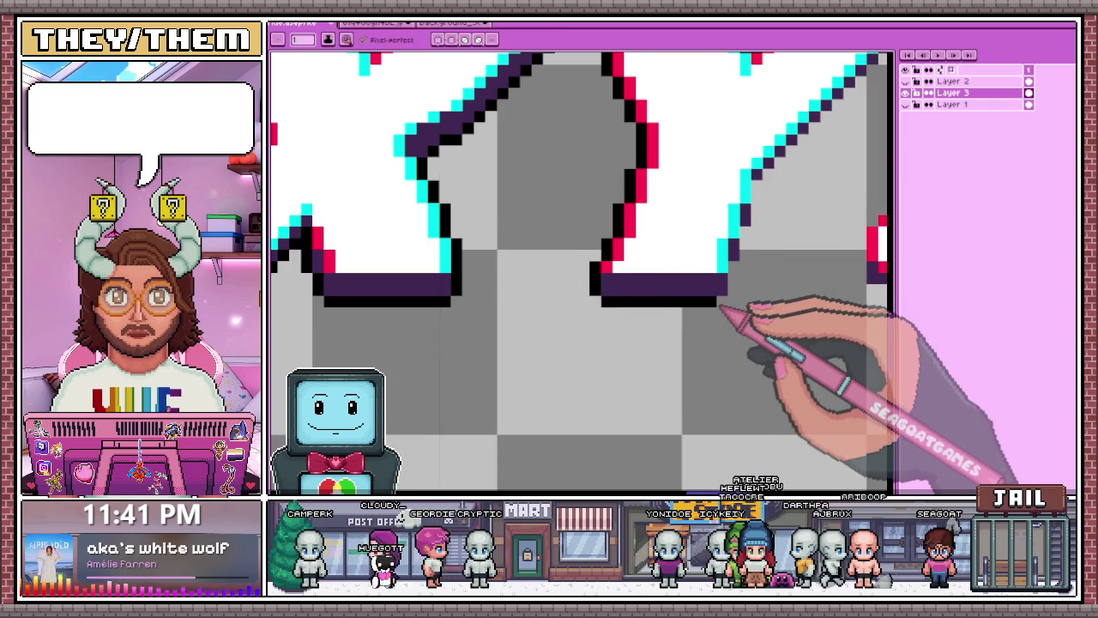
pyautogui.scroll(-2, 740, 287)
pyautogui.scroll(-1, 642, 289)
pyautogui.scroll(1, 708, 245)
pyautogui.scroll(2, 667, 299)
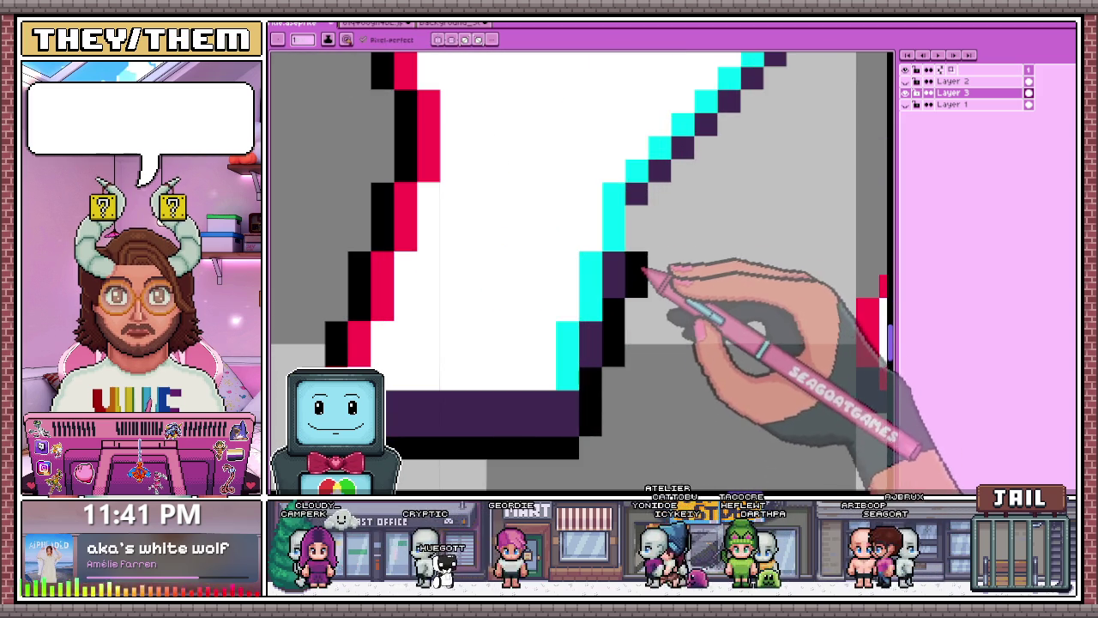
pyautogui.scroll(-2, 639, 237)
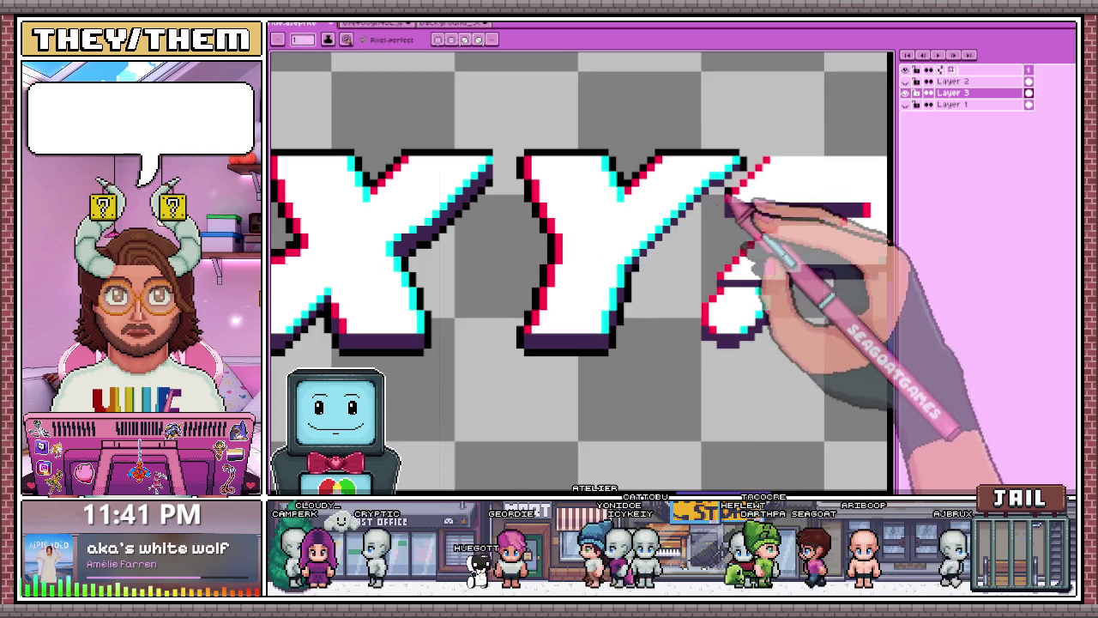
pyautogui.scroll(1, 738, 187)
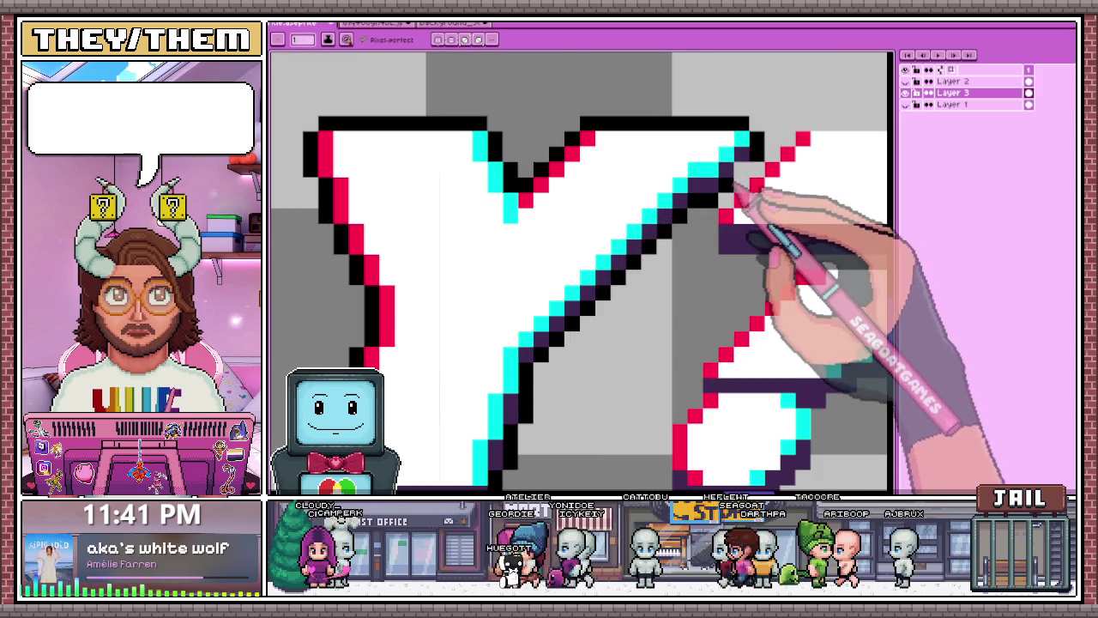
pyautogui.scroll(-2, 735, 208)
pyautogui.scroll(-2, 678, 249)
pyautogui.scroll(-2, 639, 275)
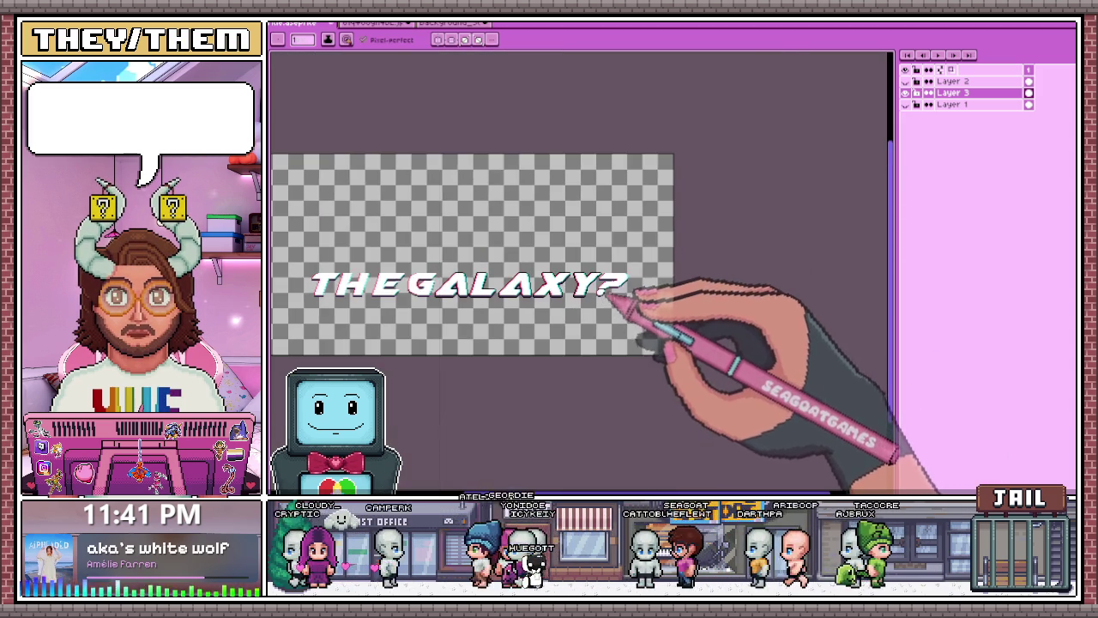
# - Select the question mark and add its dot with the Rectangular Marquee
pyautogui.scroll(3, 612, 283)
pyautogui.press('m')
pyautogui.scroll(2, 600, 258)
pyautogui.scroll(1, 590, 243)
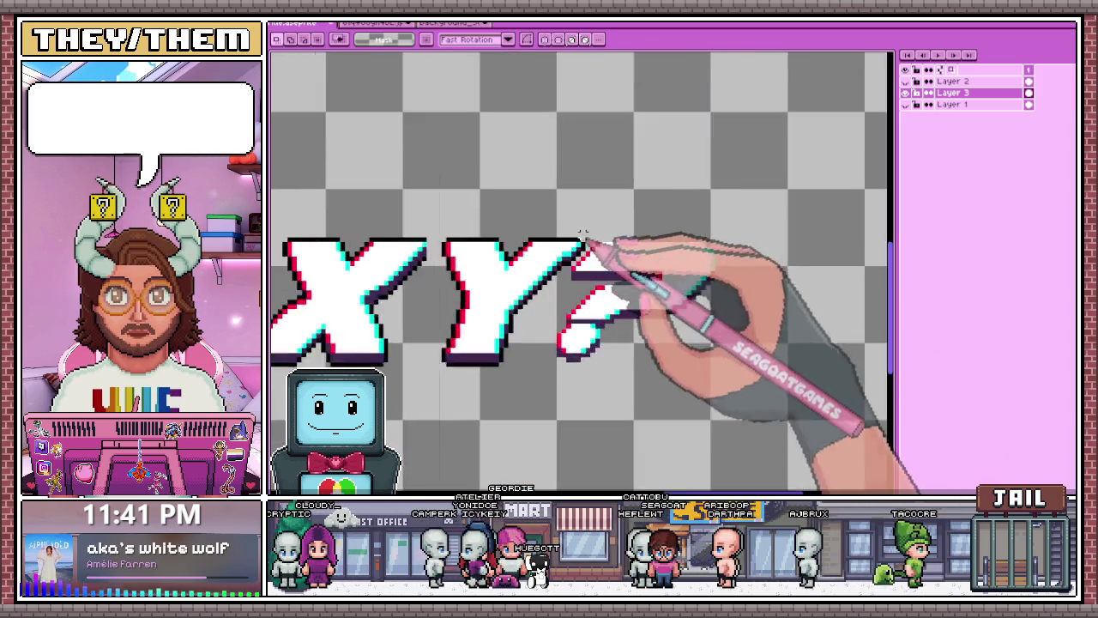
pyautogui.moveTo(592, 221)
pyautogui.mouseDown()
pyautogui.moveTo(674, 364)
pyautogui.moveTo(781, 463)
pyautogui.mouseUp()
pyautogui.moveTo(549, 387); pyautogui.dragTo(625, 314)
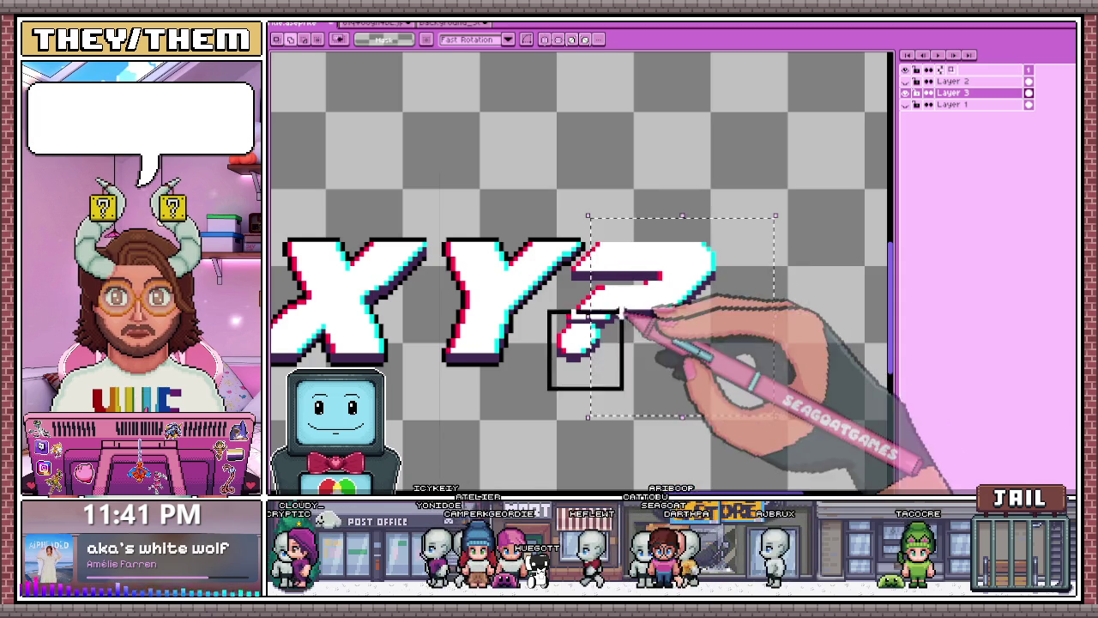
# - Enlarge the selection over the whole question mark, shift it slightly left, and commit
pyautogui.scroll(1, 600, 308)
pyautogui.scroll(2, 566, 268)
pyautogui.moveTo(553, 249); pyautogui.dragTo(662, 392)
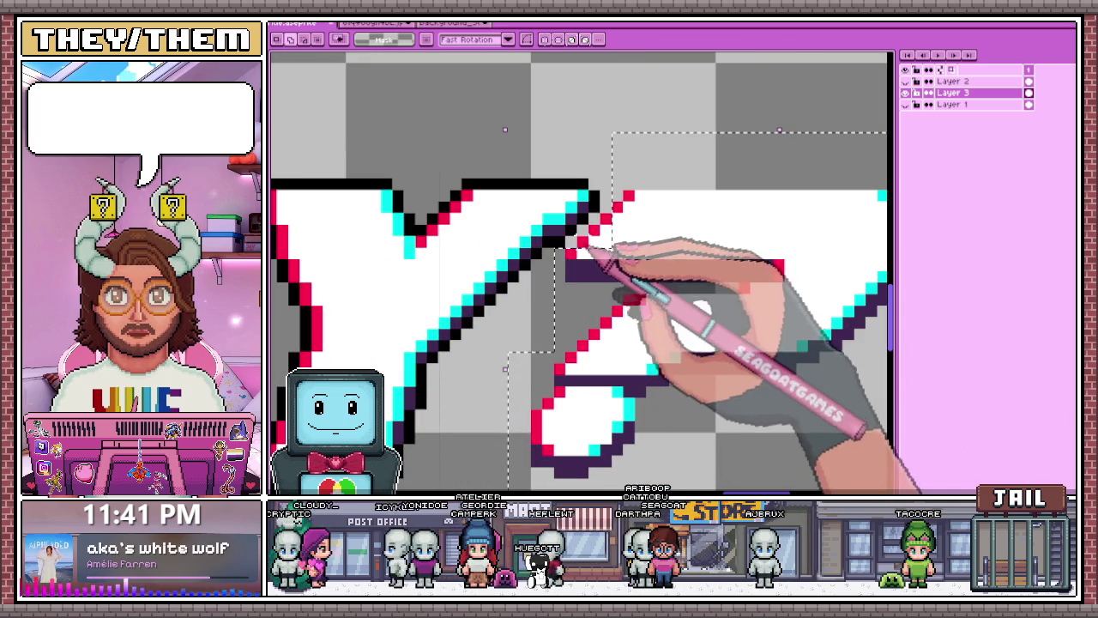
pyautogui.scroll(-2, 616, 195)
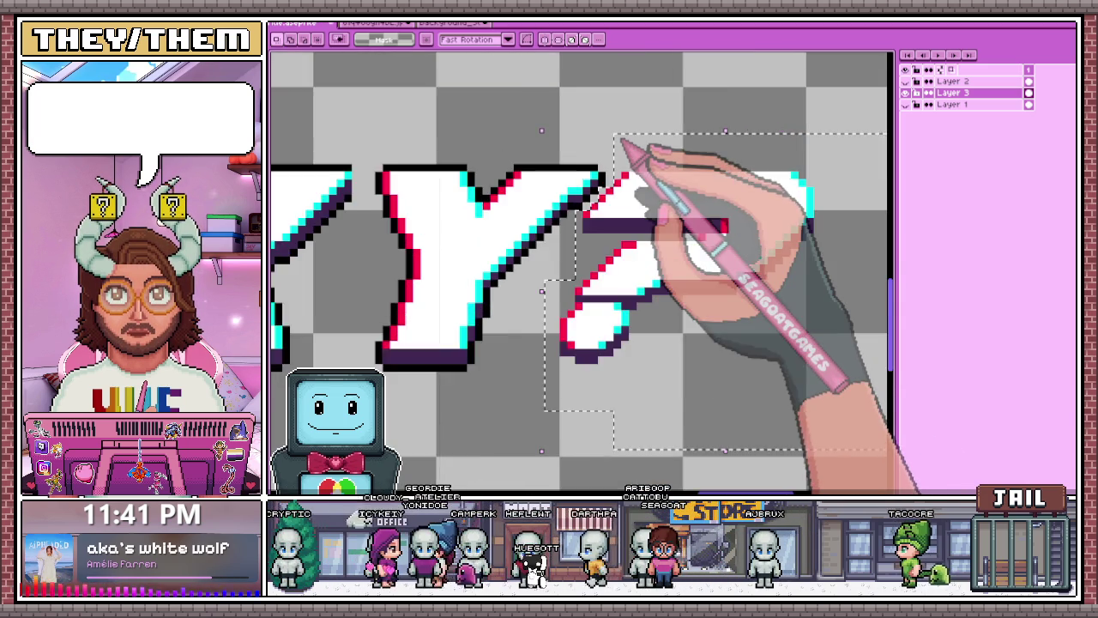
pyautogui.scroll(-1, 618, 163)
pyautogui.scroll(-1, 632, 151)
pyautogui.scroll(-2, 608, 348)
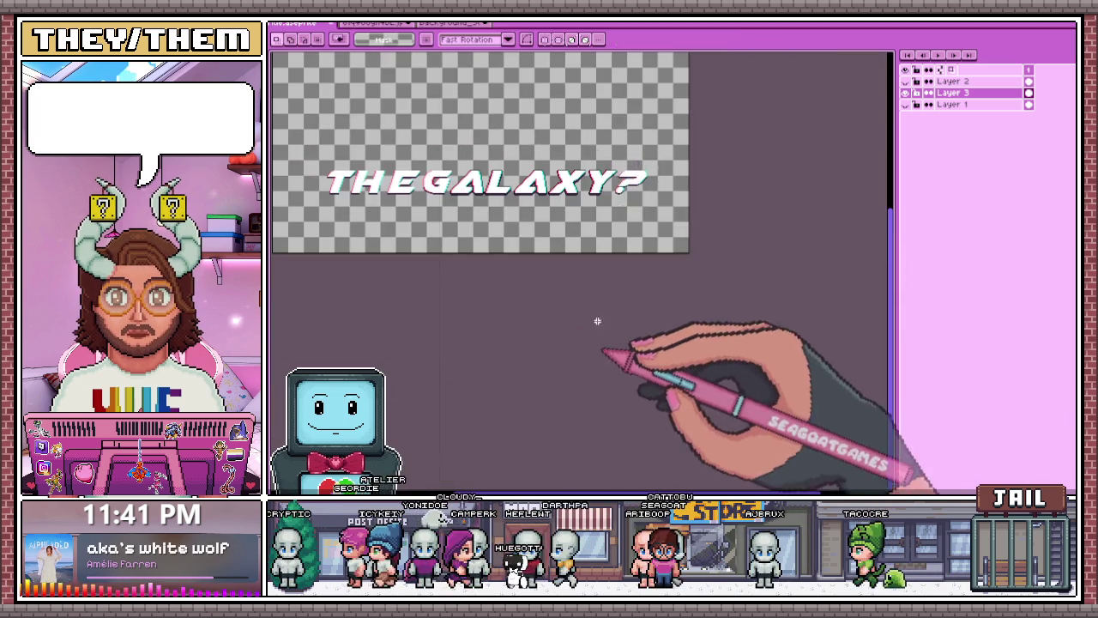
pyautogui.scroll(3, 620, 167)
pyautogui.press('Return')
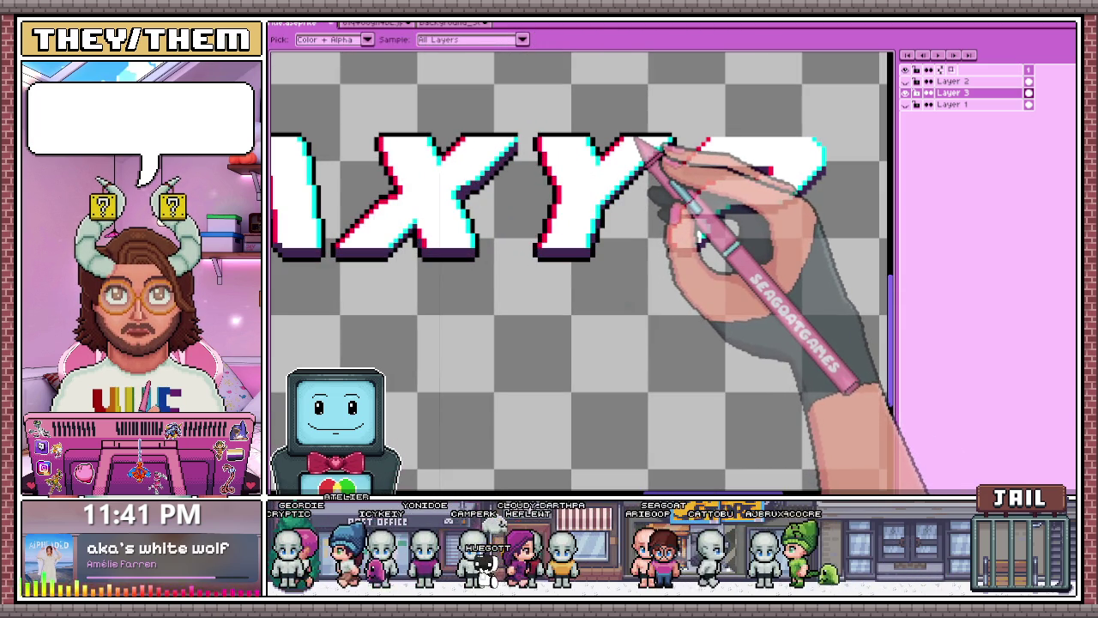
# - Add a black outline pixel to the question mark with the Pencil
pyautogui.press('m')
pyautogui.press('b')
pyautogui.scroll(1, 662, 177)
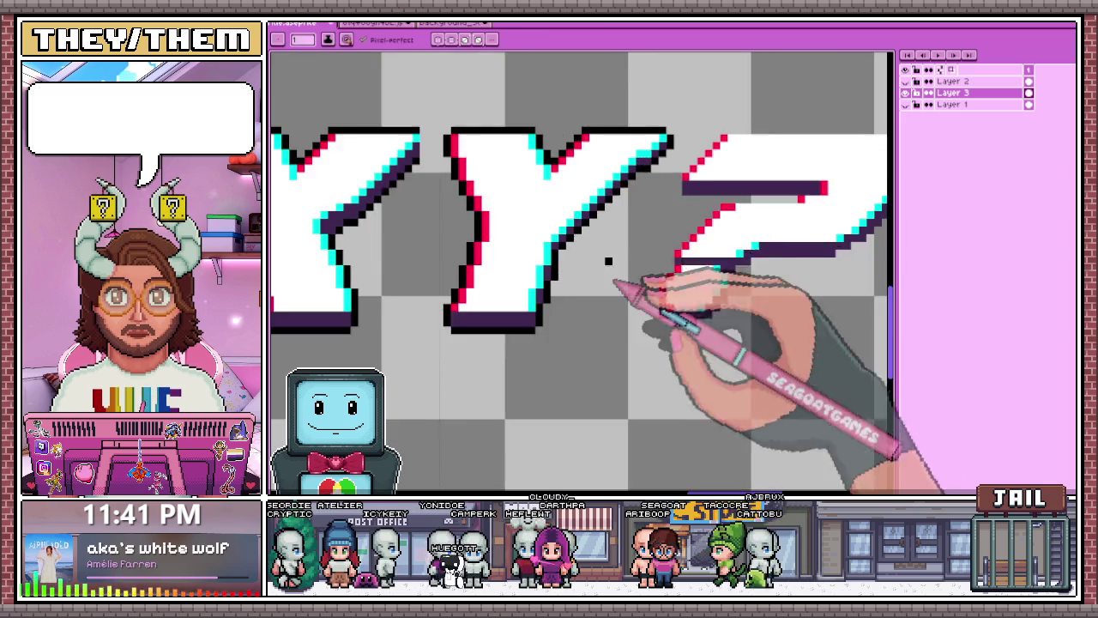
pyautogui.scroll(-1, 613, 245)
pyautogui.scroll(3, 588, 249)
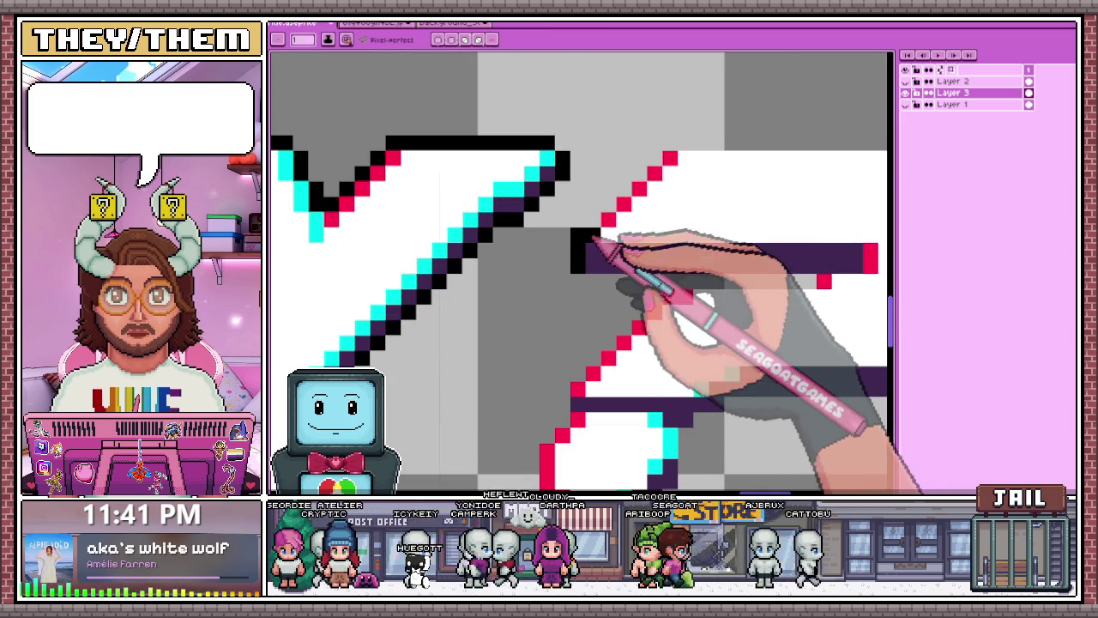
pyautogui.click(654, 219)
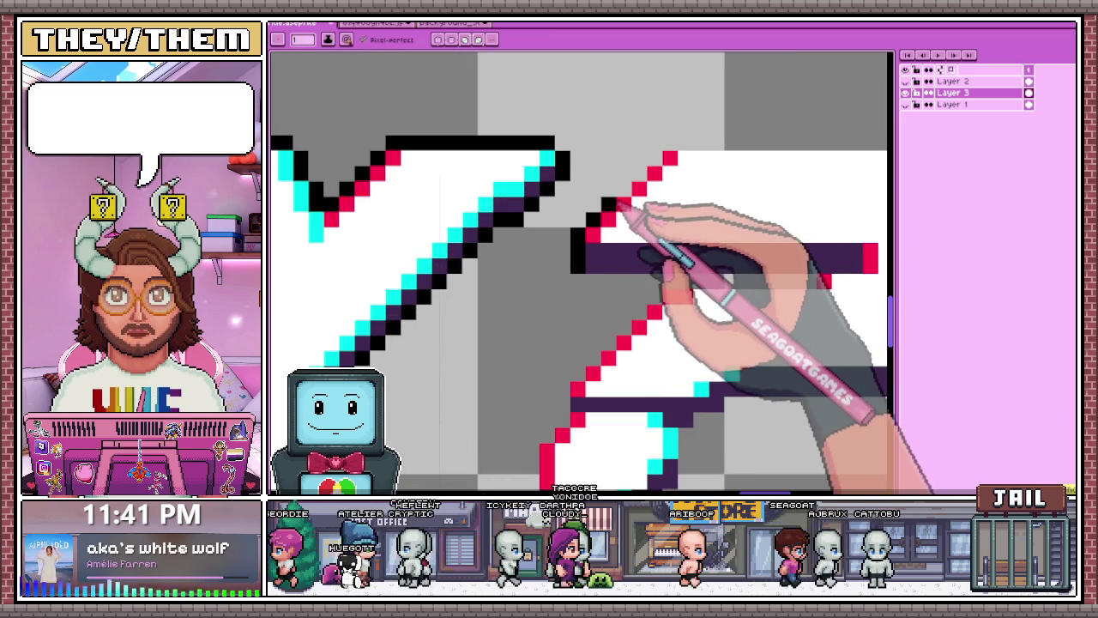
# - Draw black lines under the Y and question-mark bases, then undo the stray line
pyautogui.scroll(-3, 649, 185)
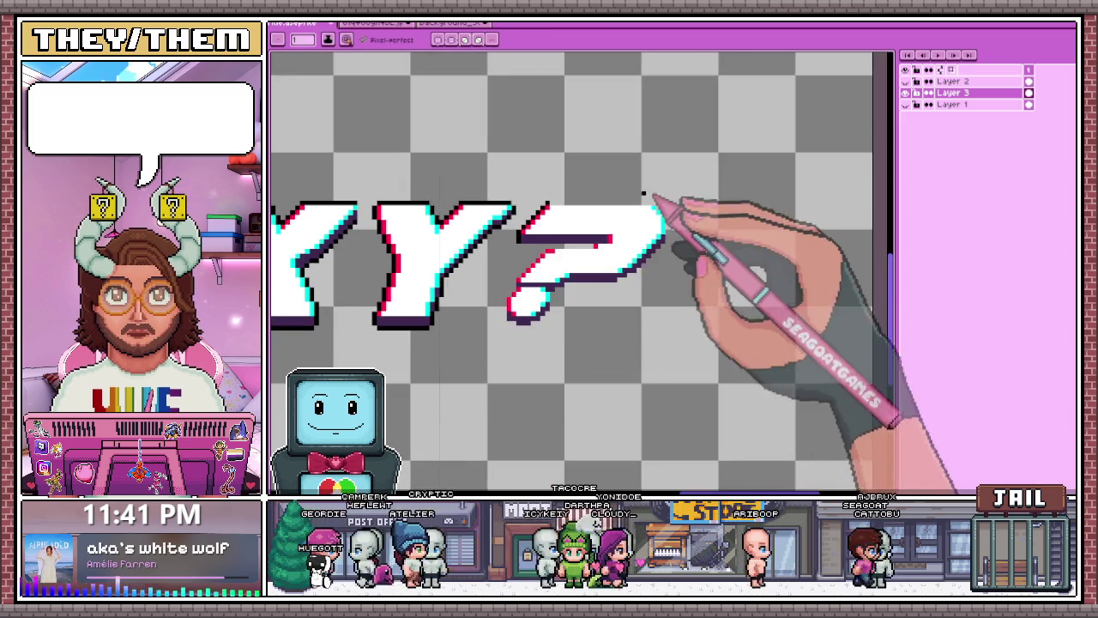
pyautogui.scroll(2, 653, 199)
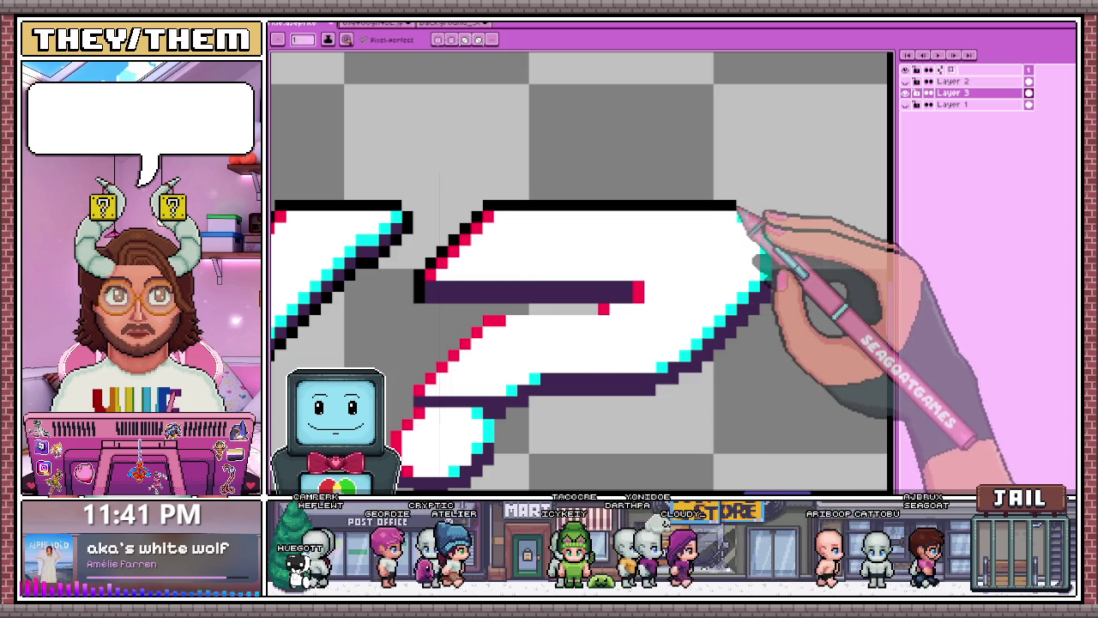
pyautogui.scroll(1, 760, 220)
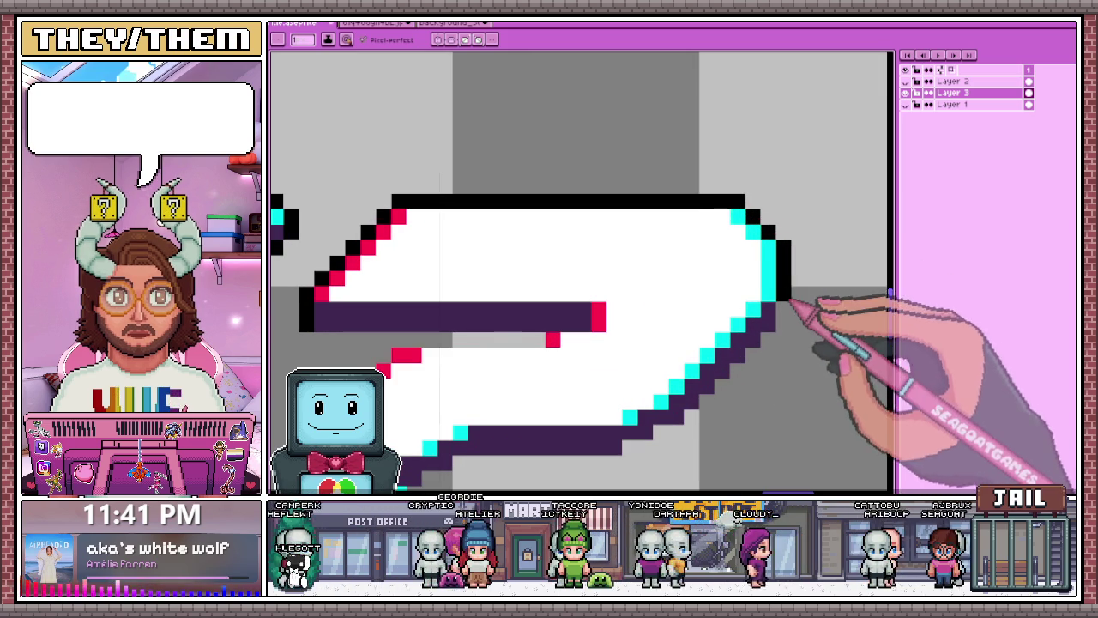
pyautogui.scroll(-3, 755, 232)
pyautogui.scroll(2, 699, 197)
pyautogui.scroll(1, 712, 231)
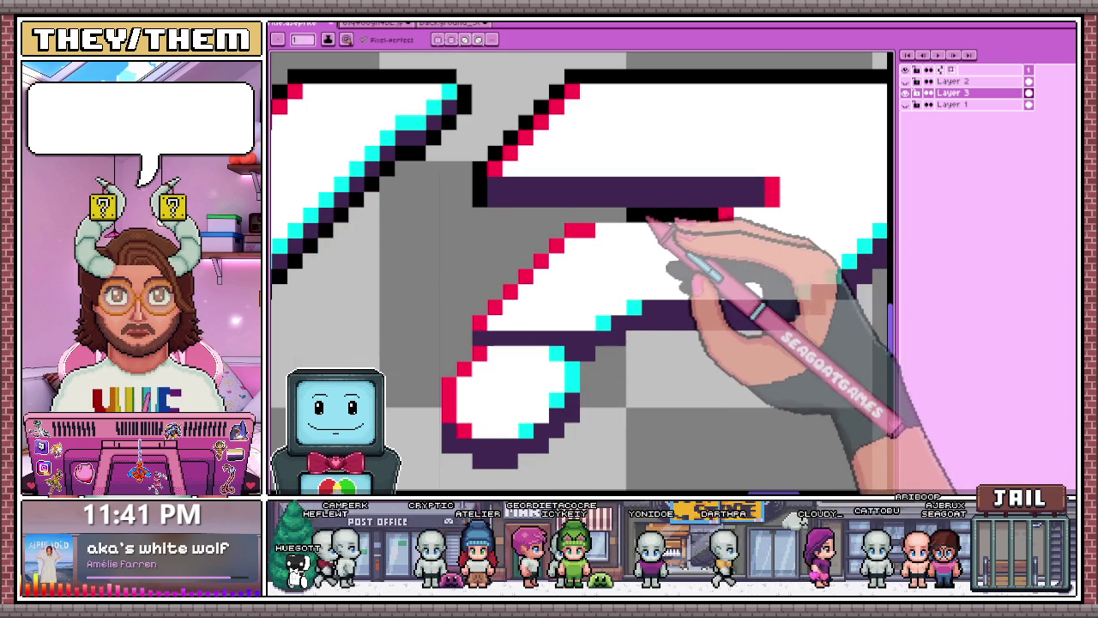
pyautogui.scroll(-3, 515, 225)
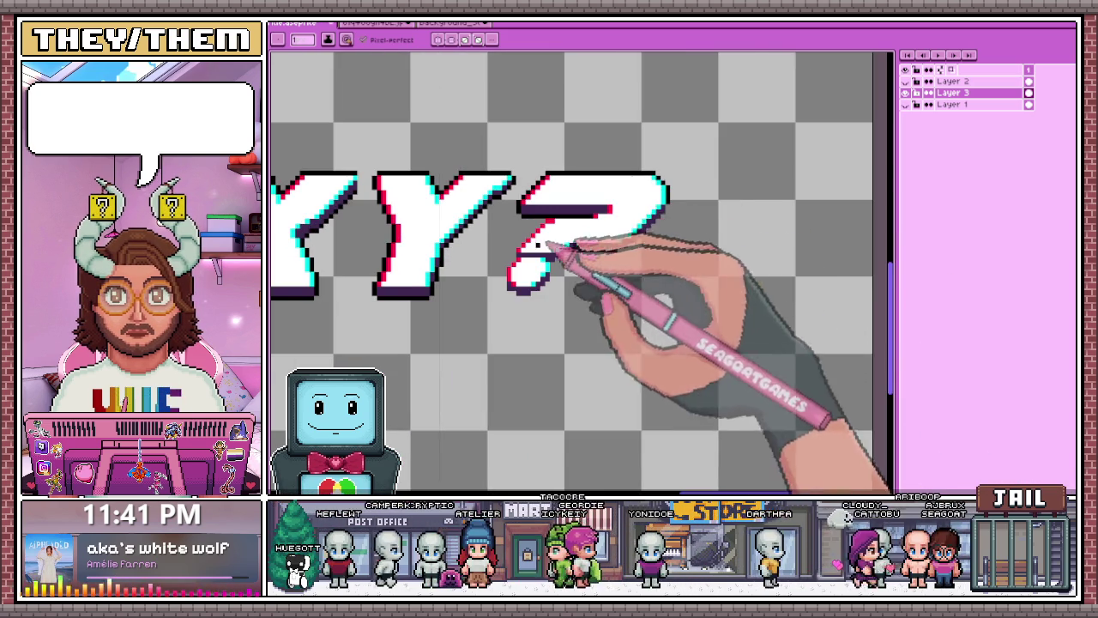
pyautogui.scroll(4, 557, 242)
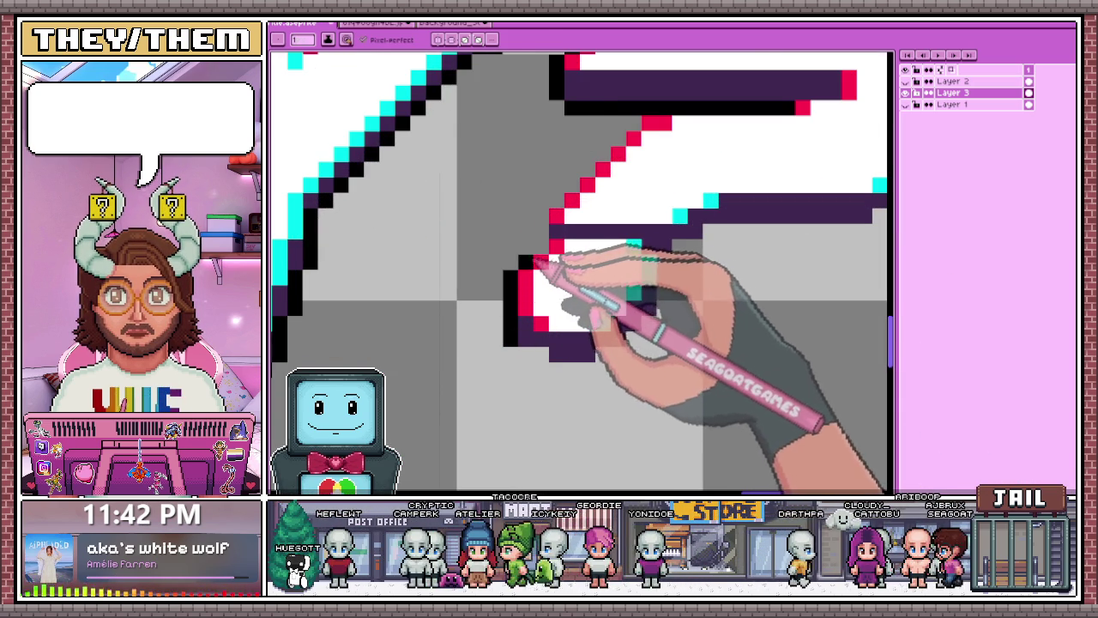
pyautogui.scroll(-4, 549, 258)
pyautogui.scroll(4, 446, 253)
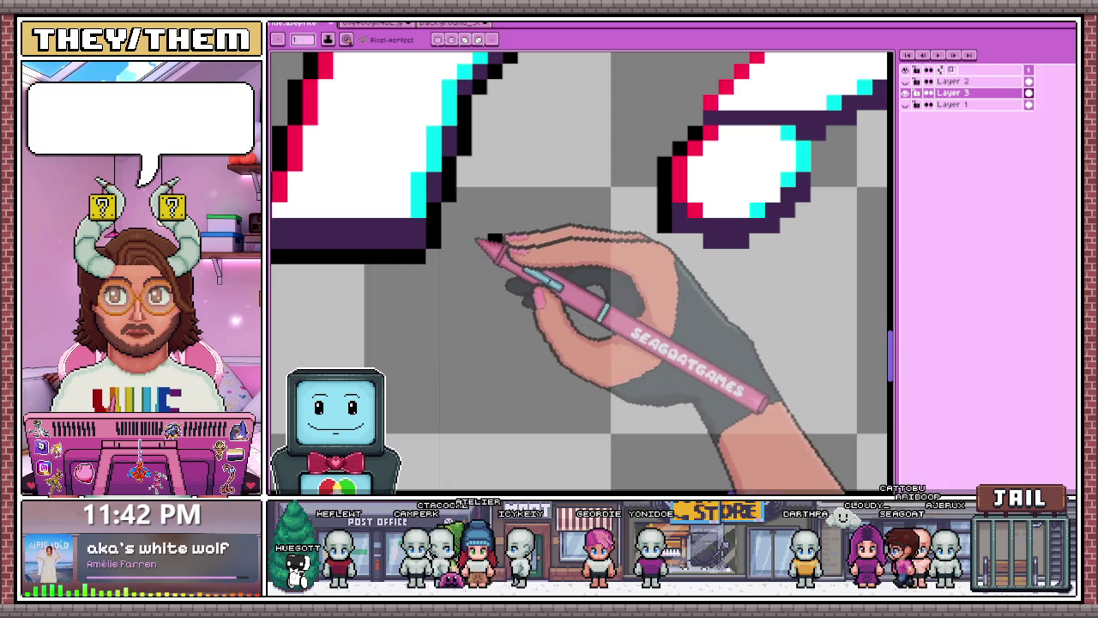
pyautogui.scroll(-2, 665, 256)
pyautogui.scroll(2, 523, 264)
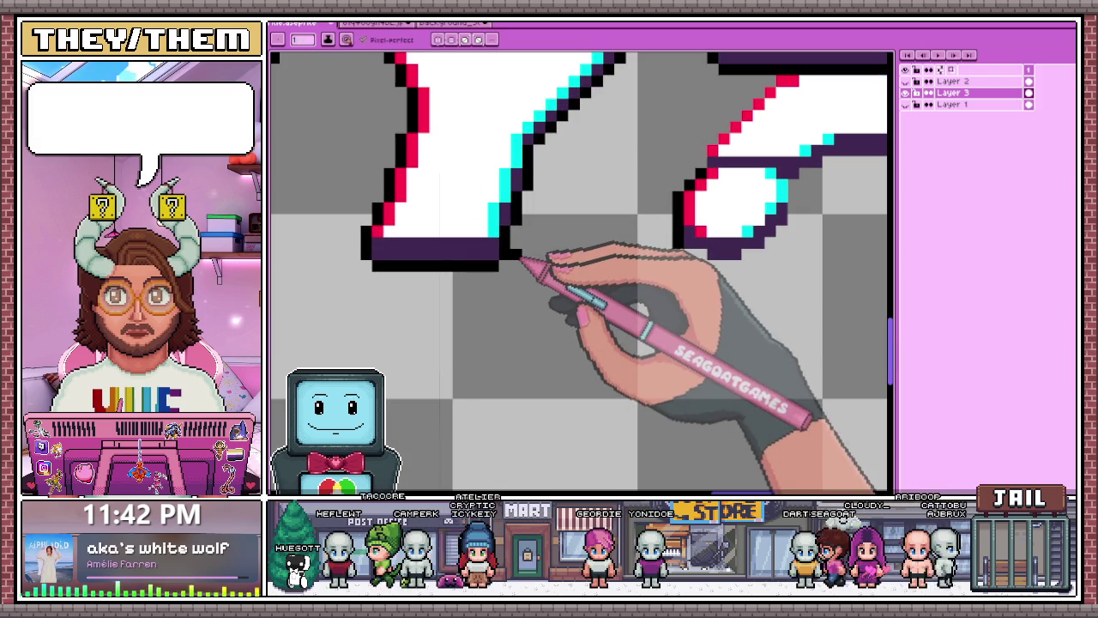
pyautogui.moveTo(527, 254); pyautogui.dragTo(710, 264)
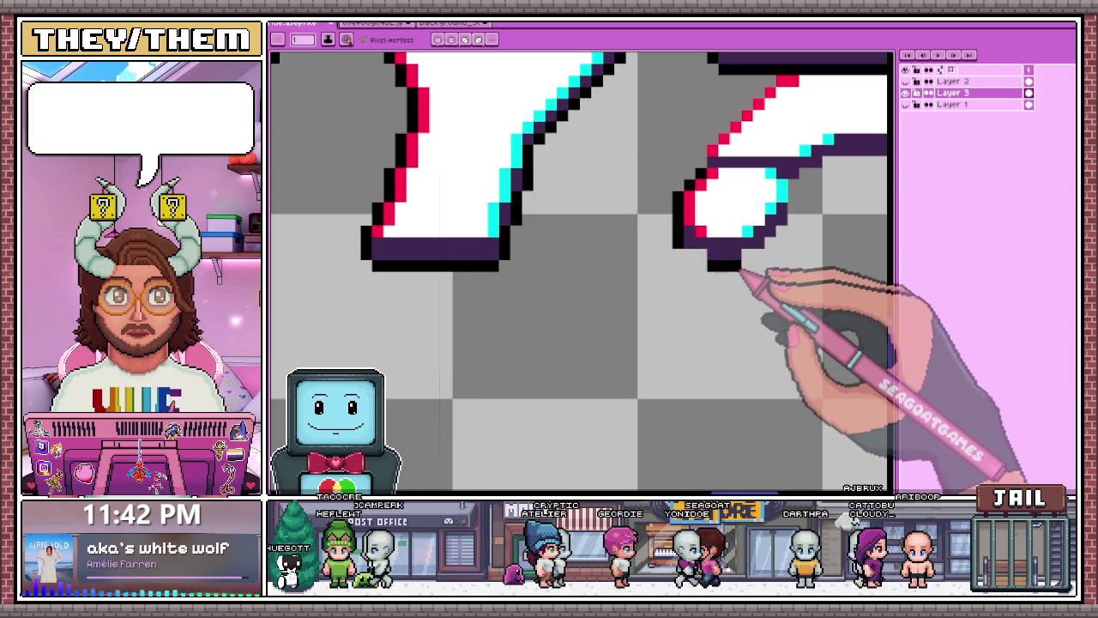
pyautogui.moveTo(712, 266); pyautogui.dragTo(528, 276)
pyautogui.hotkey('ctrl', 'z')
# - Outline the lower right of the question-mark dot in black
pyautogui.scroll(-2, 592, 283)
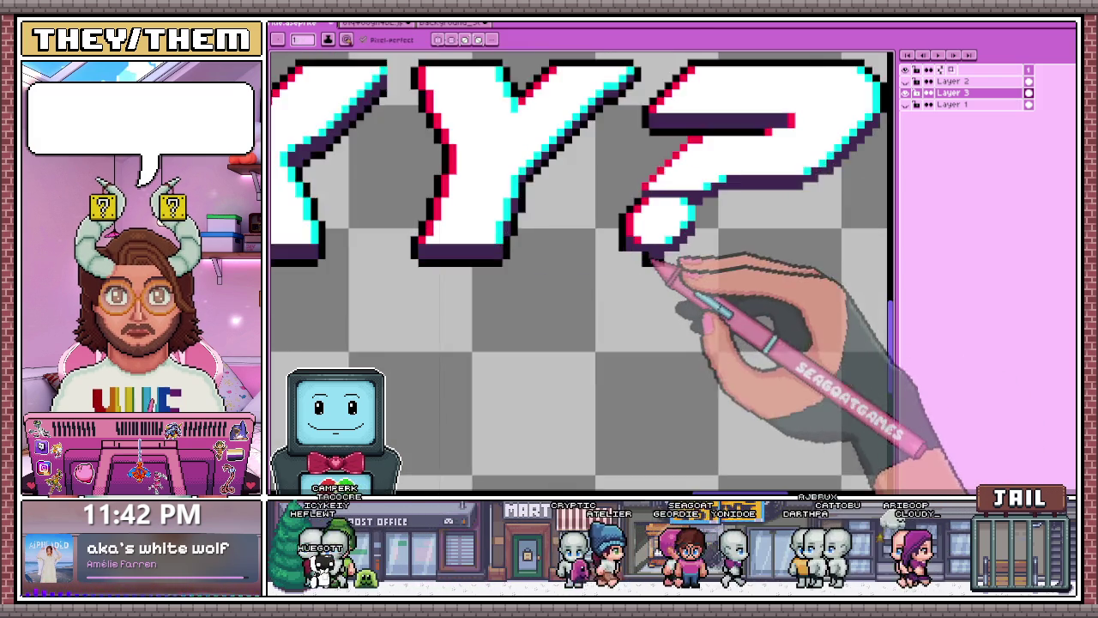
pyautogui.scroll(3, 675, 269)
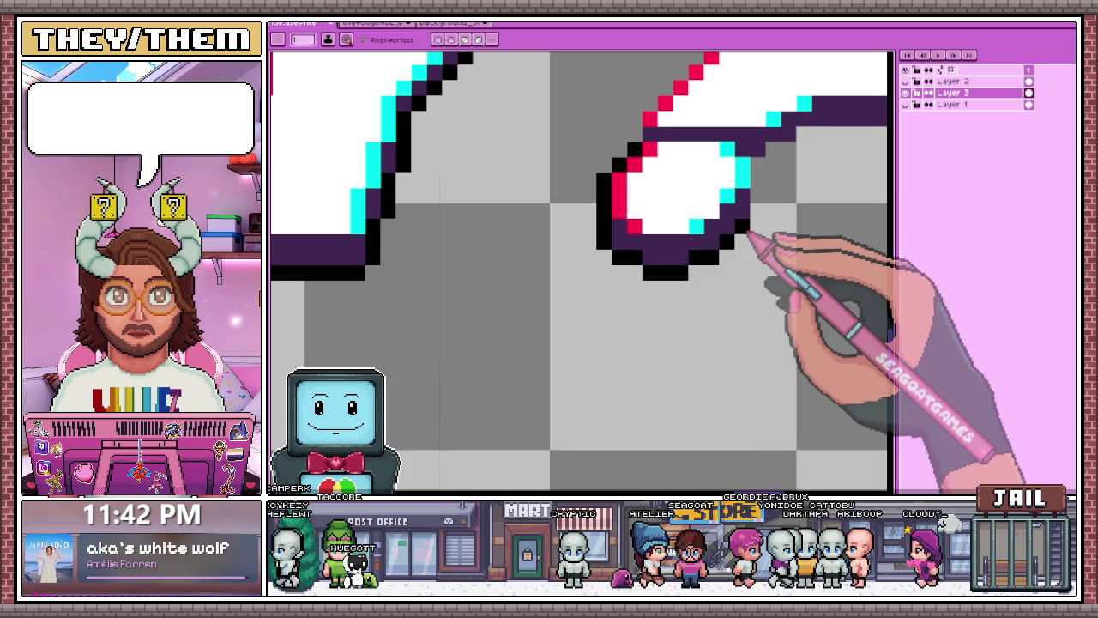
pyautogui.moveTo(737, 246); pyautogui.dragTo(760, 172)
pyautogui.scroll(2, 760, 176)
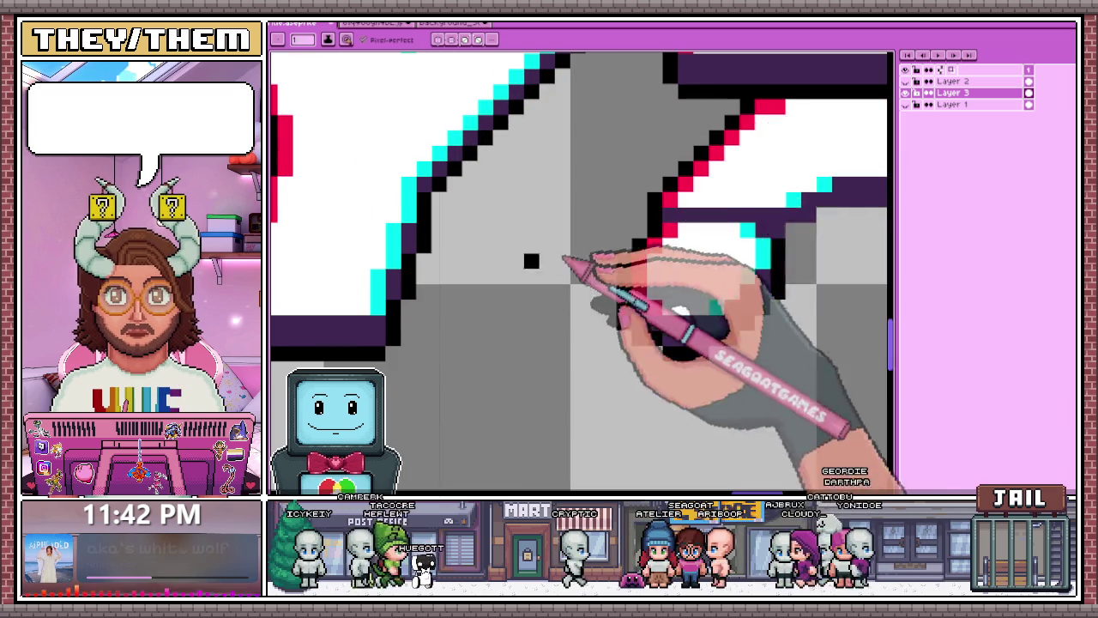
pyautogui.scroll(-3, 558, 257)
pyautogui.scroll(3, 638, 256)
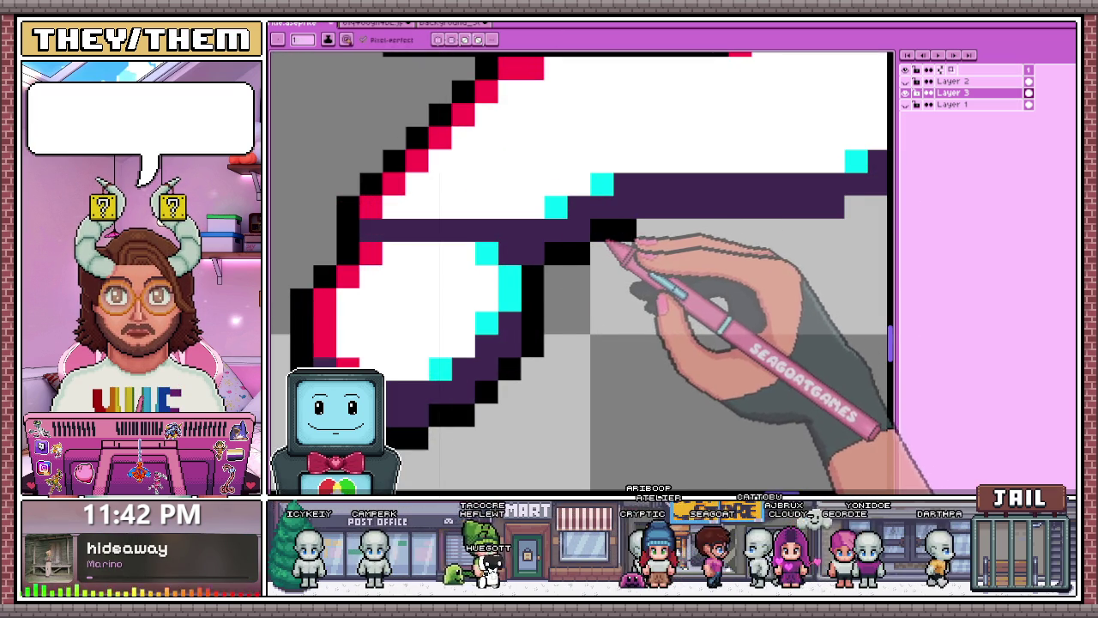
pyautogui.scroll(-2, 608, 243)
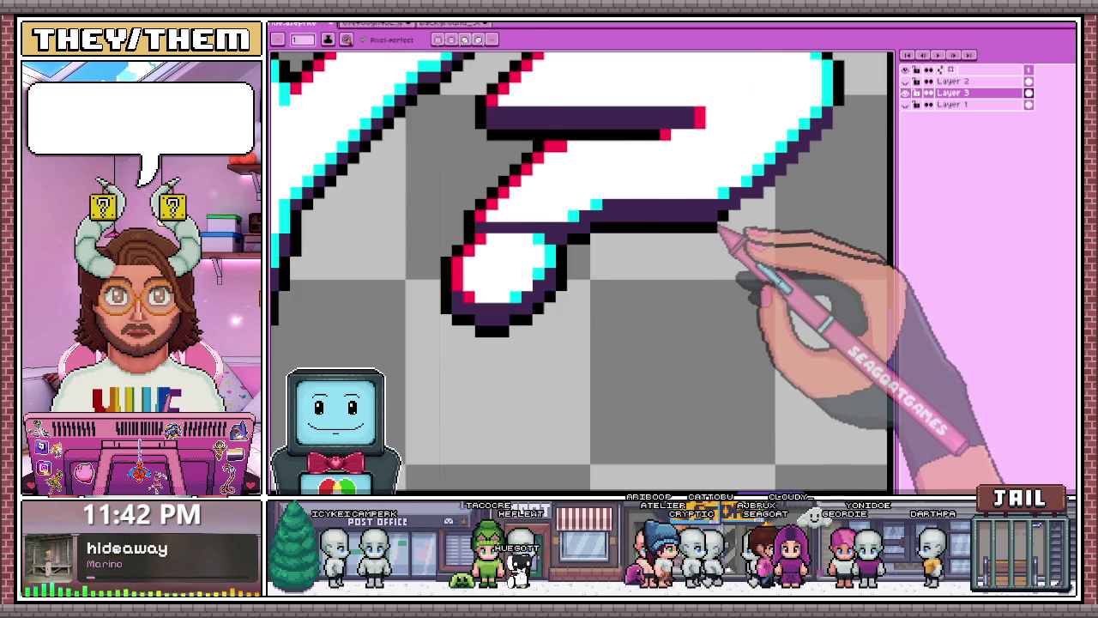
pyautogui.scroll(-2, 720, 230)
pyautogui.scroll(-1, 735, 221)
pyautogui.scroll(2, 728, 233)
pyautogui.scroll(2, 707, 300)
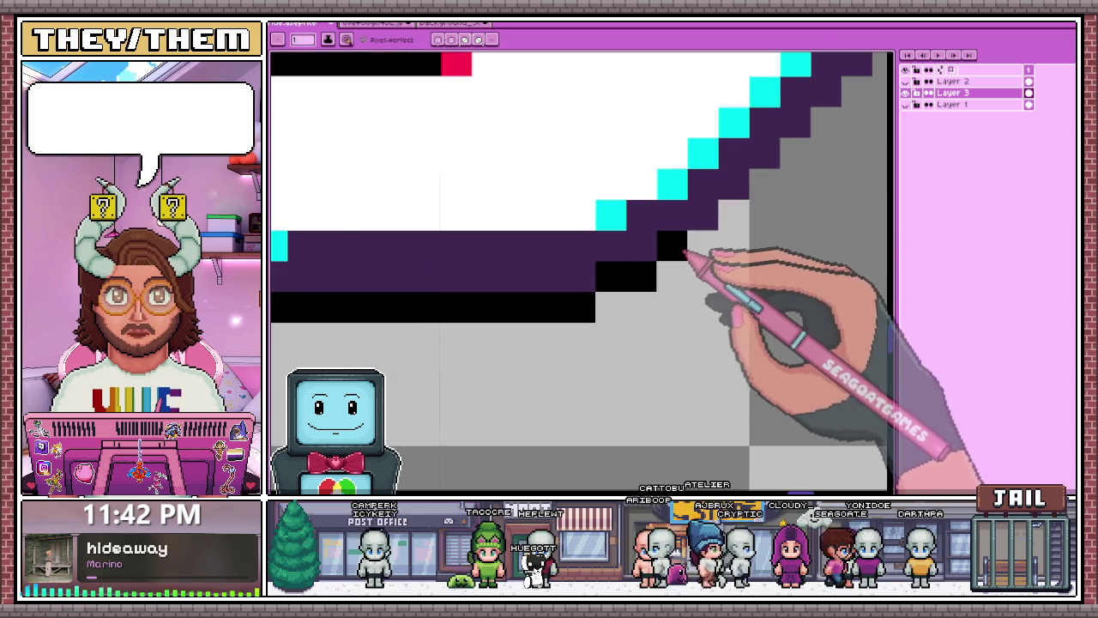
pyautogui.scroll(-2, 733, 225)
pyautogui.scroll(-1, 711, 314)
pyautogui.scroll(1, 661, 283)
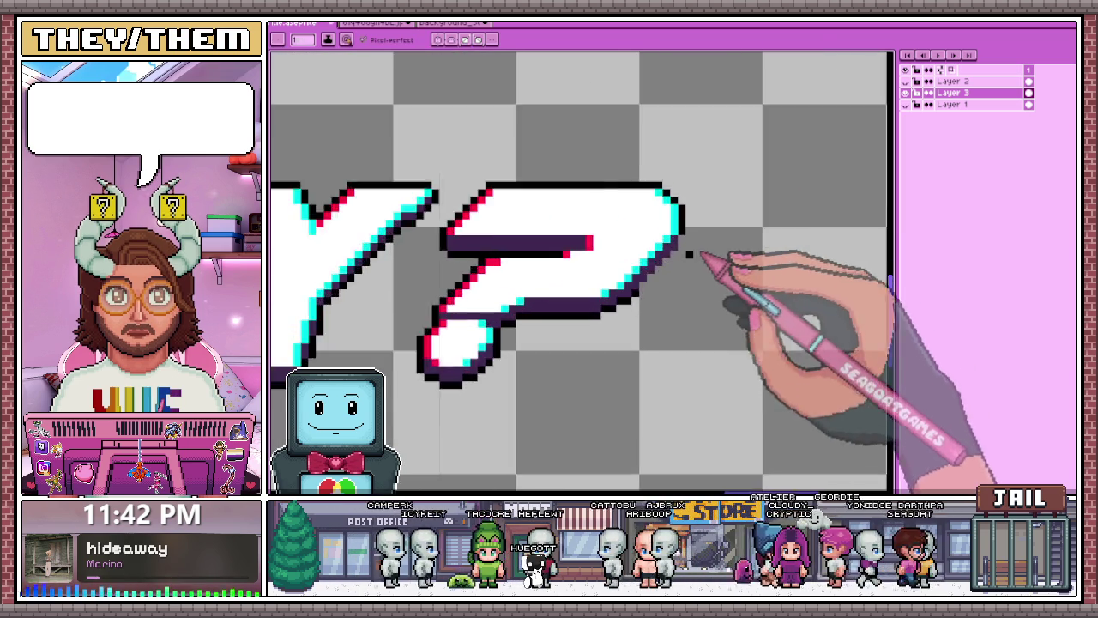
pyautogui.scroll(2, 711, 252)
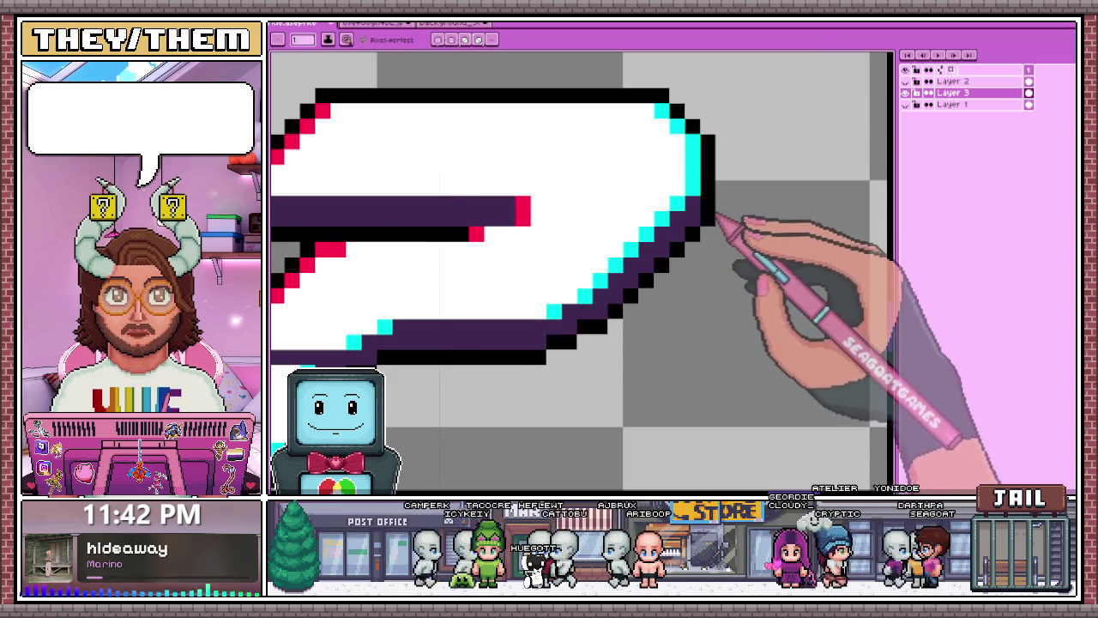
pyautogui.scroll(-2, 716, 217)
pyautogui.scroll(-2, 693, 220)
pyautogui.scroll(1, 686, 249)
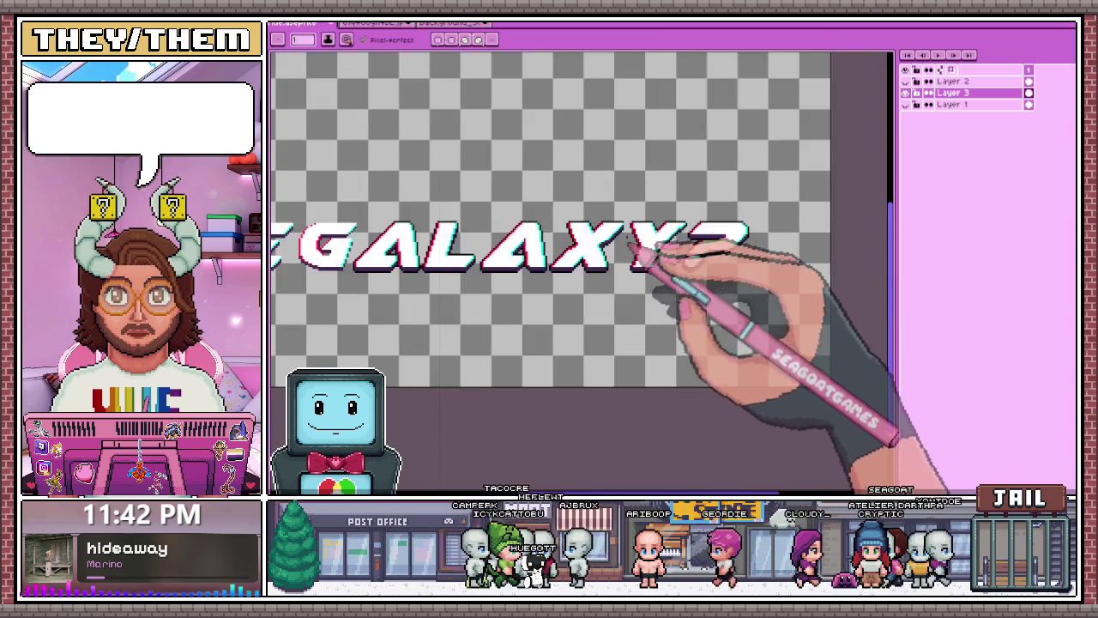
# - Box-select the THE letters and extend the selection over the G's front edge
pyautogui.scroll(1, 729, 245)
pyautogui.scroll(1, 699, 210)
pyautogui.scroll(-2, 692, 257)
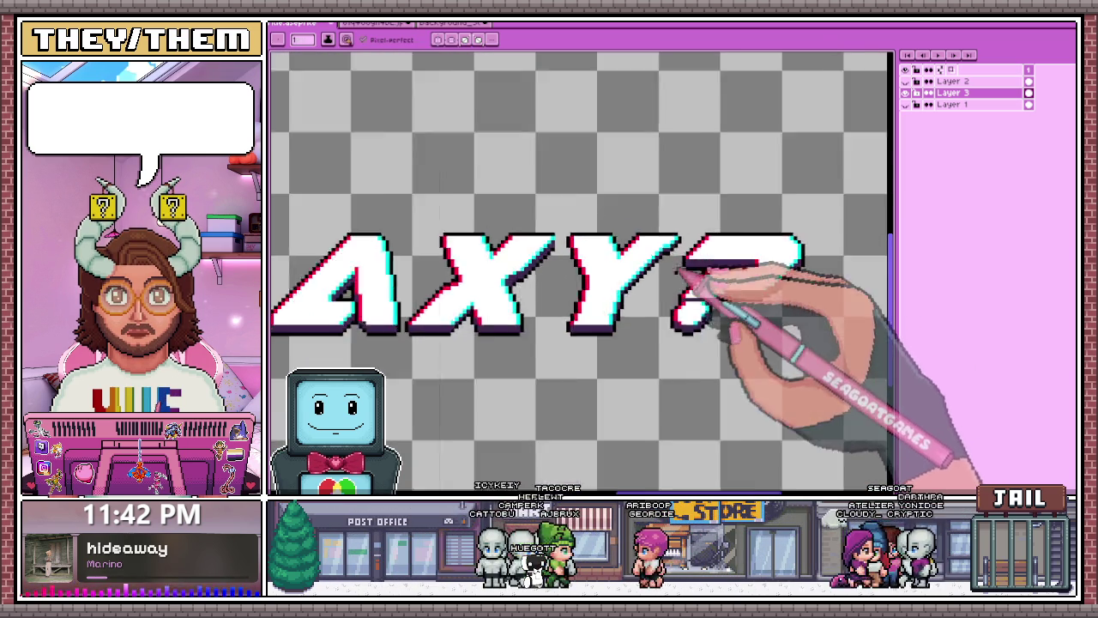
pyautogui.scroll(-1, 600, 266)
pyautogui.scroll(-1, 540, 266)
pyautogui.scroll(-1, 480, 287)
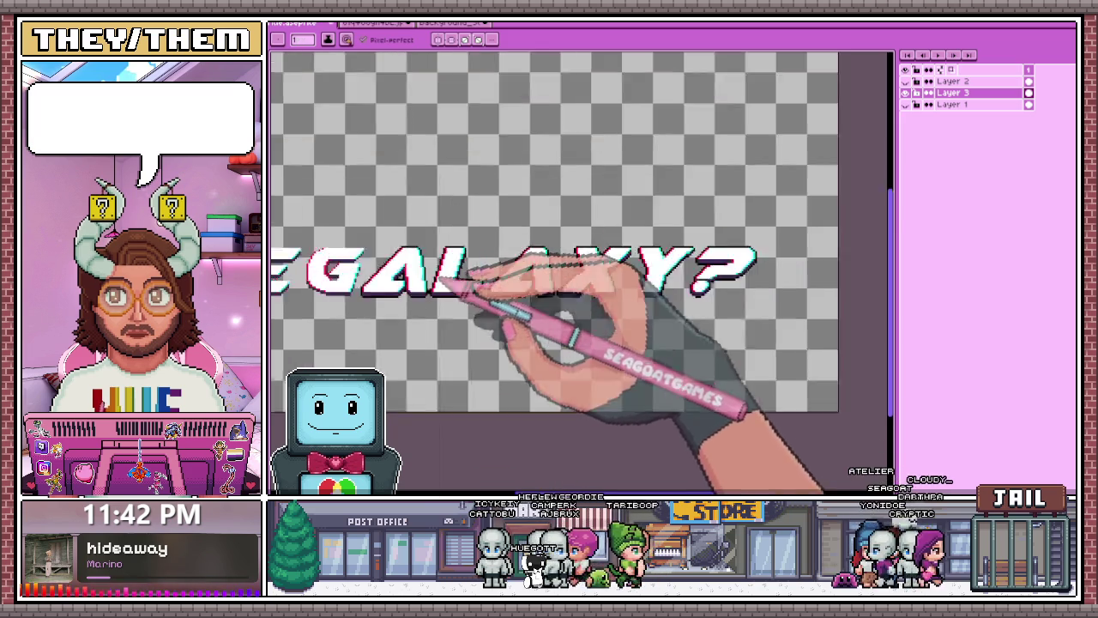
pyautogui.scroll(1, 521, 294)
pyautogui.scroll(-1, 453, 289)
pyautogui.scroll(-2, 496, 261)
pyautogui.scroll(1, 427, 257)
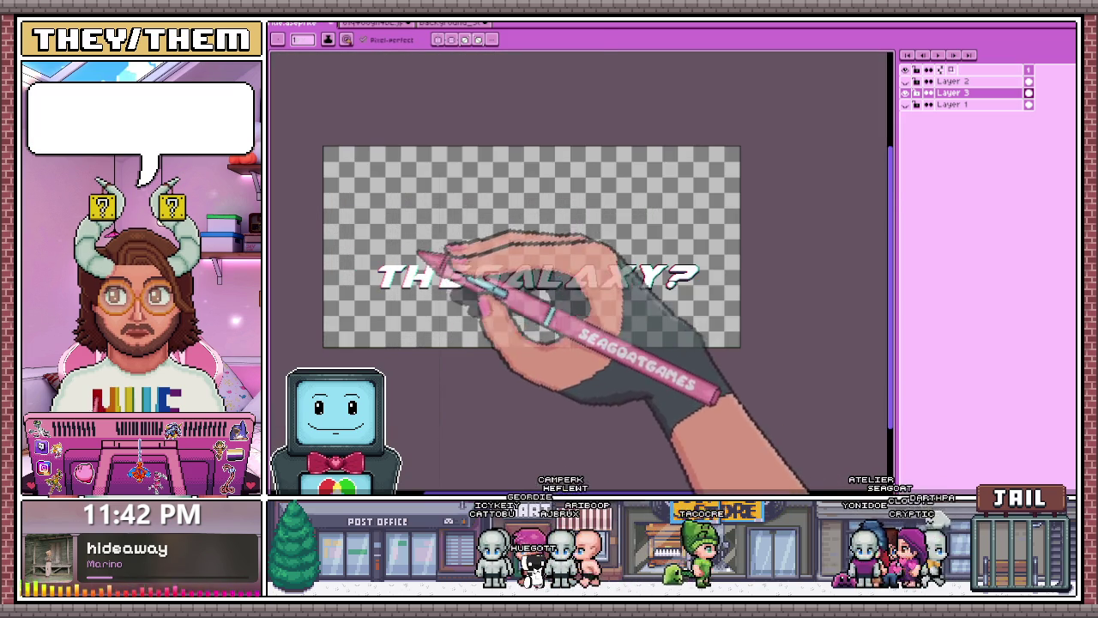
pyautogui.scroll(1, 498, 317)
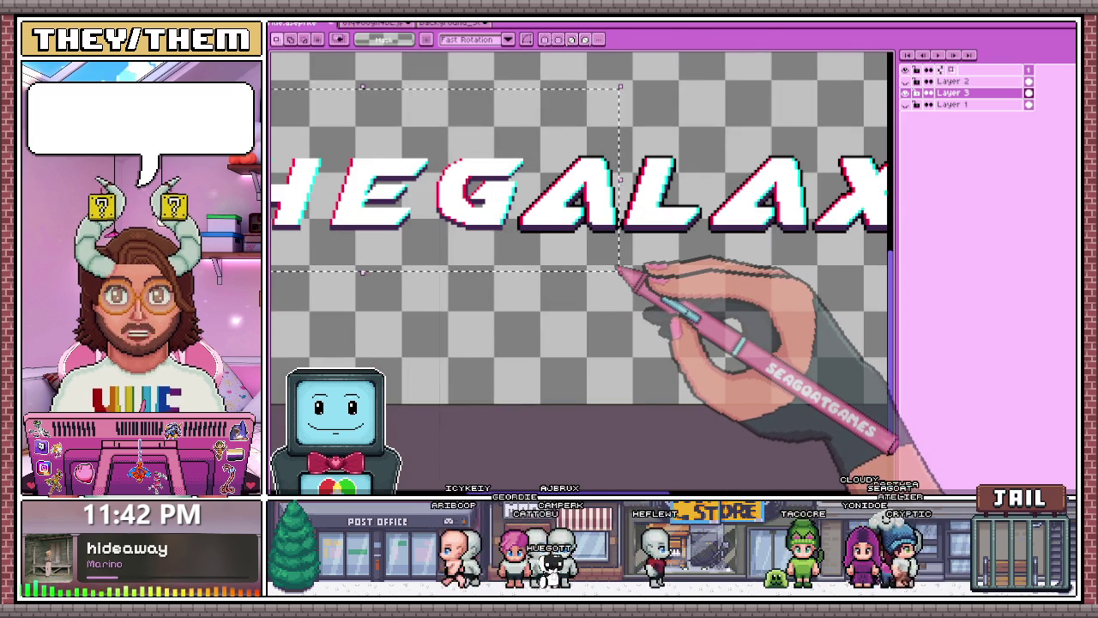
pyautogui.scroll(-1, 619, 271)
pyautogui.scroll(1, 547, 246)
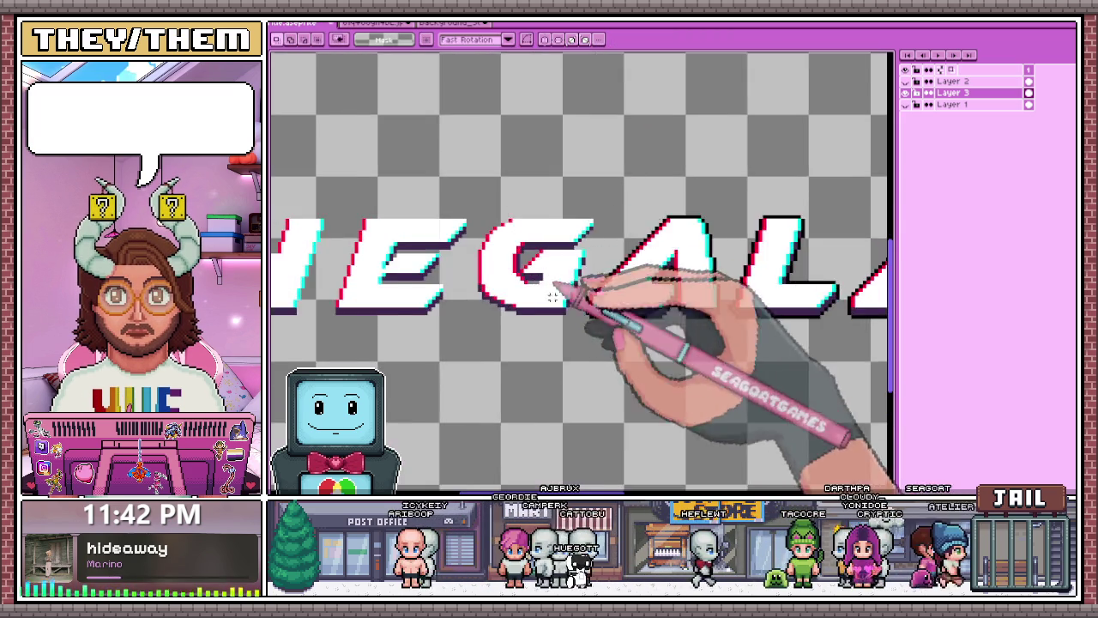
pyautogui.scroll(-2, 566, 292)
pyautogui.scroll(2, 548, 369)
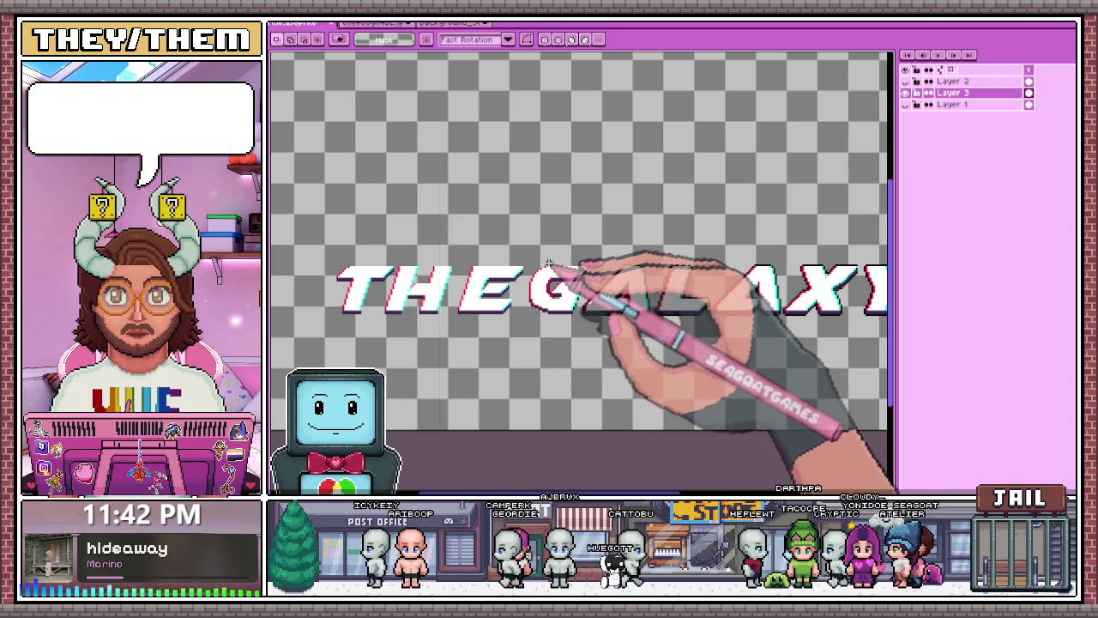
pyautogui.scroll(1, 558, 282)
pyautogui.scroll(1, 527, 289)
pyautogui.scroll(-2, 514, 289)
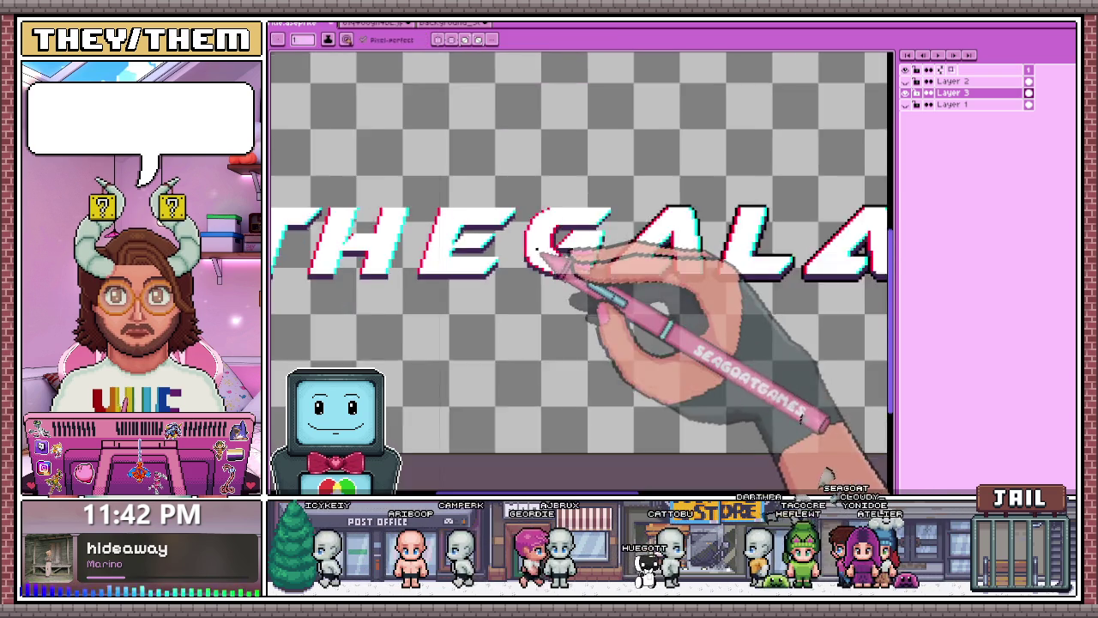
pyautogui.scroll(-1, 559, 245)
pyautogui.scroll(1, 429, 224)
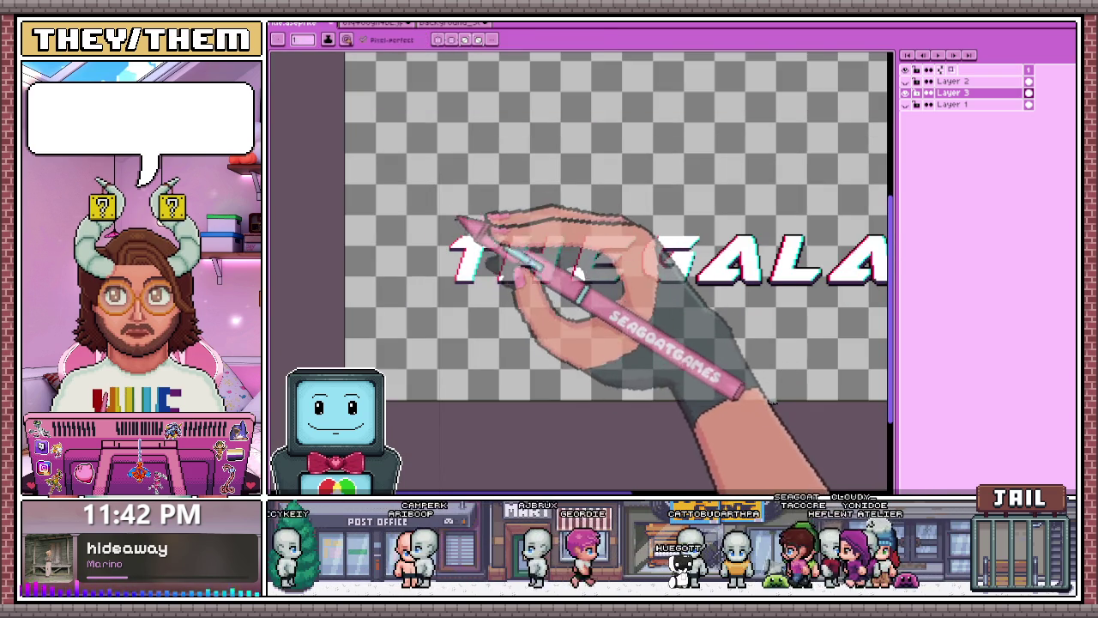
pyautogui.press('m')
pyautogui.moveTo(435, 212); pyautogui.dragTo(582, 297)
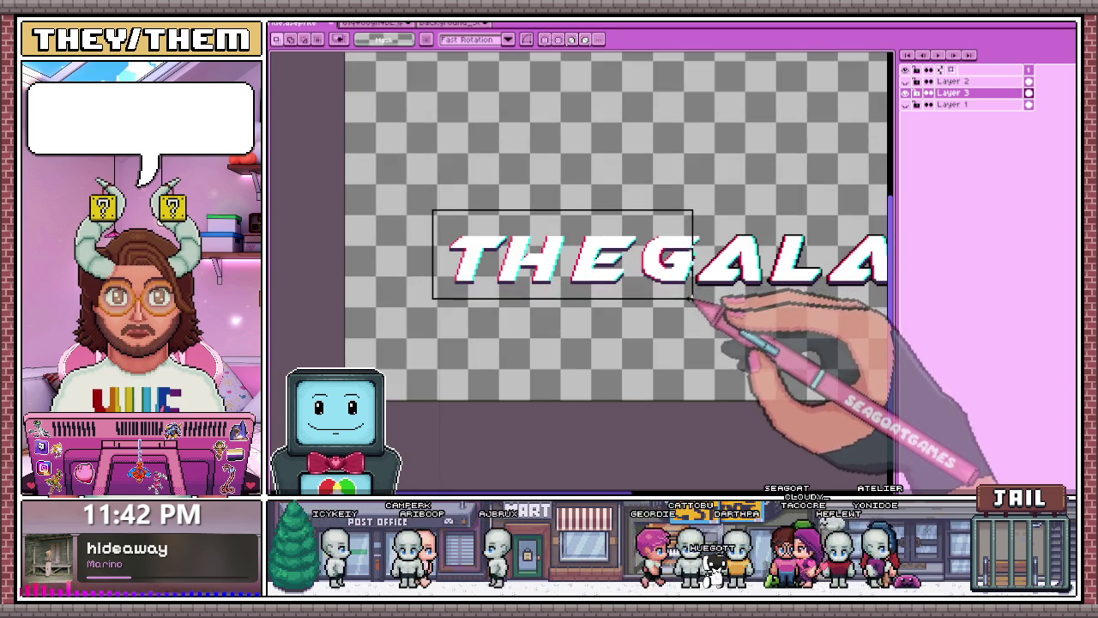
pyautogui.scroll(2, 693, 299)
pyautogui.moveTo(701, 182); pyautogui.dragTo(678, 273)
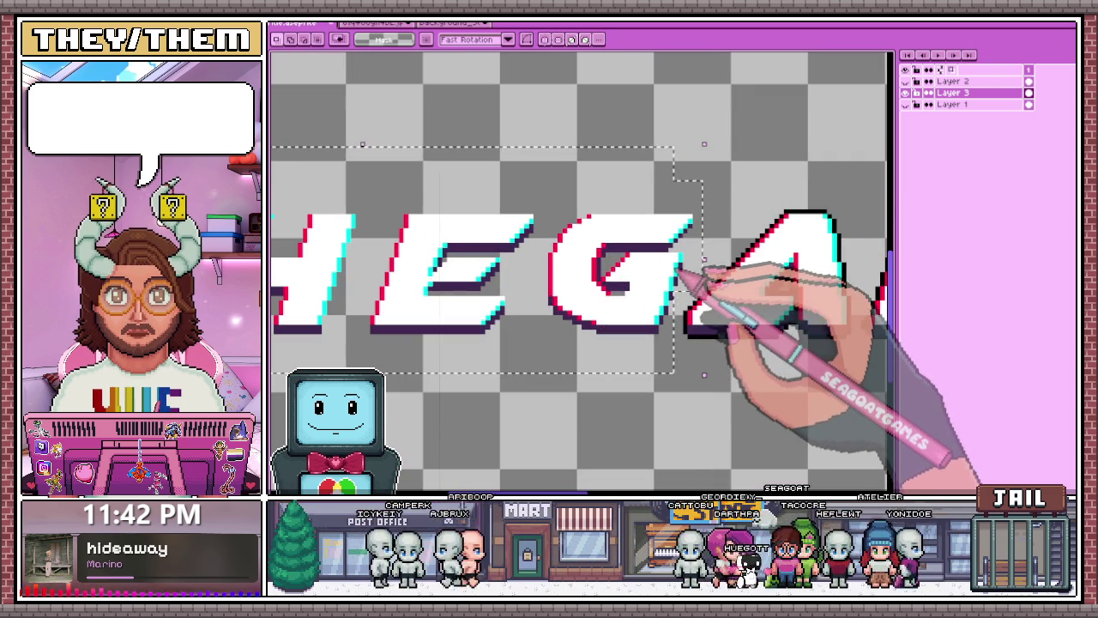
pyautogui.hotkey('ctrl', 't')
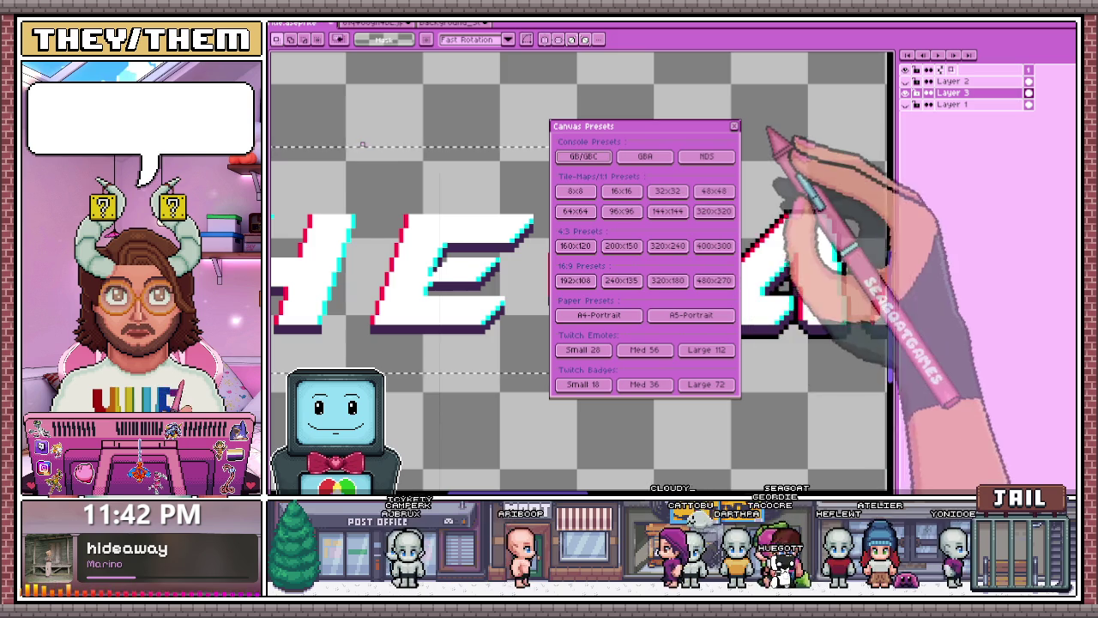
pyautogui.click(733, 117)
pyautogui.hotkey('shift', 'o')
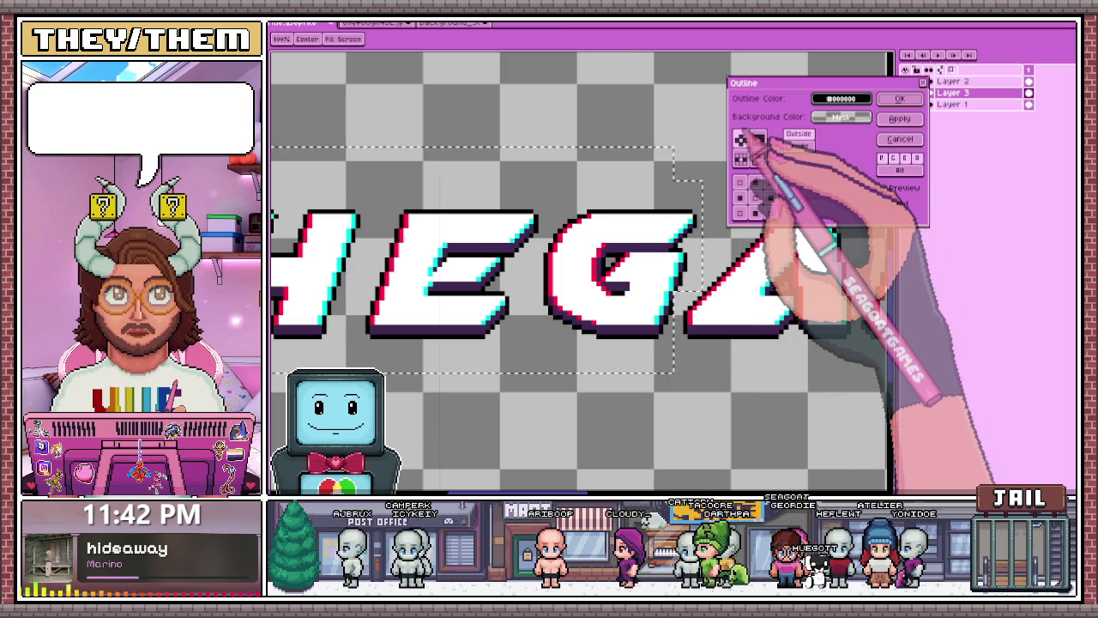
pyautogui.scroll(-1, 629, 268)
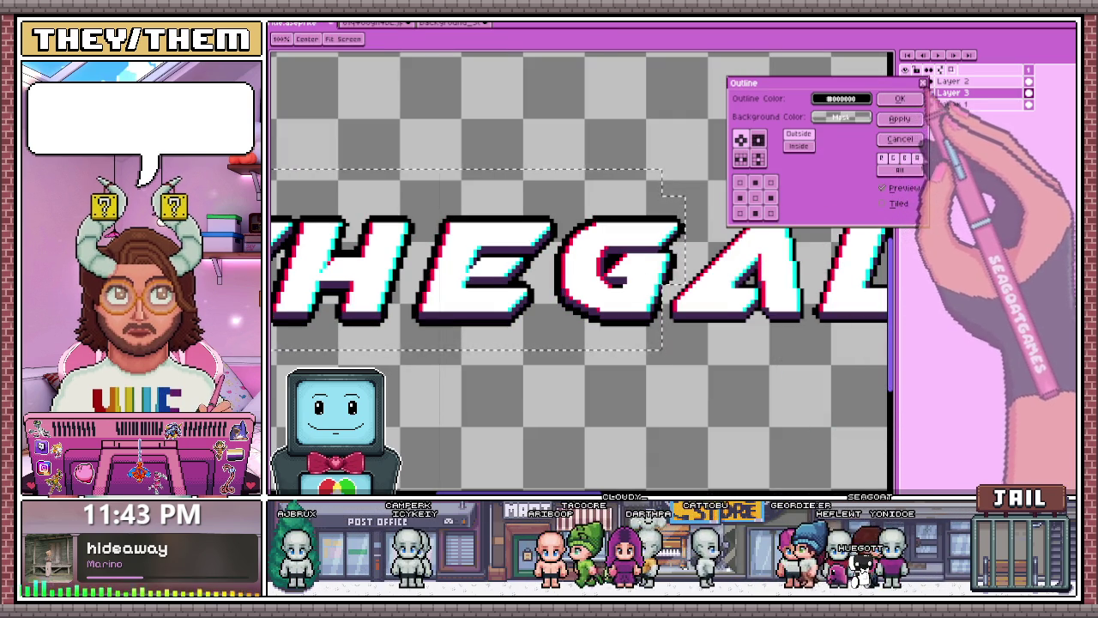
pyautogui.click(896, 140)
pyautogui.scroll(-1, 631, 308)
pyautogui.scroll(2, 635, 283)
pyautogui.scroll(2, 631, 240)
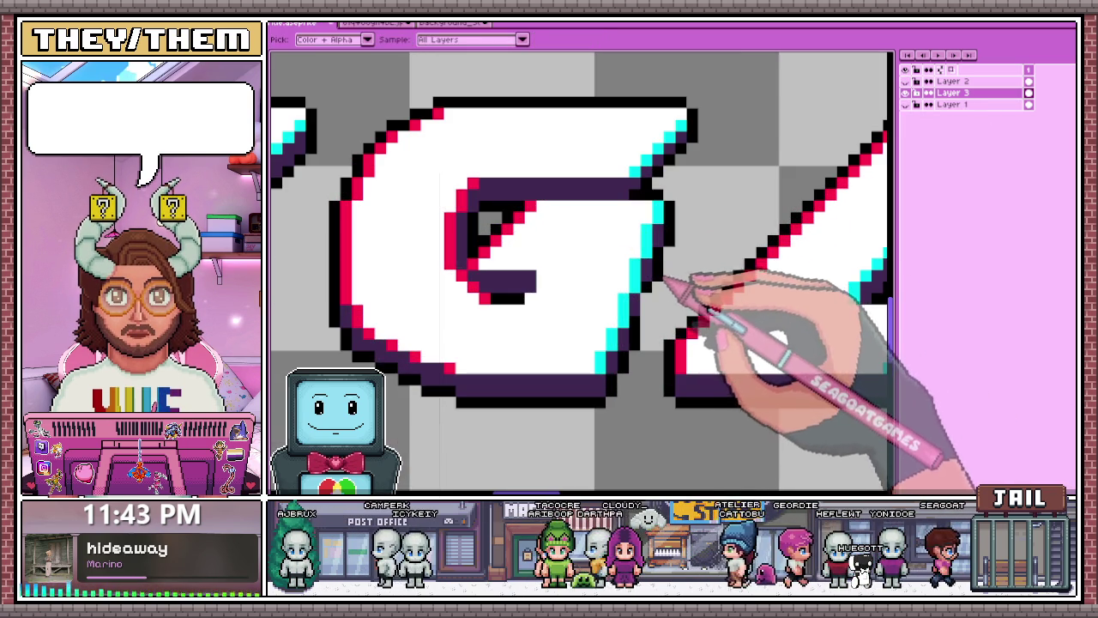
pyautogui.scroll(1, 622, 189)
pyautogui.press('b')
pyautogui.scroll(-2, 652, 298)
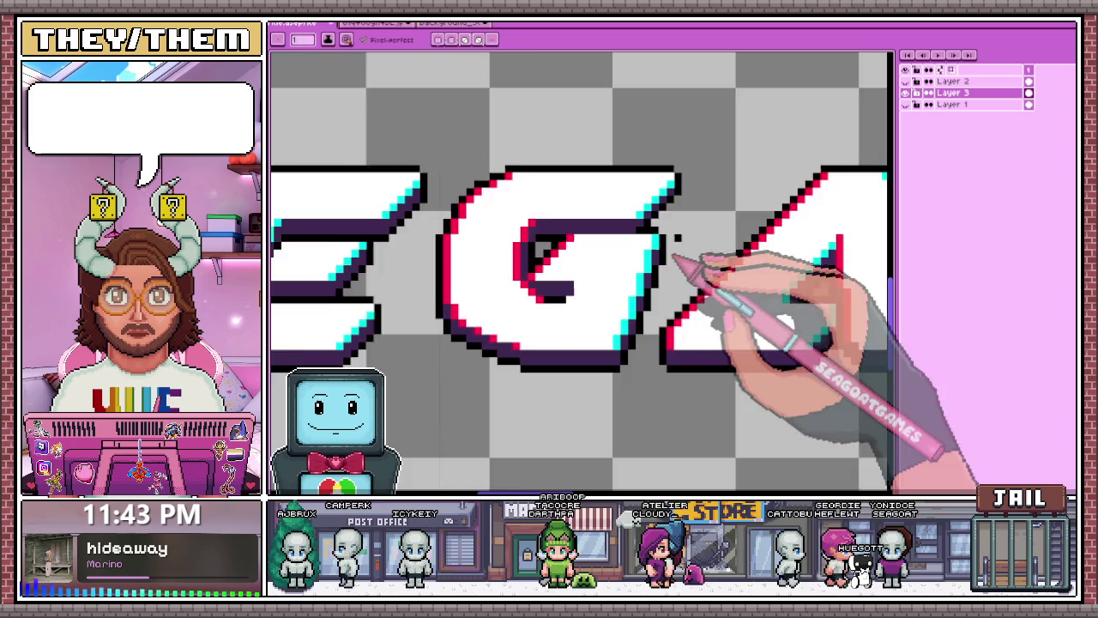
pyautogui.scroll(-1, 677, 274)
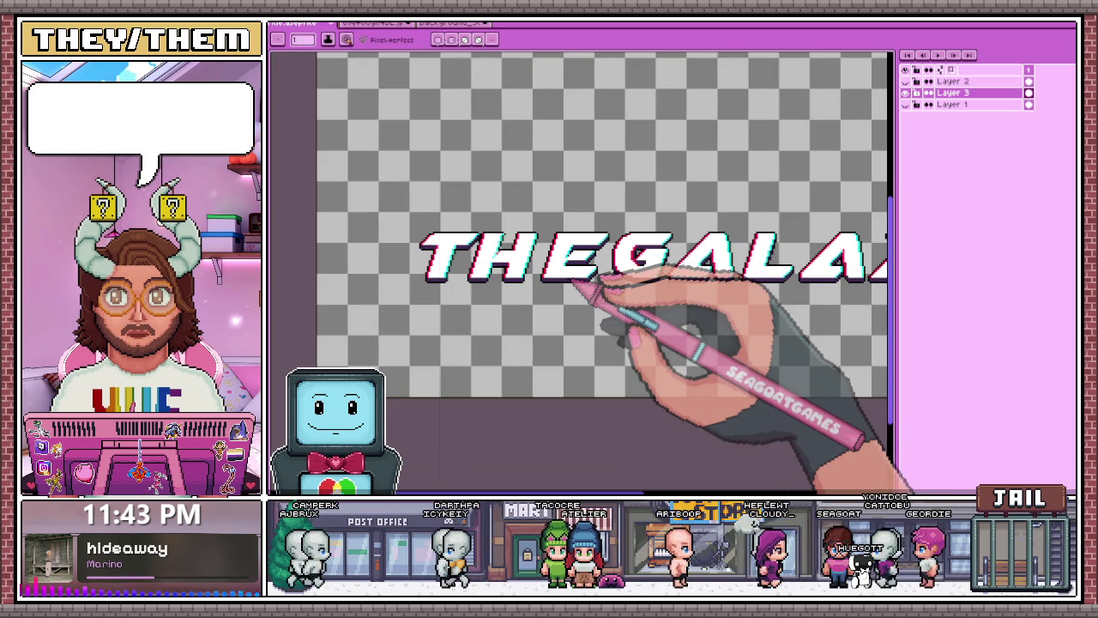
pyautogui.scroll(1, 480, 249)
# - Build a selection around the T from several added areas and start transforming it
pyautogui.press('m')
pyautogui.moveTo(345, 186); pyautogui.dragTo(412, 355)
pyautogui.scroll(1, 470, 230)
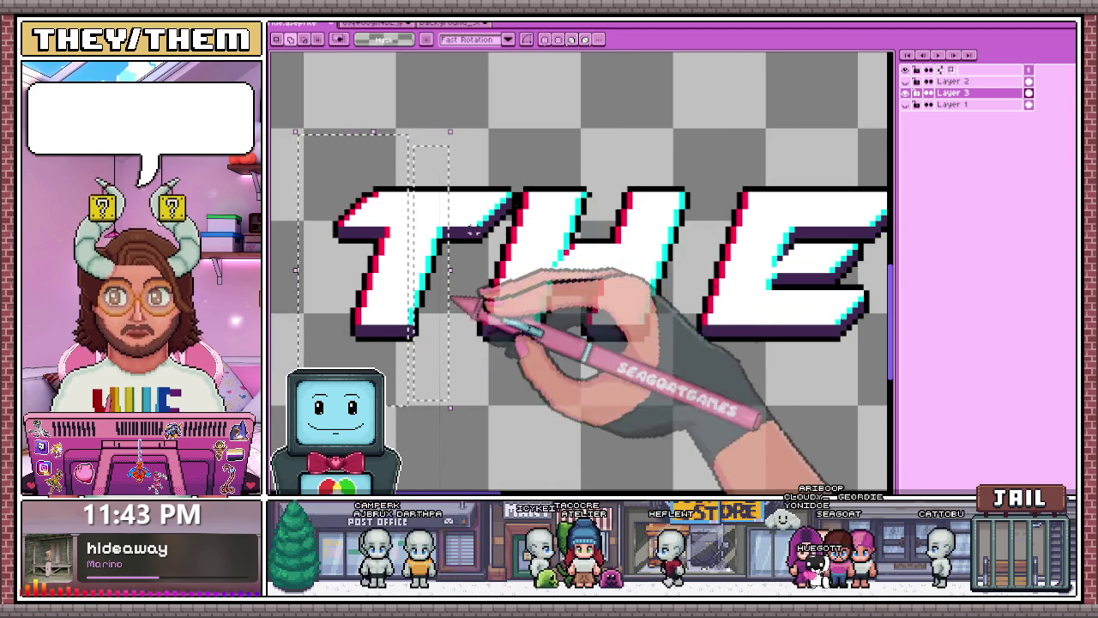
pyautogui.scroll(1, 472, 229)
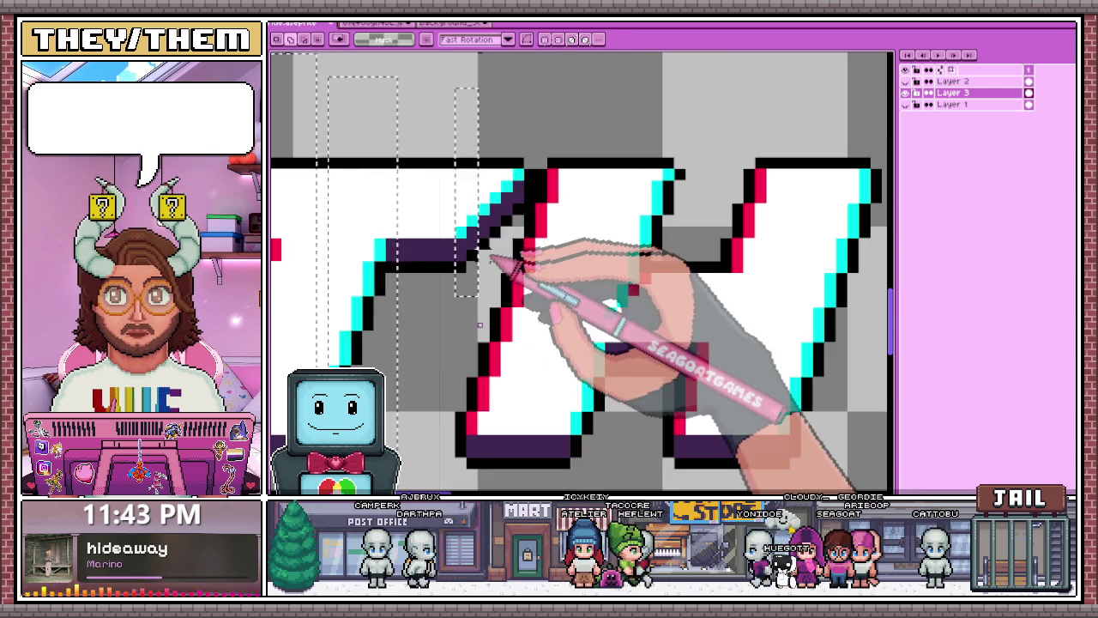
pyautogui.moveTo(524, 124); pyautogui.dragTo(480, 259)
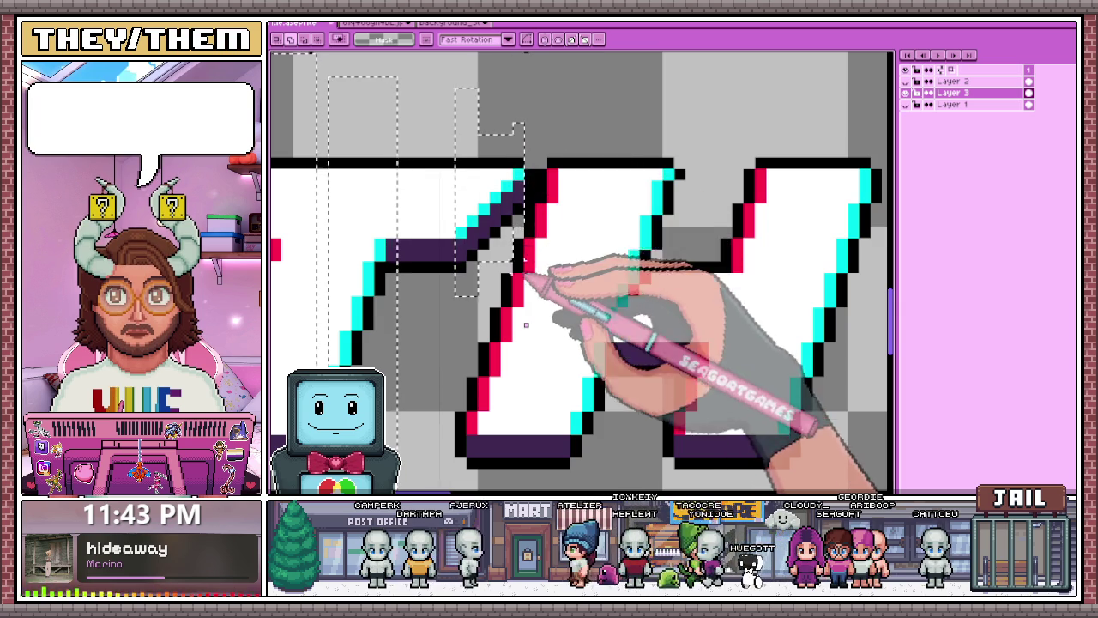
pyautogui.moveTo(524, 125); pyautogui.dragTo(537, 258)
pyautogui.scroll(-1, 537, 324)
pyautogui.scroll(-1, 516, 265)
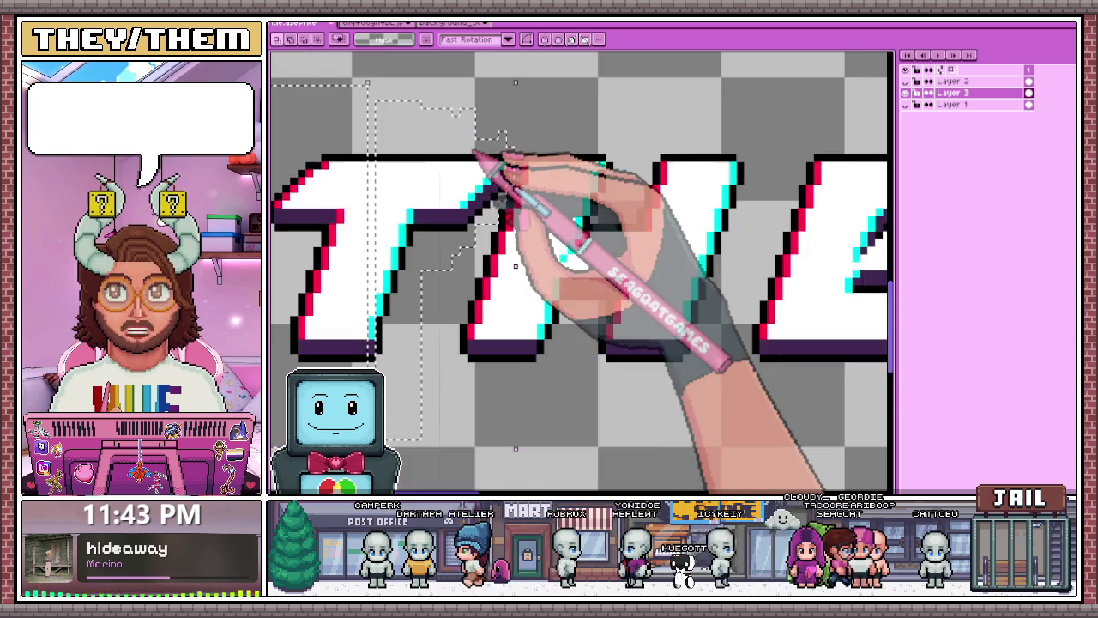
pyautogui.scroll(-2, 476, 157)
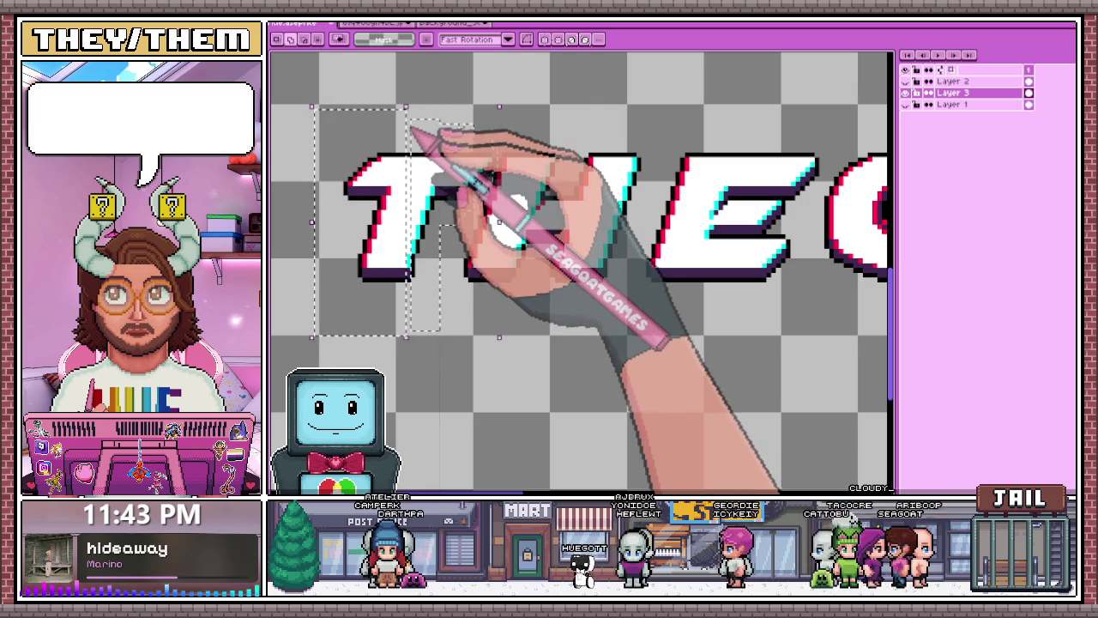
pyautogui.moveTo(411, 128); pyautogui.dragTo(429, 335)
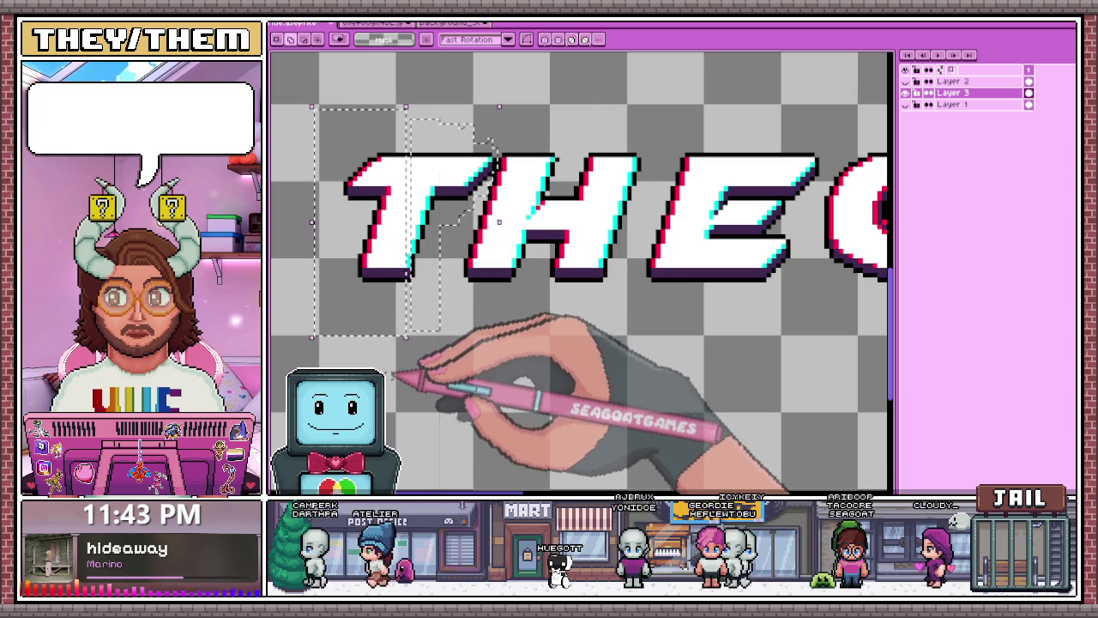
pyautogui.moveTo(405, 372); pyautogui.dragTo(465, 195)
pyautogui.hotkey('ctrl', 't')
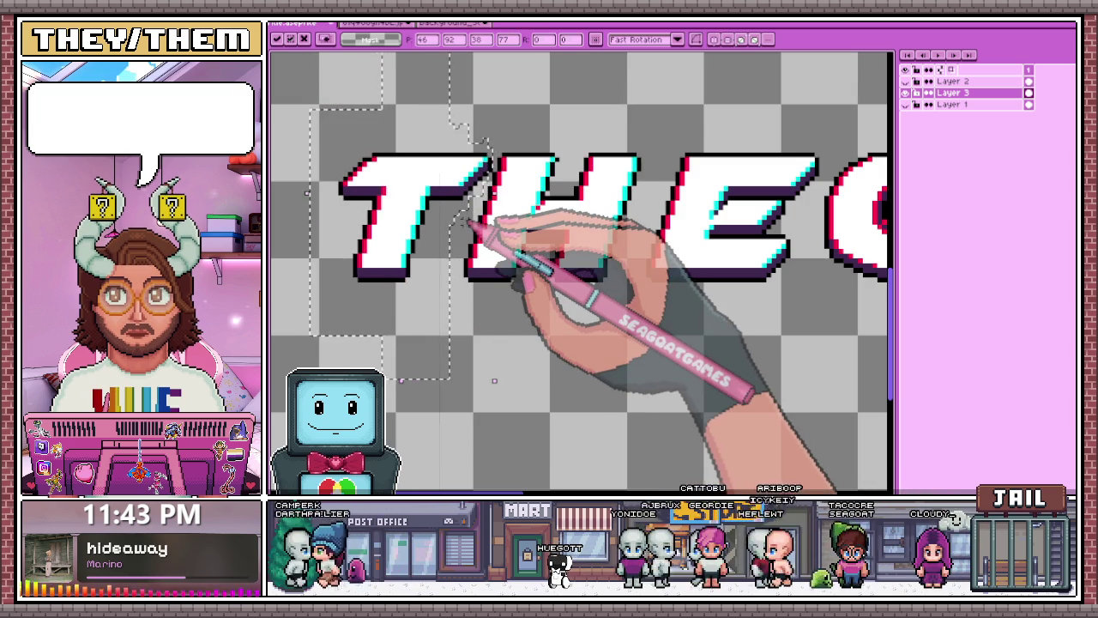
# - Select the start of the THE letters, nudge them left, and commit
pyautogui.scroll(-2, 465, 205)
pyautogui.scroll(-1, 490, 233)
pyautogui.press('m')
pyautogui.moveTo(343, 146); pyautogui.dragTo(571, 302)
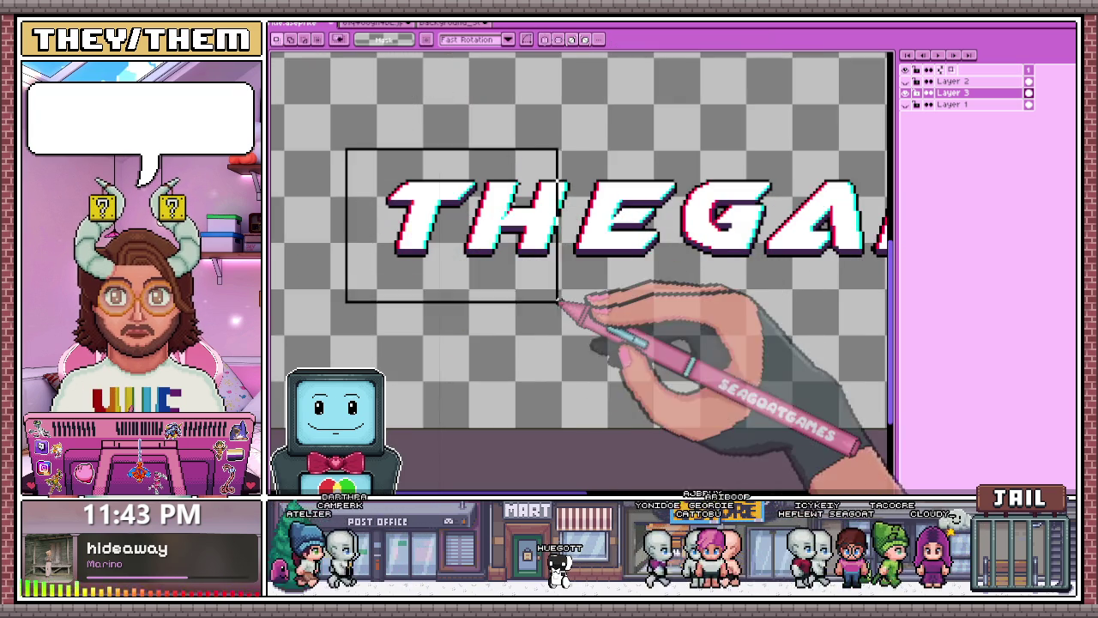
pyautogui.scroll(1, 571, 302)
pyautogui.hotkey('ctrl', 't')
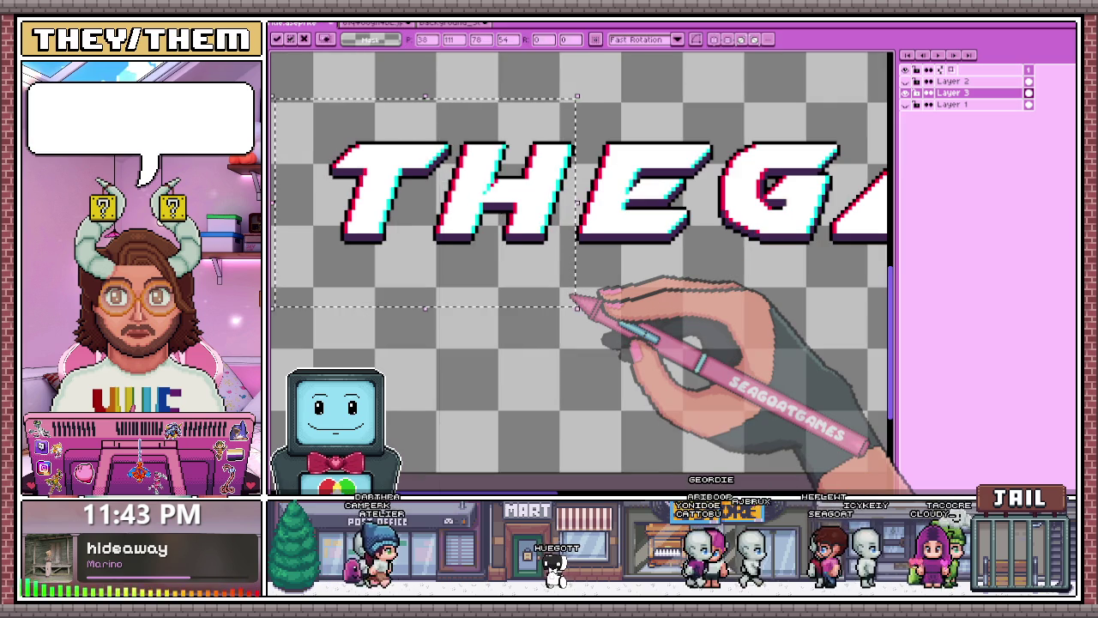
pyautogui.scroll(-1, 571, 302)
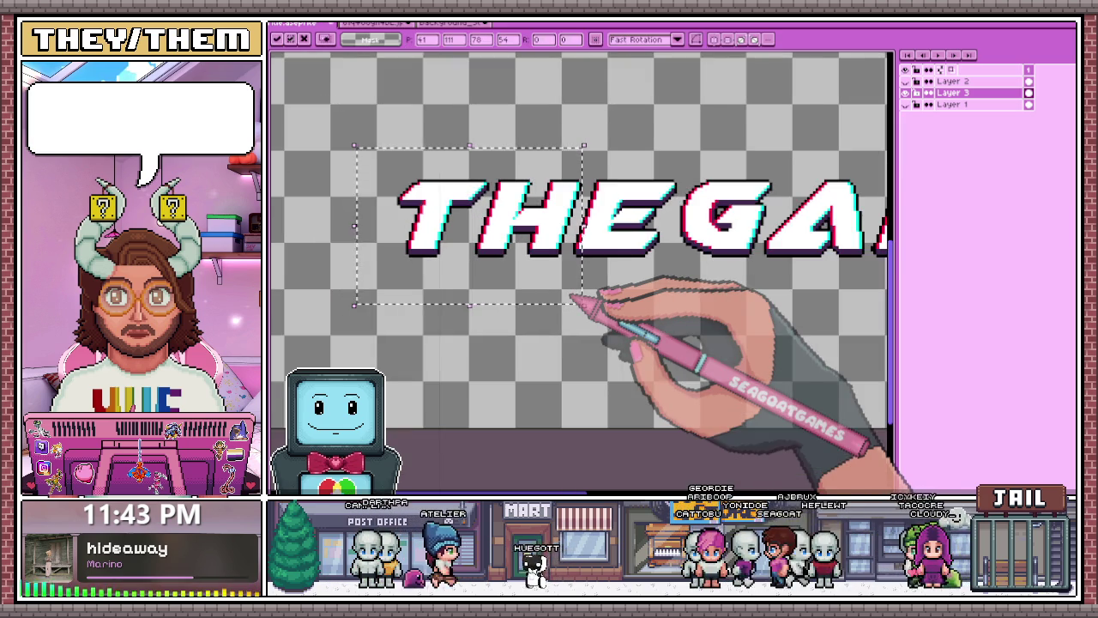
pyautogui.scroll(-2, 592, 309)
pyautogui.press('Return')
# - Reselect the THE letters, then the full THE GALAXY? title line
pyautogui.scroll(1, 463, 219)
pyautogui.moveTo(452, 138); pyautogui.dragTo(683, 250)
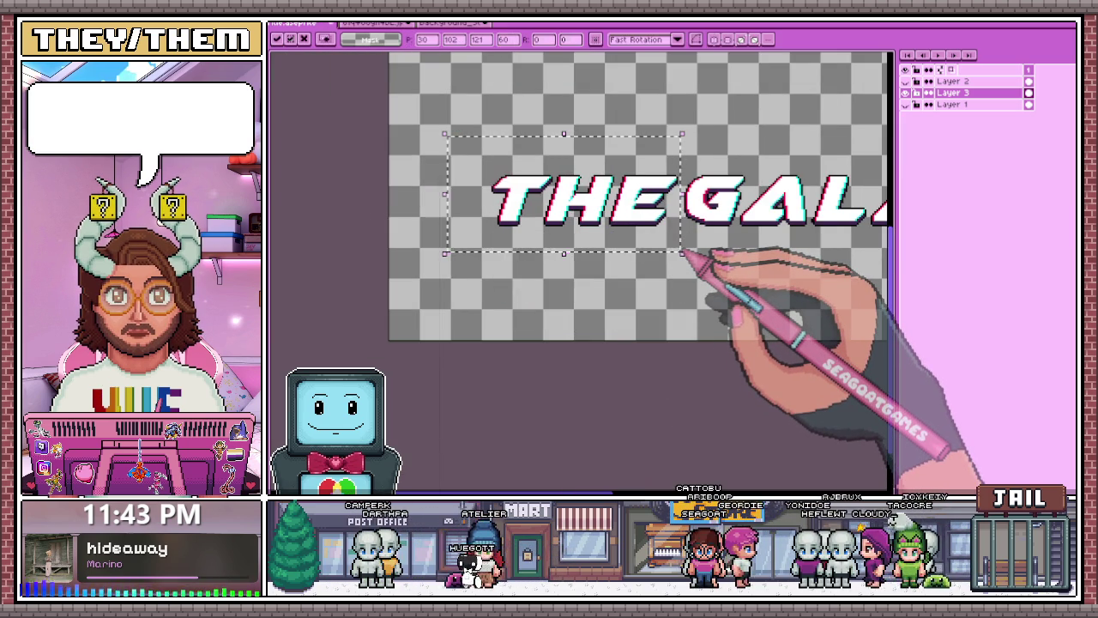
pyautogui.scroll(-2, 683, 252)
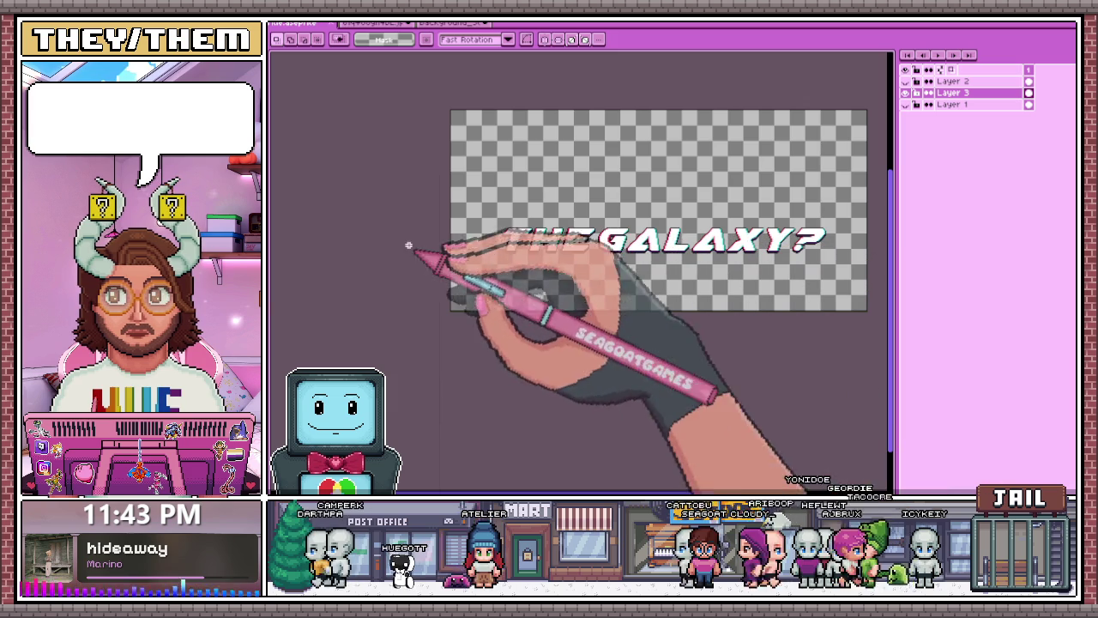
pyautogui.moveTo(434, 216)
pyautogui.mouseDown()
pyautogui.moveTo(527, 247)
pyautogui.moveTo(868, 276)
pyautogui.mouseUp()
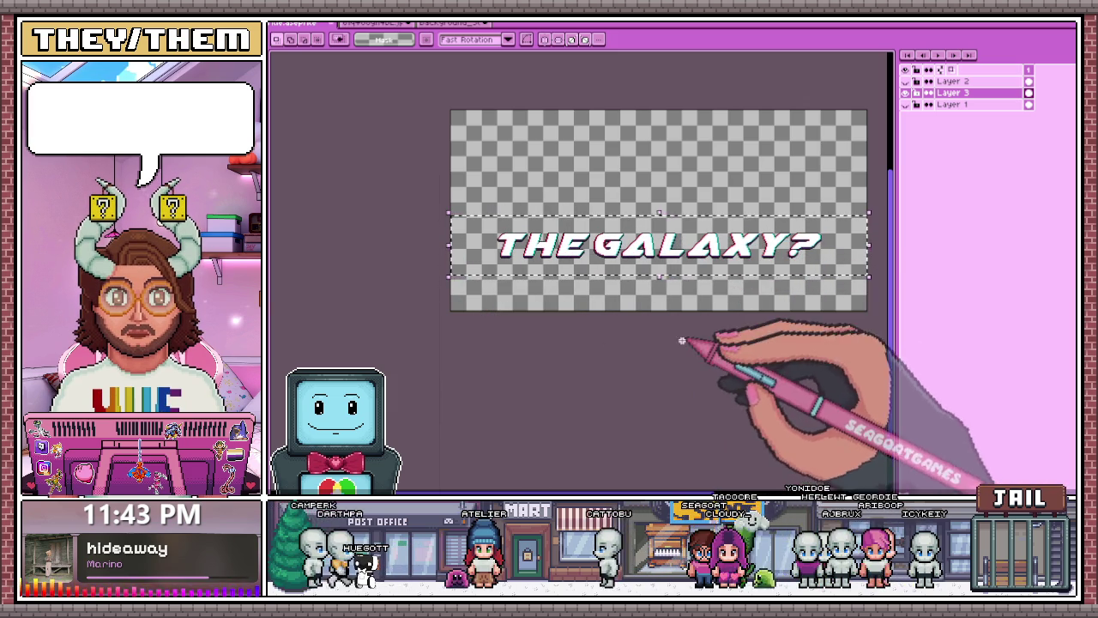
pyautogui.click(908, 104)
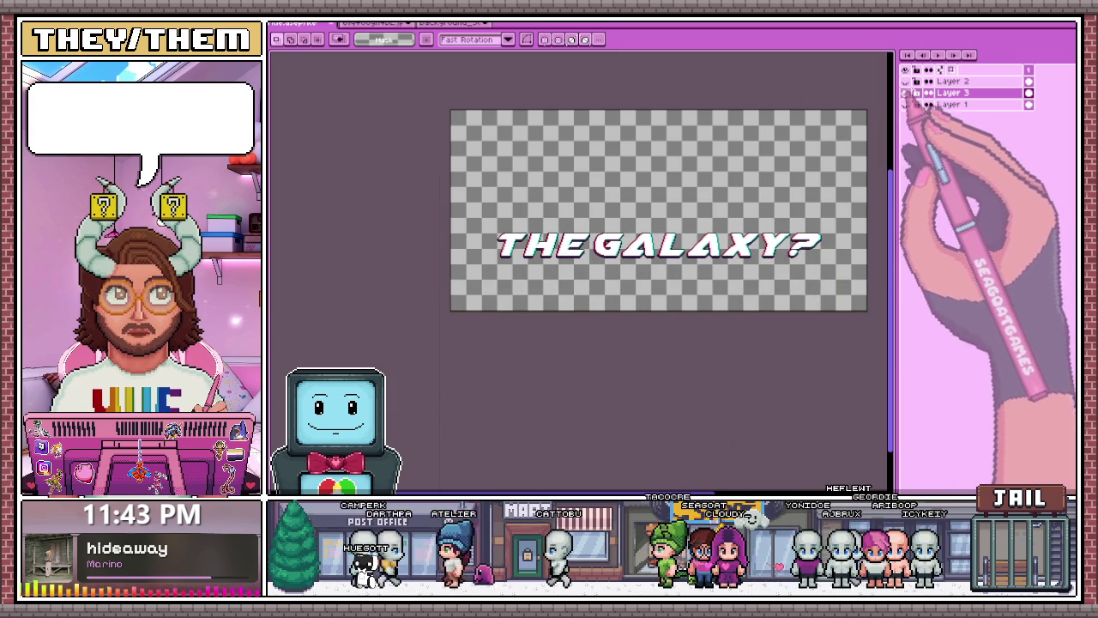
pyautogui.click(905, 80)
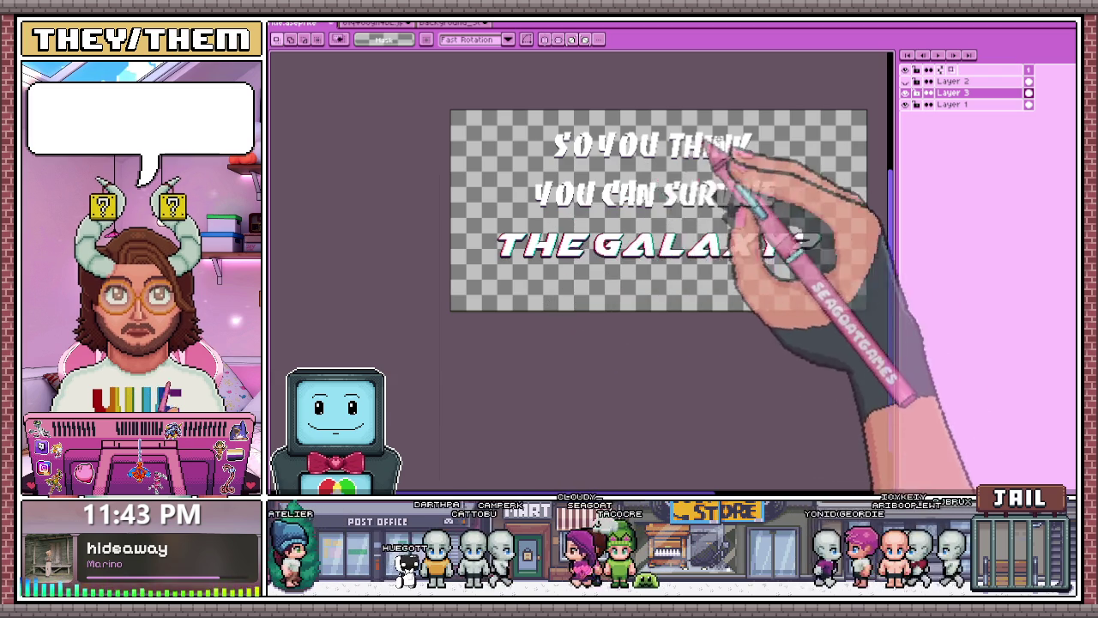
pyautogui.scroll(3, 736, 167)
pyautogui.scroll(-3, 452, 163)
pyautogui.scroll(3, 404, 135)
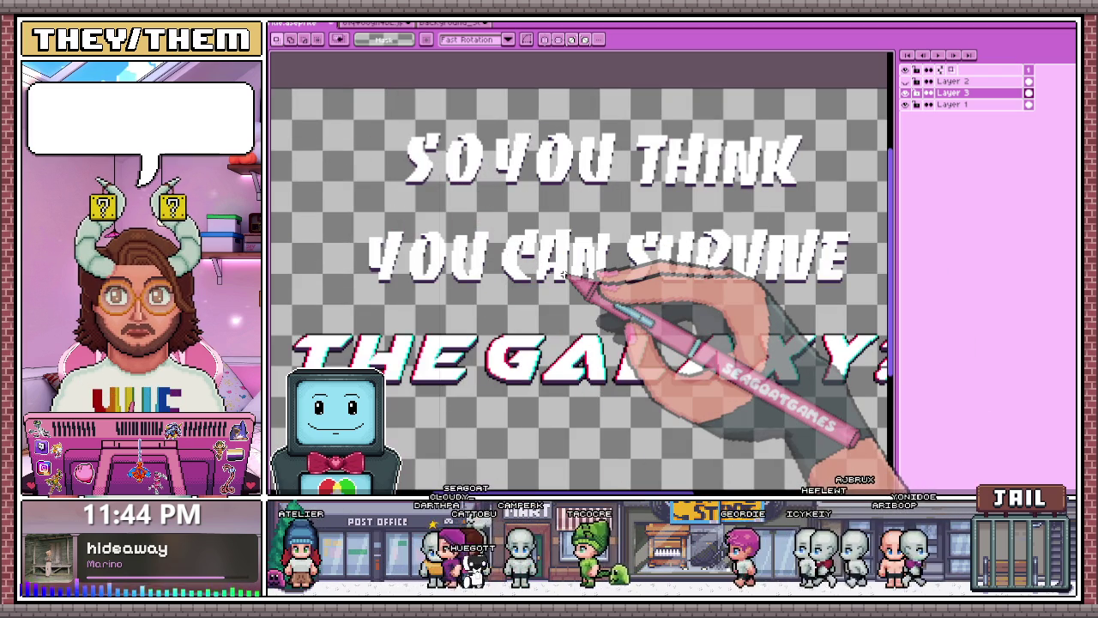
pyautogui.scroll(-3, 515, 249)
pyautogui.scroll(2, 498, 228)
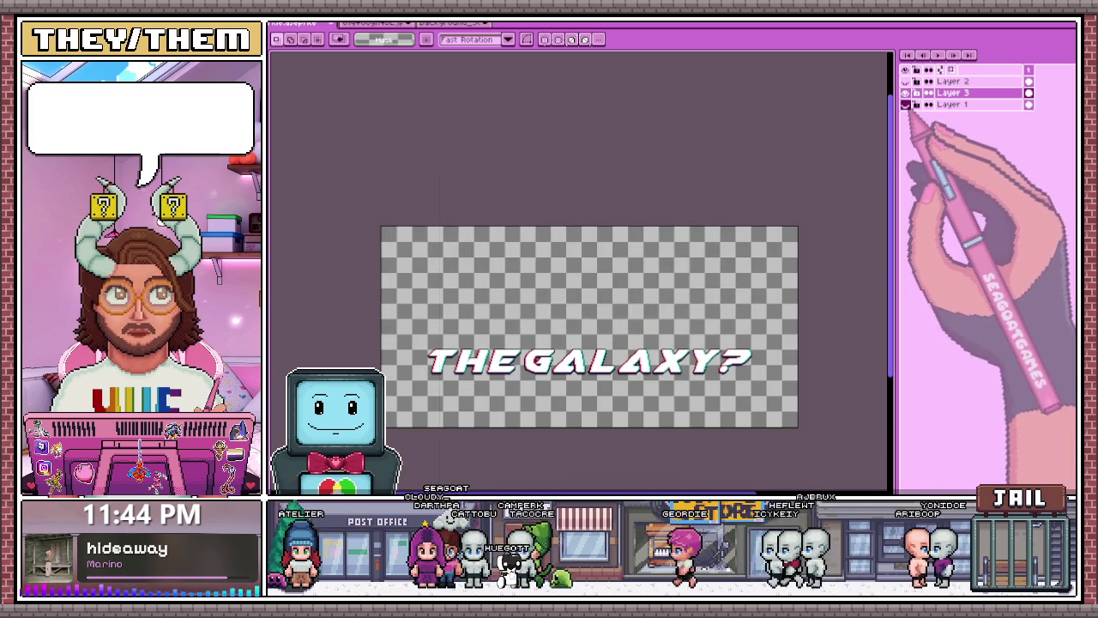
pyautogui.click(952, 104)
# - Zoom in on the restored subtitle above THE GALAXY? to inspect its letters
pyautogui.scroll(2, 532, 361)
pyautogui.press('i')
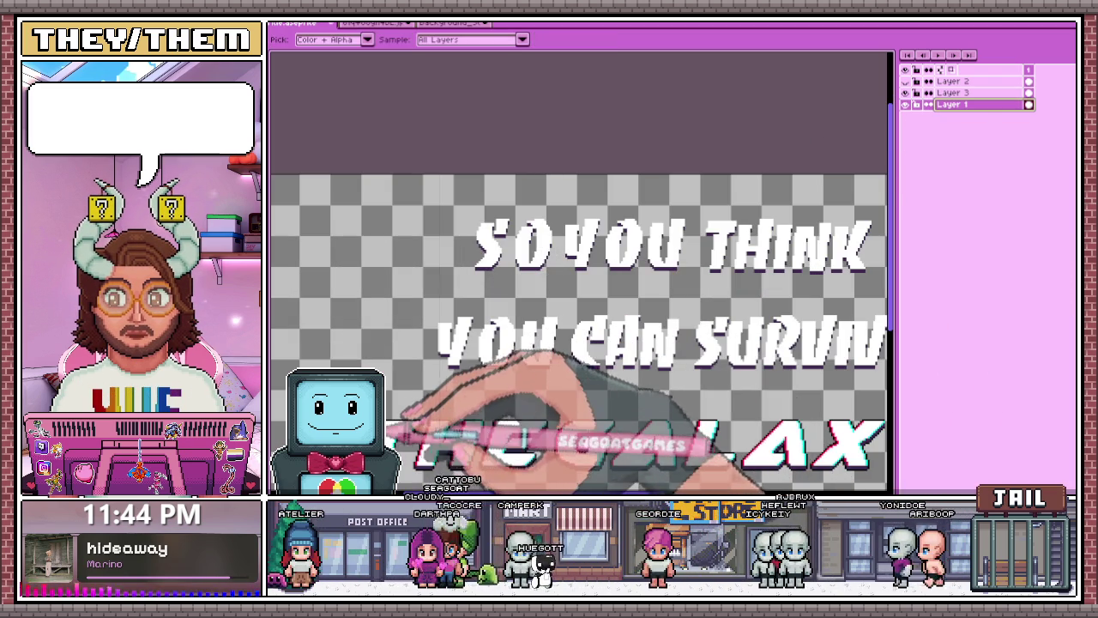
pyautogui.press('m')
pyautogui.scroll(2, 507, 216)
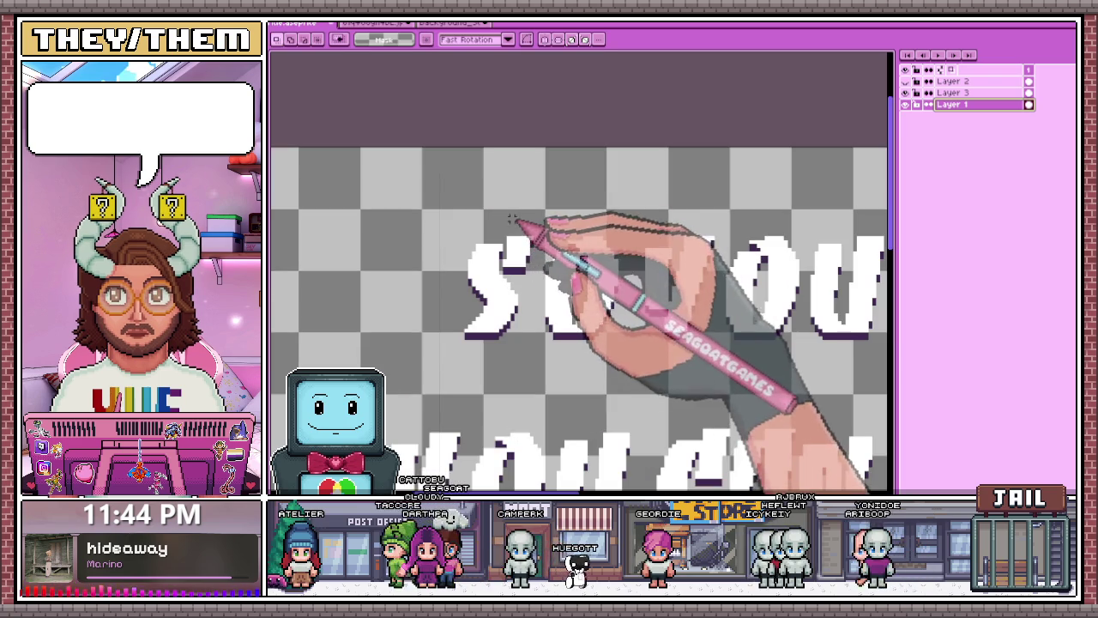
pyautogui.scroll(2, 500, 288)
pyautogui.scroll(2, 489, 309)
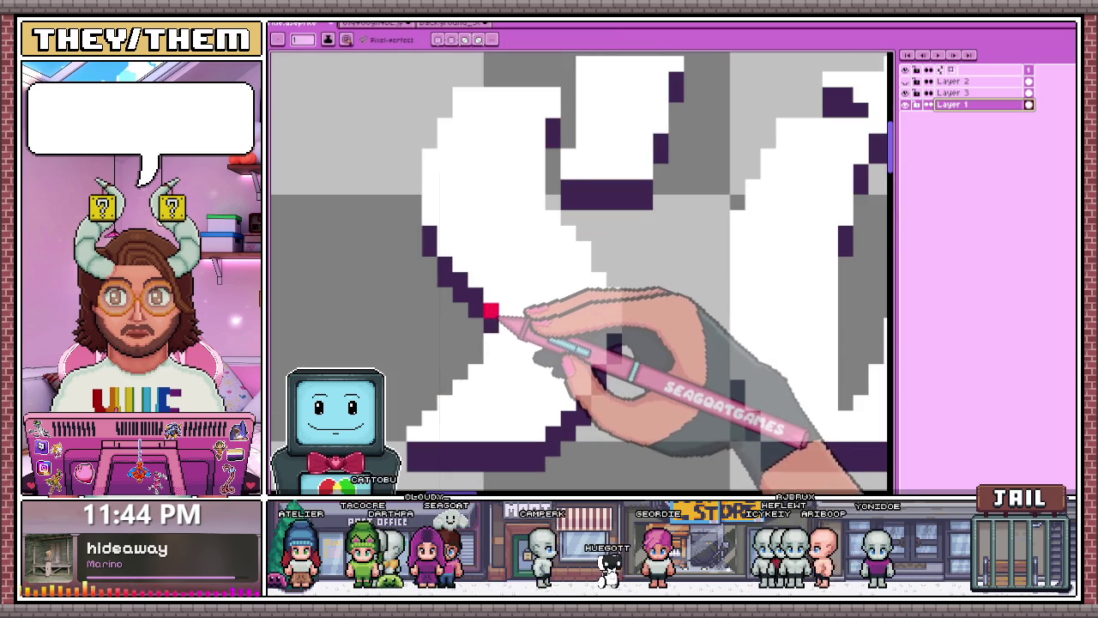
# - Zoom back out with the Magic Wand active to review the subtitle lines
pyautogui.scroll(-2, 480, 274)
pyautogui.scroll(-1, 528, 223)
pyautogui.scroll(-2, 536, 225)
pyautogui.scroll(-1, 538, 274)
pyautogui.press('w')
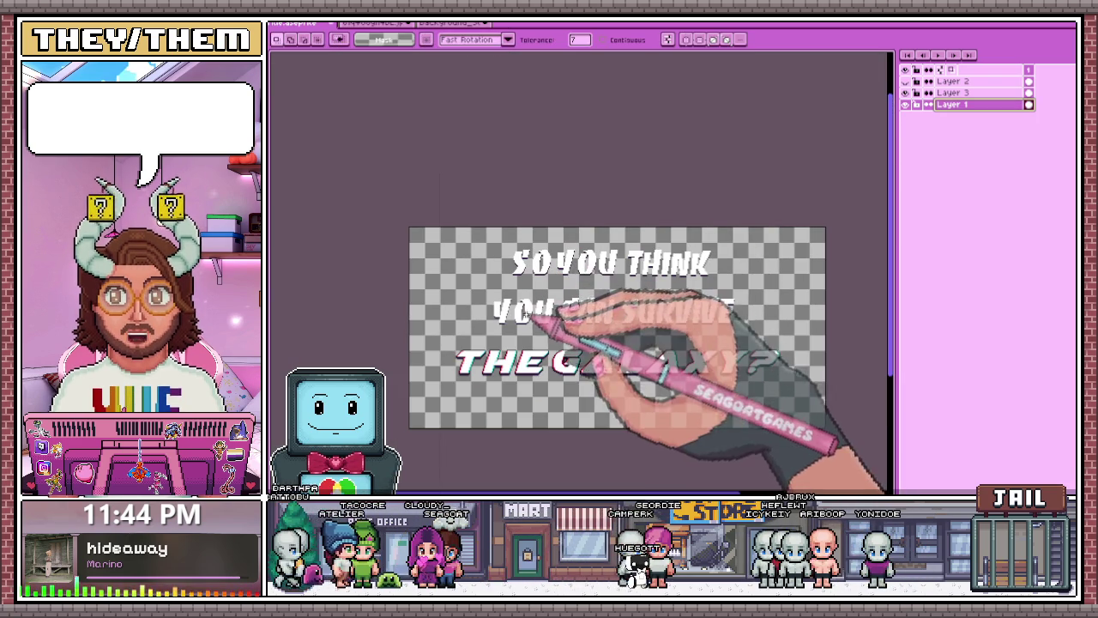
pyautogui.scroll(3, 523, 318)
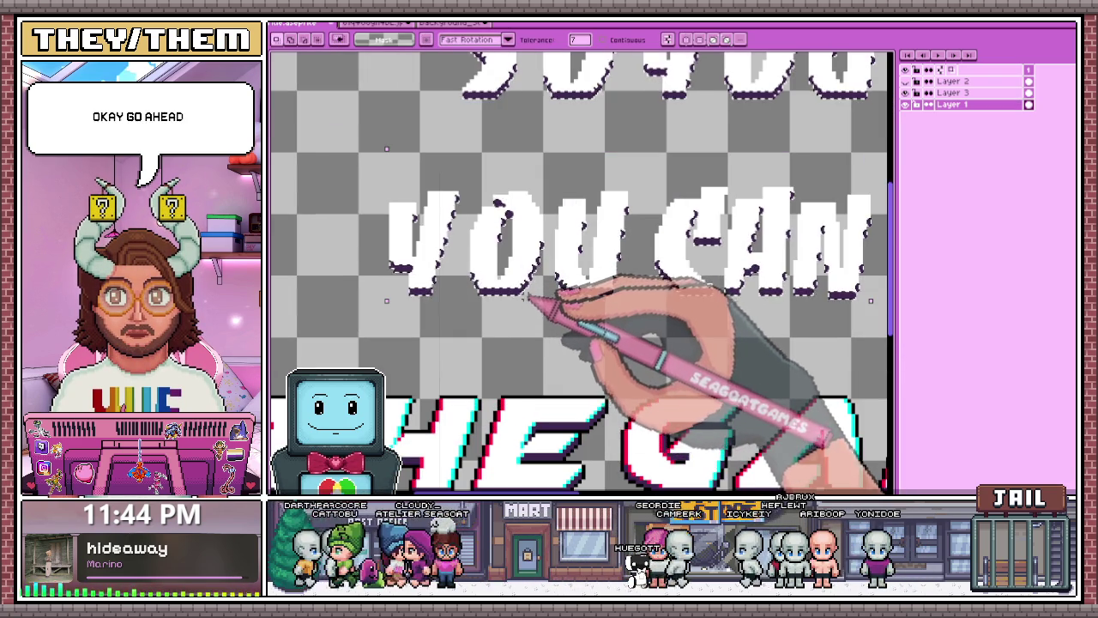
pyautogui.scroll(-1, 534, 238)
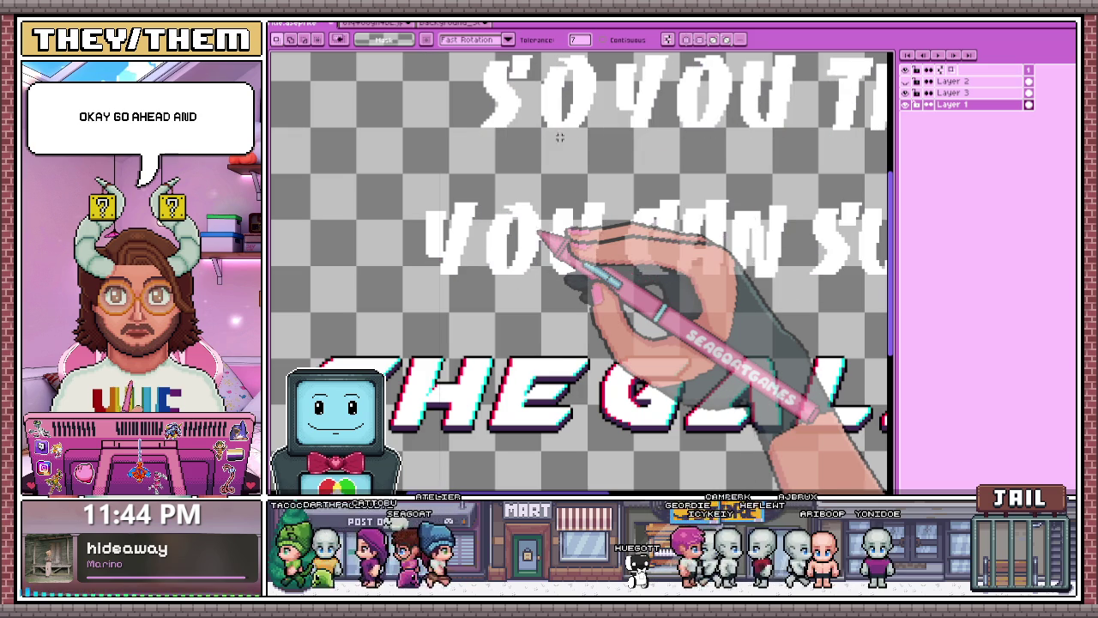
pyautogui.scroll(1, 558, 226)
pyautogui.scroll(-2, 554, 228)
pyautogui.scroll(-1, 566, 229)
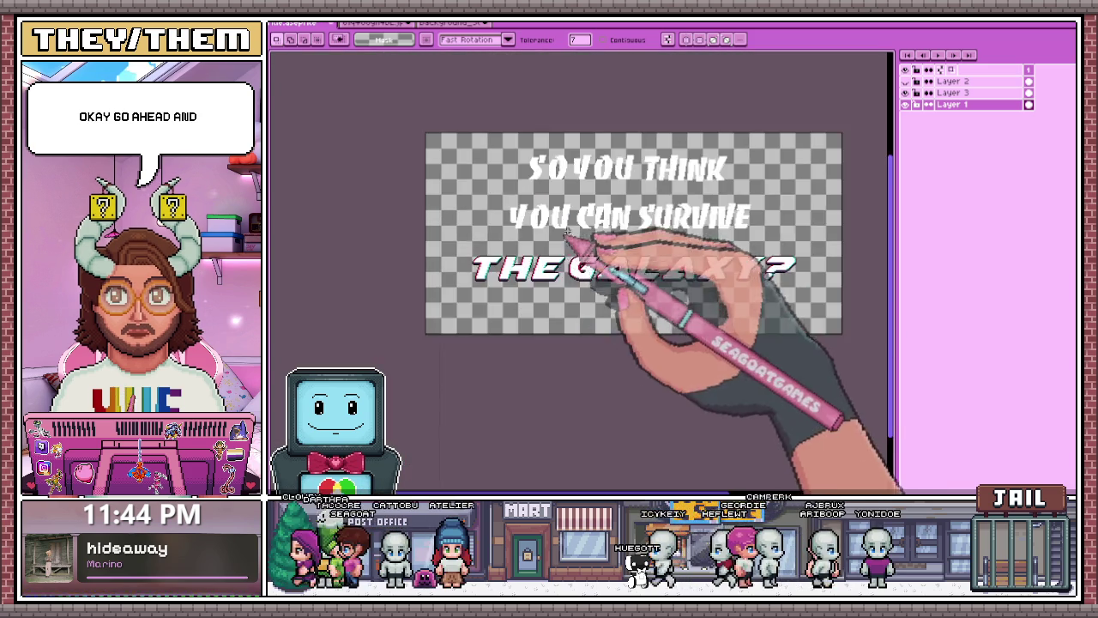
# - Marquee-select the SO YOU THINK and YOU CAN SURVIVE subtitle lines
pyautogui.scroll(1, 566, 230)
pyautogui.scroll(-2, 562, 225)
pyautogui.scroll(1, 549, 219)
pyautogui.press('m')
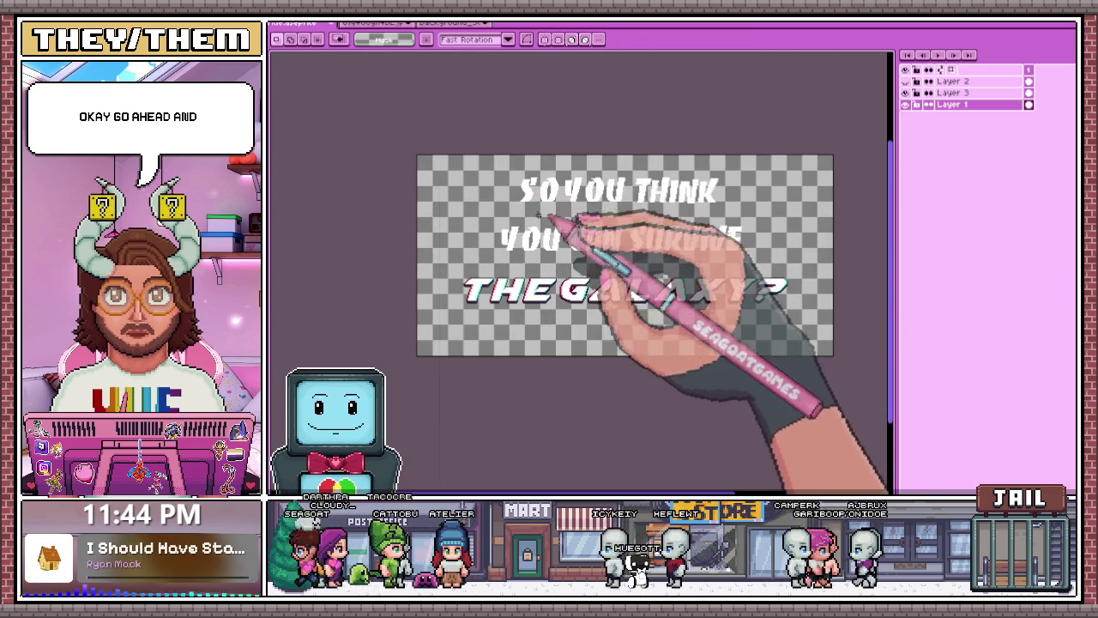
pyautogui.moveTo(477, 156); pyautogui.dragTo(766, 259)
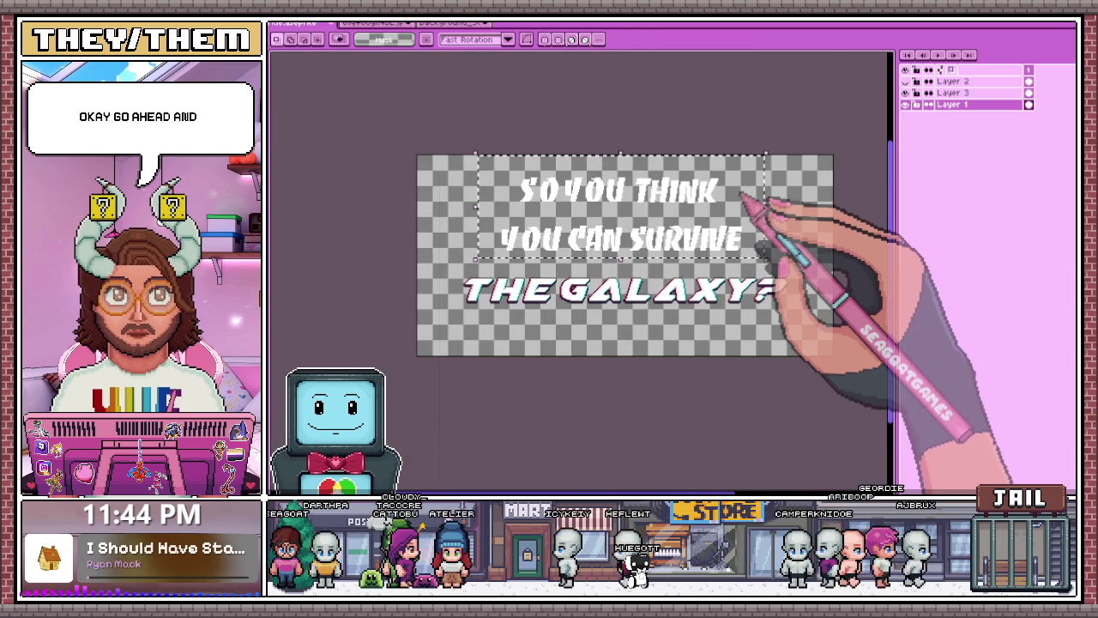
# - Apply a cyan Outline on the right-middle side of the selected letters
pyautogui.hotkey('ctrl', 'shift', 'o')
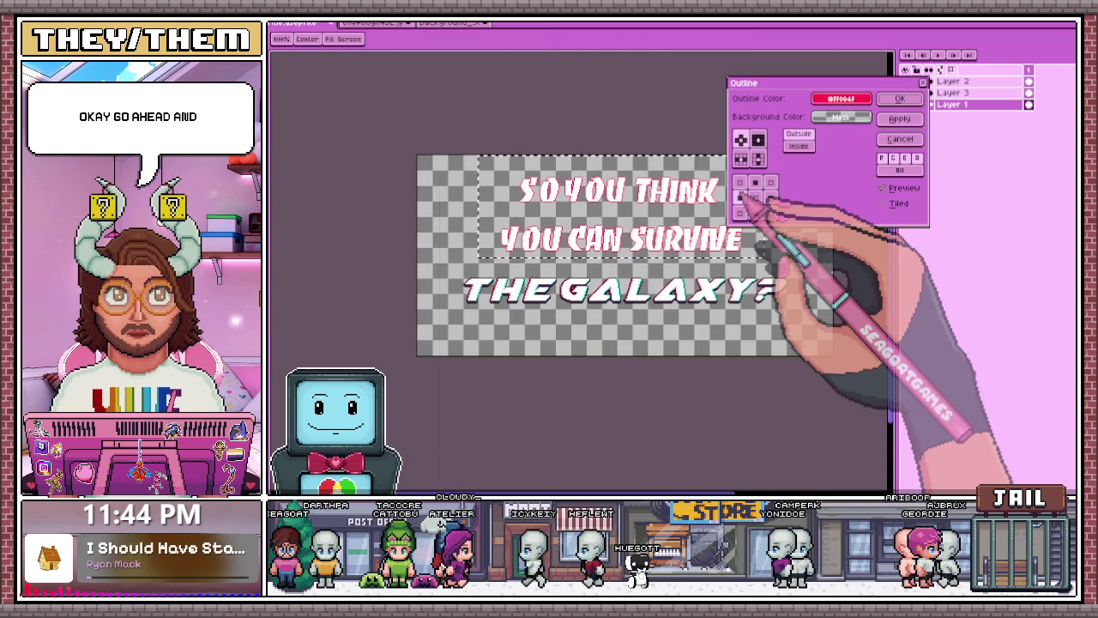
pyautogui.click(755, 181)
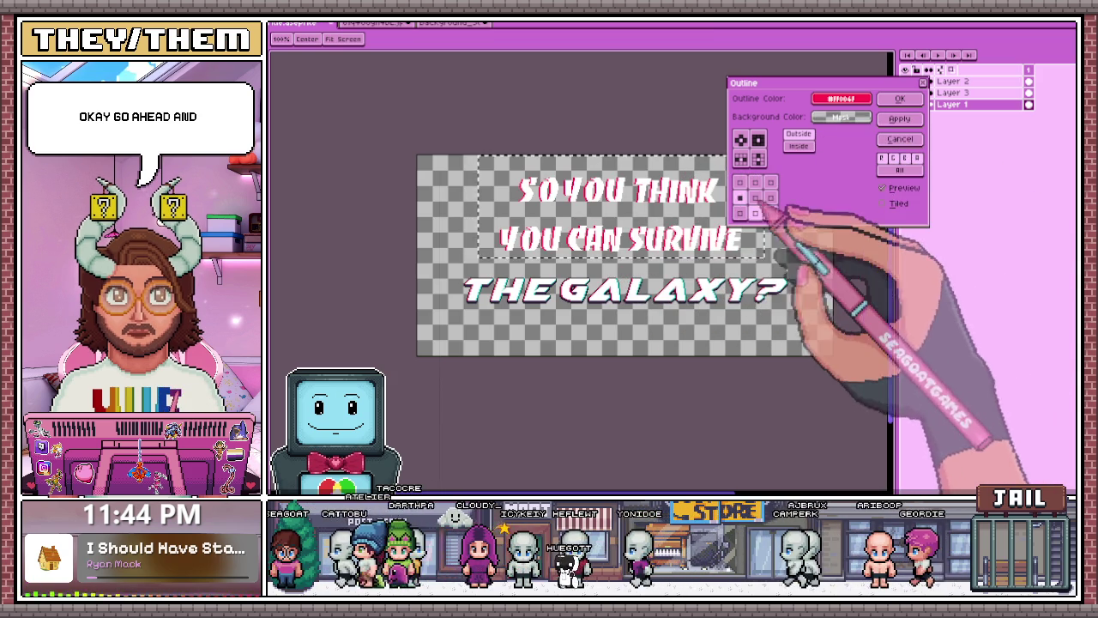
pyautogui.click(770, 198)
pyautogui.click(841, 99)
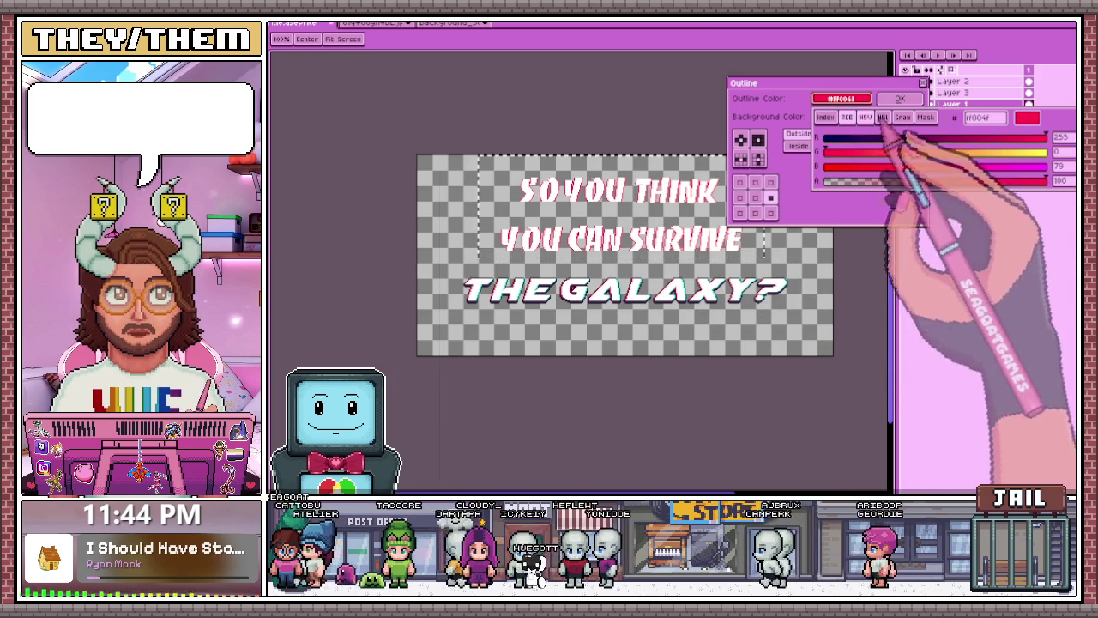
pyautogui.click(825, 117)
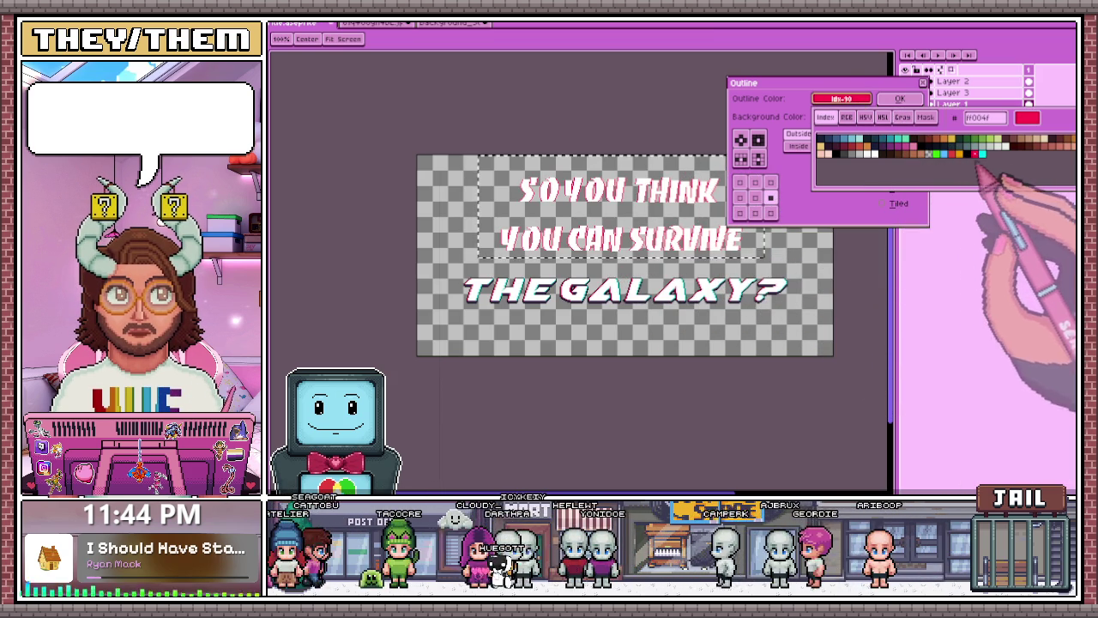
pyautogui.click(983, 155)
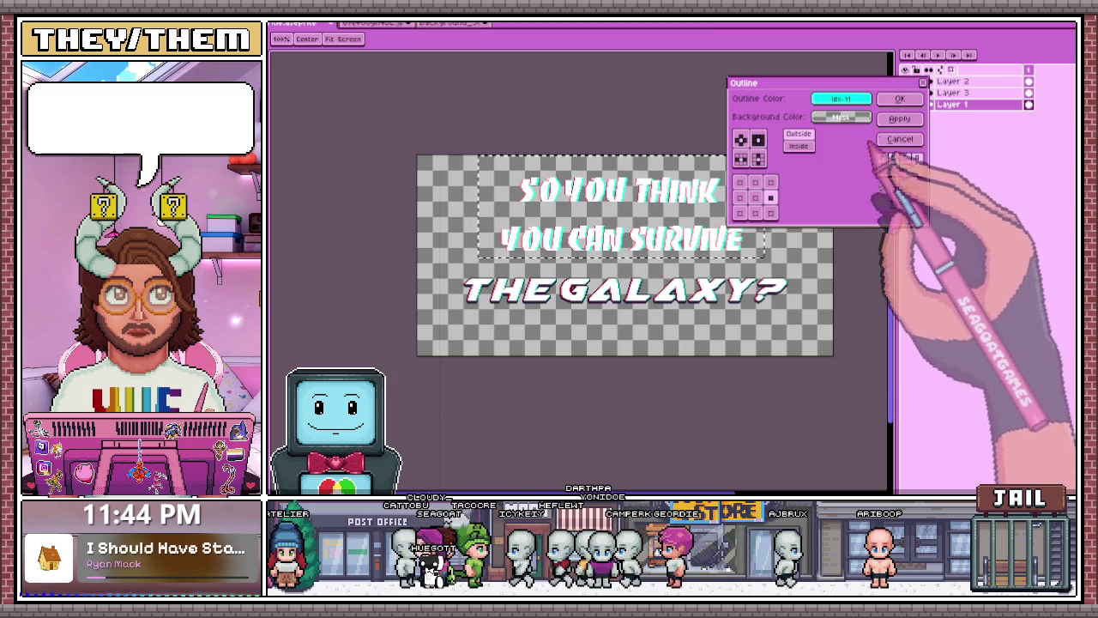
pyautogui.click(900, 99)
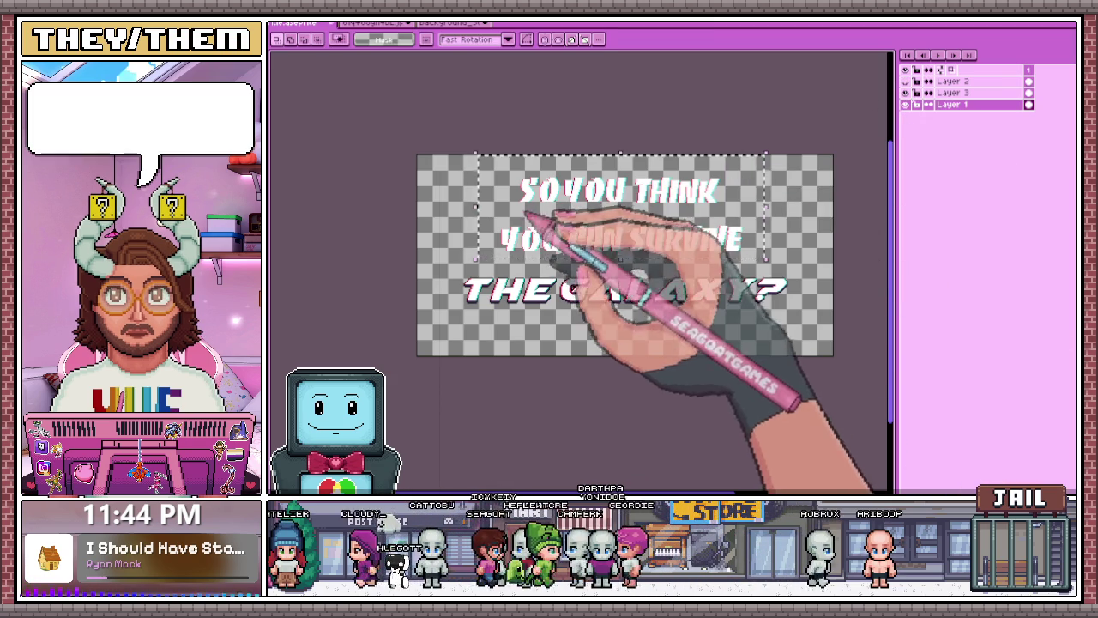
# - Zoom in on THINK, try a selection around its K, then deselect
pyautogui.scroll(2, 508, 194)
pyautogui.scroll(-1, 661, 209)
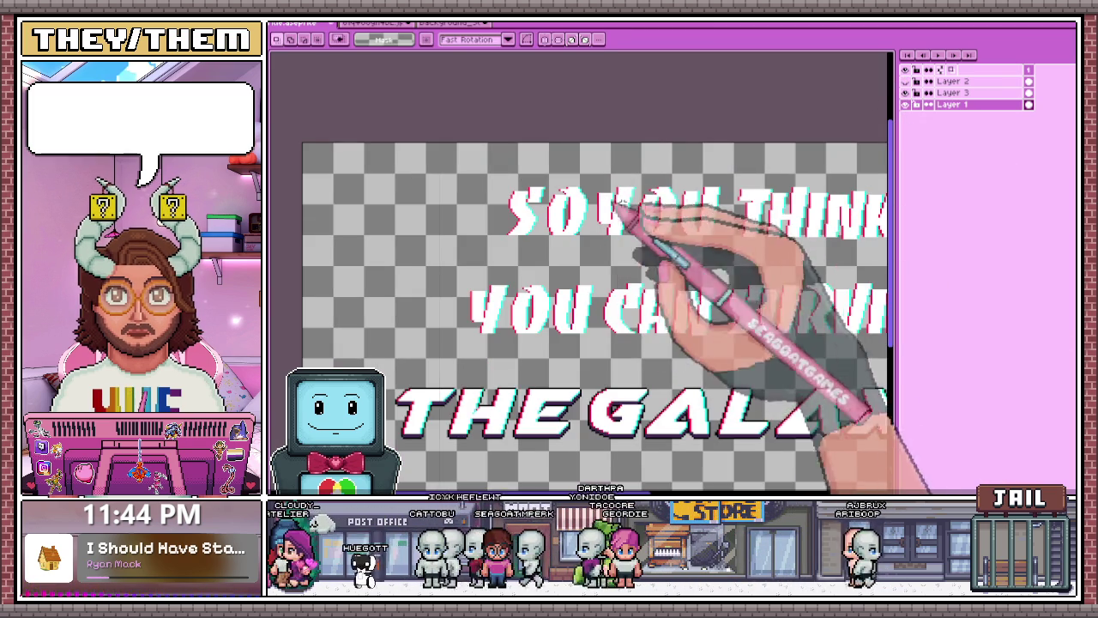
pyautogui.scroll(1, 688, 204)
pyautogui.scroll(-1, 652, 206)
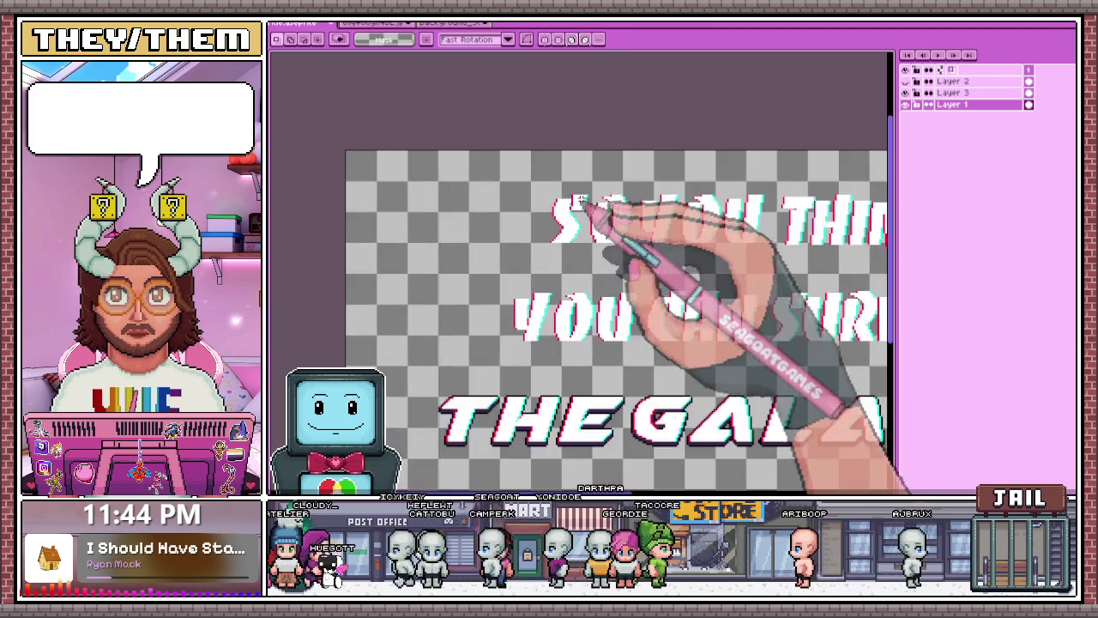
pyautogui.scroll(2, 611, 210)
pyautogui.scroll(-2, 586, 211)
pyautogui.scroll(-1, 588, 219)
pyautogui.scroll(1, 607, 309)
pyautogui.scroll(1, 594, 295)
pyautogui.moveTo(581, 156)
pyautogui.mouseDown()
pyautogui.moveTo(763, 341)
pyautogui.moveTo(722, 335)
pyautogui.mouseUp()
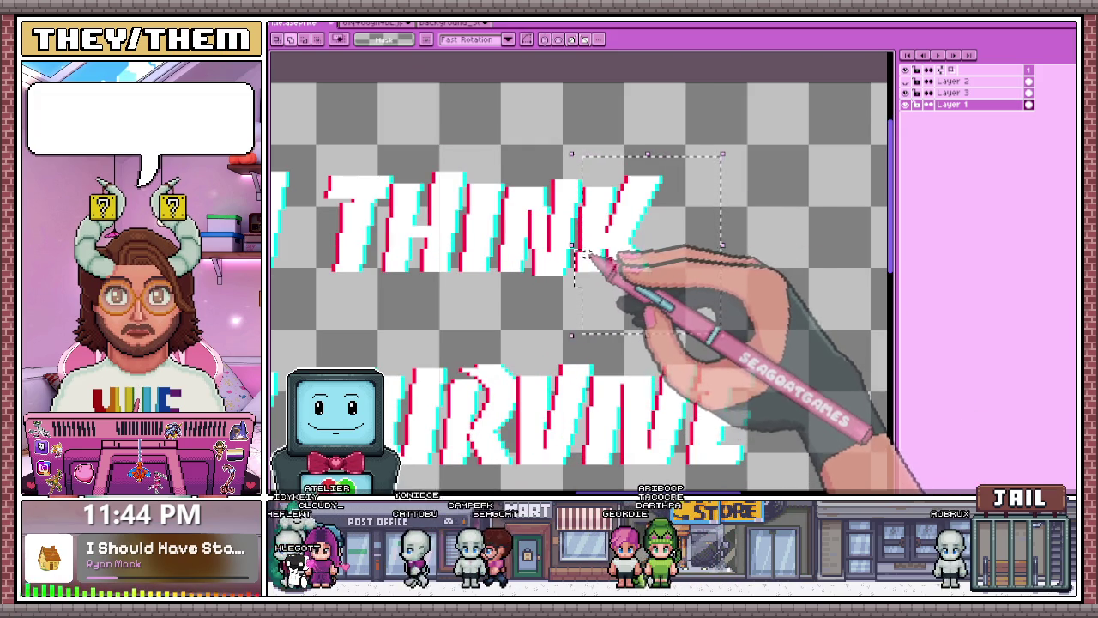
pyautogui.scroll(1, 581, 266)
pyautogui.scroll(1, 577, 206)
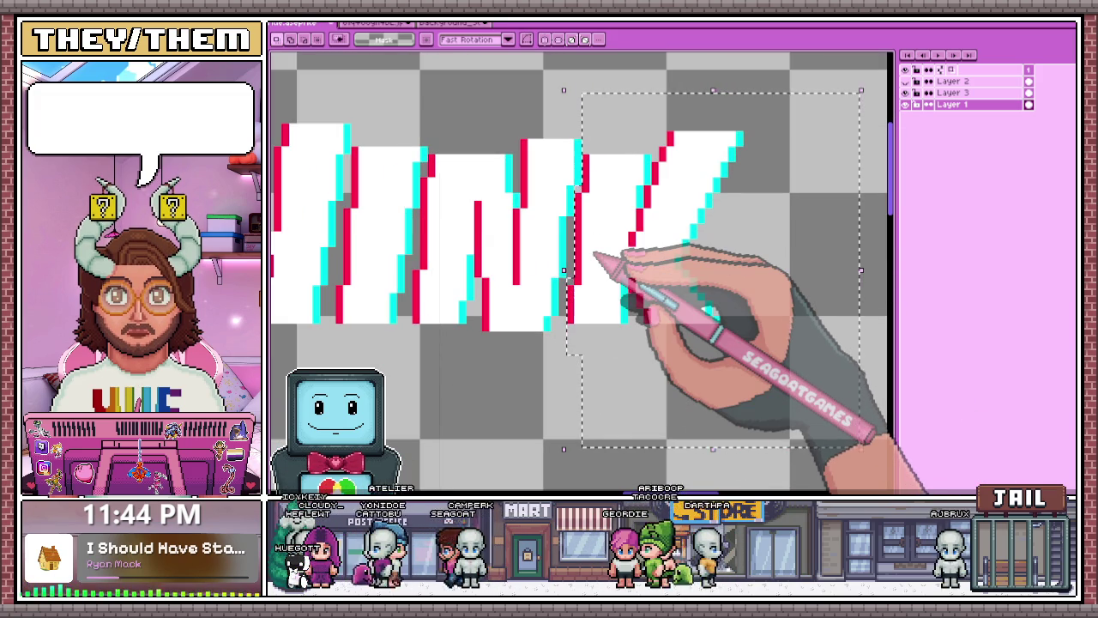
pyautogui.scroll(-2, 596, 258)
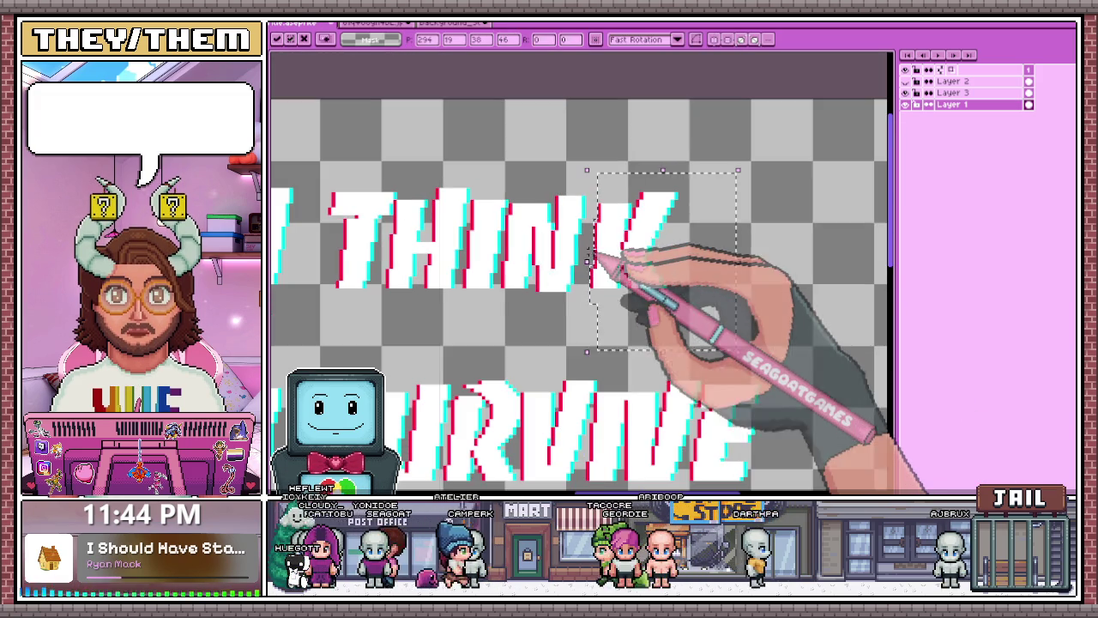
pyautogui.press('e')
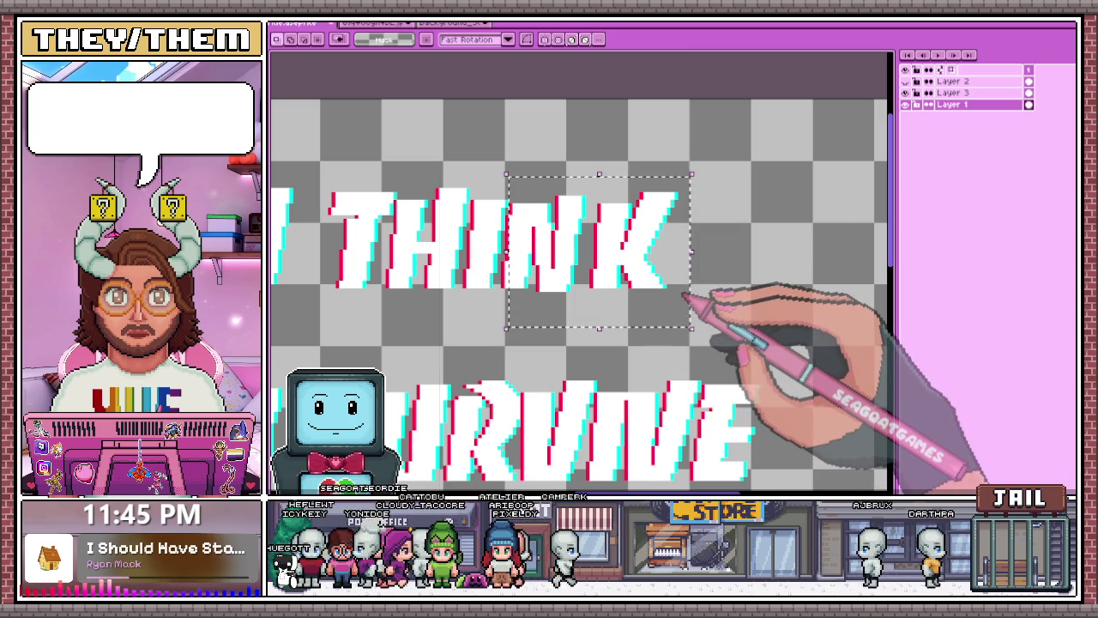
# - Shift the last letters of THINK slightly right and commit the move
pyautogui.scroll(1, 520, 199)
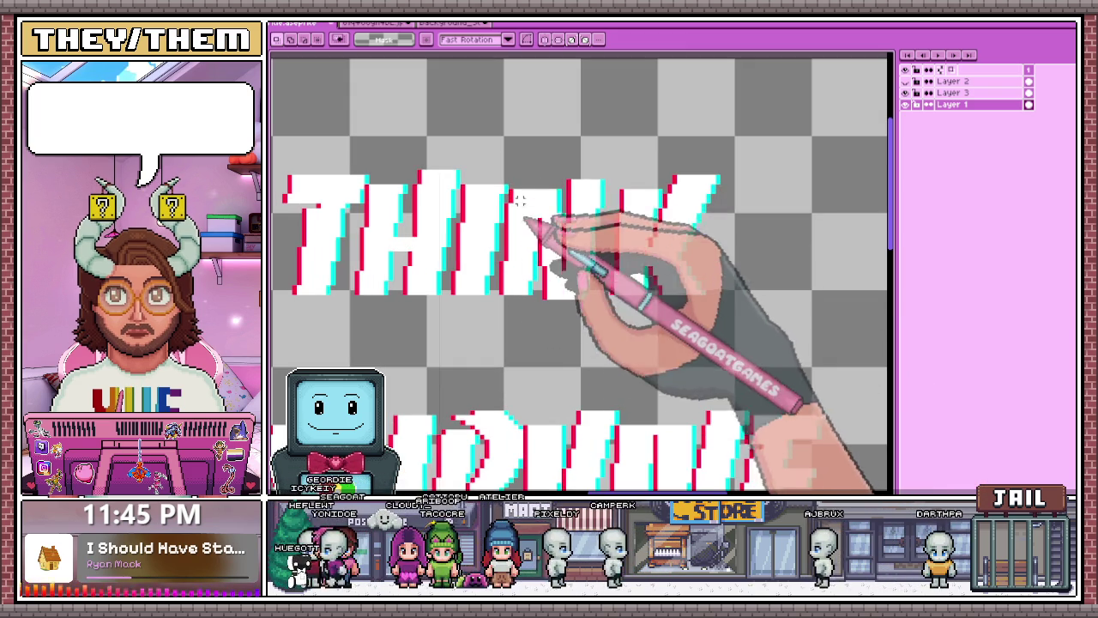
pyautogui.moveTo(506, 120); pyautogui.dragTo(819, 364)
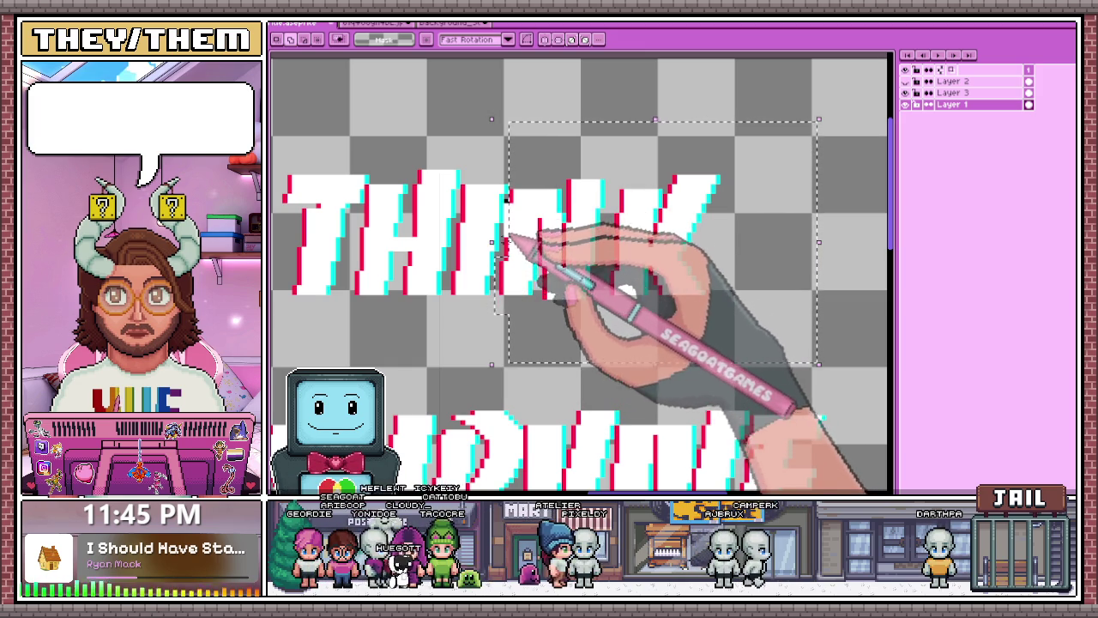
pyautogui.moveTo(512, 204); pyautogui.dragTo(517, 231)
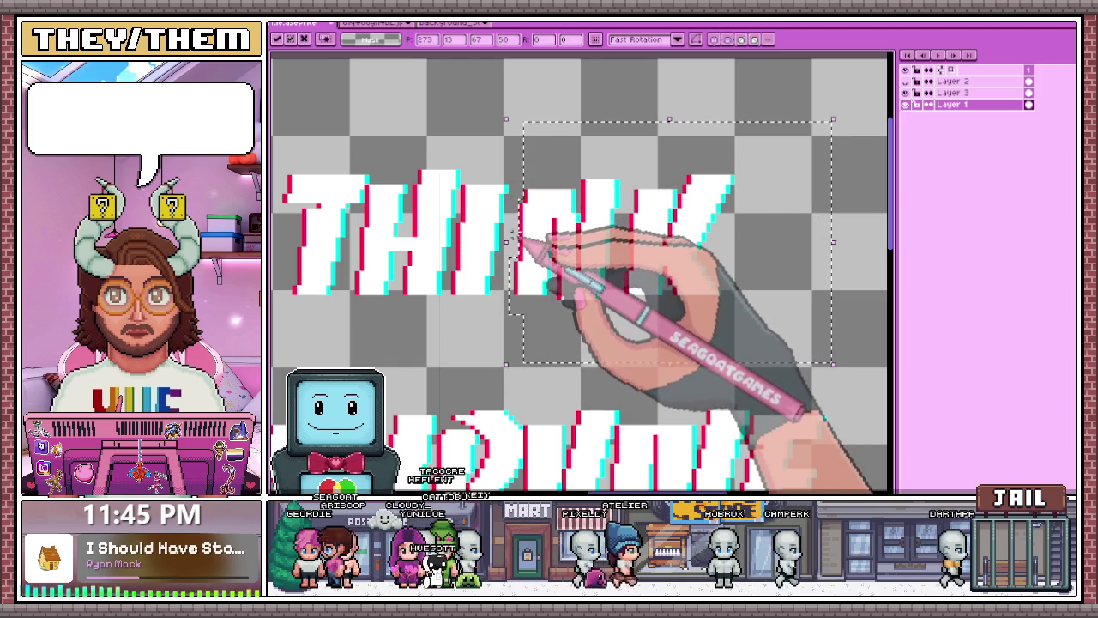
pyautogui.press('Return')
pyautogui.scroll(-1, 501, 213)
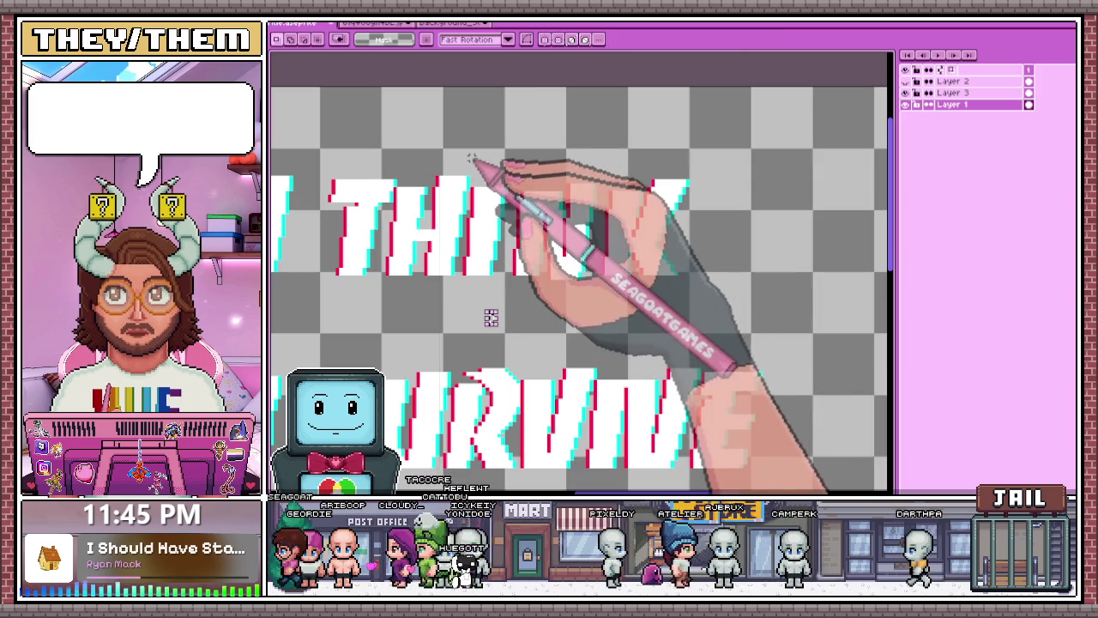
# - Select the right portion of THINK and nudge it one pixel right
pyautogui.moveTo(472, 157); pyautogui.dragTo(745, 307)
pyautogui.scroll(1, 456, 278)
pyautogui.scroll(1, 455, 278)
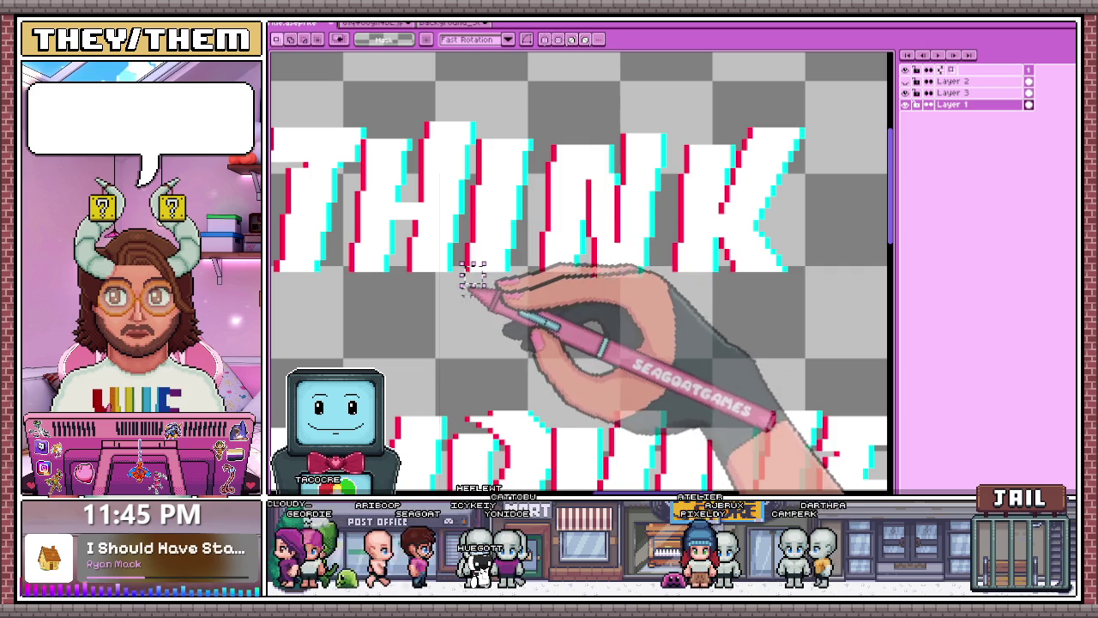
pyautogui.moveTo(474, 91); pyautogui.dragTo(870, 313)
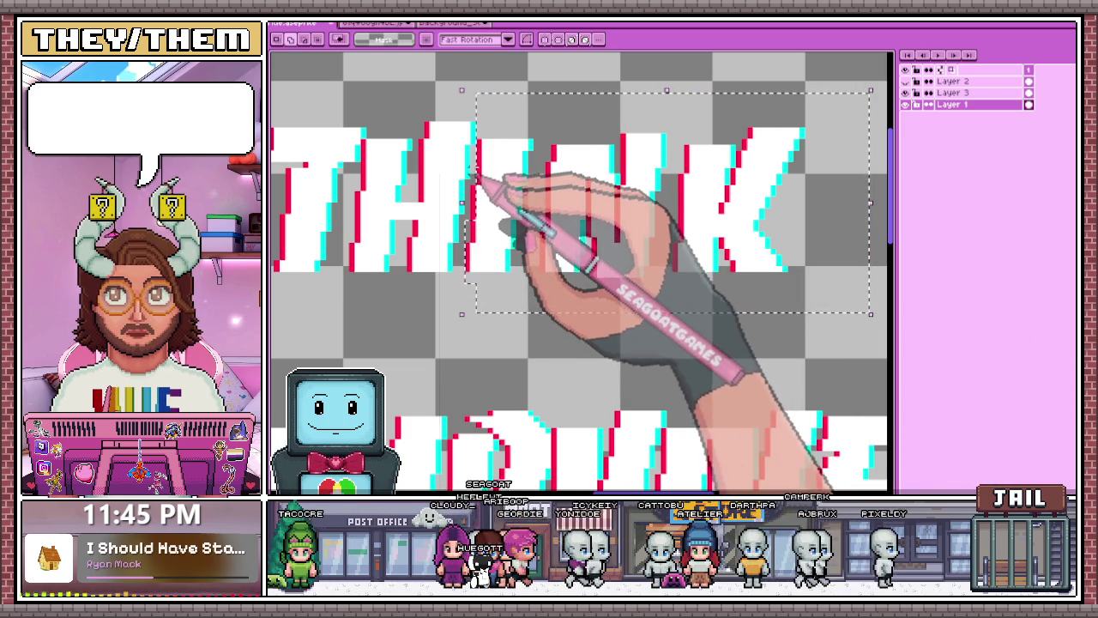
pyautogui.press('Right')
pyautogui.press('Right')
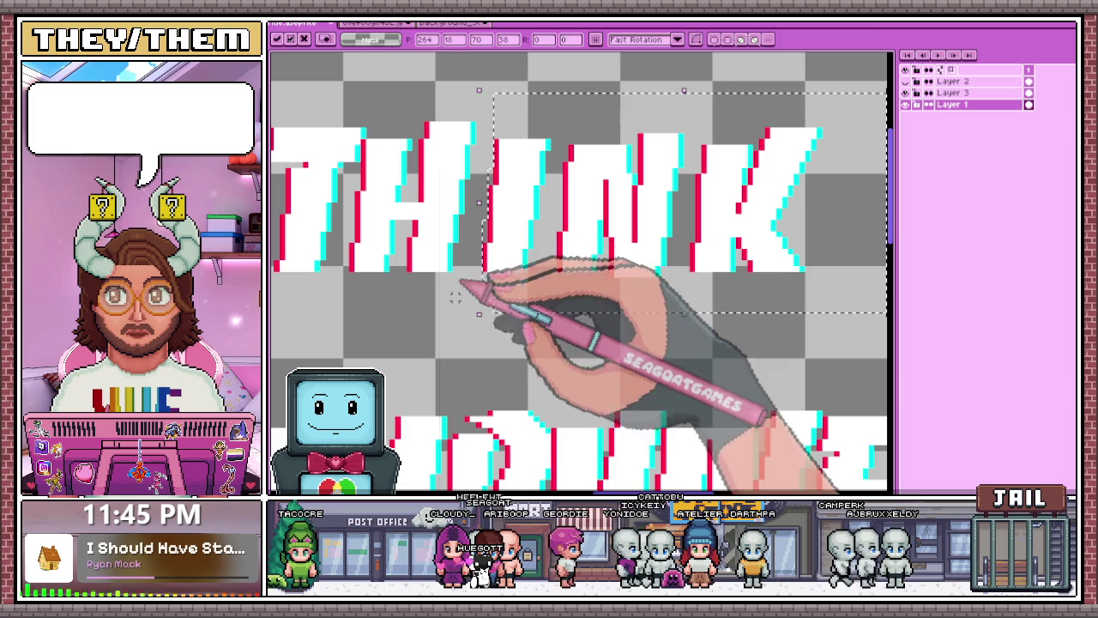
pyautogui.press('Return')
# - Nudge that part of THINK one more pixel right and commit
pyautogui.moveTo(373, 96); pyautogui.dragTo(876, 308)
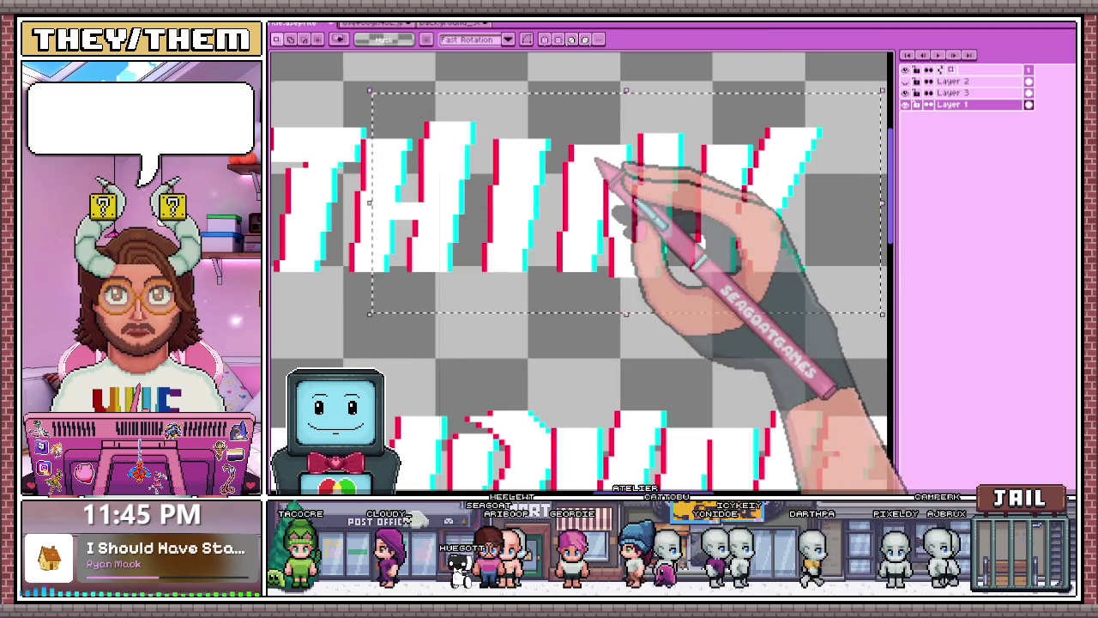
pyautogui.scroll(-1, 596, 159)
pyautogui.scroll(1, 515, 183)
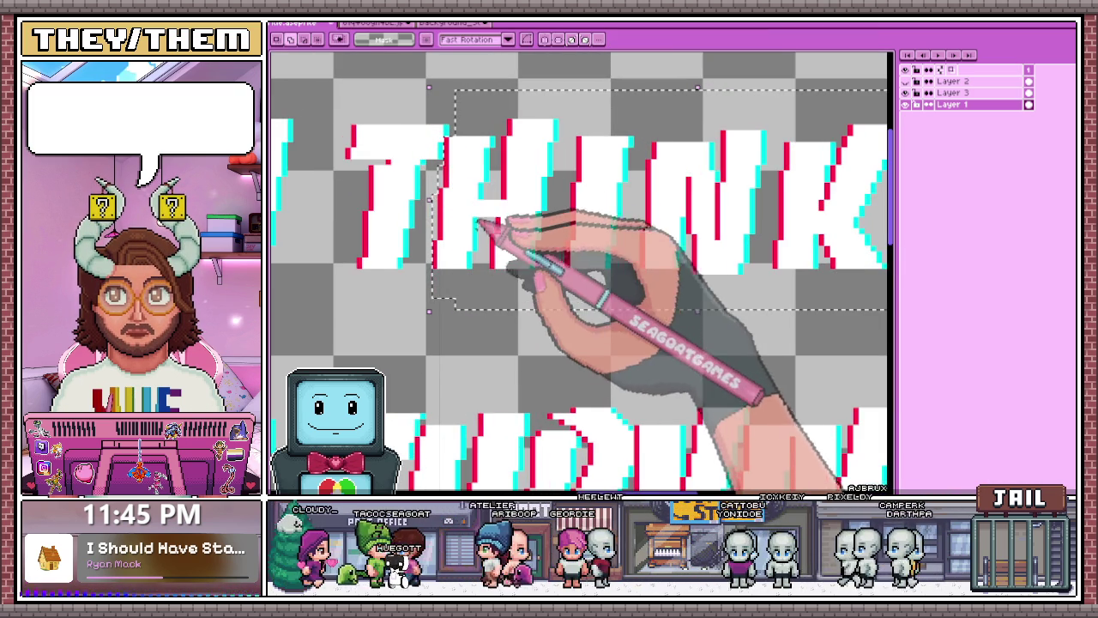
pyautogui.press('Right')
pyautogui.press('Right')
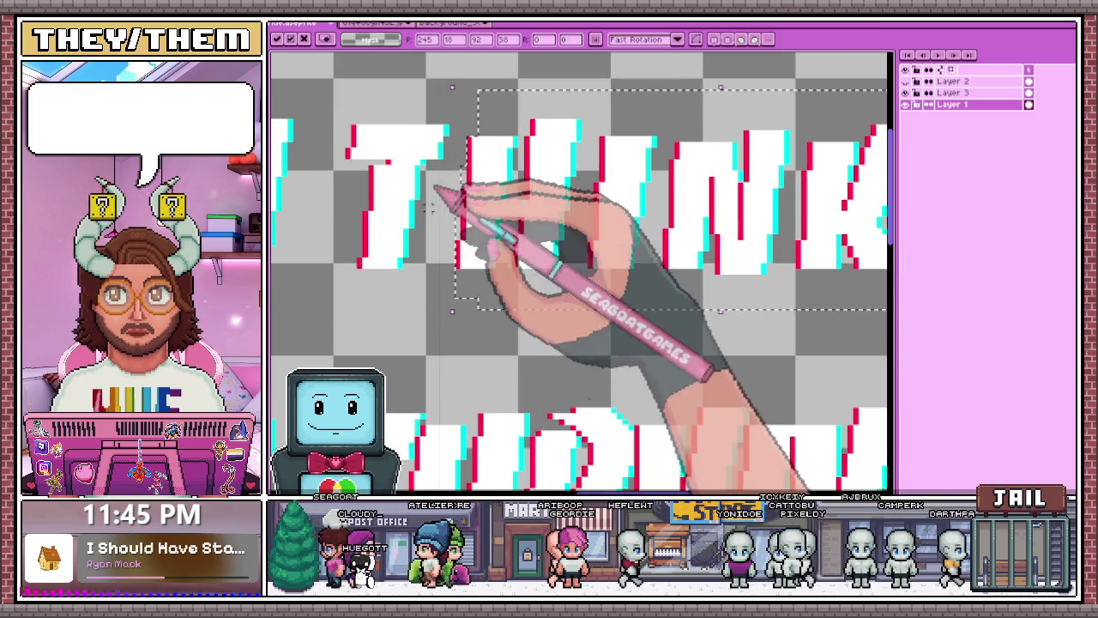
pyautogui.press('Return')
pyautogui.scroll(3, 440, 223)
pyautogui.press('b')
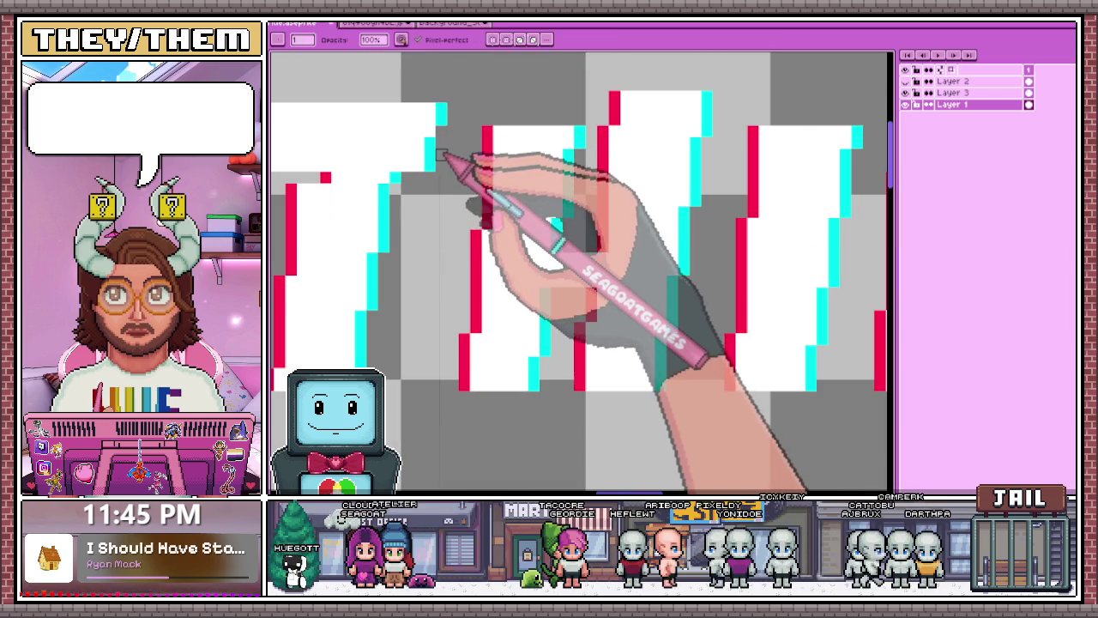
pyautogui.press('e')
pyautogui.scroll(-2, 515, 137)
pyautogui.scroll(-2, 557, 189)
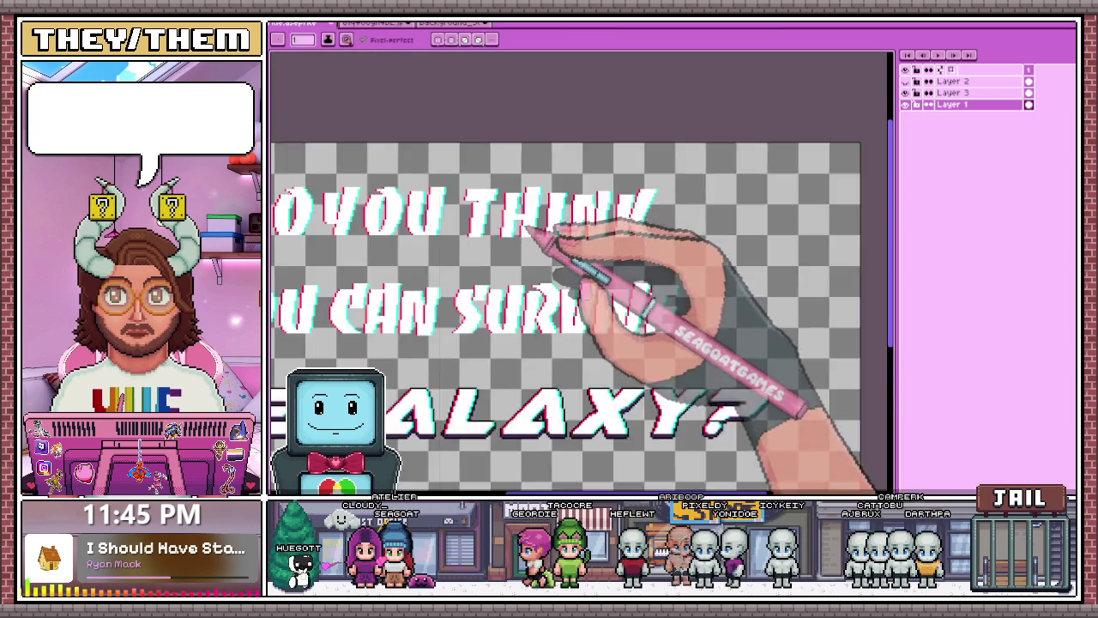
# - Marquee-select the OU letters in YOU and try moving the selection
pyautogui.scroll(-2, 600, 240)
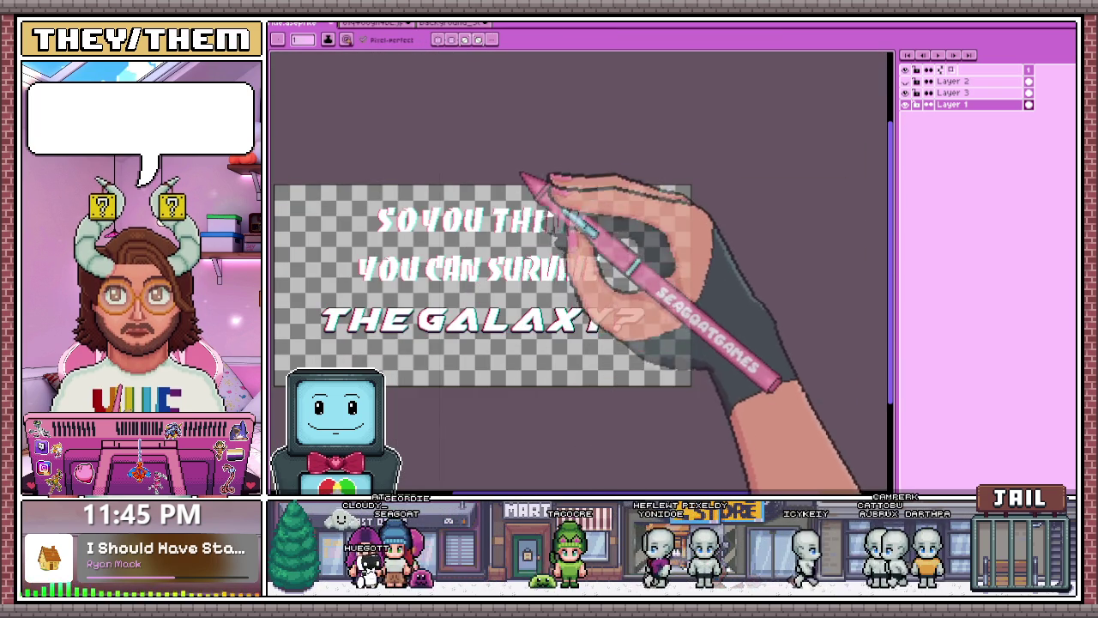
pyautogui.scroll(2, 515, 248)
pyautogui.scroll(-1, 497, 232)
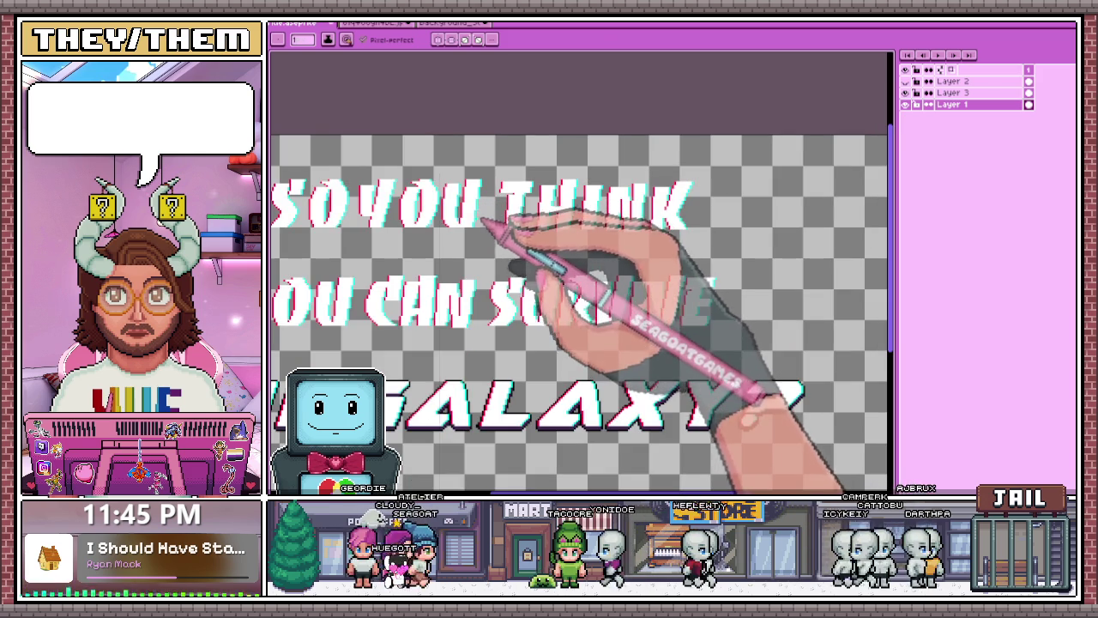
pyautogui.press('m')
pyautogui.moveTo(441, 163)
pyautogui.mouseDown()
pyautogui.moveTo(523, 257)
pyautogui.moveTo(699, 250)
pyautogui.mouseUp()
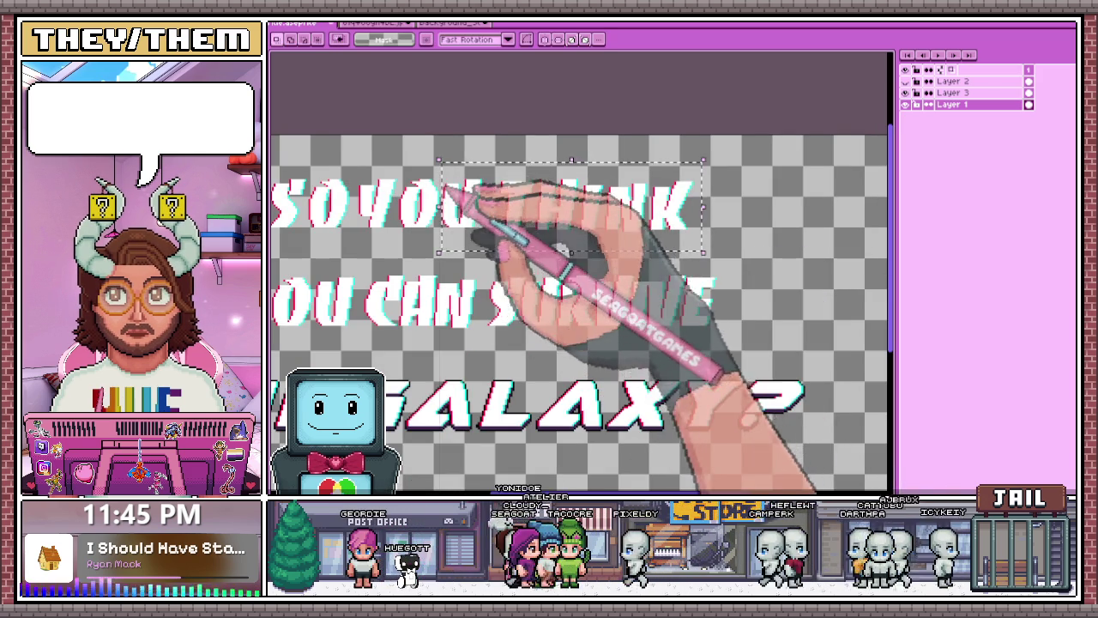
pyautogui.scroll(2, 502, 196)
pyautogui.scroll(1, 455, 244)
pyautogui.click(470, 190)
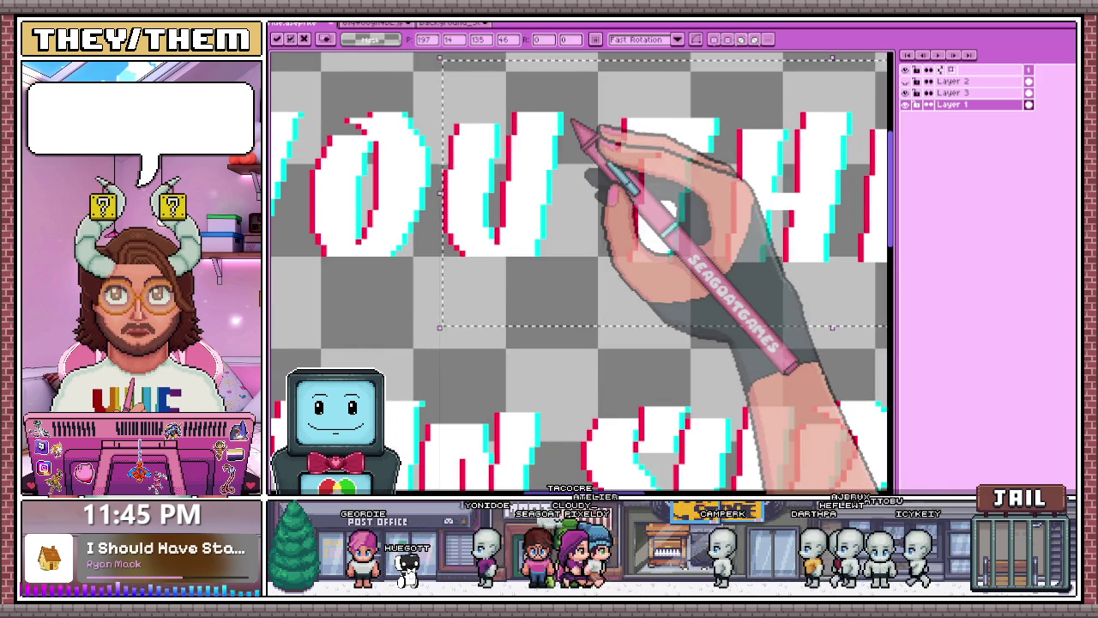
pyautogui.scroll(-2, 417, 257)
pyautogui.scroll(-1, 396, 271)
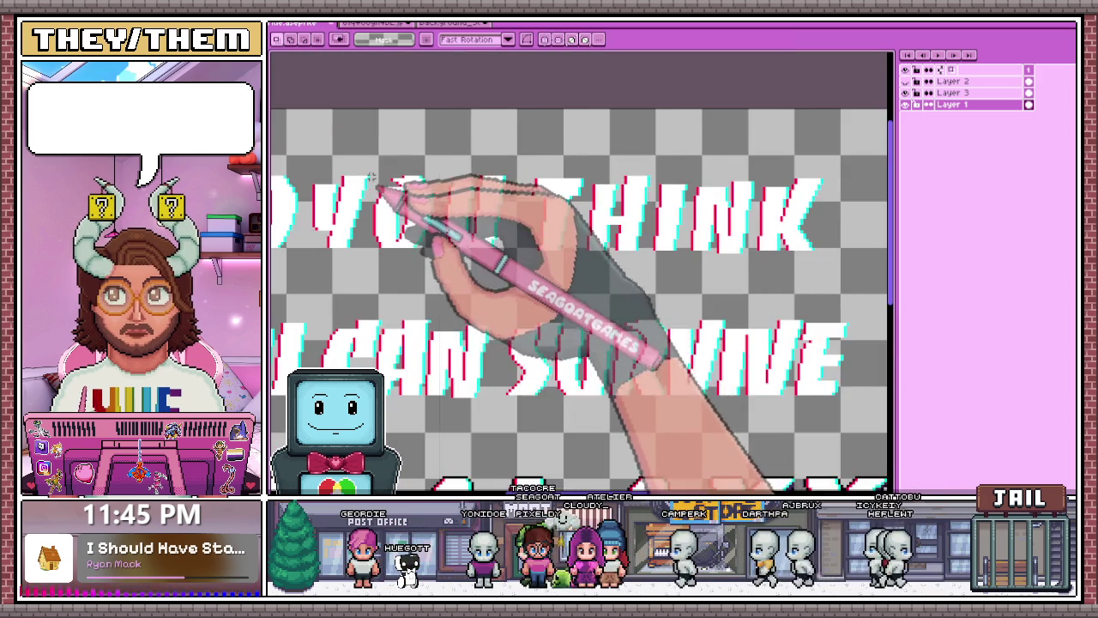
pyautogui.scroll(-2, 392, 191)
pyautogui.scroll(-1, 466, 115)
pyautogui.scroll(2, 526, 196)
pyautogui.scroll(3, 567, 221)
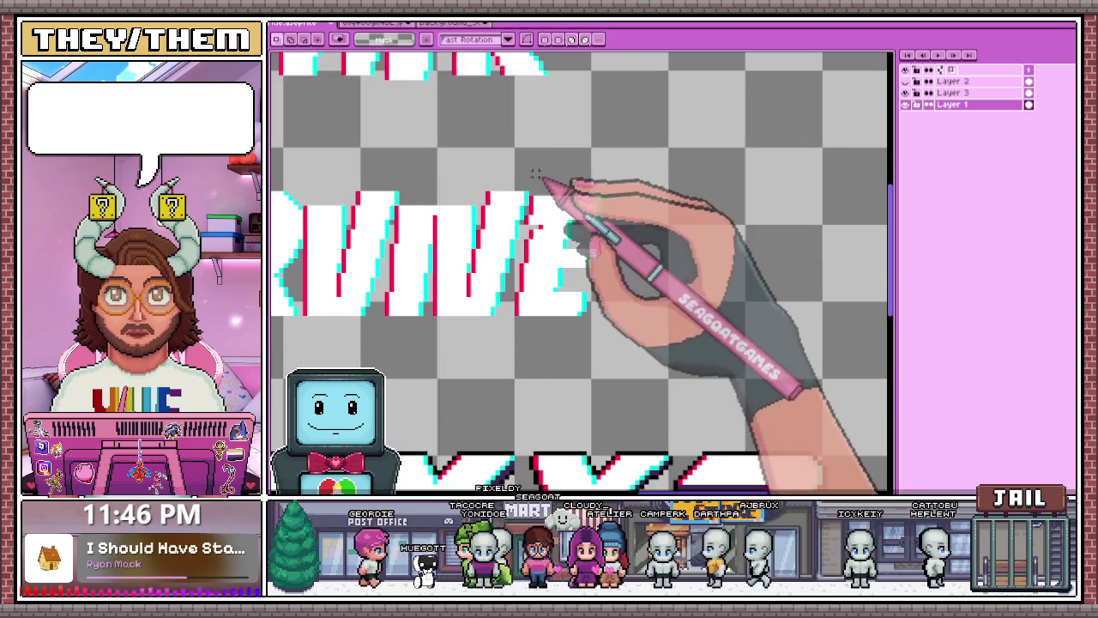
# - Select the final E of SURVIVE and move it about 12 px right
pyautogui.moveTo(526, 165); pyautogui.dragTo(670, 360)
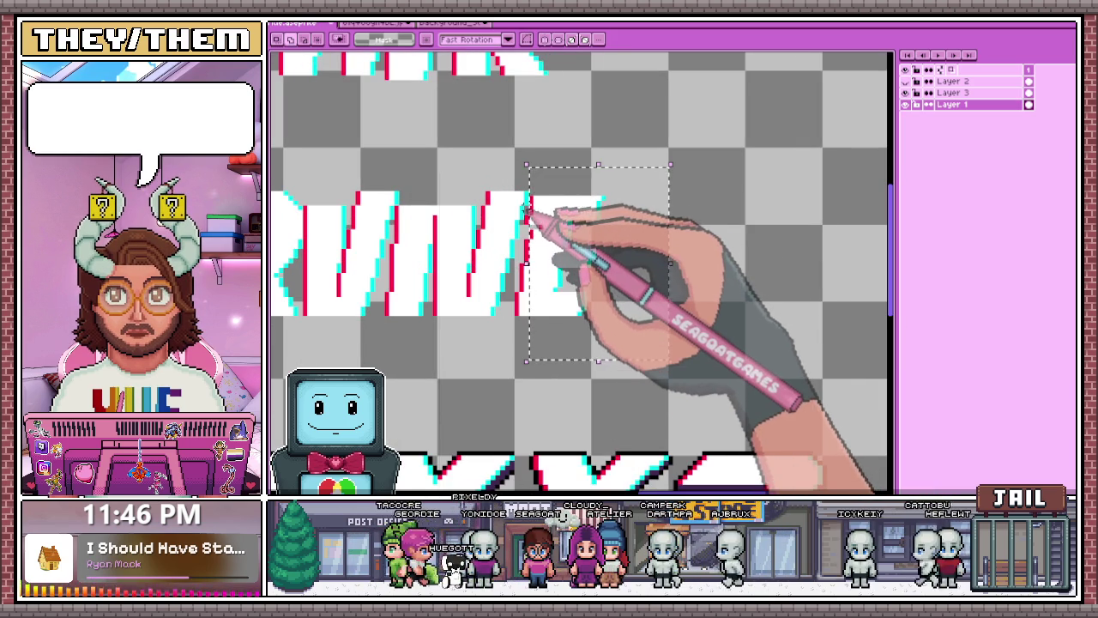
pyautogui.moveTo(526, 262); pyautogui.dragTo(517, 263)
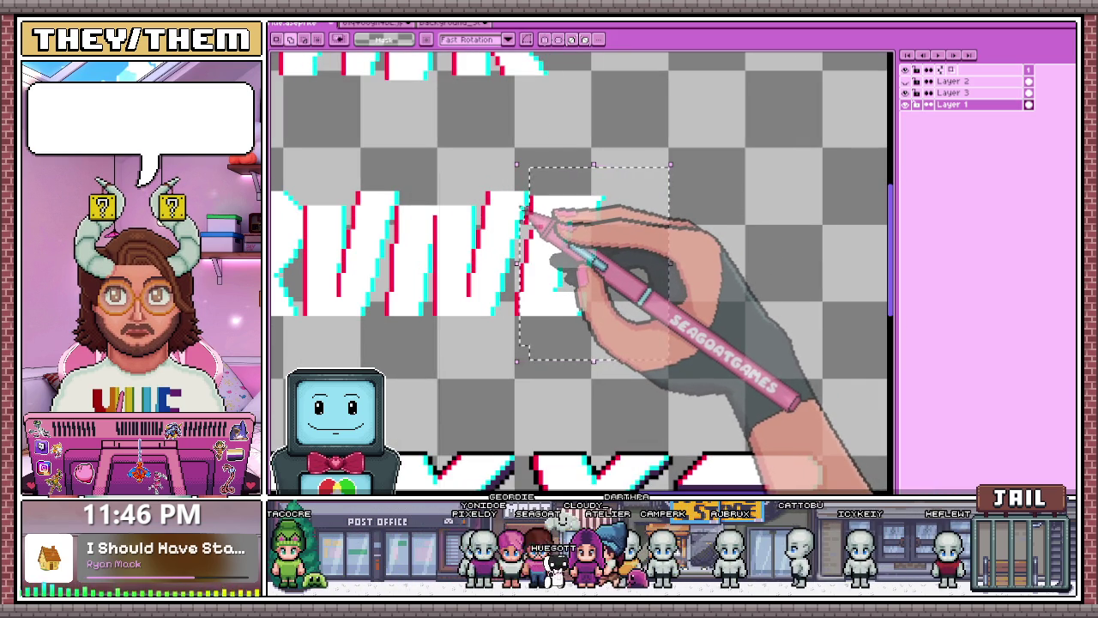
pyautogui.scroll(1, 529, 210)
pyautogui.scroll(2, 527, 215)
pyautogui.scroll(-3, 524, 215)
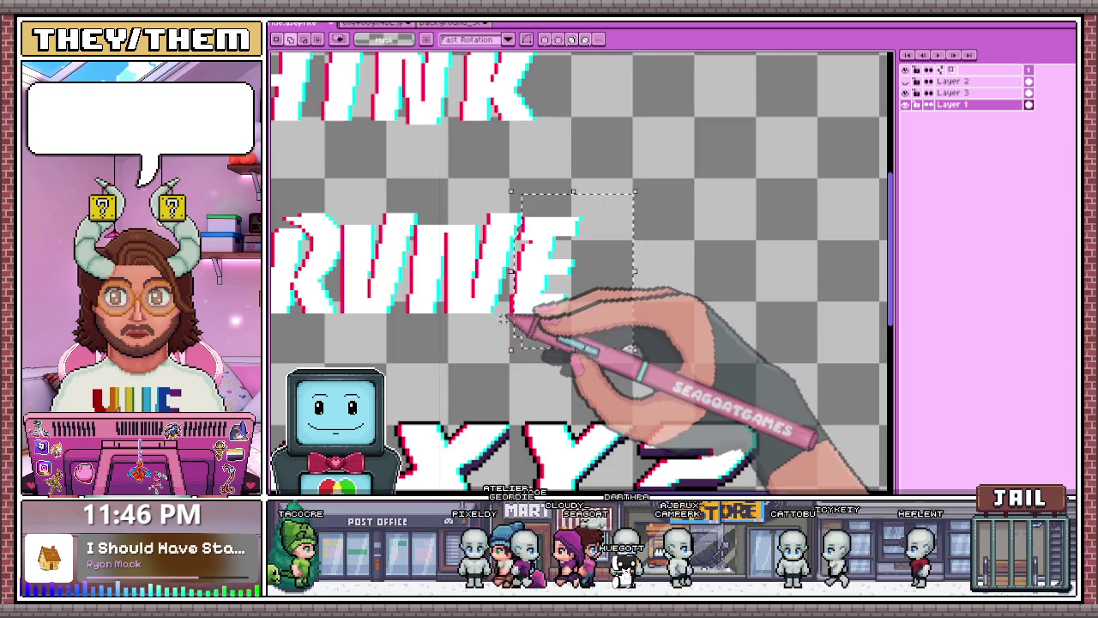
pyautogui.moveTo(515, 306); pyautogui.dragTo(525, 308)
pyautogui.click(476, 367)
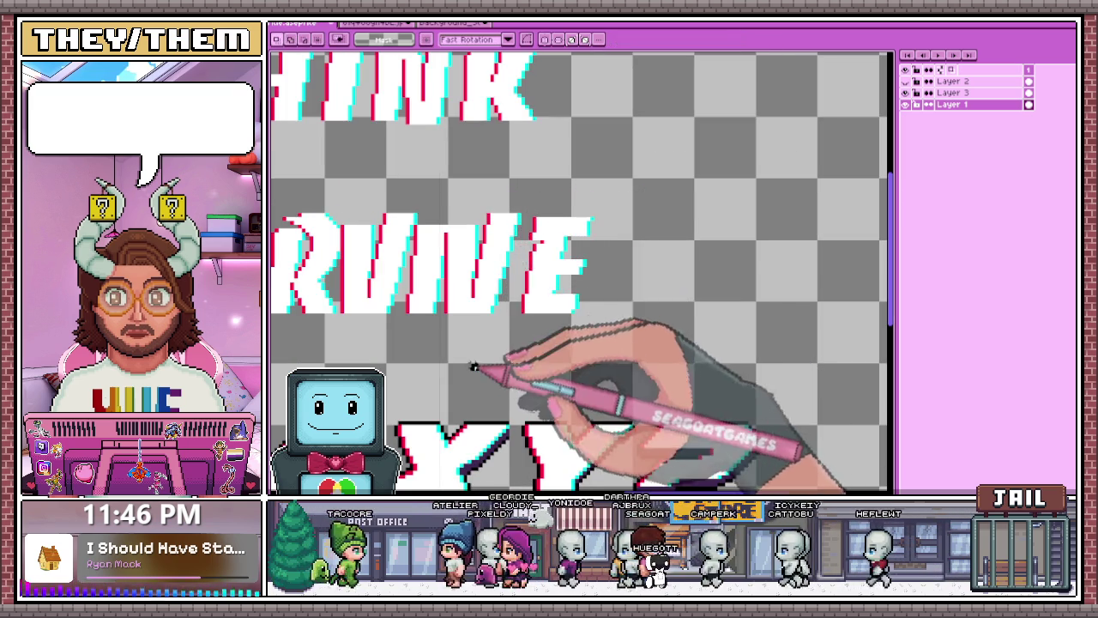
# - Reselect the area around the E, extending it slightly to the left
pyautogui.moveTo(422, 181); pyautogui.dragTo(566, 351)
pyautogui.scroll(2, 439, 265)
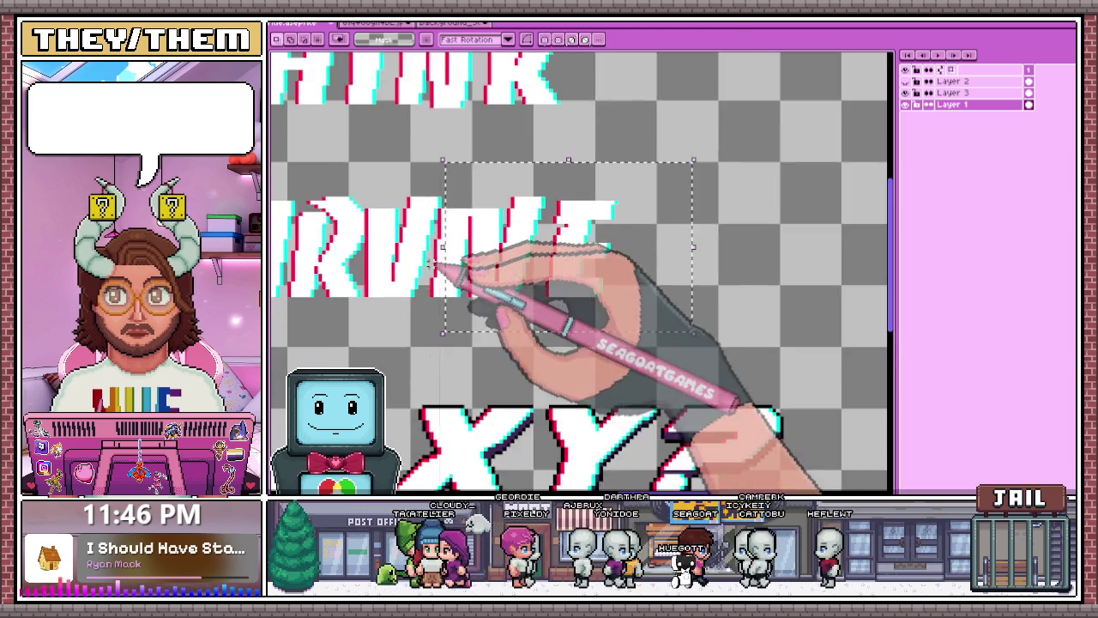
pyautogui.scroll(1, 431, 263)
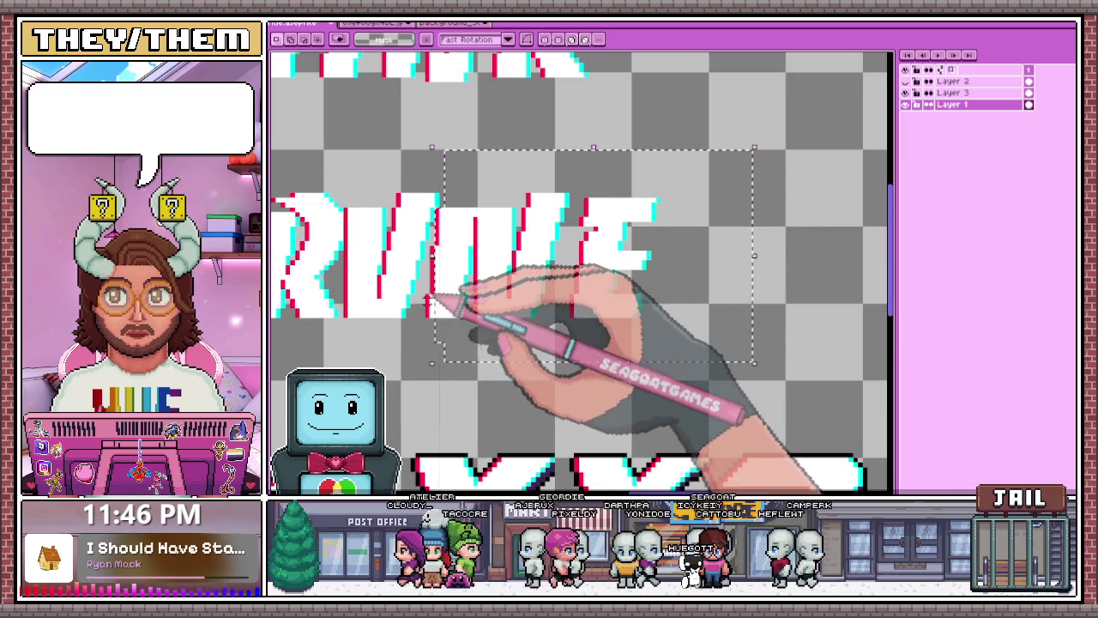
pyautogui.moveTo(436, 289)
pyautogui.mouseDown()
pyautogui.moveTo(446, 214)
pyautogui.moveTo(450, 250)
pyautogui.mouseUp()
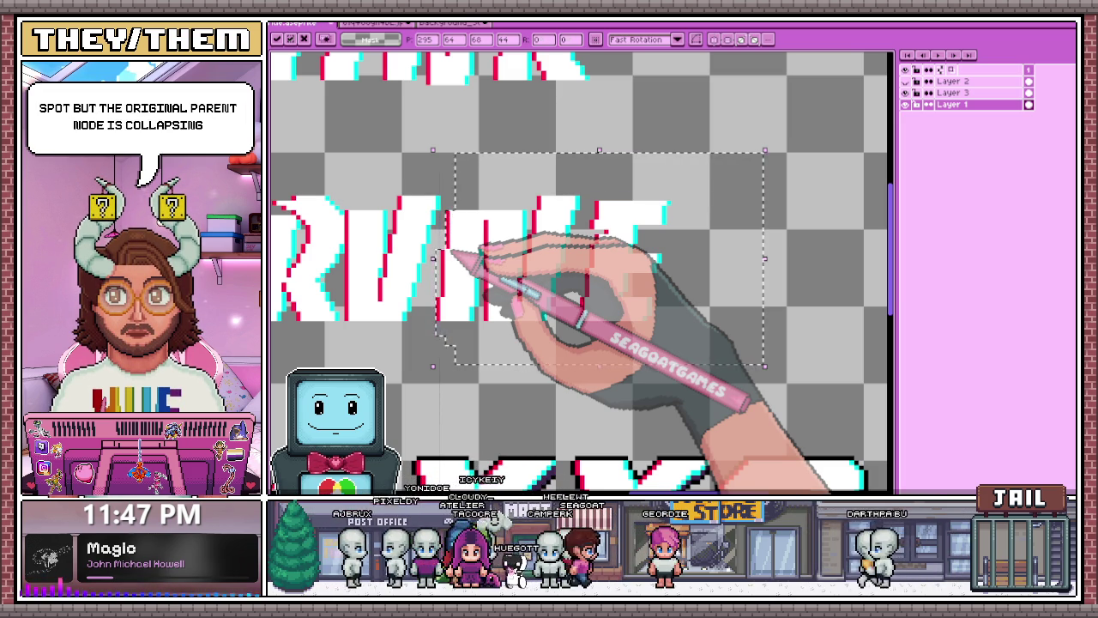
# - Raise the selected end letters of SURVIVE one pixel, Y from 65 to 64
pyautogui.scroll(-1, 448, 250)
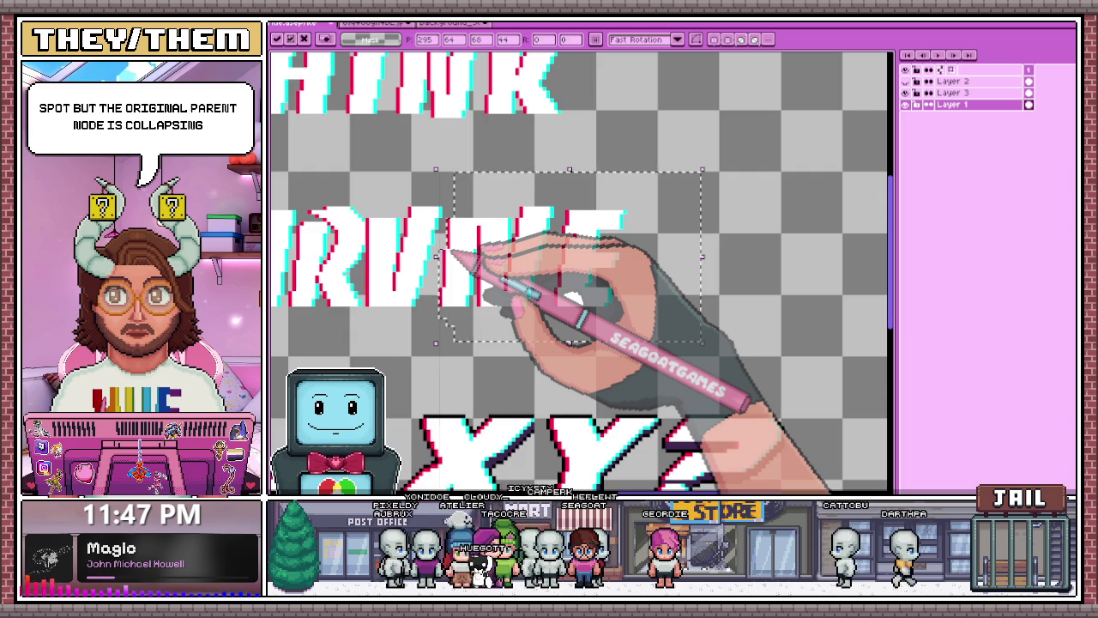
pyautogui.scroll(-1, 448, 255)
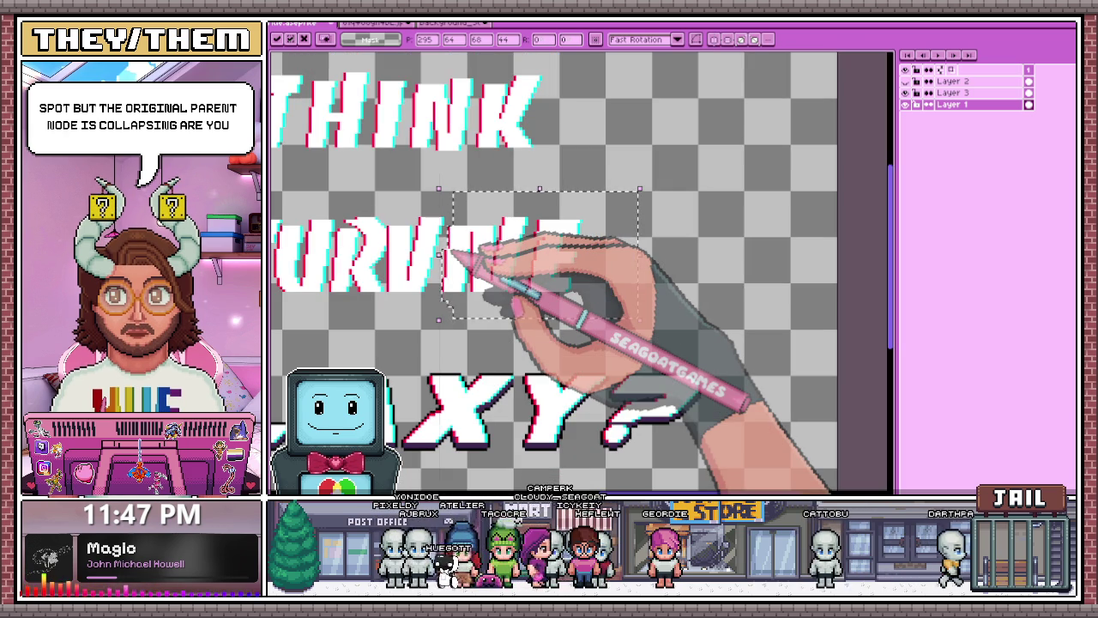
pyautogui.moveTo(448, 254); pyautogui.dragTo(446, 252)
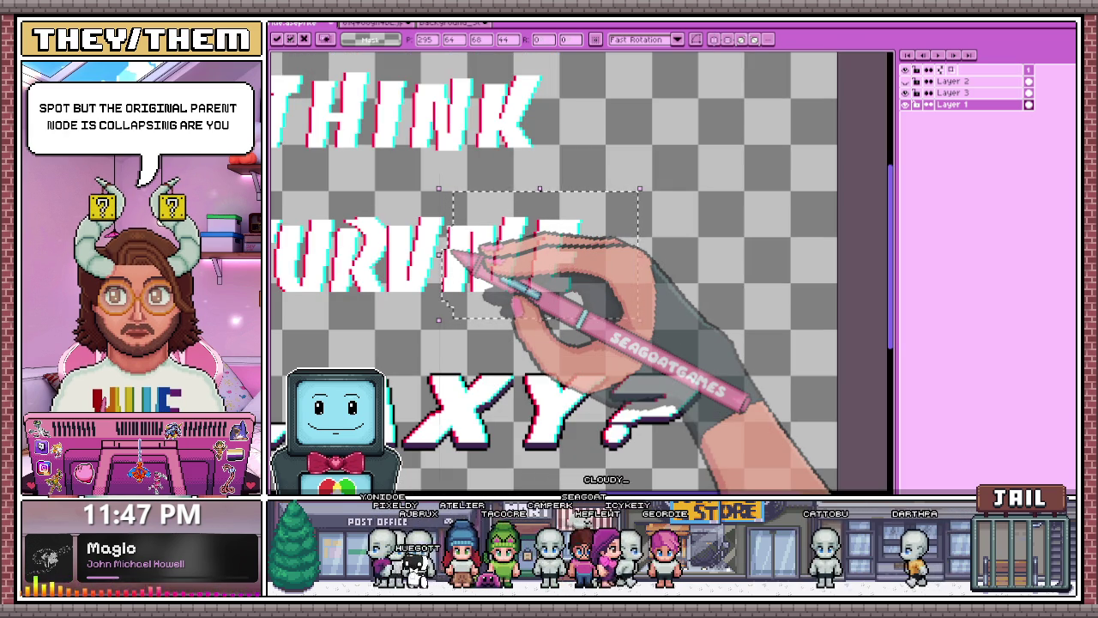
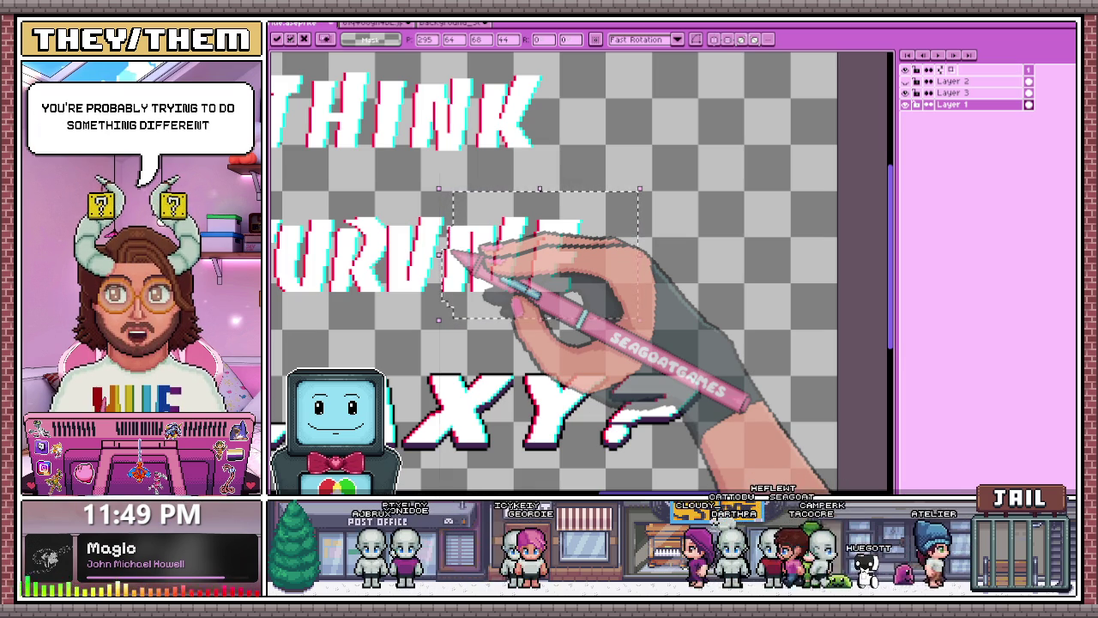
# - Drop the shifted slice of SURVIVE into place, then select VIVE and clear the selection
pyautogui.scroll(-3, 446, 255)
pyautogui.scroll(1, 502, 261)
pyautogui.scroll(2, 493, 227)
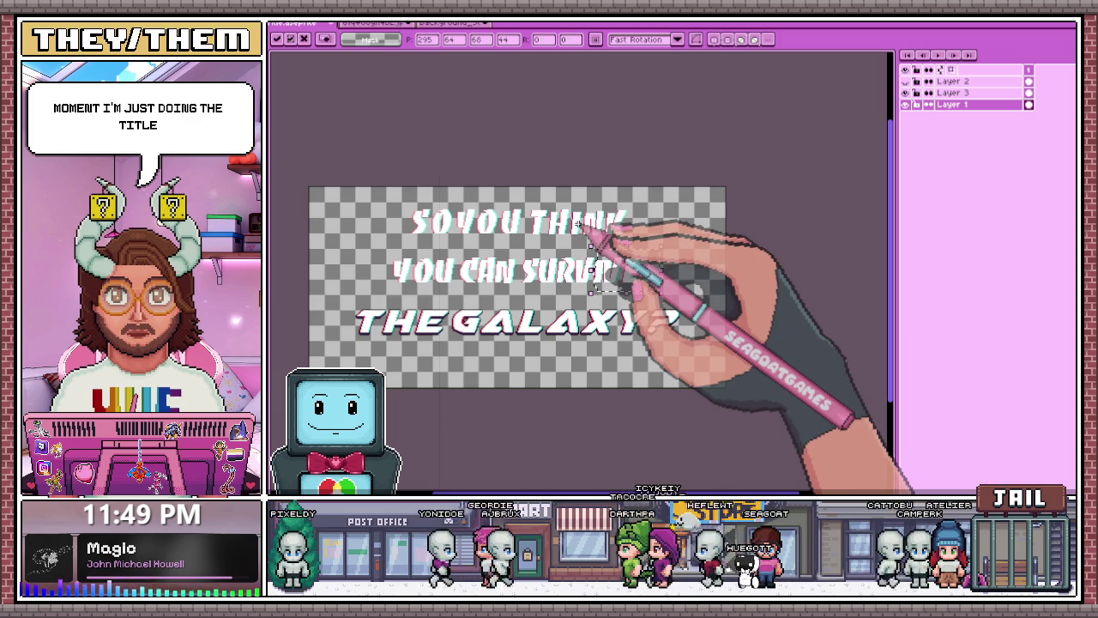
pyautogui.click(707, 306)
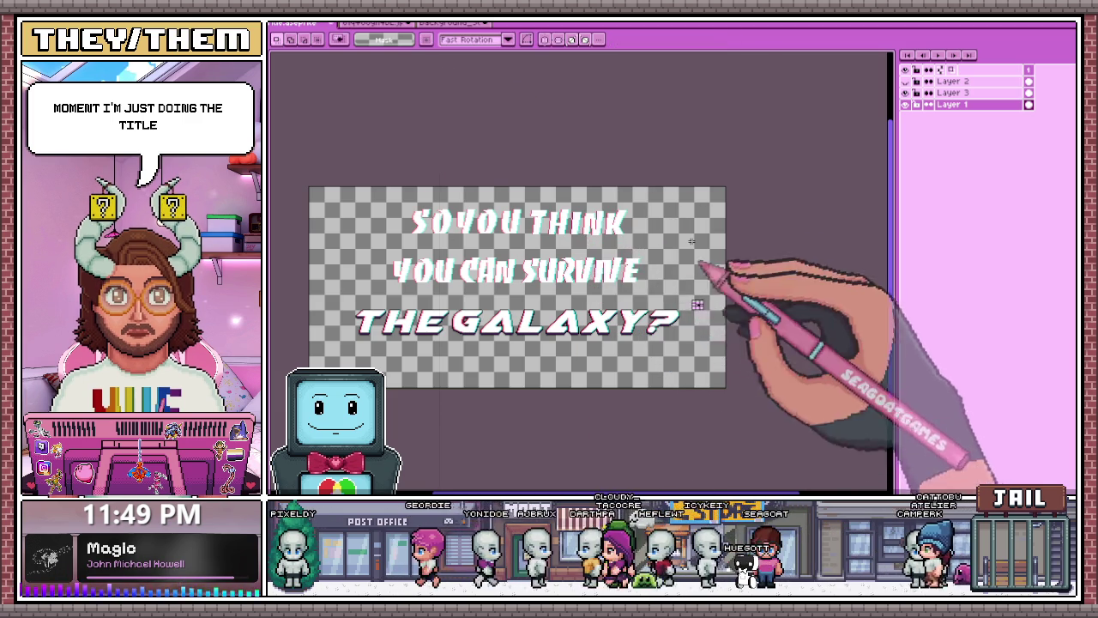
pyautogui.scroll(2, 600, 266)
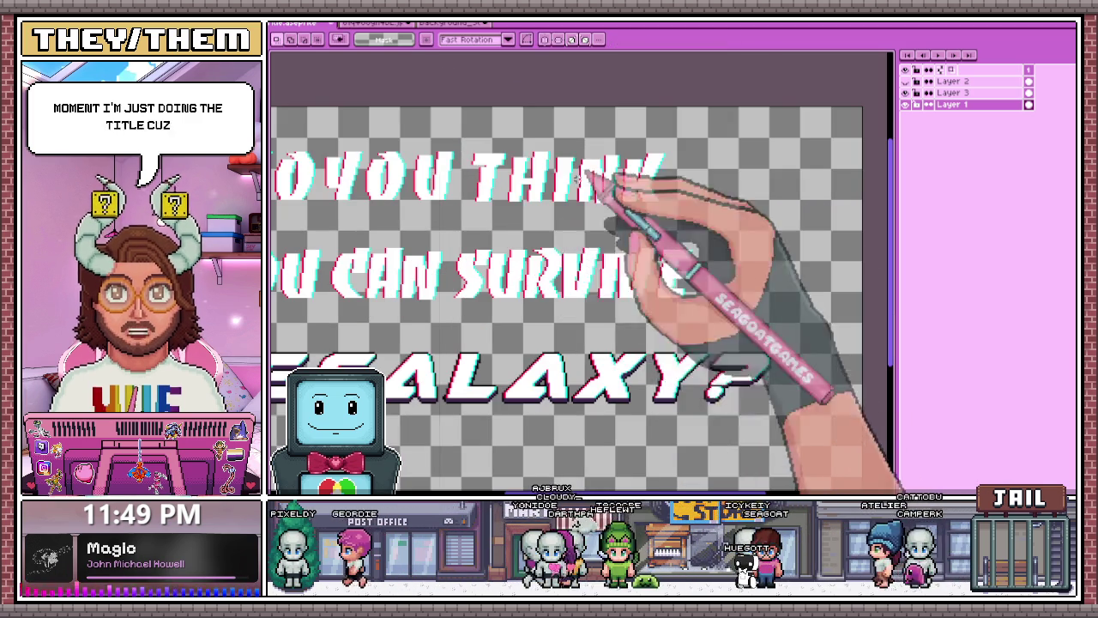
pyautogui.scroll(2, 566, 249)
pyautogui.scroll(-2, 562, 245)
pyautogui.scroll(2, 571, 169)
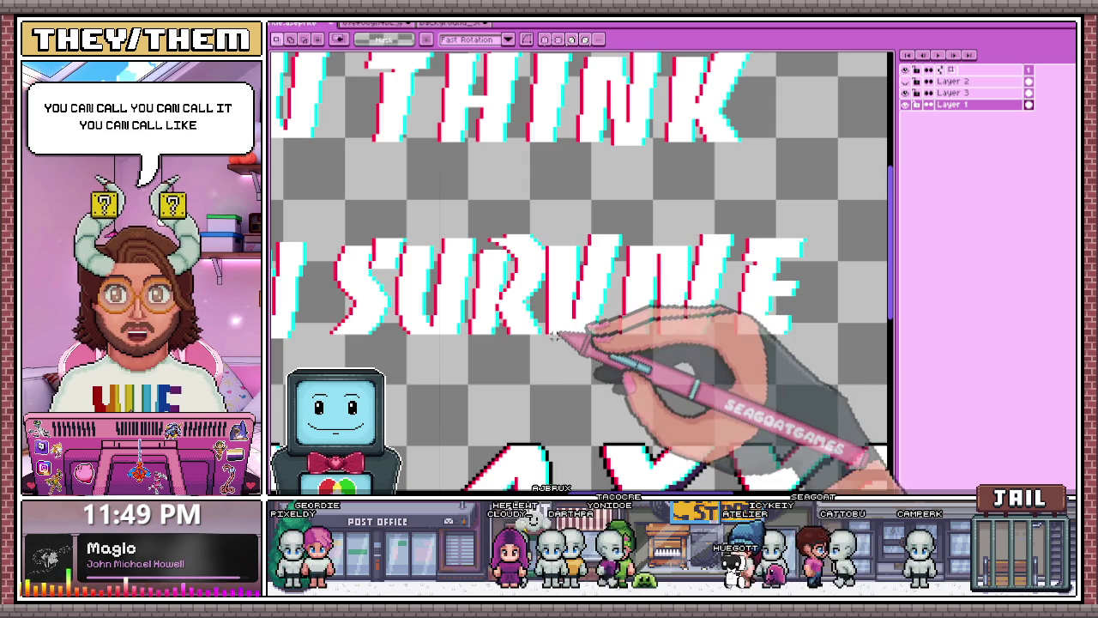
pyautogui.moveTo(547, 341); pyautogui.dragTo(871, 206)
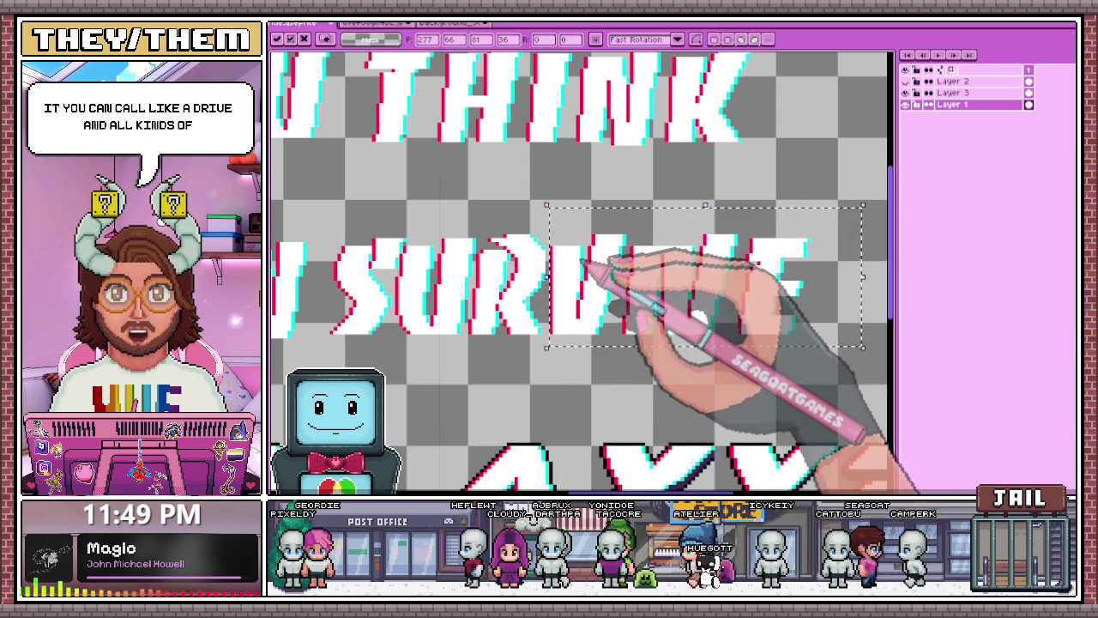
pyautogui.scroll(-2, 610, 294)
pyautogui.hotkey('ctrl', 'd')
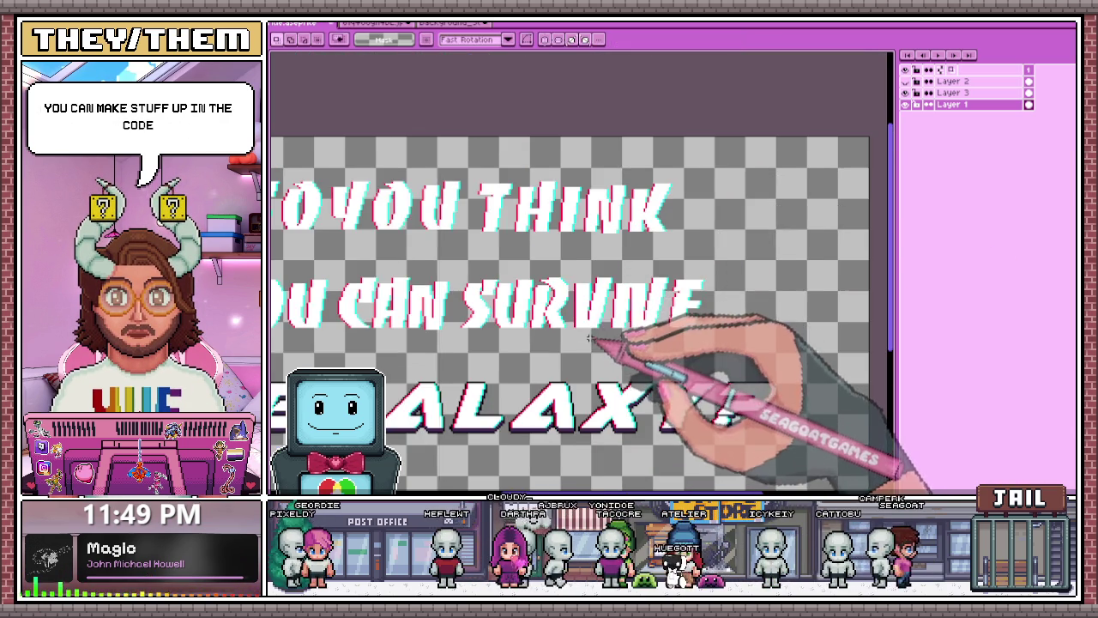
# - Marquee-select the right-hand part of SURVIVE
pyautogui.scroll(2, 600, 317)
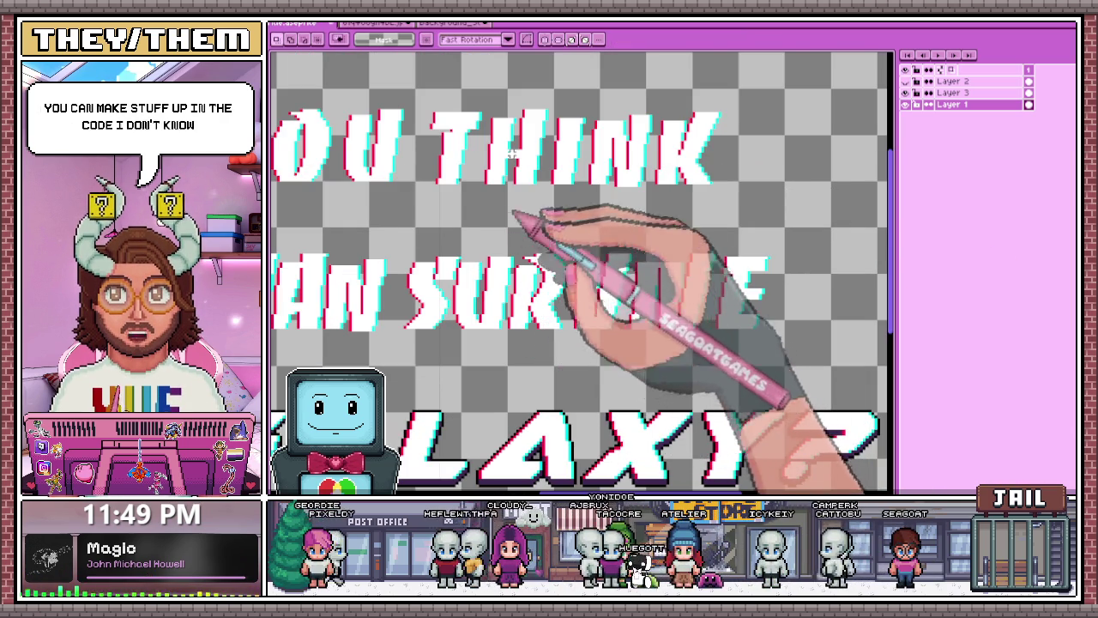
pyautogui.scroll(1, 509, 211)
pyautogui.scroll(-3, 510, 219)
pyautogui.scroll(2, 512, 233)
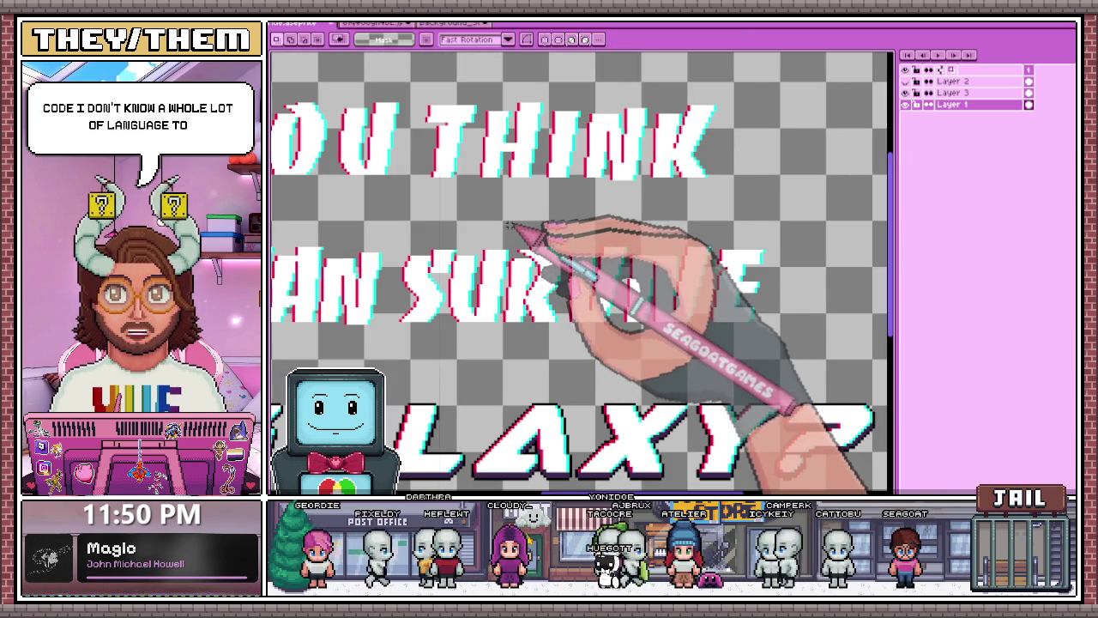
pyautogui.moveTo(508, 224); pyautogui.dragTo(870, 333)
pyautogui.scroll(1, 511, 322)
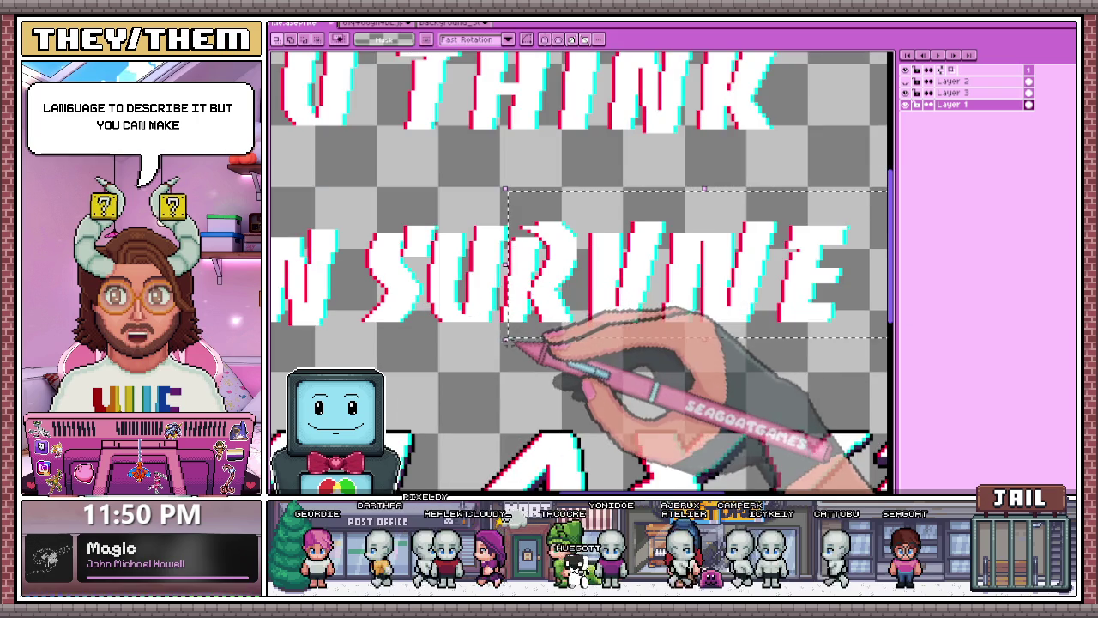
pyautogui.scroll(1, 507, 309)
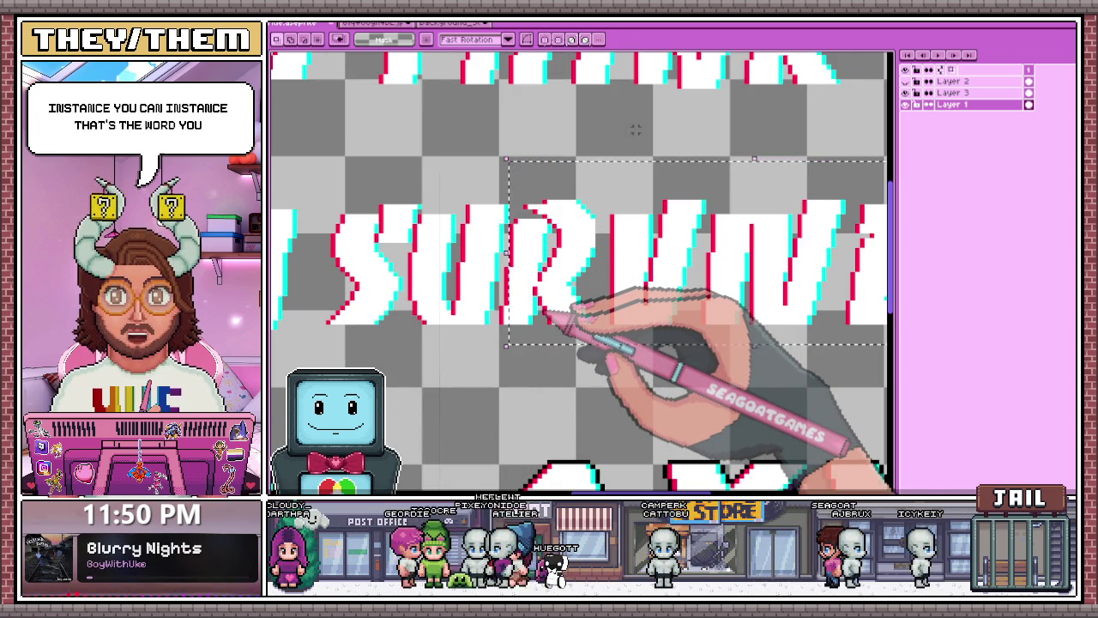
pyautogui.scroll(1, 515, 265)
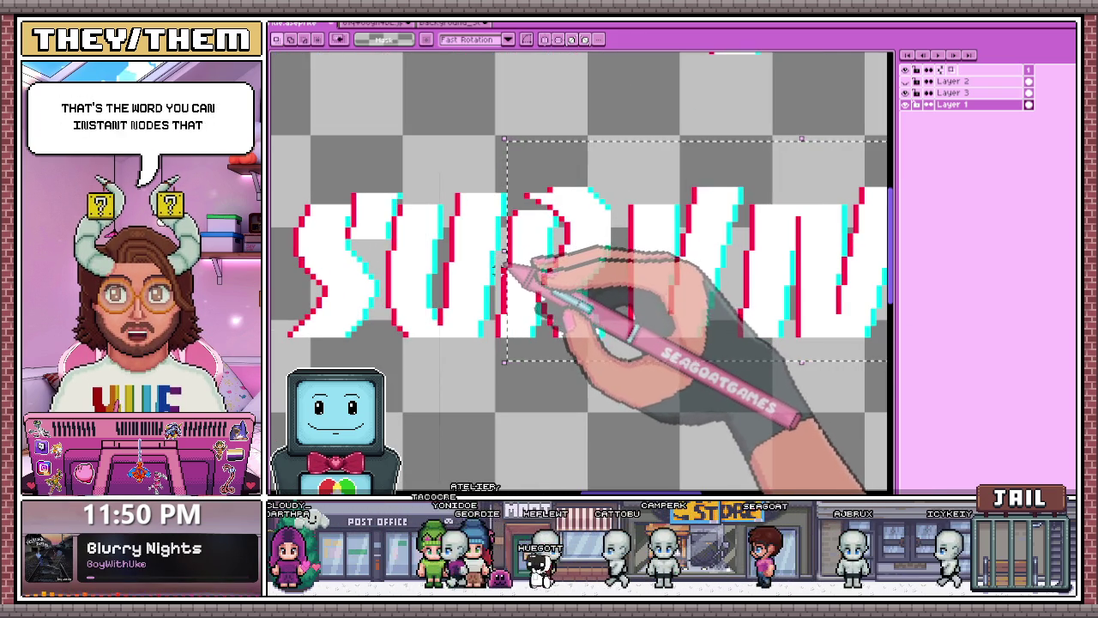
pyautogui.scroll(1, 506, 257)
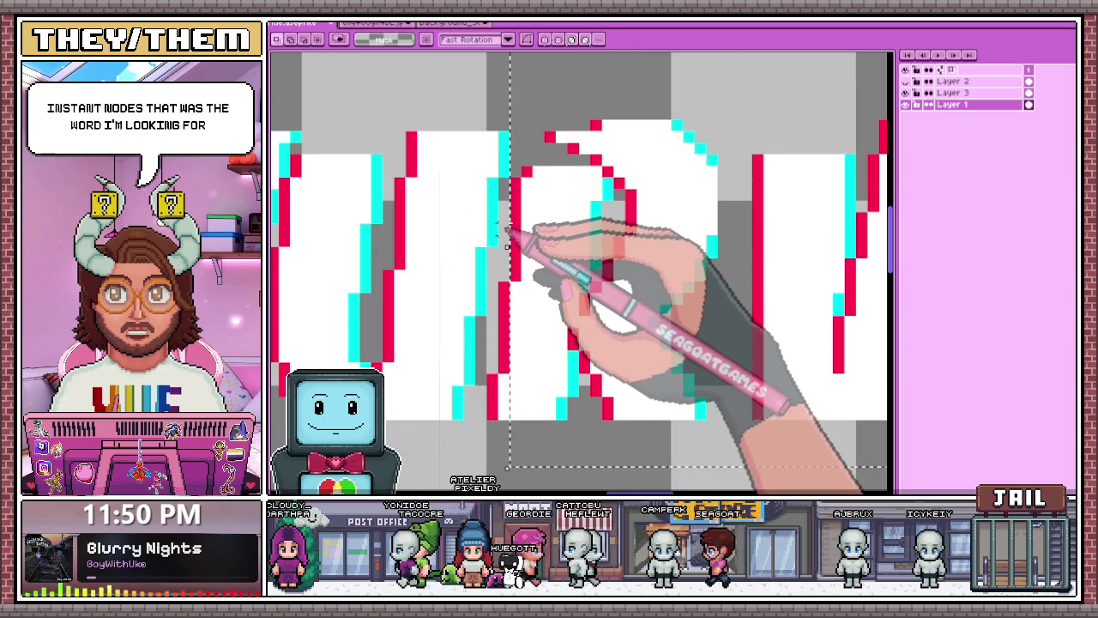
pyautogui.click(504, 230)
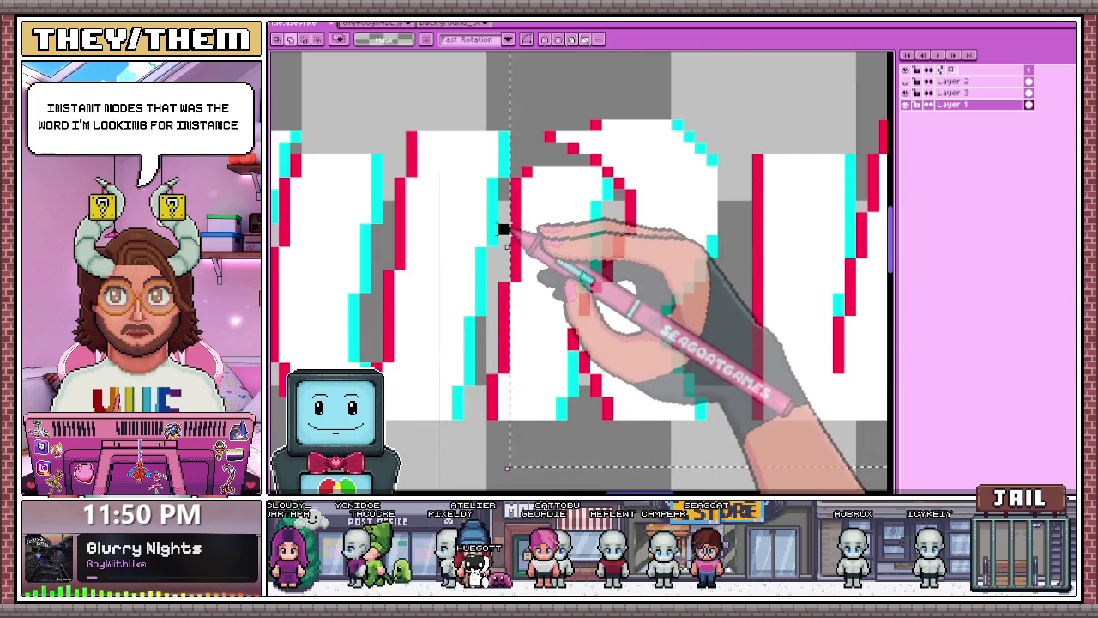
pyautogui.moveTo(505, 230); pyautogui.dragTo(500, 417)
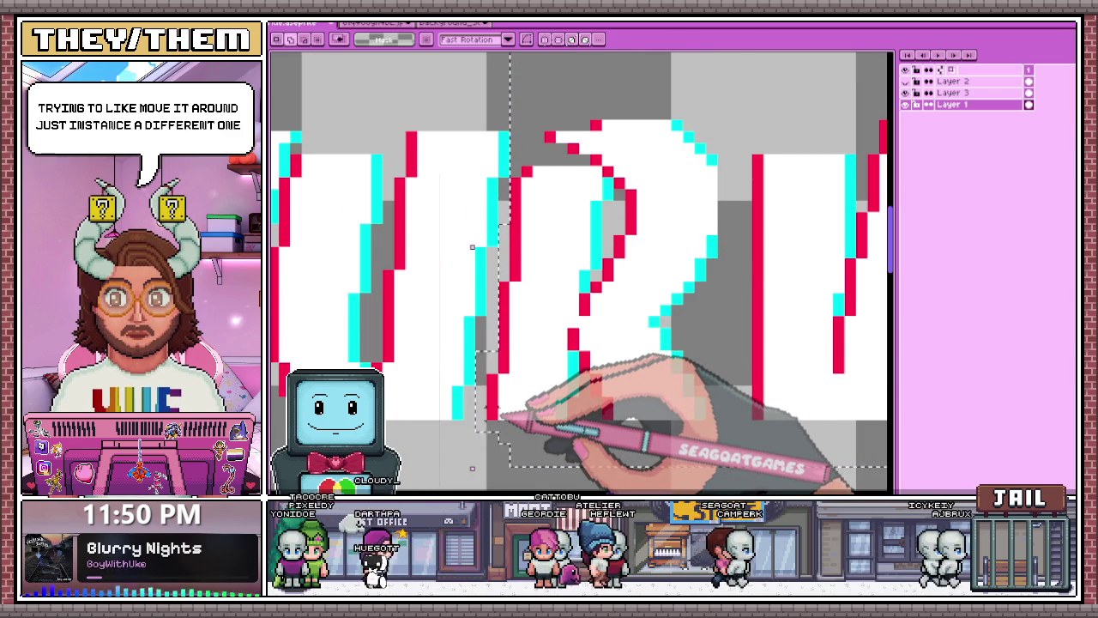
pyautogui.click(502, 416)
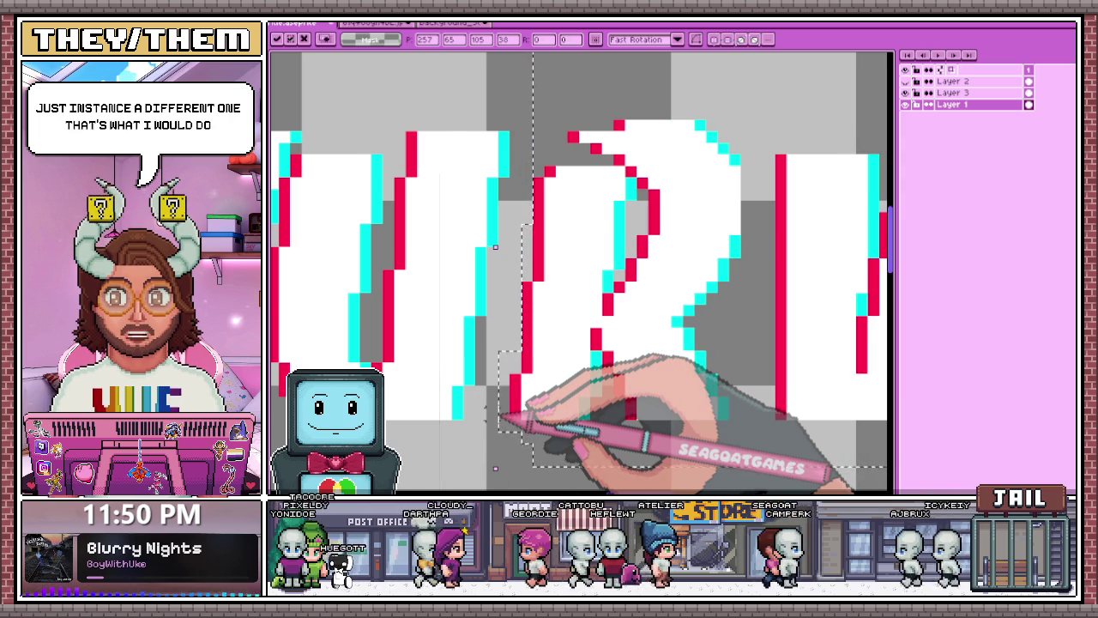
pyautogui.scroll(-1, 570, 140)
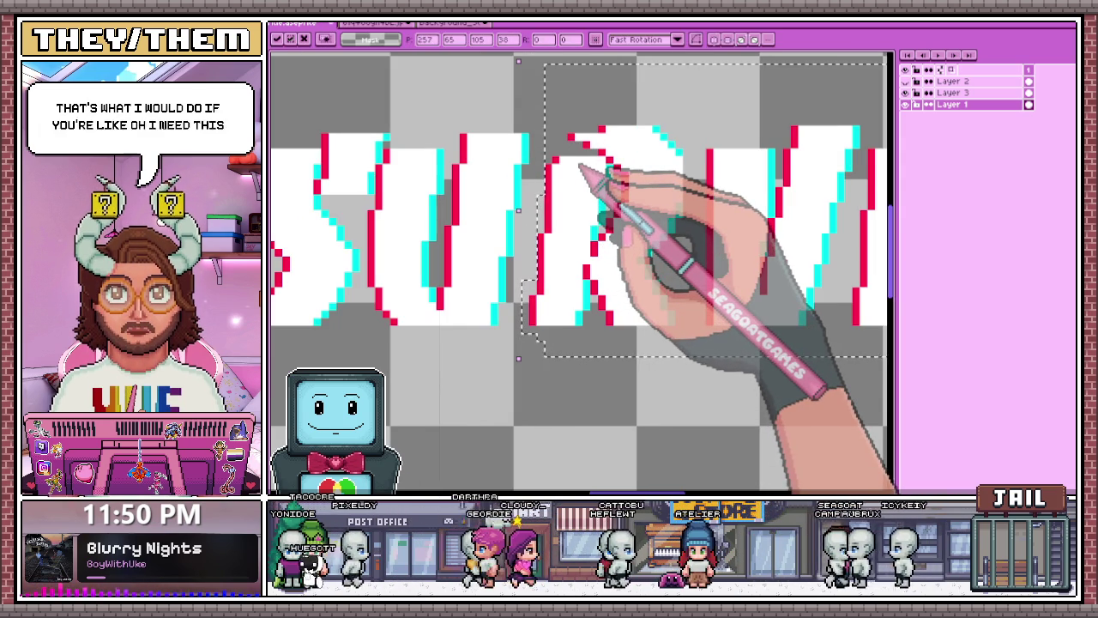
pyautogui.scroll(-2, 574, 163)
pyautogui.press('Return')
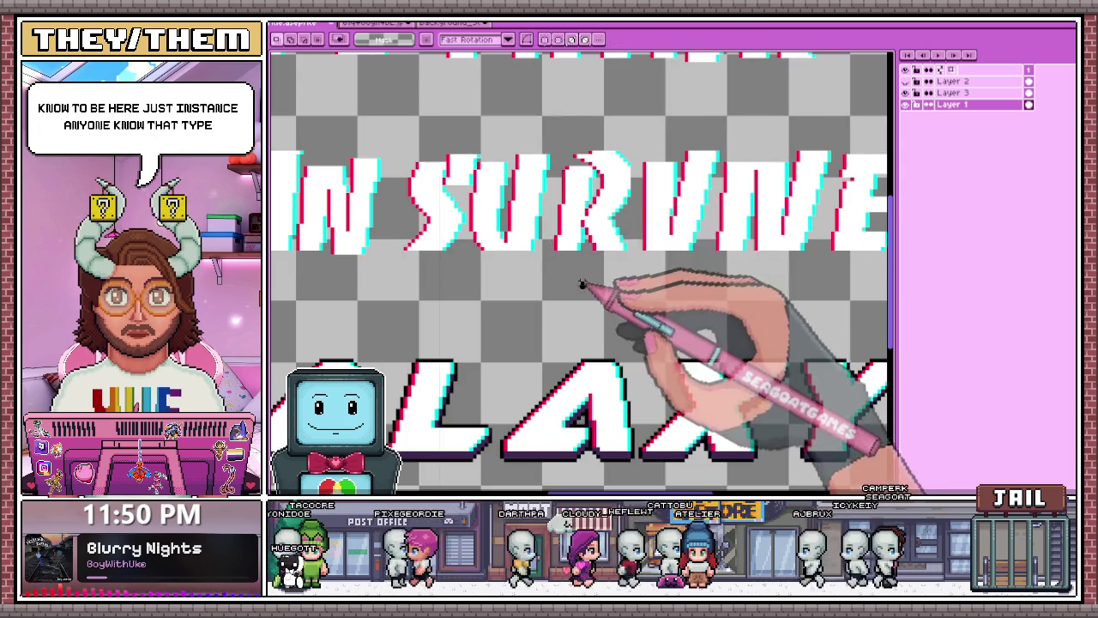
pyautogui.scroll(1, 533, 147)
pyautogui.scroll(2, 532, 147)
pyautogui.moveTo(560, 154); pyautogui.dragTo(559, 304)
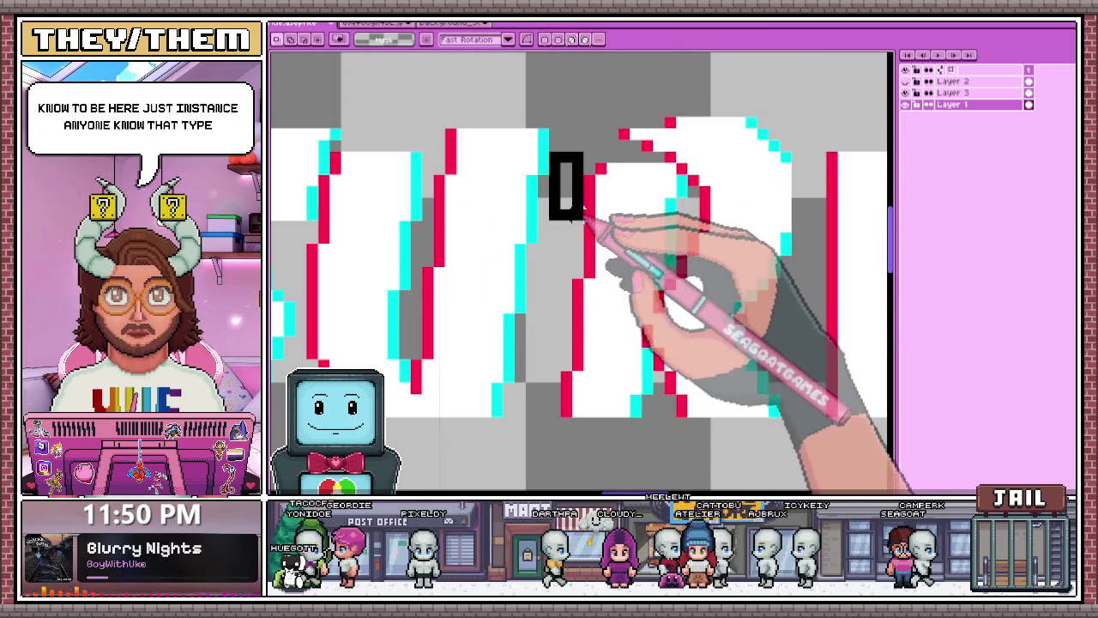
pyautogui.hotkey('ctrl', 'z')
pyautogui.scroll(-1, 549, 197)
pyautogui.scroll(-1, 567, 162)
pyautogui.scroll(1, 564, 160)
pyautogui.moveTo(512, 139); pyautogui.dragTo(853, 238)
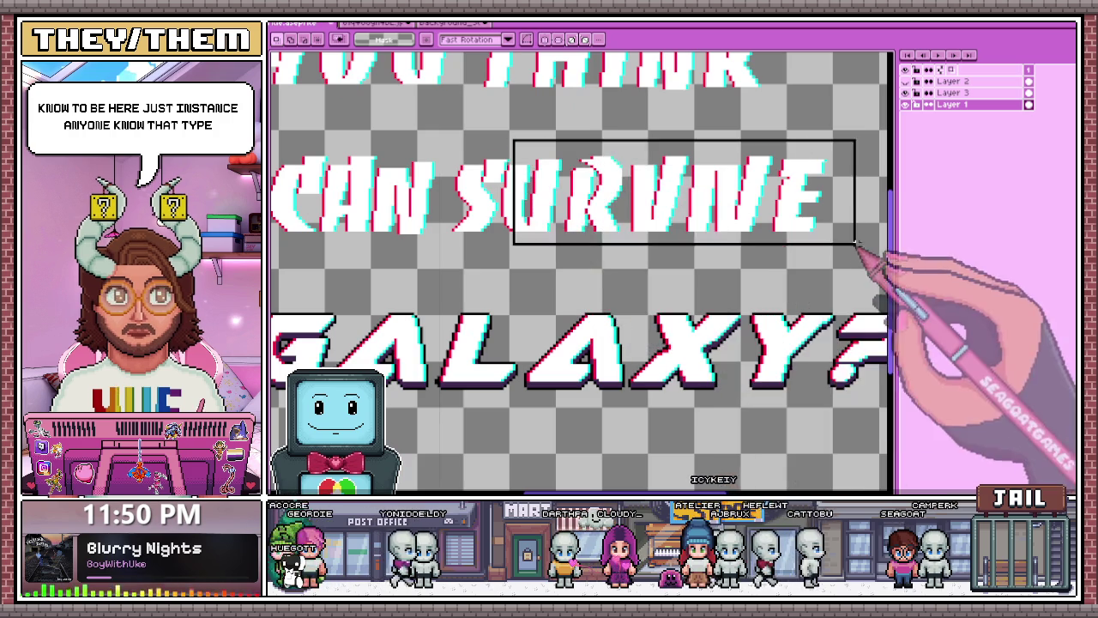
pyautogui.scroll(1, 564, 221)
pyautogui.scroll(1, 506, 128)
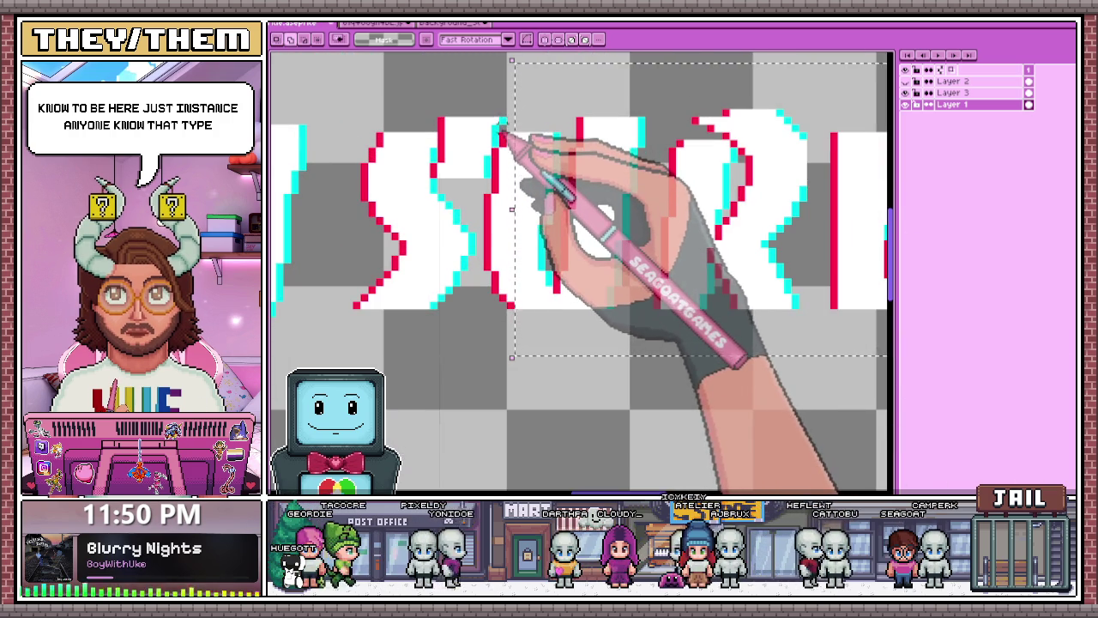
pyautogui.scroll(1, 495, 191)
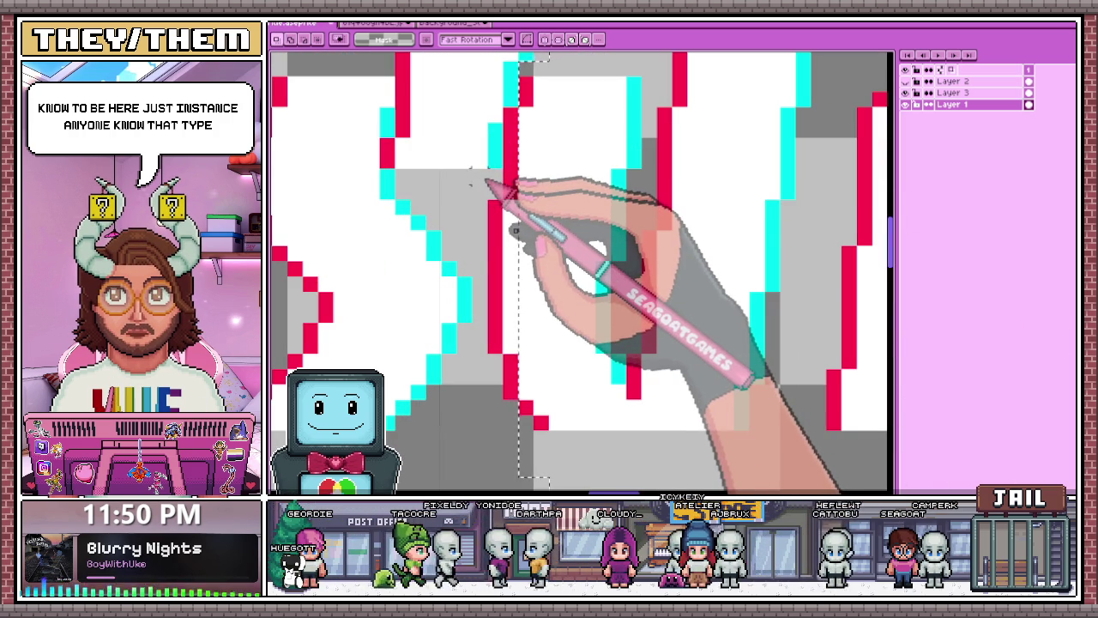
pyautogui.moveTo(471, 170); pyautogui.dragTo(518, 429)
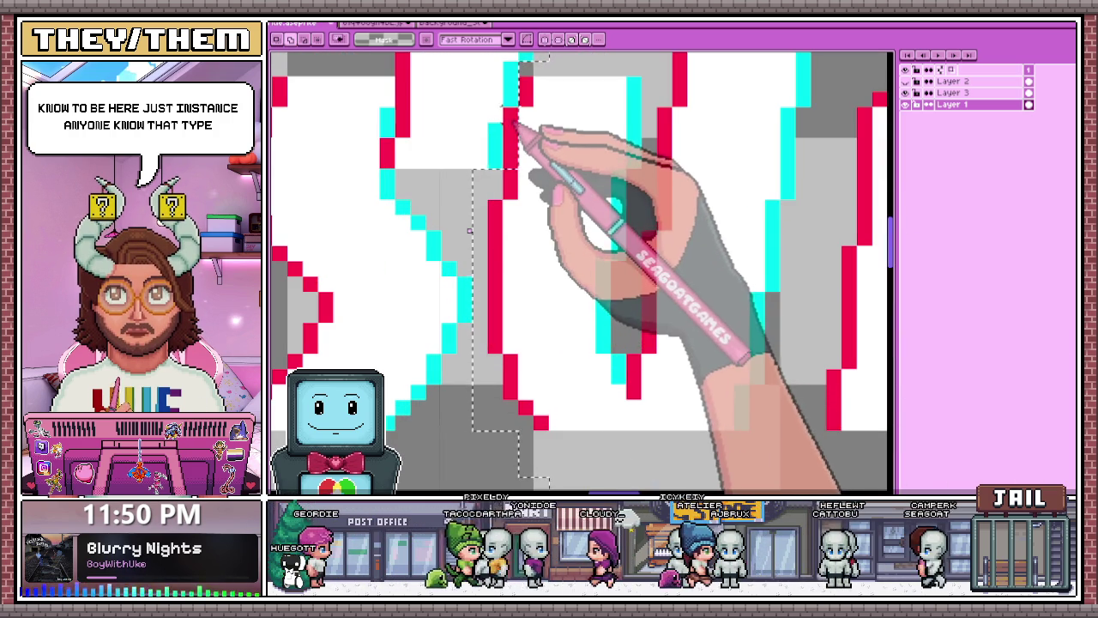
pyautogui.scroll(-2, 518, 163)
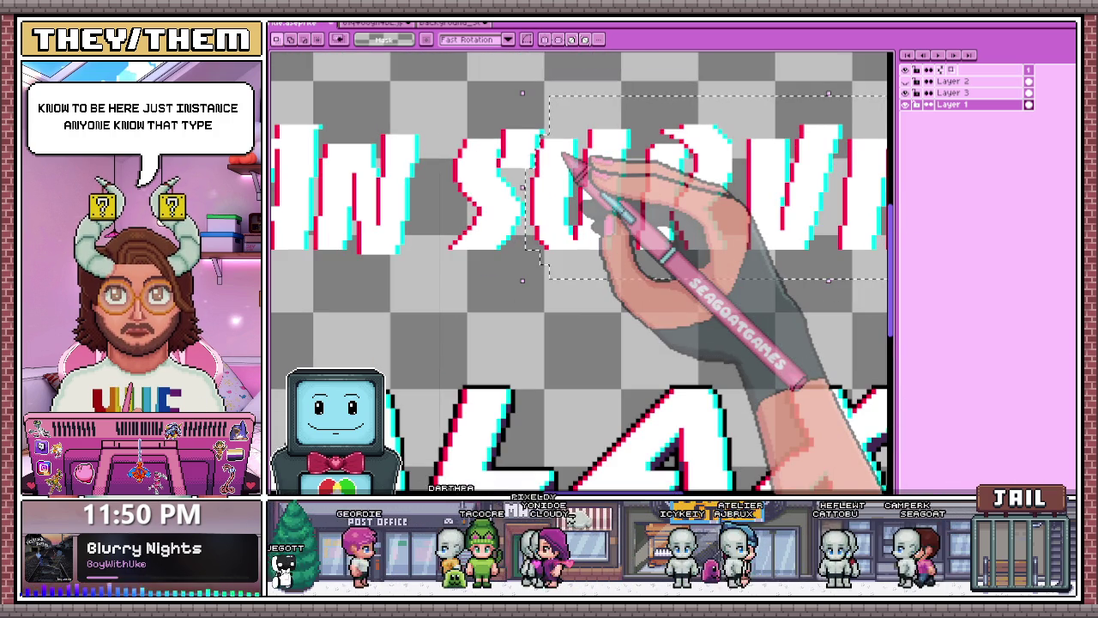
pyautogui.press('Escape')
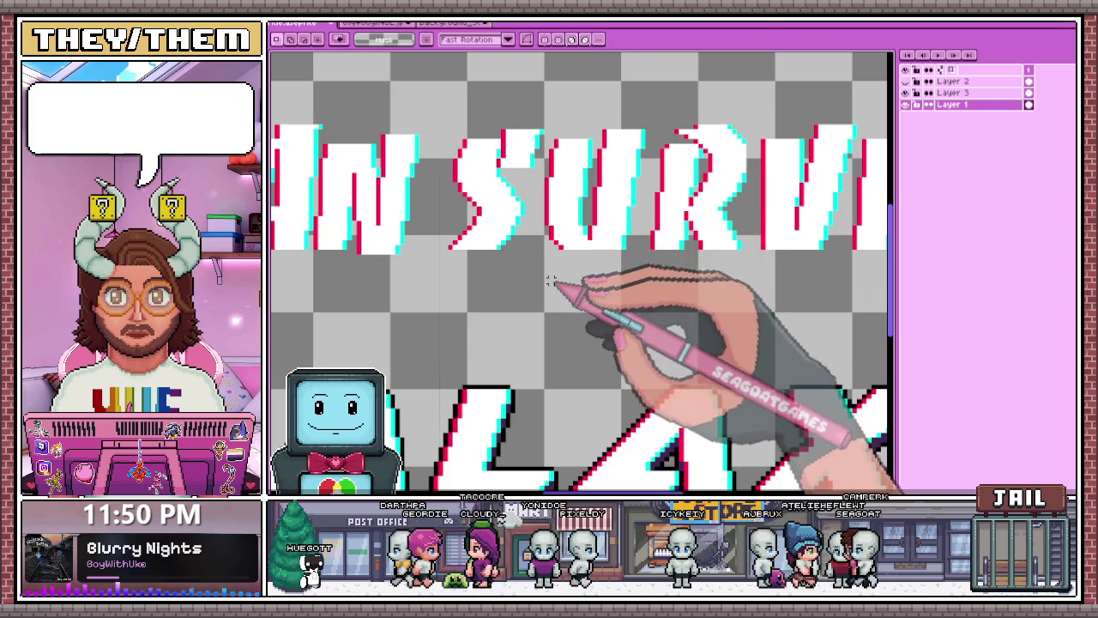
pyautogui.scroll(2, 541, 145)
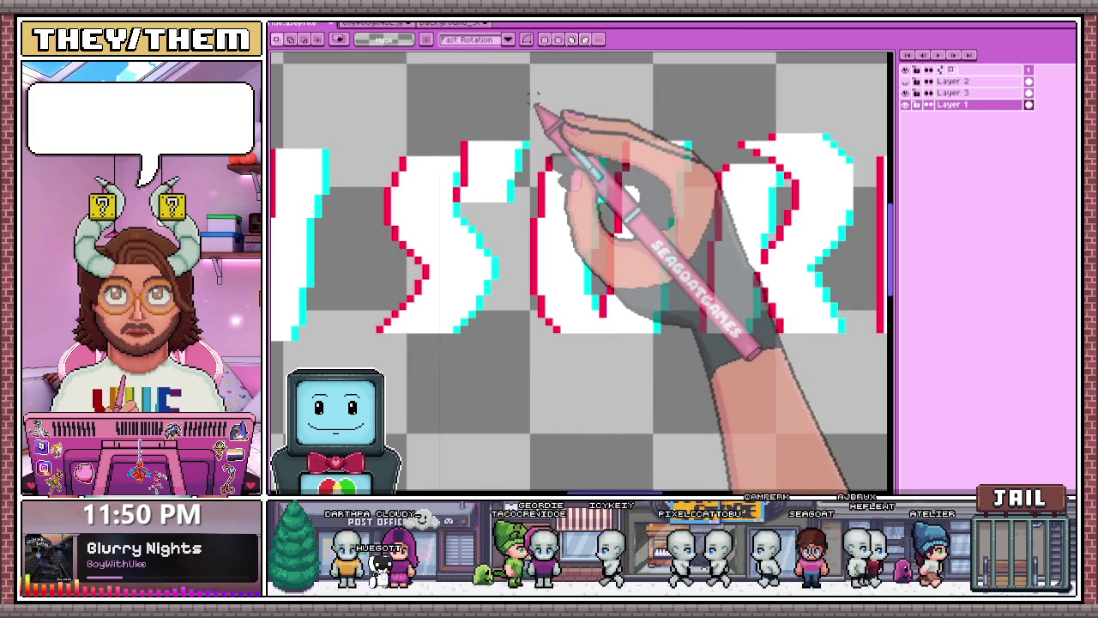
pyautogui.scroll(-3, 530, 94)
pyautogui.moveTo(546, 170); pyautogui.dragTo(888, 277)
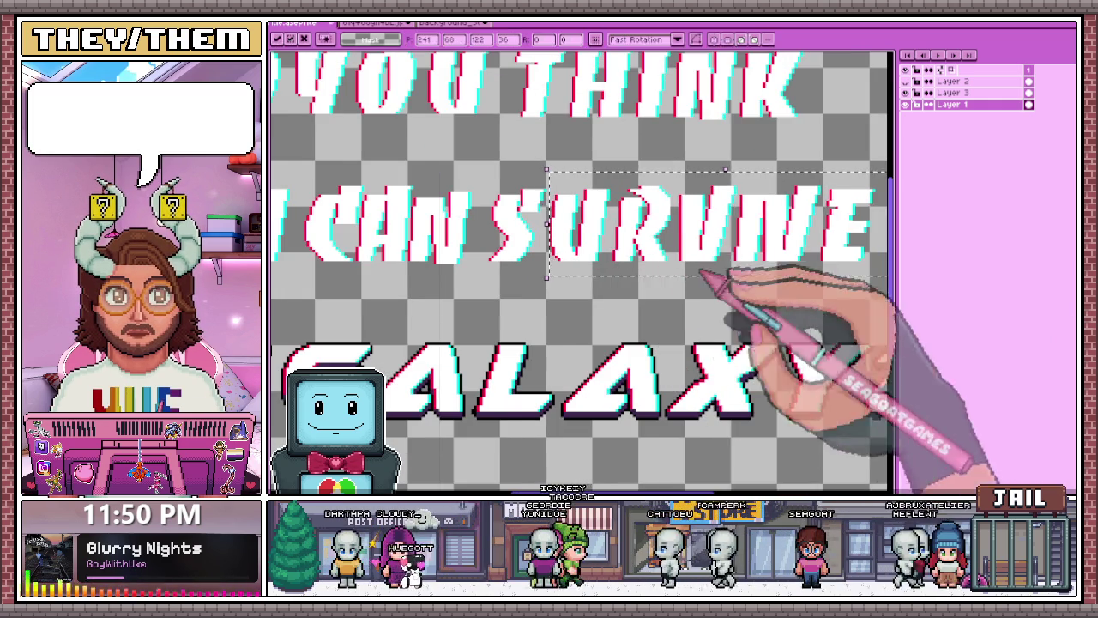
pyautogui.scroll(-1, 635, 291)
pyautogui.scroll(1, 581, 314)
pyautogui.scroll(1, 578, 209)
pyautogui.scroll(2, 530, 155)
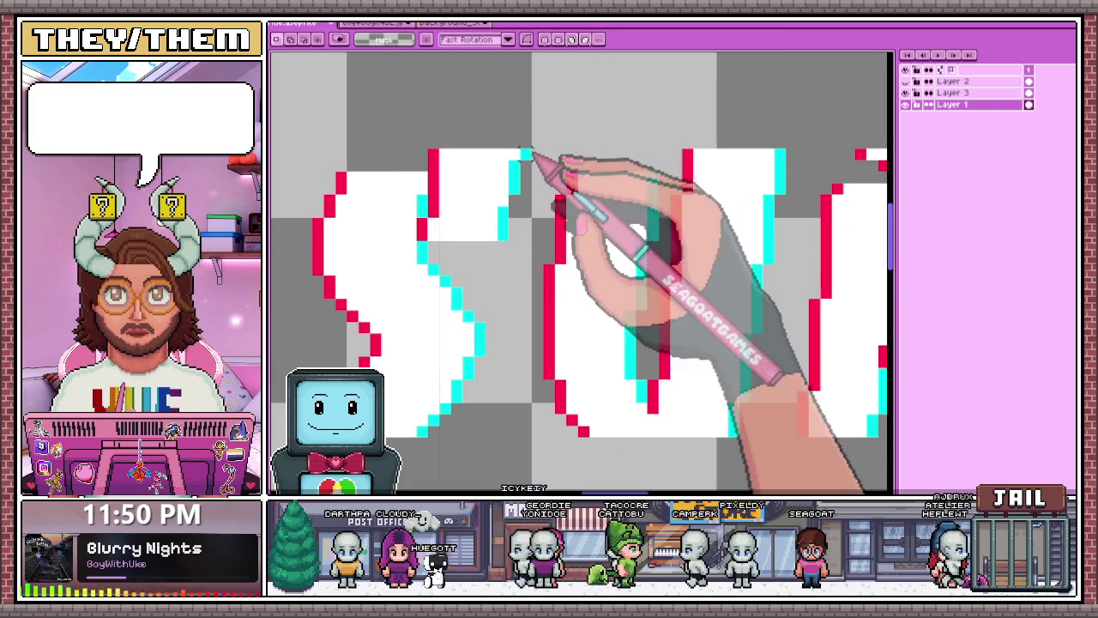
pyautogui.scroll(-2, 540, 360)
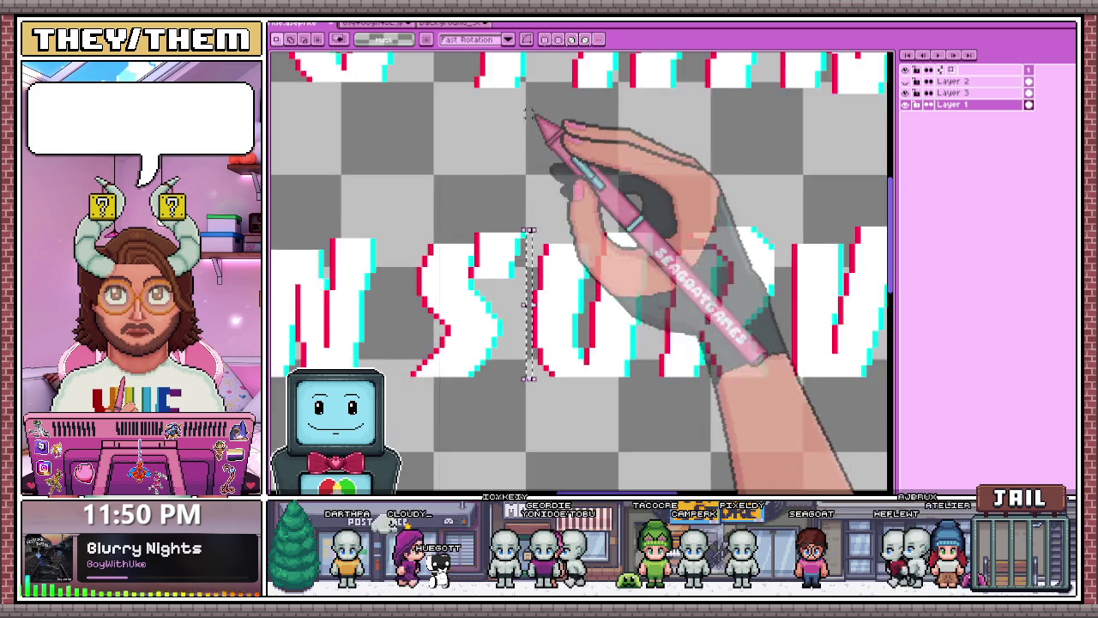
pyautogui.scroll(-1, 536, 347)
pyautogui.scroll(-1, 536, 347)
pyautogui.scroll(-1, 592, 248)
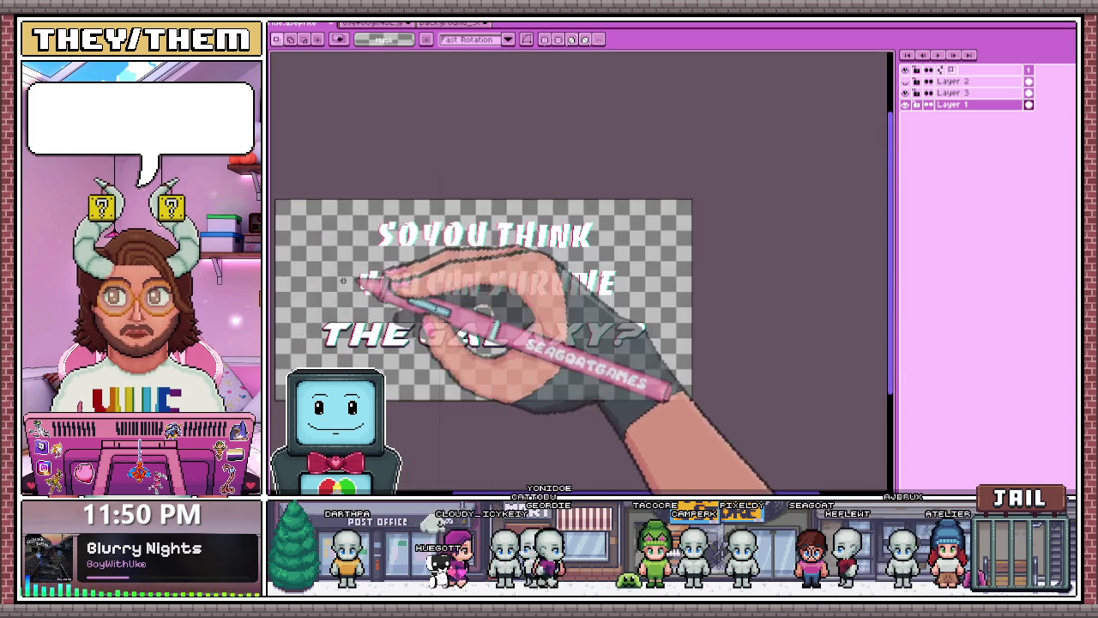
# - Select a slice of the YOU CAN letters up to the C and commit its new position
pyautogui.scroll(3, 465, 245)
pyautogui.scroll(1, 380, 281)
pyautogui.moveTo(430, 233); pyautogui.dragTo(427, 426)
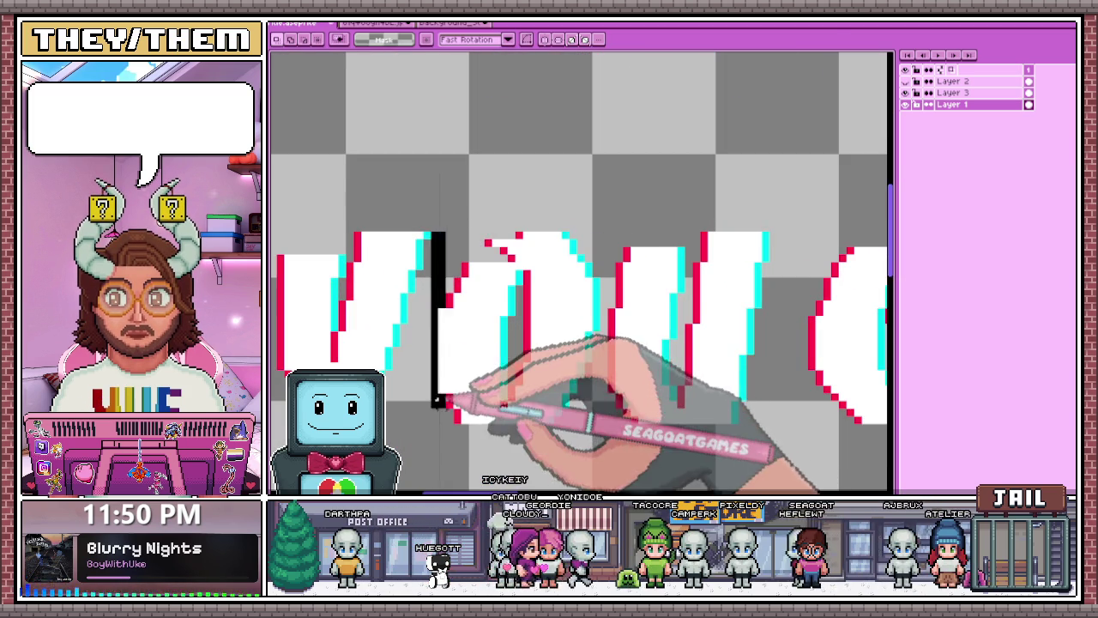
pyautogui.scroll(-2, 454, 300)
pyautogui.scroll(-1, 489, 344)
pyautogui.scroll(1, 566, 223)
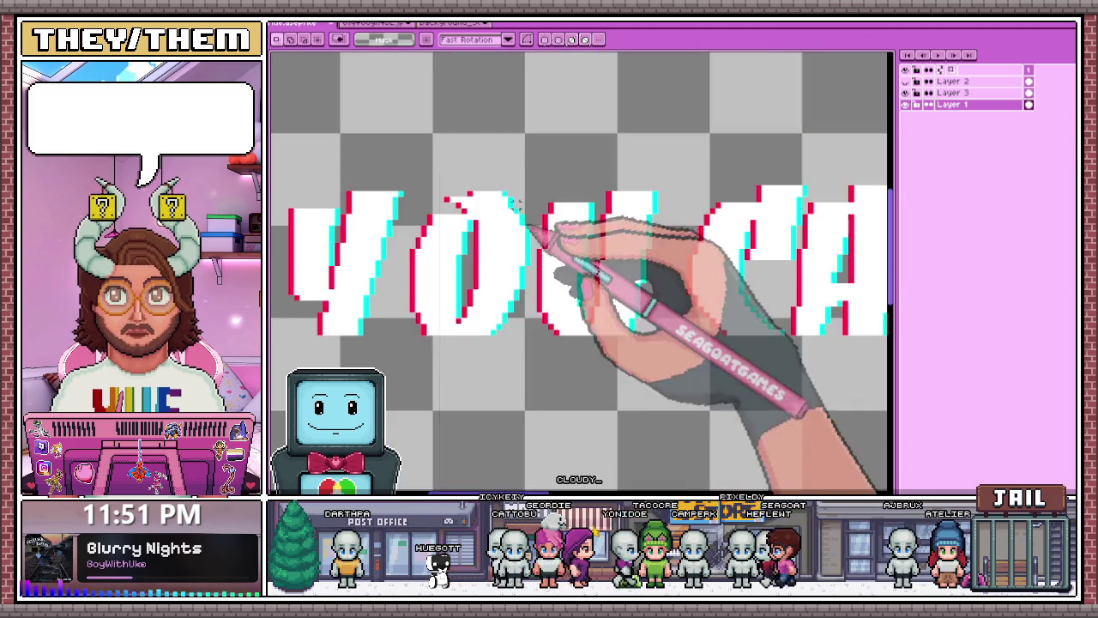
pyautogui.scroll(1, 343, 167)
pyautogui.moveTo(283, 134); pyautogui.dragTo(527, 349)
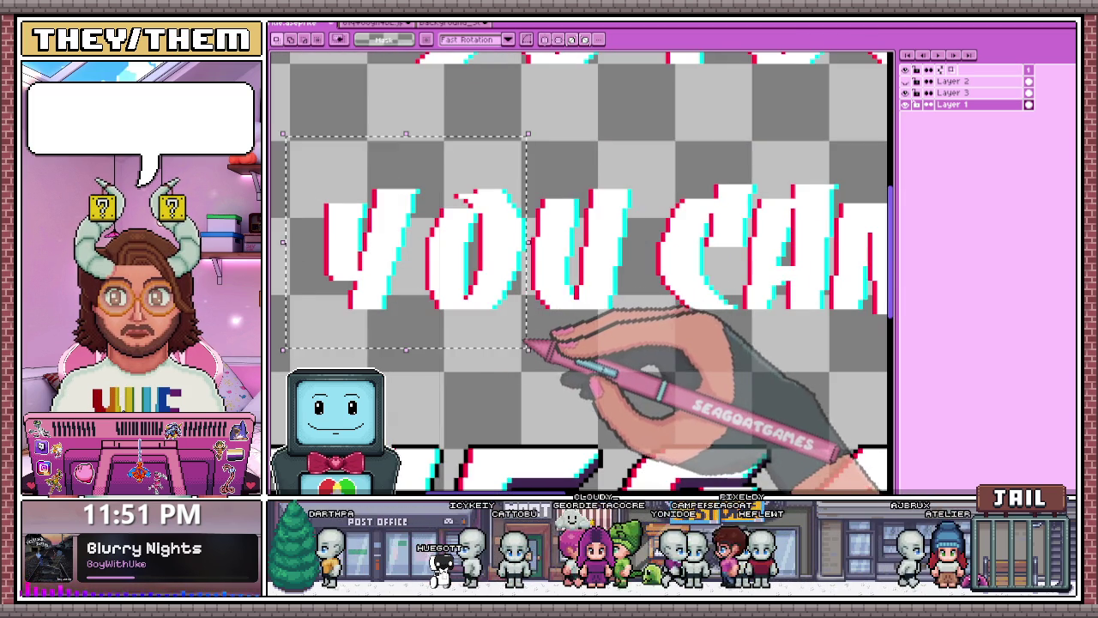
pyautogui.scroll(-1, 544, 314)
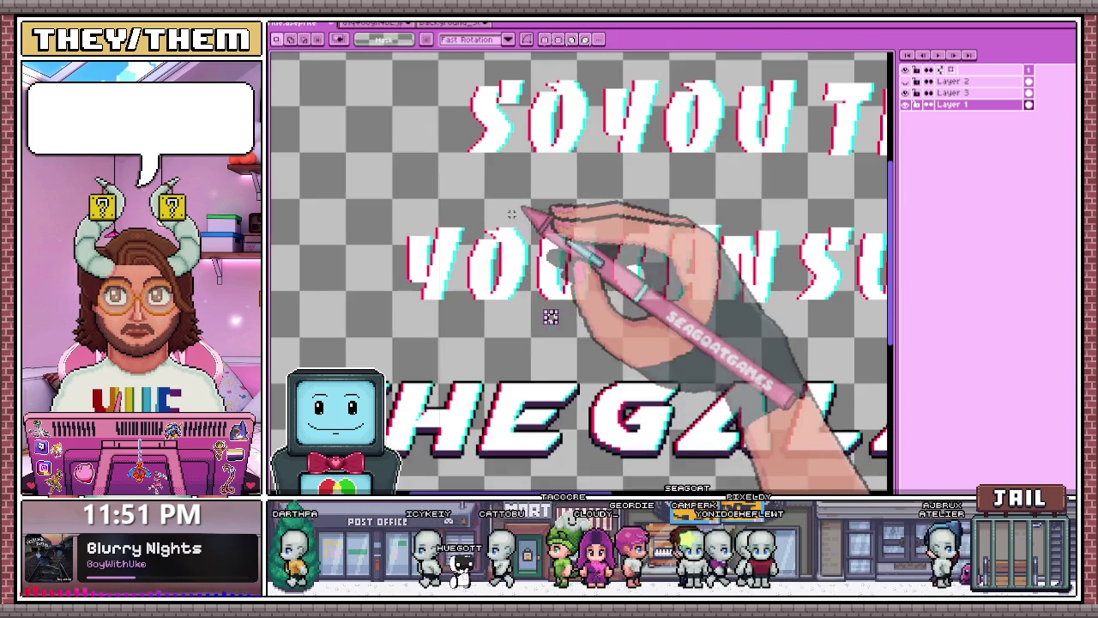
pyautogui.scroll(1, 390, 196)
pyautogui.moveTo(643, 314); pyautogui.dragTo(676, 316)
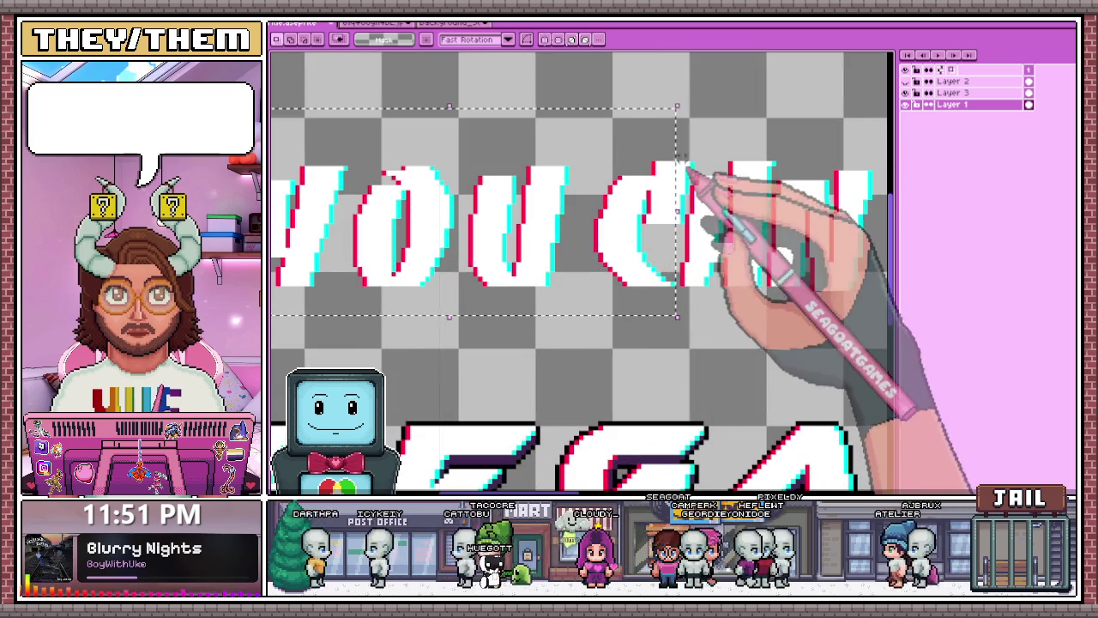
pyautogui.scroll(1, 683, 142)
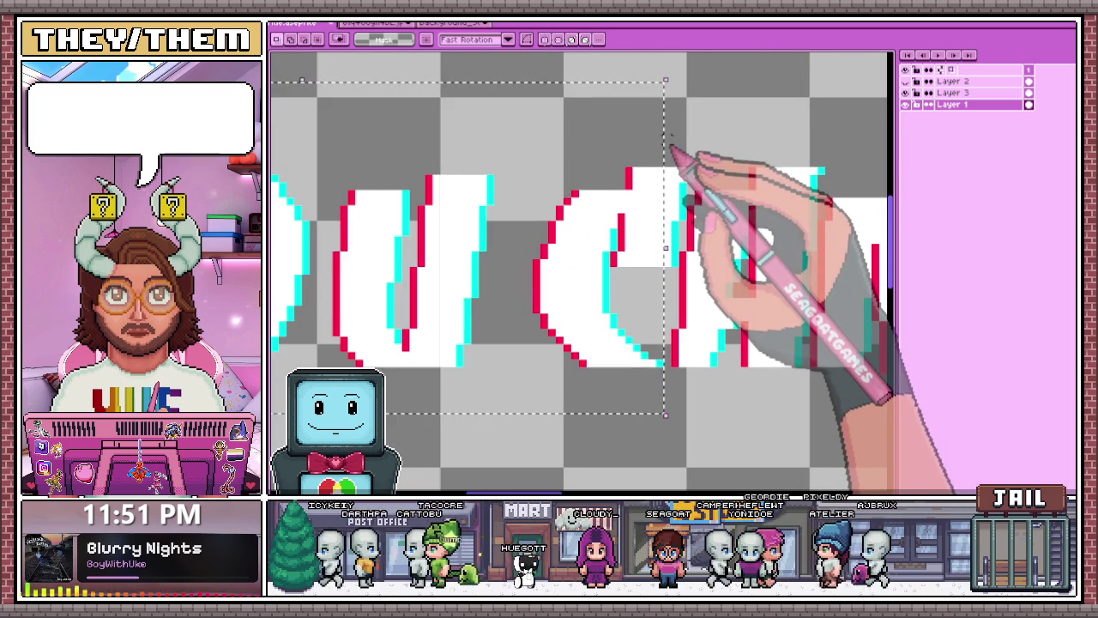
pyautogui.moveTo(668, 137); pyautogui.dragTo(684, 274)
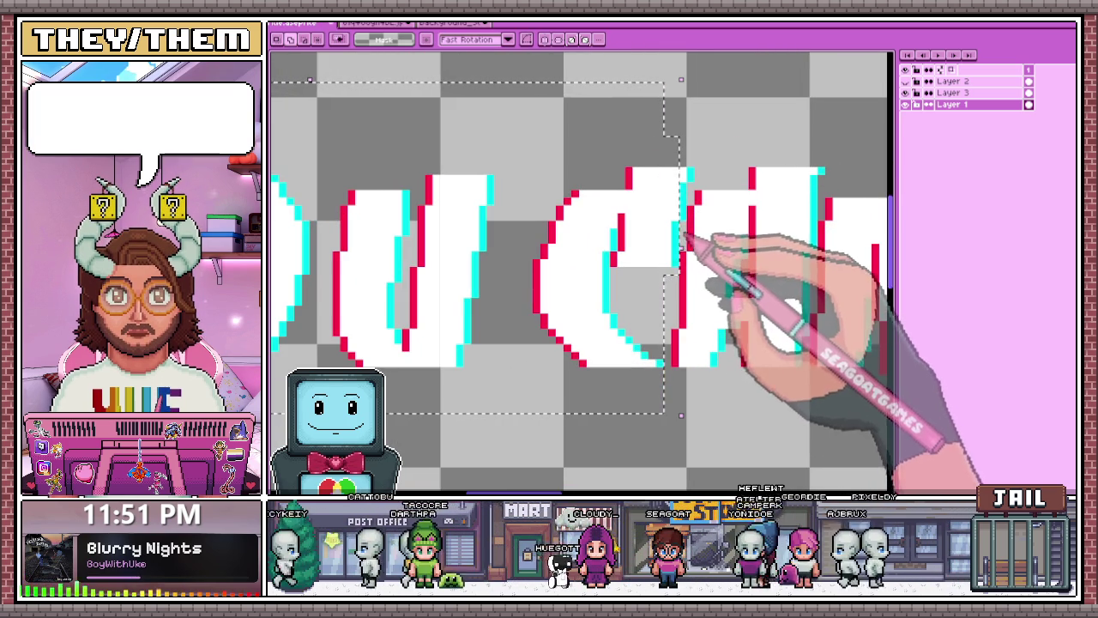
pyautogui.moveTo(686, 142); pyautogui.dragTo(688, 219)
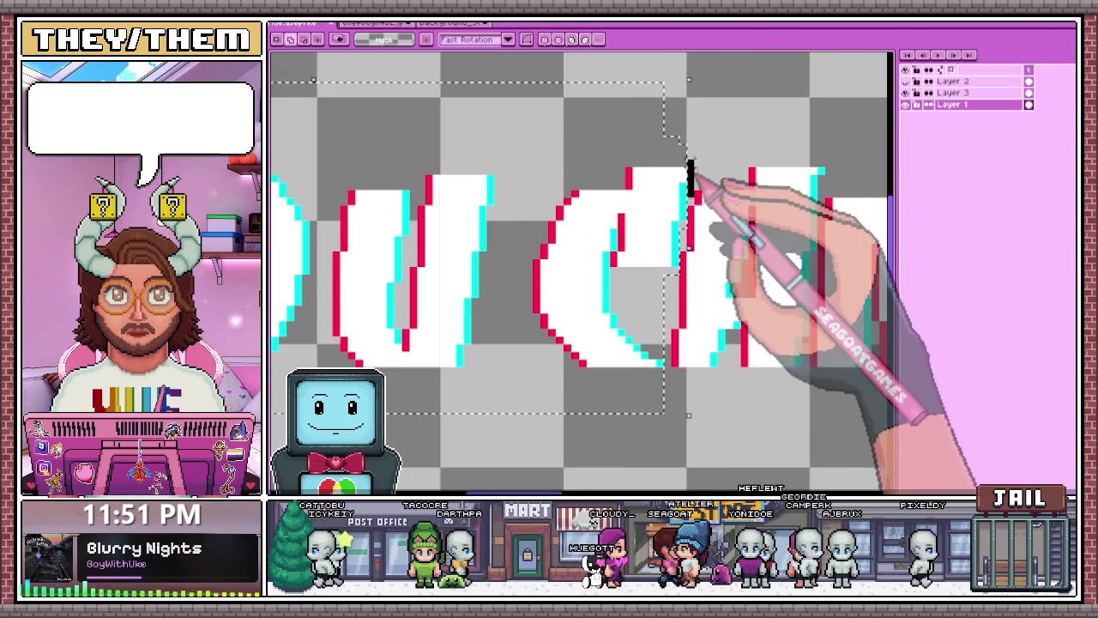
pyautogui.scroll(-2, 697, 168)
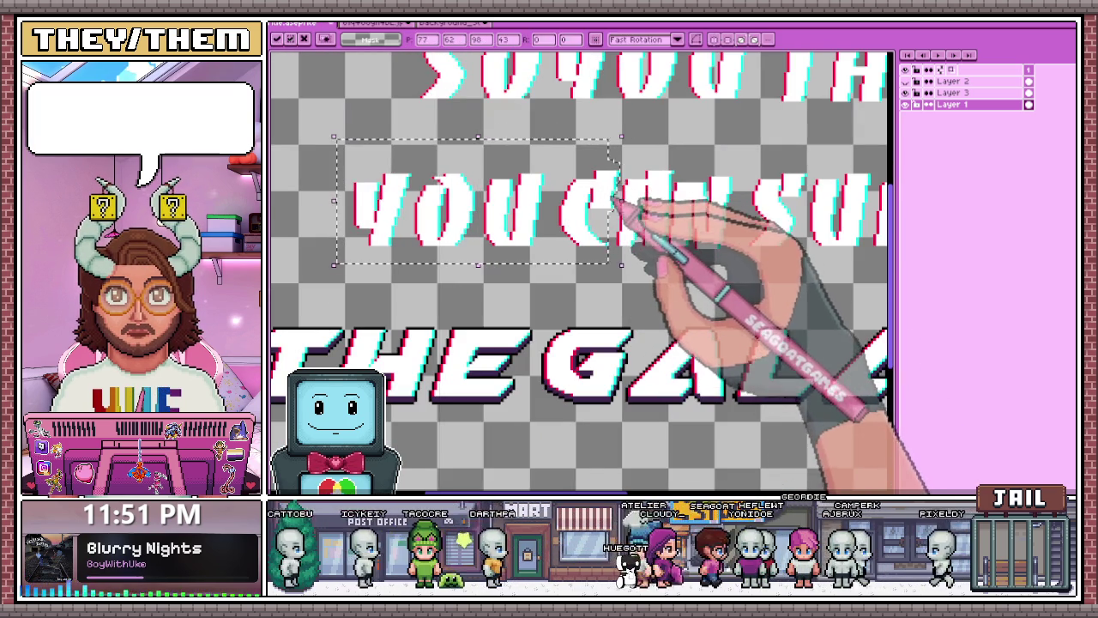
pyautogui.press('Return')
# - Reselect the YOU CAN block and mark a thin slice through the C of CAN
pyautogui.moveTo(343, 135); pyautogui.dragTo(669, 280)
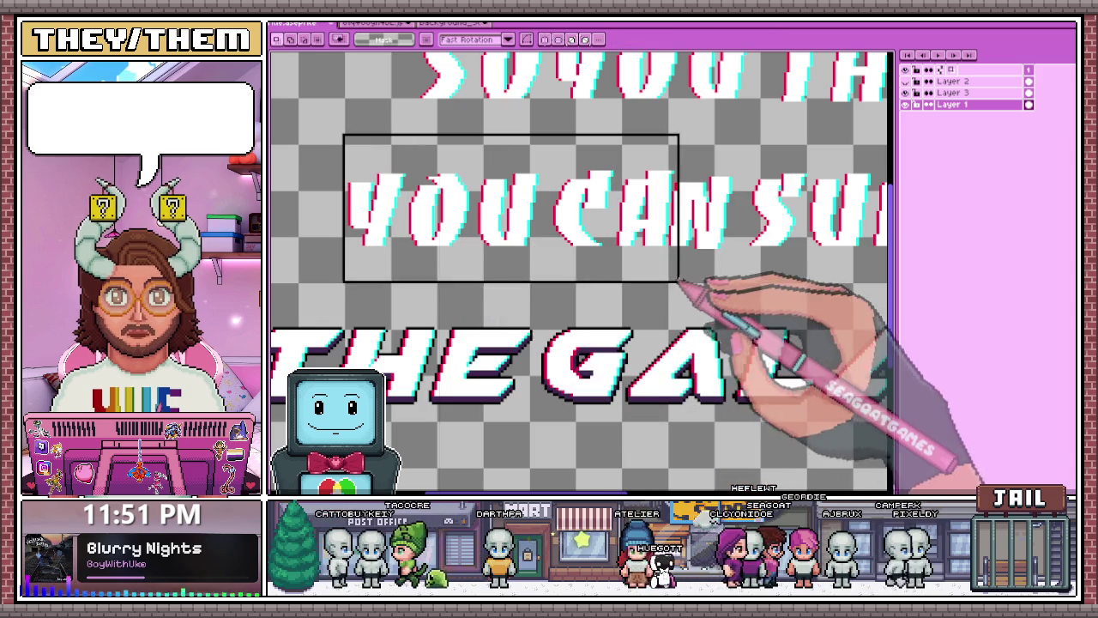
pyautogui.scroll(1, 672, 171)
pyautogui.scroll(1, 672, 150)
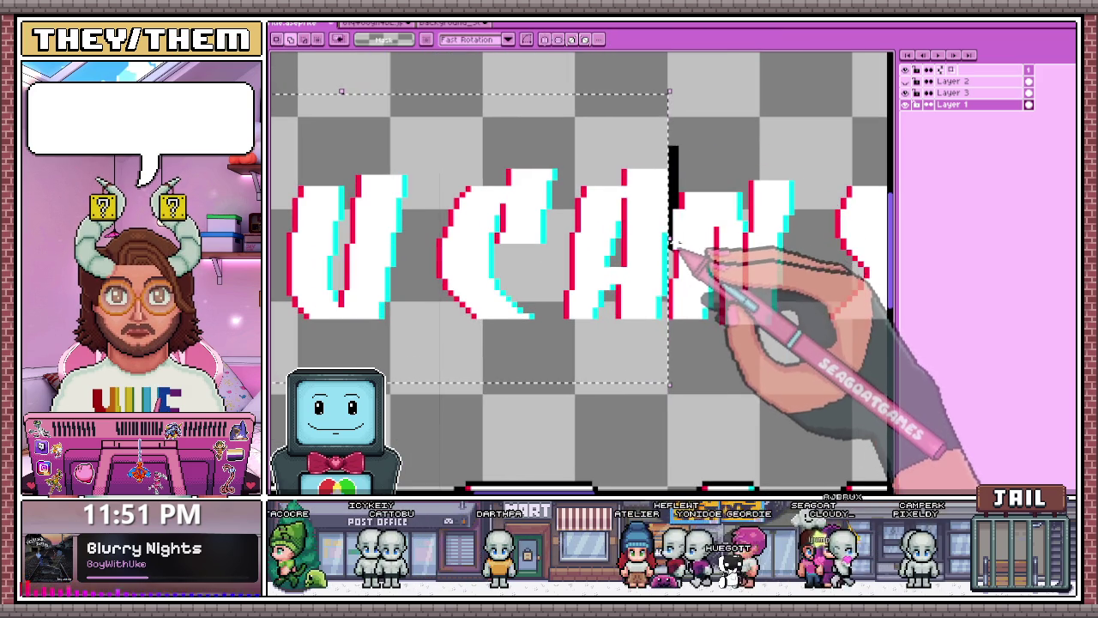
pyautogui.scroll(1, 677, 168)
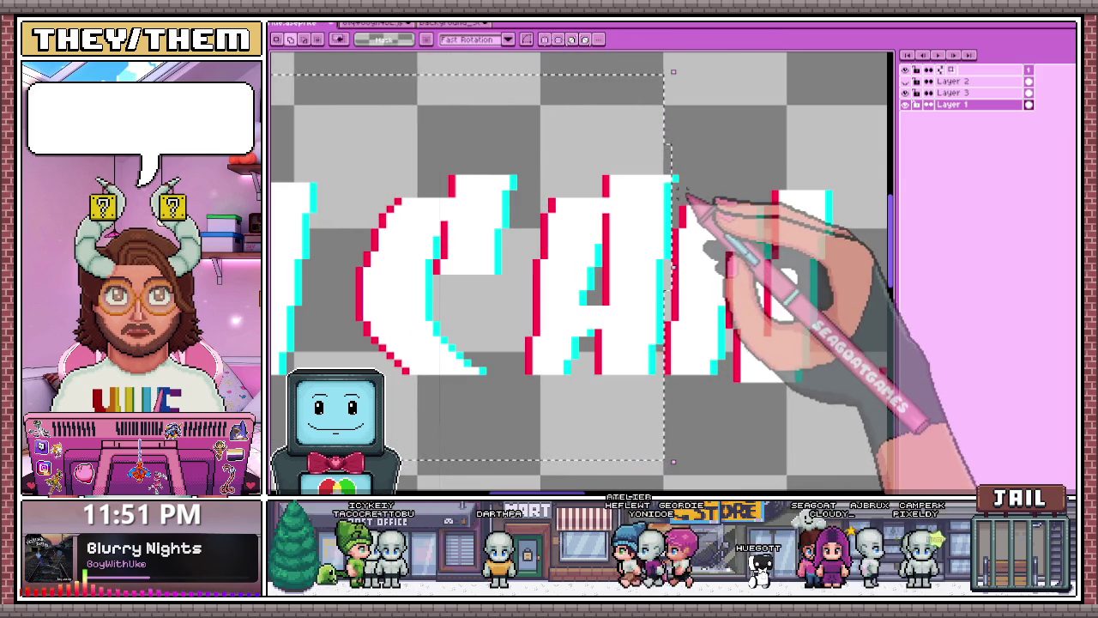
pyautogui.scroll(-1, 677, 167)
pyautogui.scroll(-1, 664, 184)
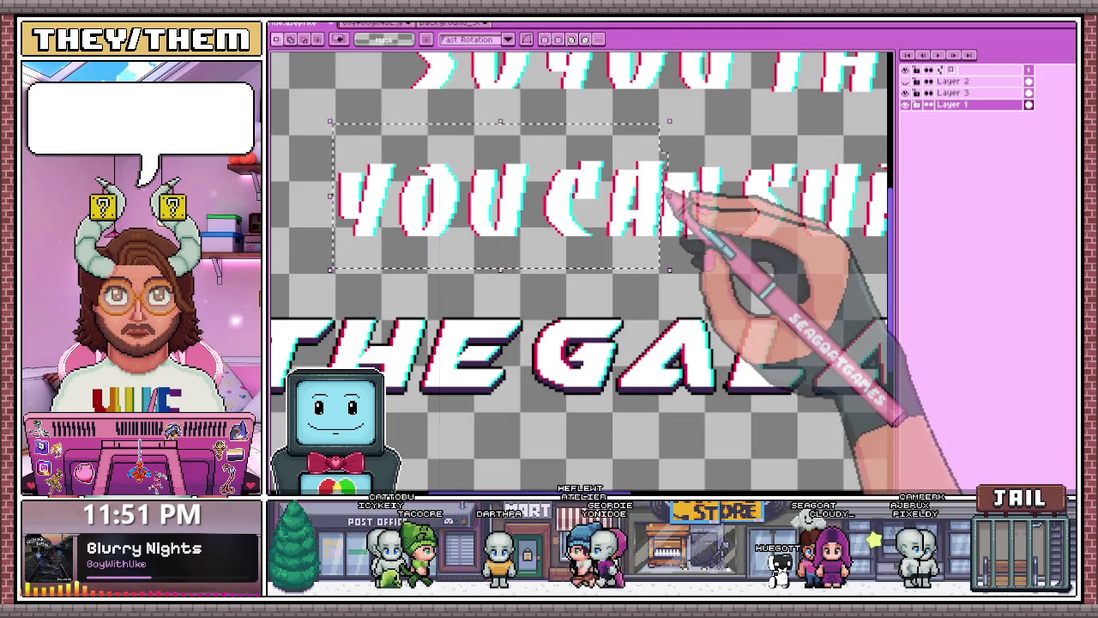
pyautogui.scroll(-3, 674, 196)
pyautogui.scroll(4, 680, 240)
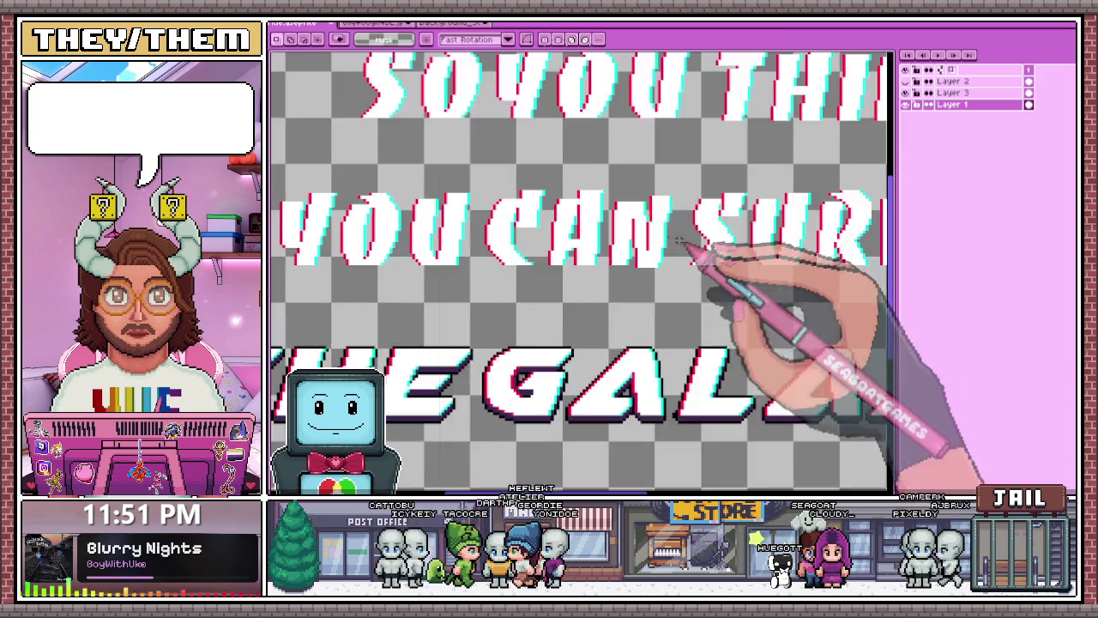
pyautogui.scroll(2, 678, 238)
pyautogui.moveTo(504, 224)
pyautogui.mouseDown()
pyautogui.moveTo(531, 310)
pyautogui.moveTo(514, 243)
pyautogui.mouseUp()
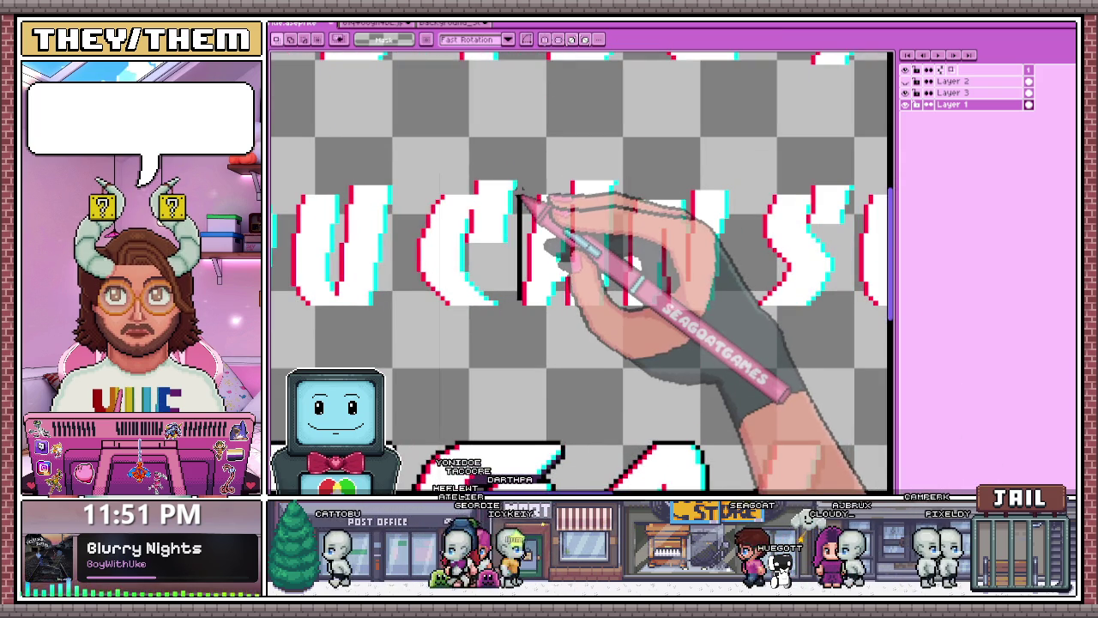
# - Select a thin slice over the C, then box the YOUC letters of the middle line
pyautogui.scroll(-2, 519, 186)
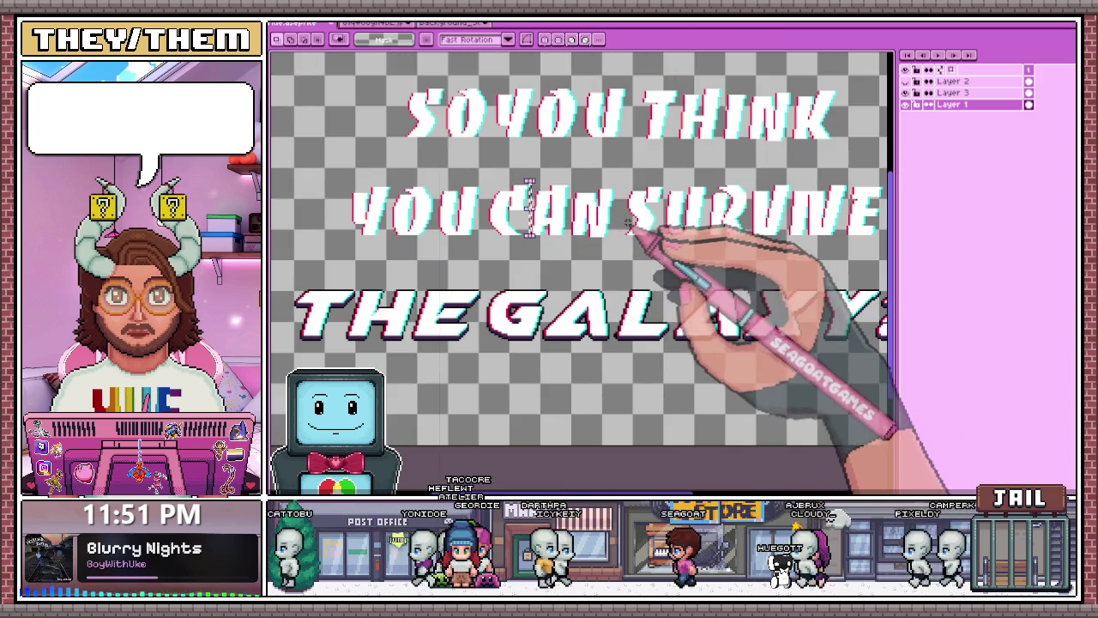
pyautogui.scroll(2, 617, 216)
pyautogui.scroll(1, 589, 184)
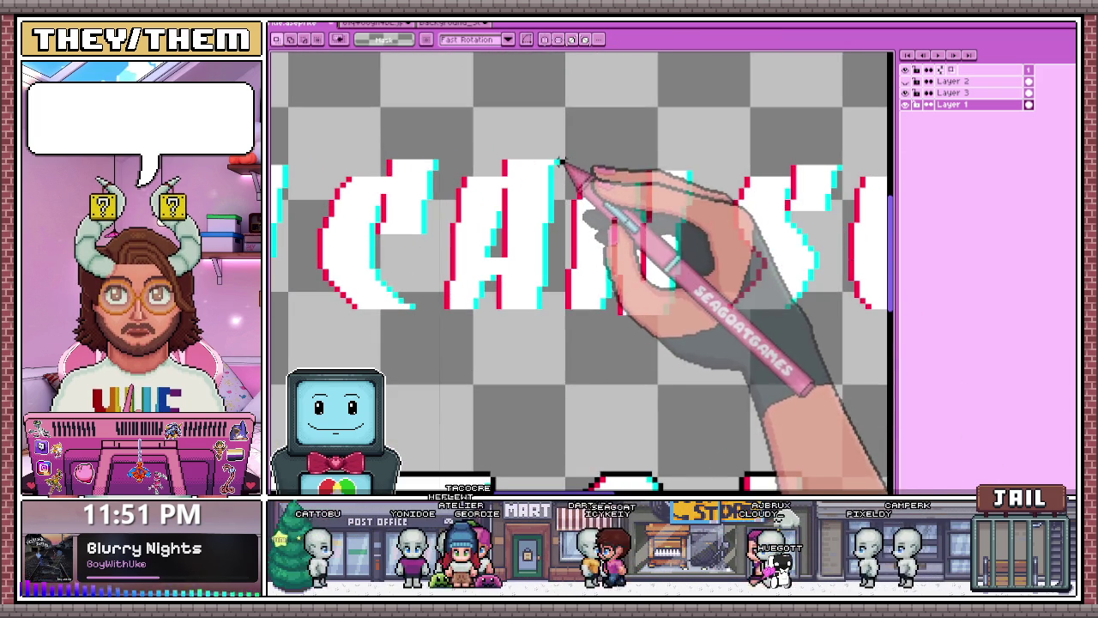
pyautogui.scroll(-1, 566, 301)
pyautogui.scroll(-1, 600, 245)
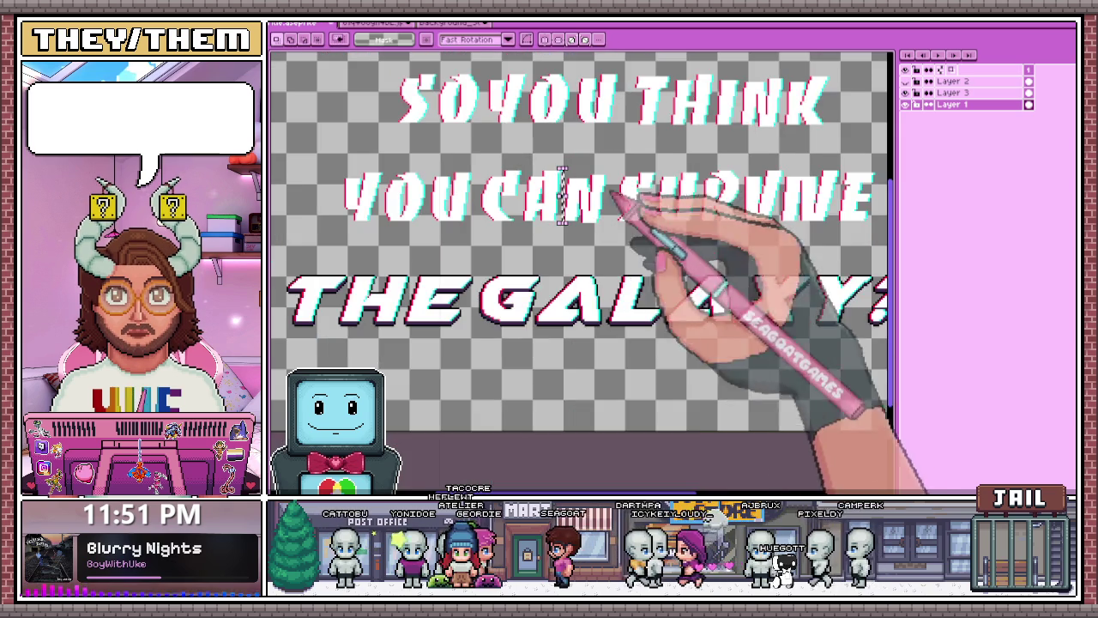
pyautogui.scroll(1, 653, 179)
pyautogui.scroll(2, 660, 177)
pyautogui.scroll(1, 681, 178)
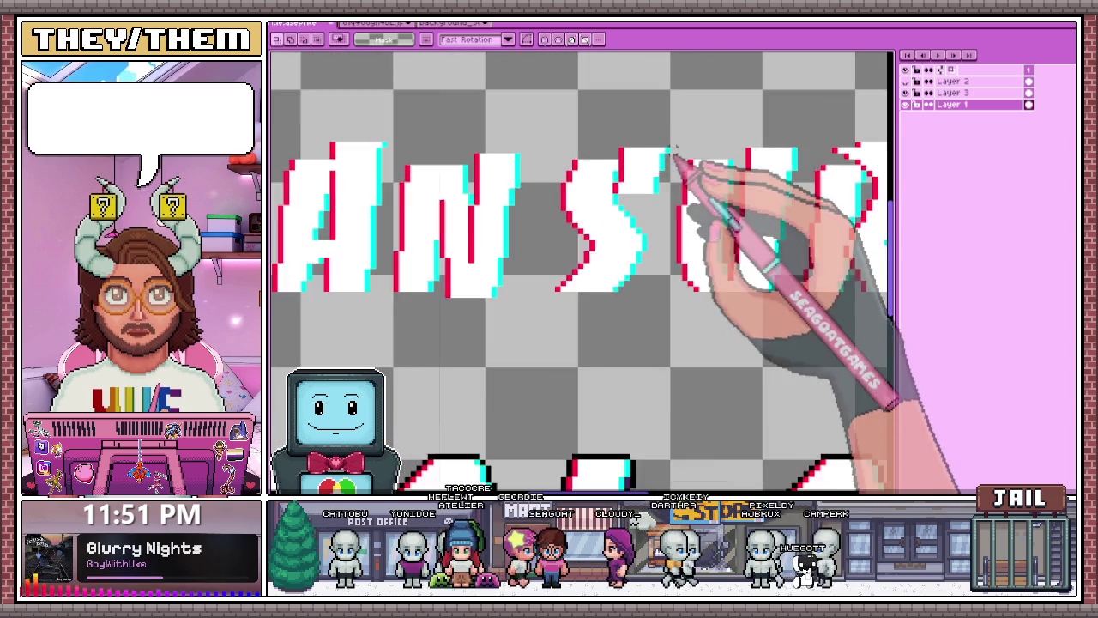
pyautogui.scroll(1, 684, 174)
pyautogui.scroll(-2, 656, 266)
pyautogui.scroll(-1, 527, 196)
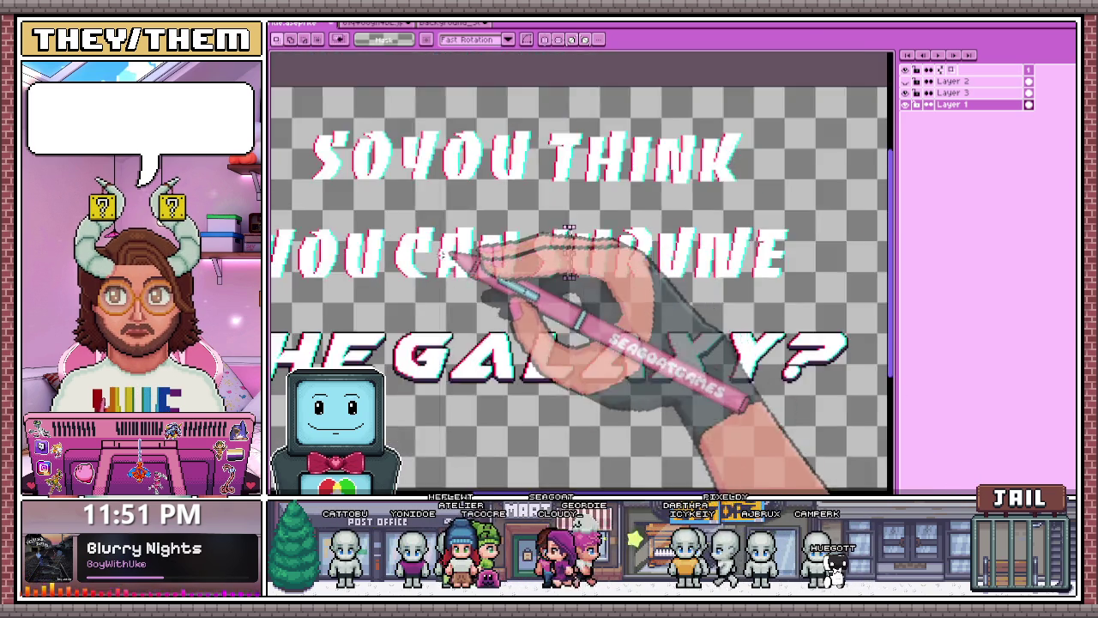
pyautogui.scroll(2, 449, 214)
pyautogui.moveTo(420, 198); pyautogui.dragTo(433, 331)
pyautogui.scroll(-1, 524, 233)
pyautogui.scroll(-1, 477, 221)
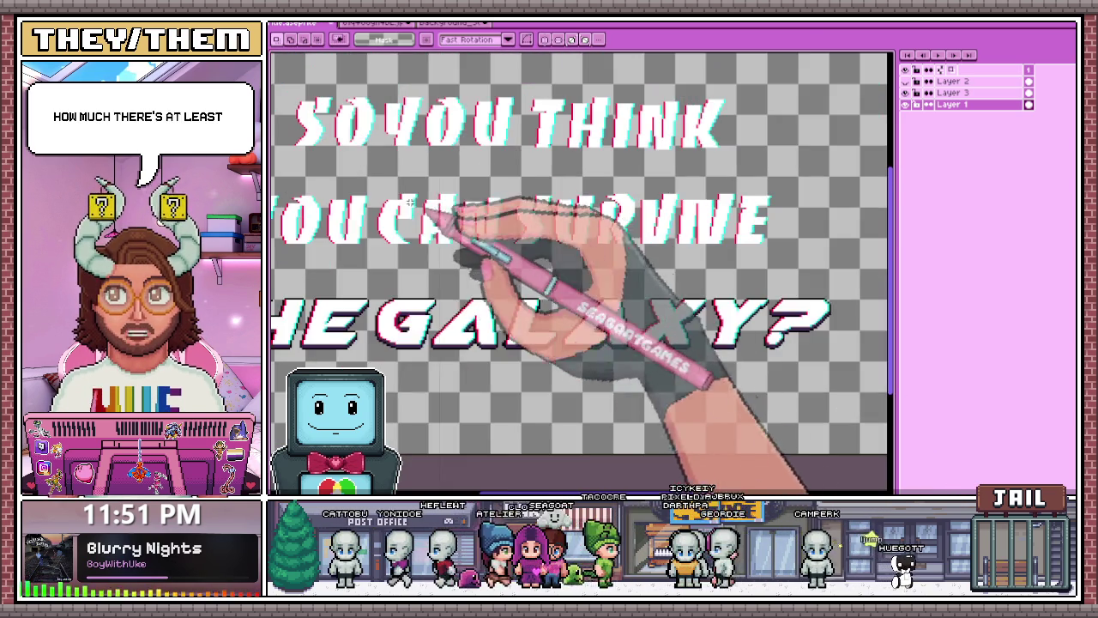
pyautogui.scroll(-2, 387, 214)
pyautogui.scroll(2, 366, 194)
pyautogui.moveTo(353, 169); pyautogui.dragTo(539, 276)
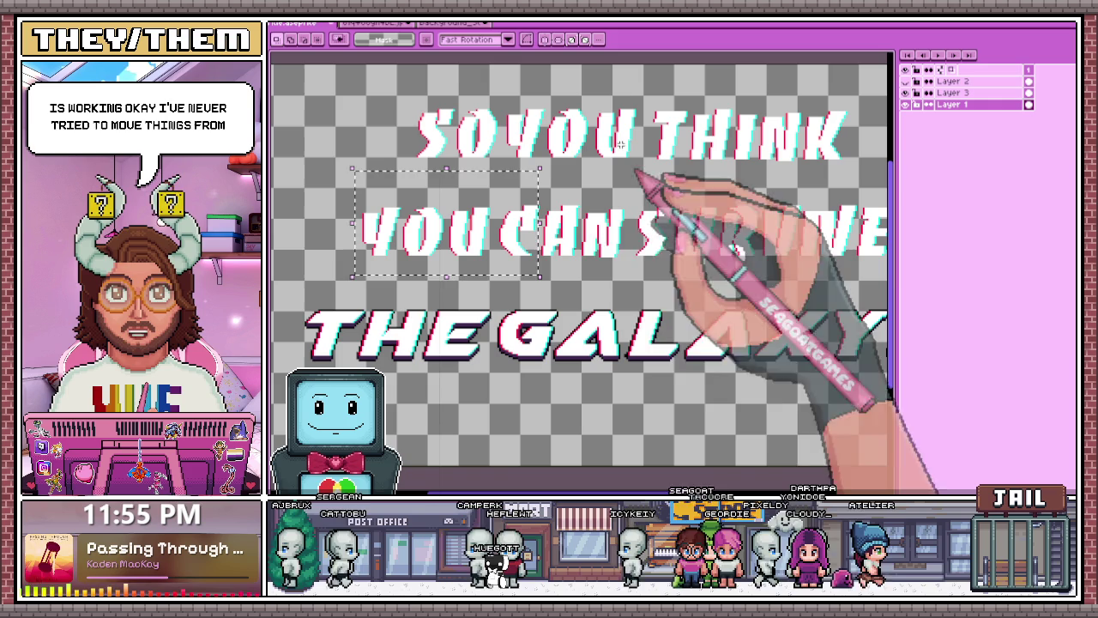
# - Clear the selection around the YOU C letters
pyautogui.click(611, 281)
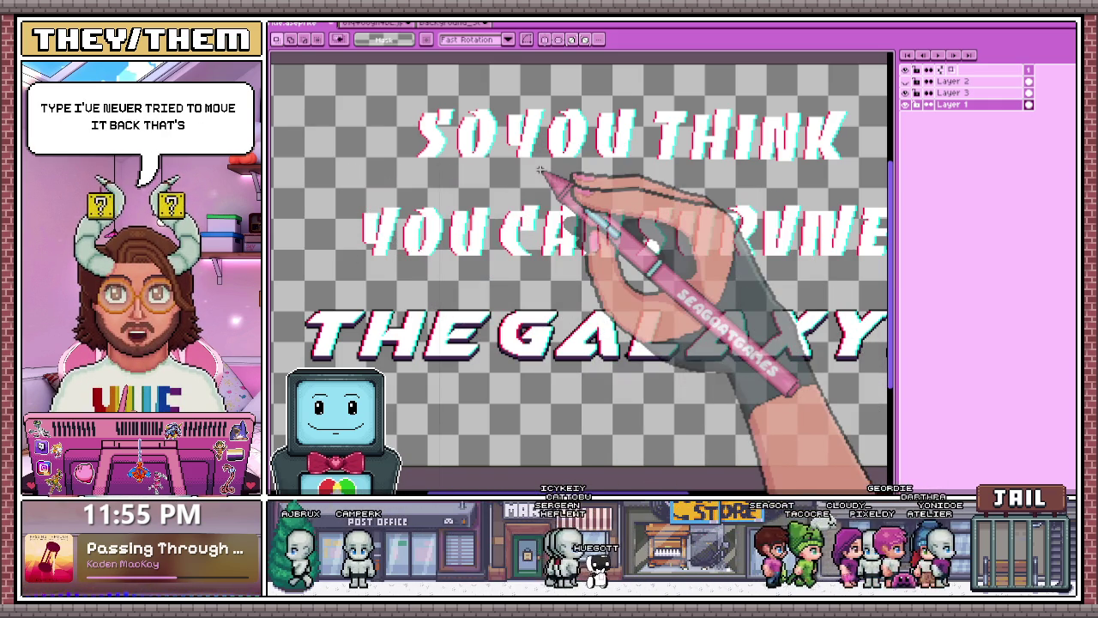
# - Select the Y of YOU, transform it, and drop it in place
pyautogui.scroll(2, 421, 202)
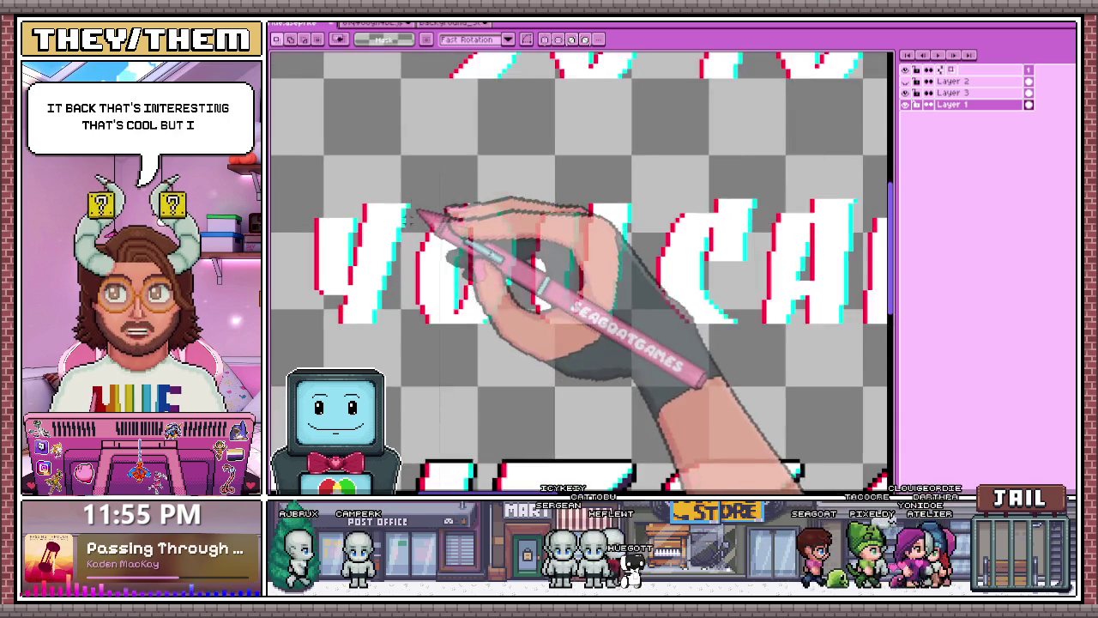
pyautogui.scroll(1, 420, 204)
pyautogui.moveTo(412, 199); pyautogui.dragTo(412, 367)
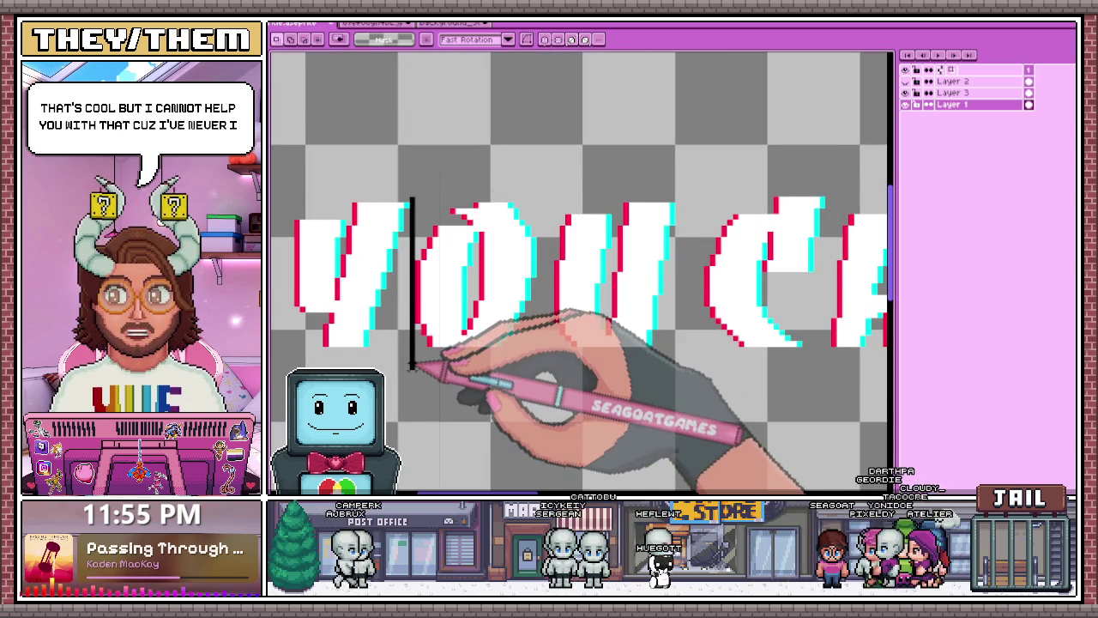
pyautogui.scroll(-2, 490, 246)
pyautogui.scroll(1, 338, 303)
pyautogui.moveTo(371, 181); pyautogui.dragTo(477, 363)
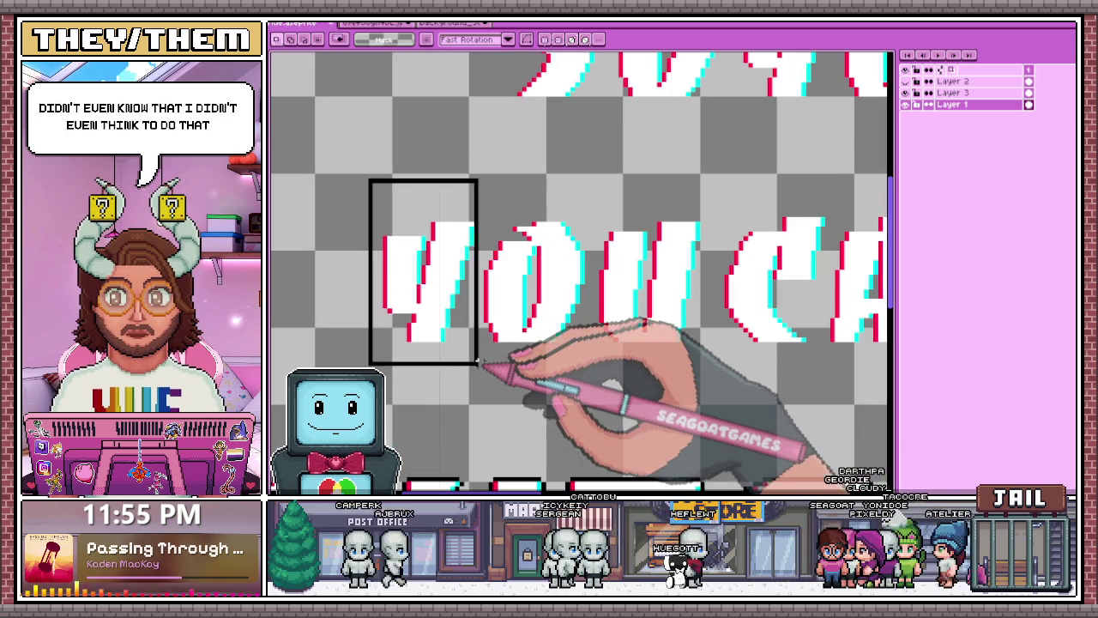
pyautogui.hotkey('ctrl', 't')
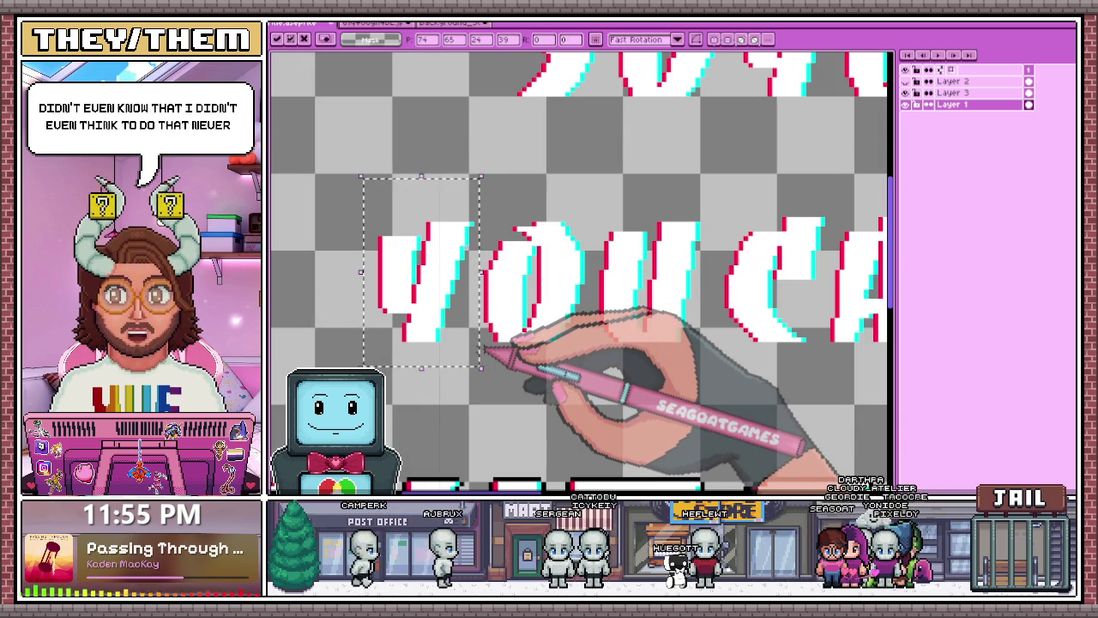
pyautogui.scroll(1, 532, 334)
pyautogui.hotkey('ctrl', 'd')
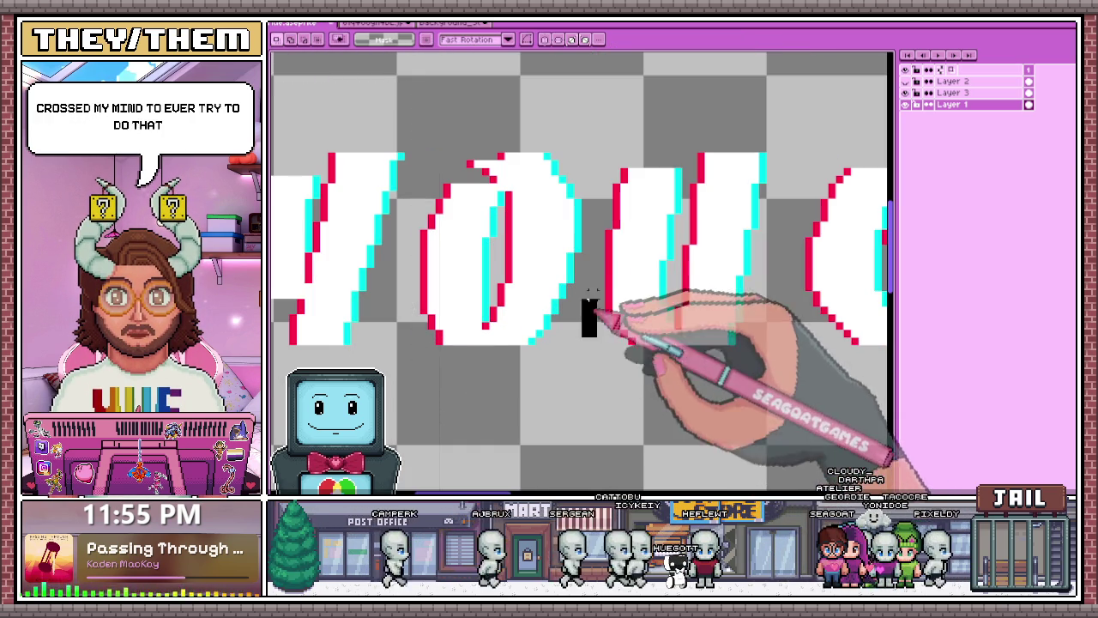
# - Select the C of CAN, then the left part of the YOU CAN line
pyautogui.scroll(-1, 589, 214)
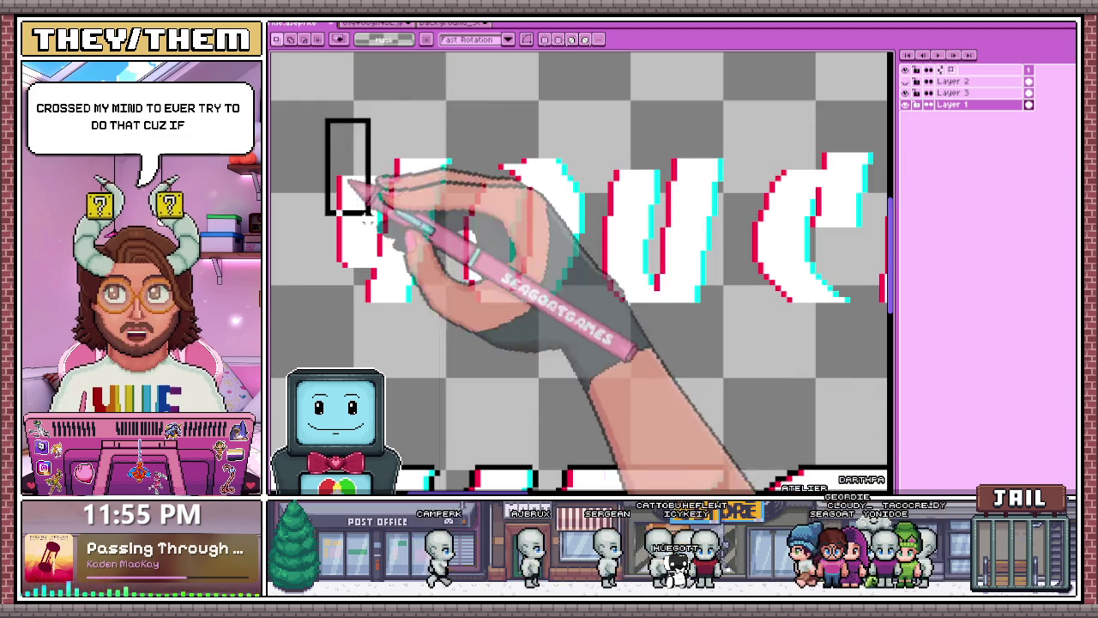
pyautogui.scroll(-1, 454, 267)
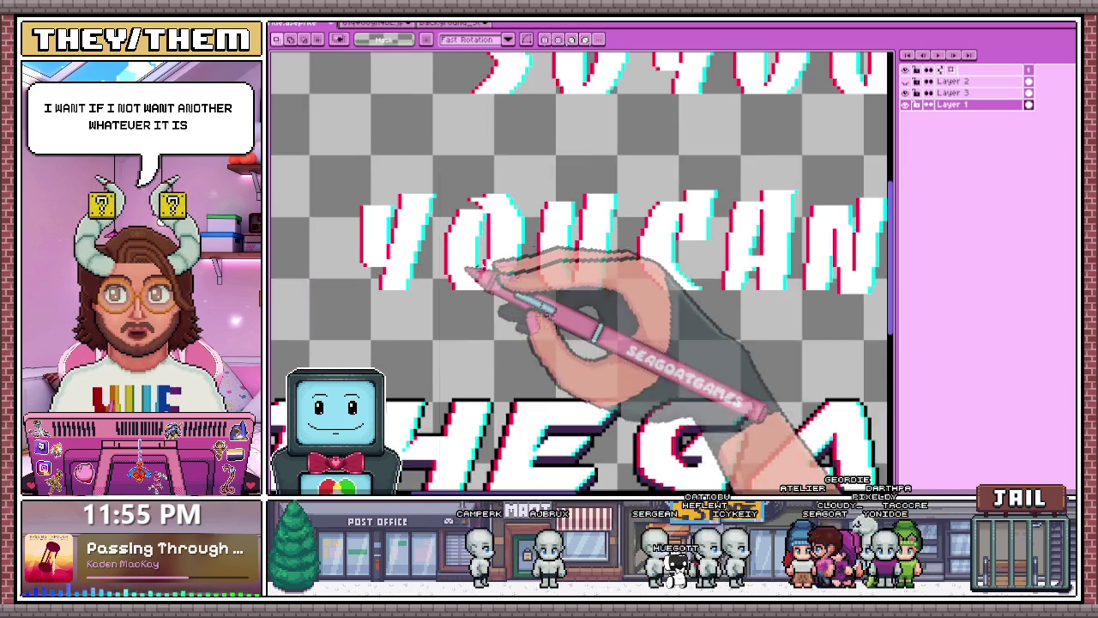
pyautogui.scroll(-1, 563, 257)
pyautogui.scroll(2, 687, 253)
pyautogui.moveTo(553, 163); pyautogui.dragTo(626, 323)
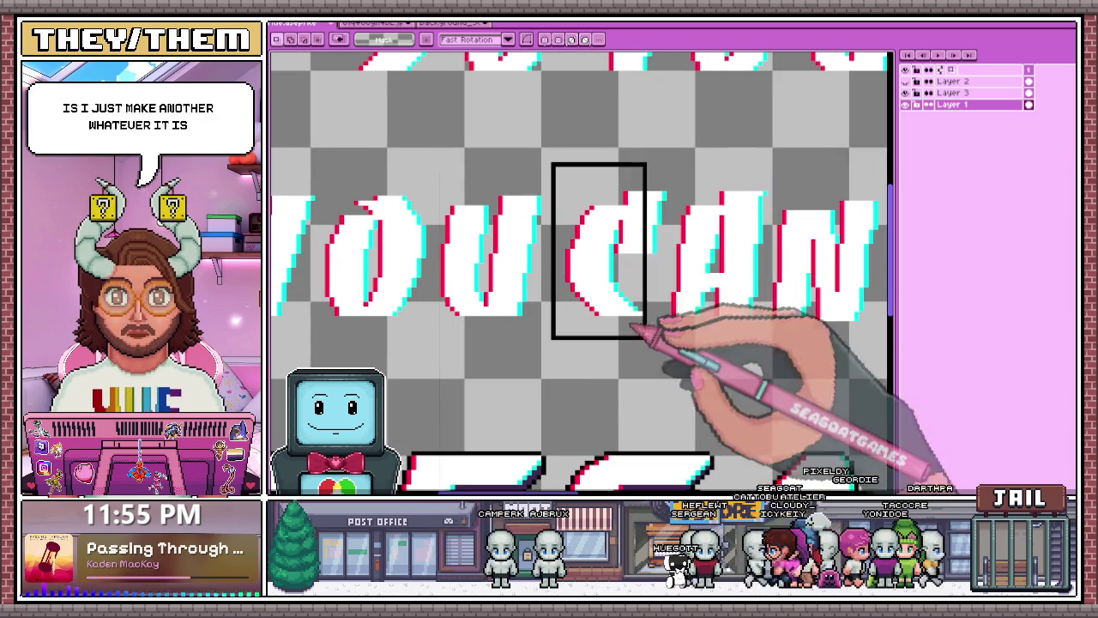
pyautogui.scroll(1, 715, 177)
pyautogui.scroll(1, 661, 245)
pyautogui.scroll(1, 664, 129)
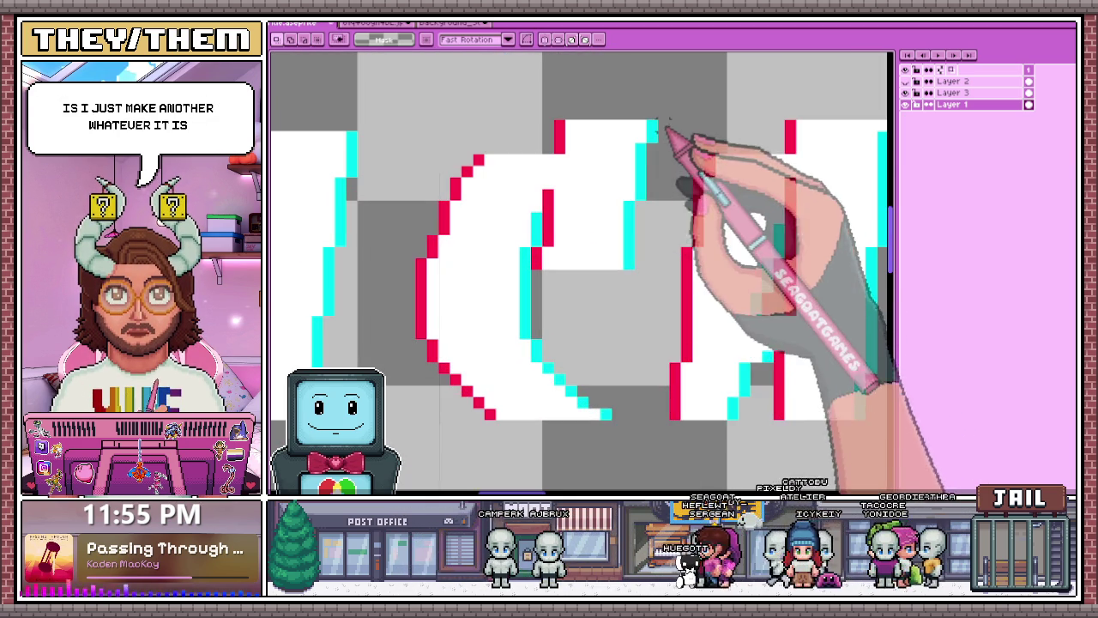
pyautogui.scroll(-1, 665, 124)
pyautogui.scroll(-1, 693, 380)
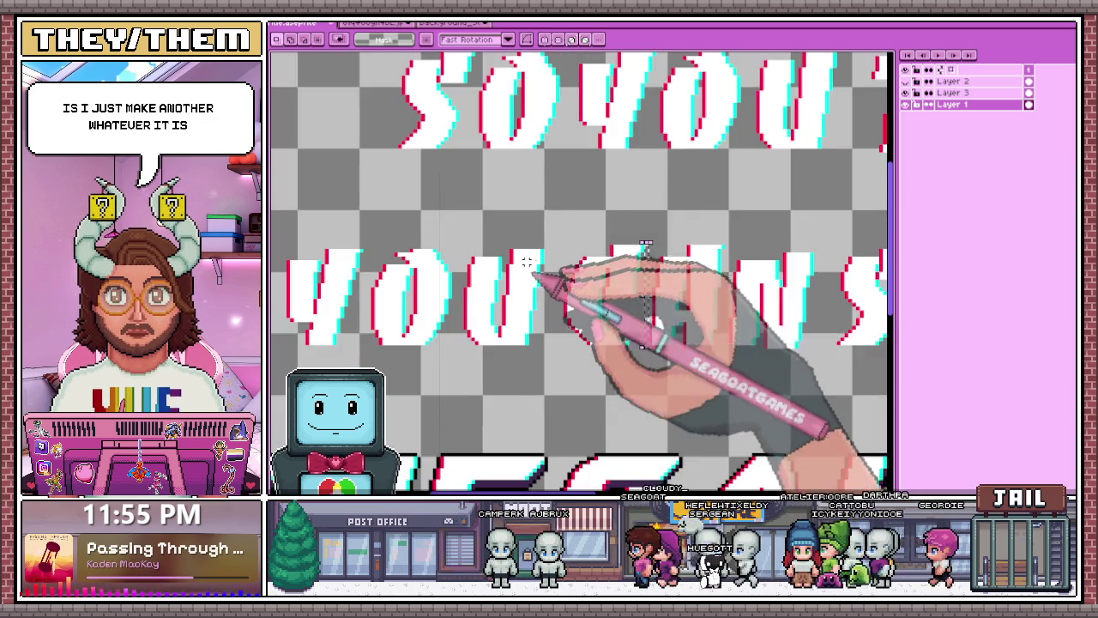
pyautogui.scroll(-1, 526, 263)
pyautogui.moveTo(395, 205); pyautogui.dragTo(613, 292)
# - Select the YOU CAN letters on the second line and zoom out to check the title
pyautogui.scroll(1, 527, 296)
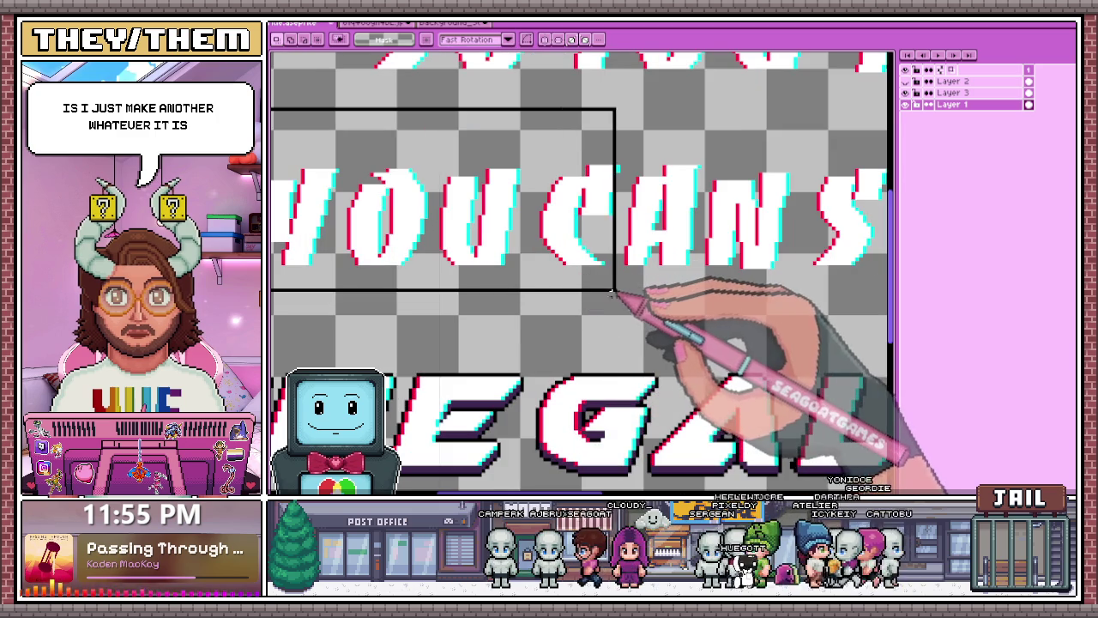
pyautogui.scroll(-1, 639, 249)
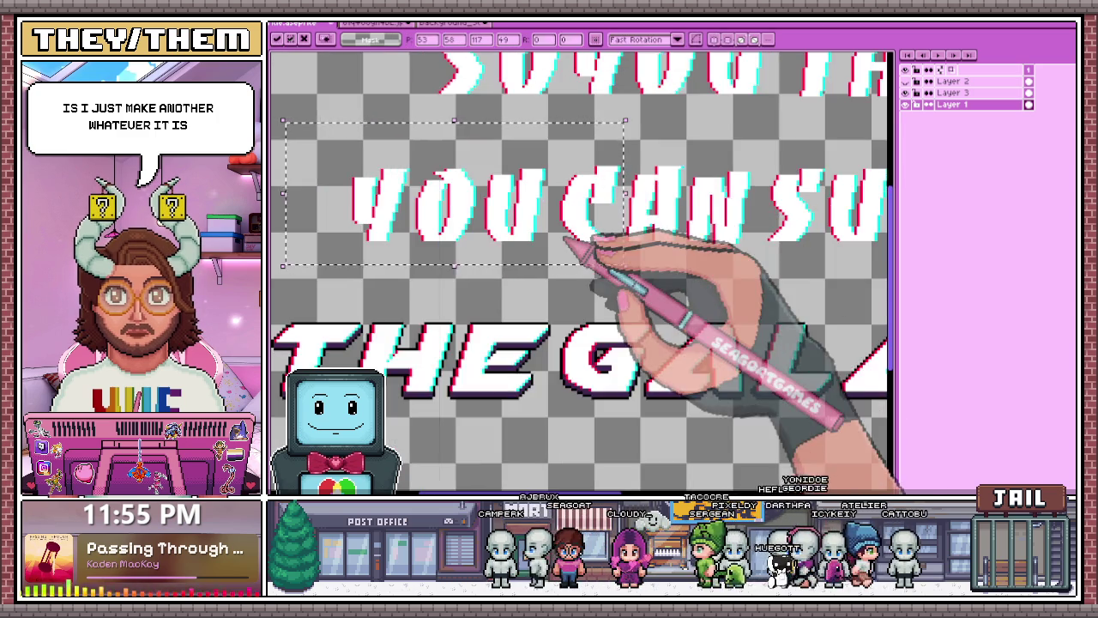
pyautogui.scroll(2, 601, 244)
pyautogui.scroll(1, 642, 168)
pyautogui.scroll(-1, 499, 266)
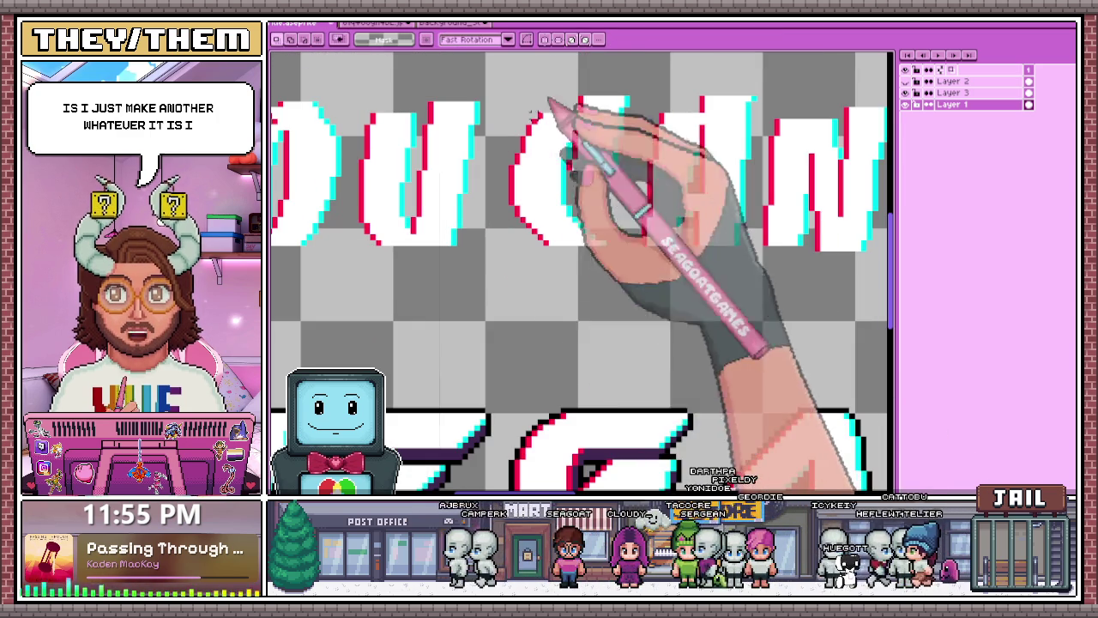
pyautogui.scroll(-1, 515, 206)
pyautogui.scroll(-1, 601, 203)
pyautogui.moveTo(358, 147); pyautogui.dragTo(515, 216)
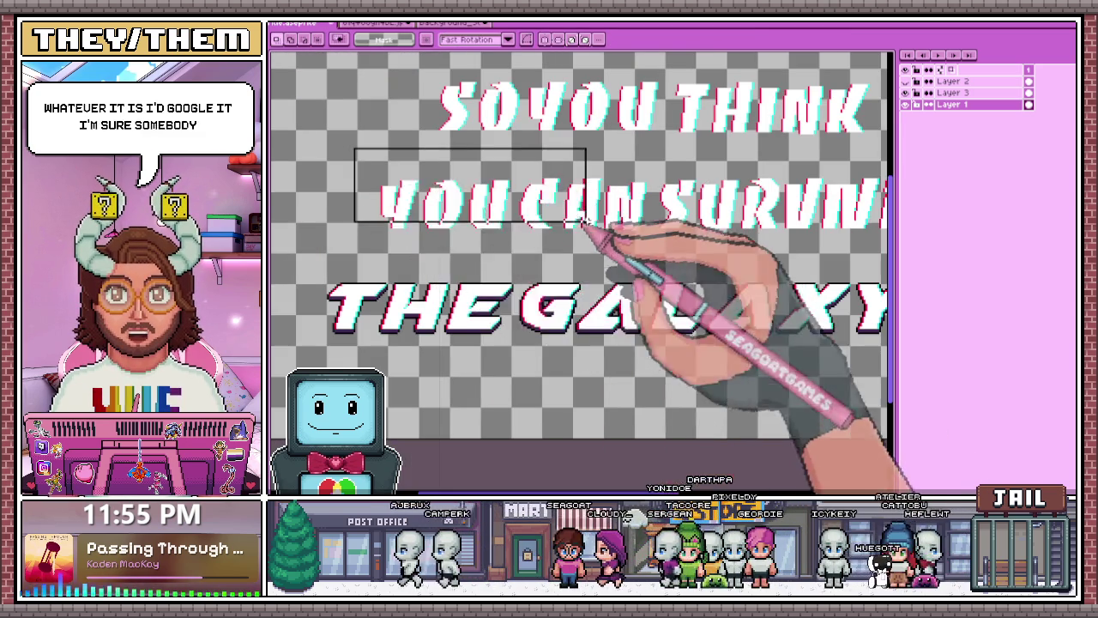
pyautogui.scroll(2, 625, 233)
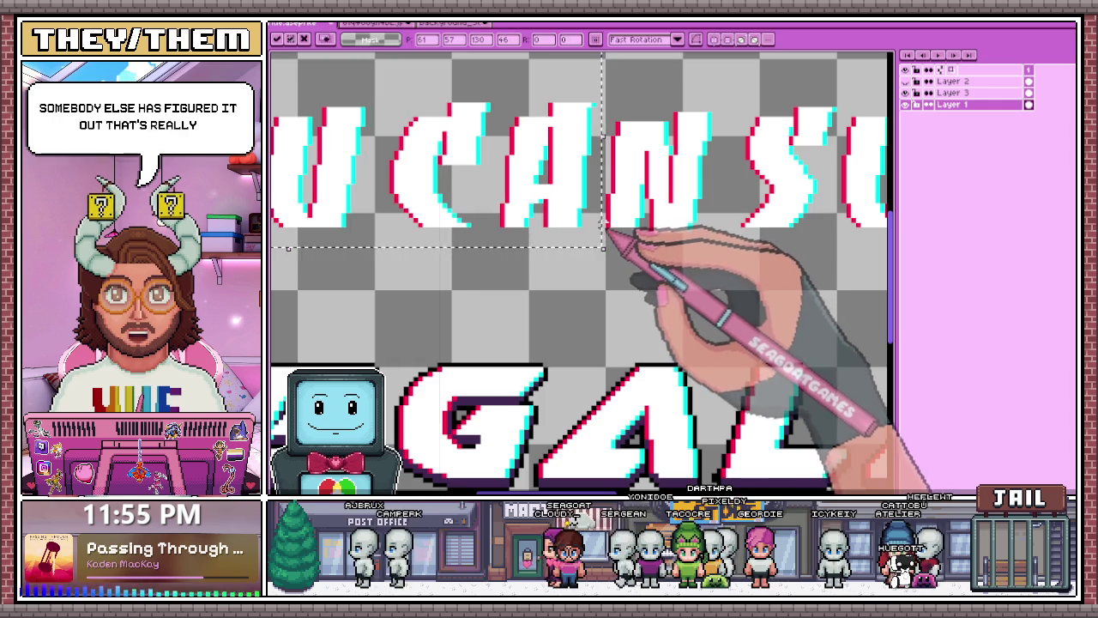
pyautogui.scroll(1, 603, 103)
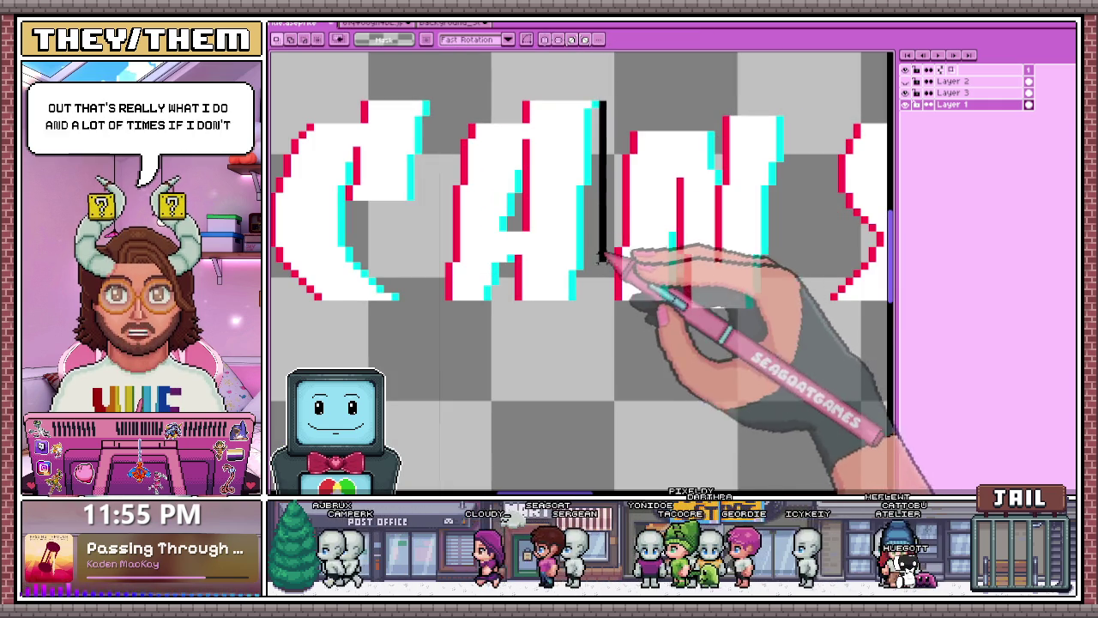
pyautogui.scroll(-2, 590, 155)
pyautogui.scroll(-2, 581, 190)
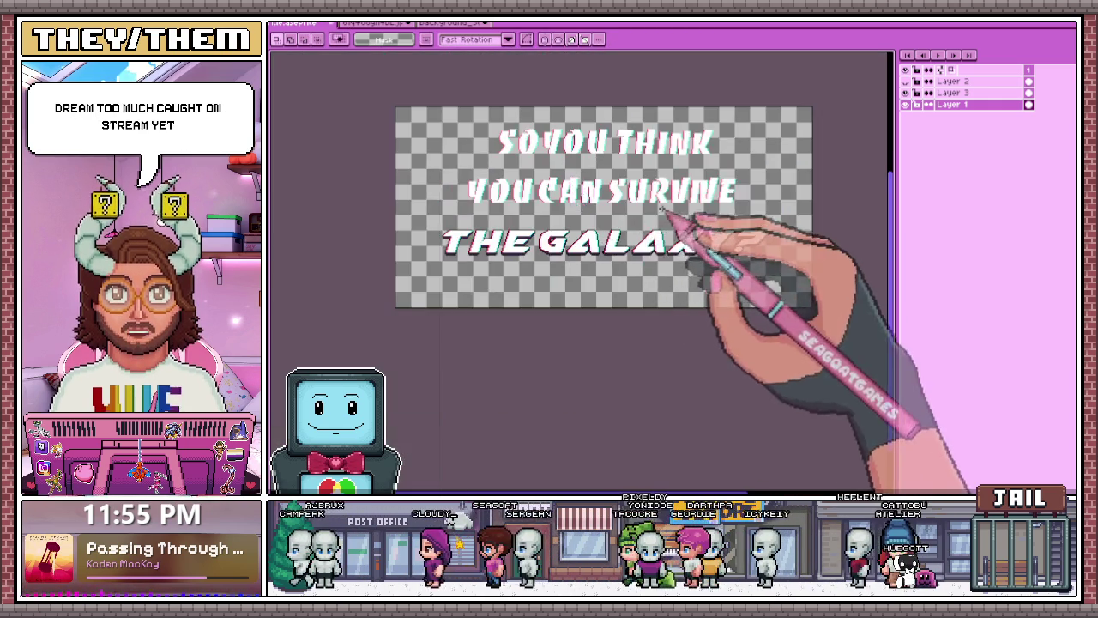
# - Select the RVIVE letters, shift them sideways, and commit the move
pyautogui.scroll(3, 580, 190)
pyautogui.scroll(1, 549, 232)
pyautogui.scroll(-1, 543, 243)
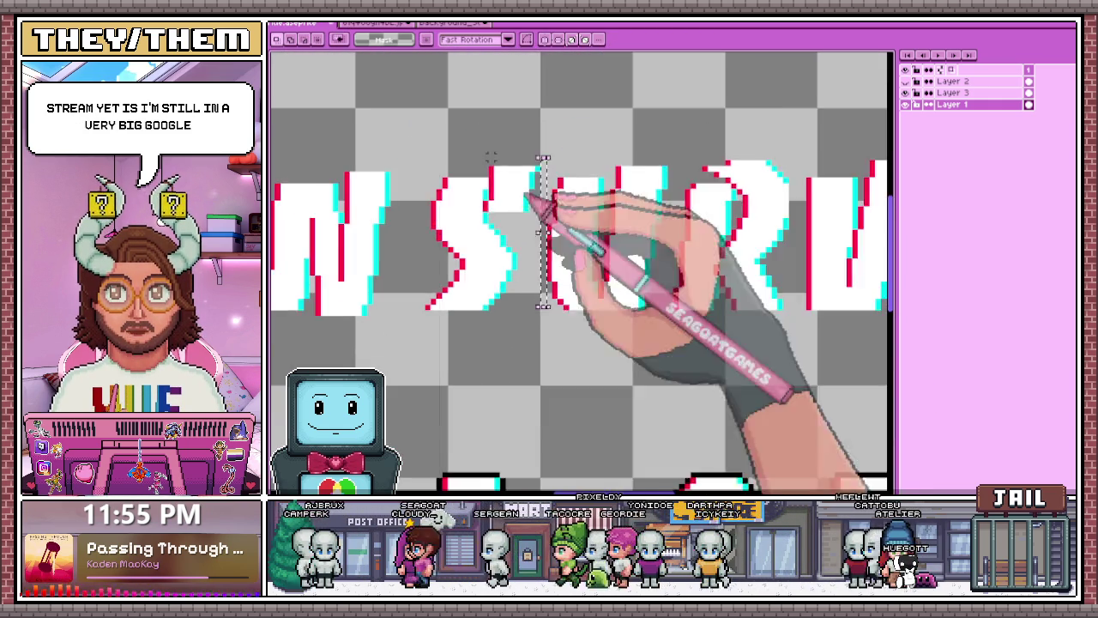
pyautogui.scroll(-1, 549, 223)
pyautogui.scroll(1, 558, 257)
pyautogui.scroll(1, 632, 215)
pyautogui.moveTo(592, 292); pyautogui.dragTo(605, 103)
pyautogui.scroll(-1, 598, 247)
pyautogui.scroll(-2, 591, 240)
pyautogui.scroll(1, 575, 189)
pyautogui.scroll(-1, 588, 246)
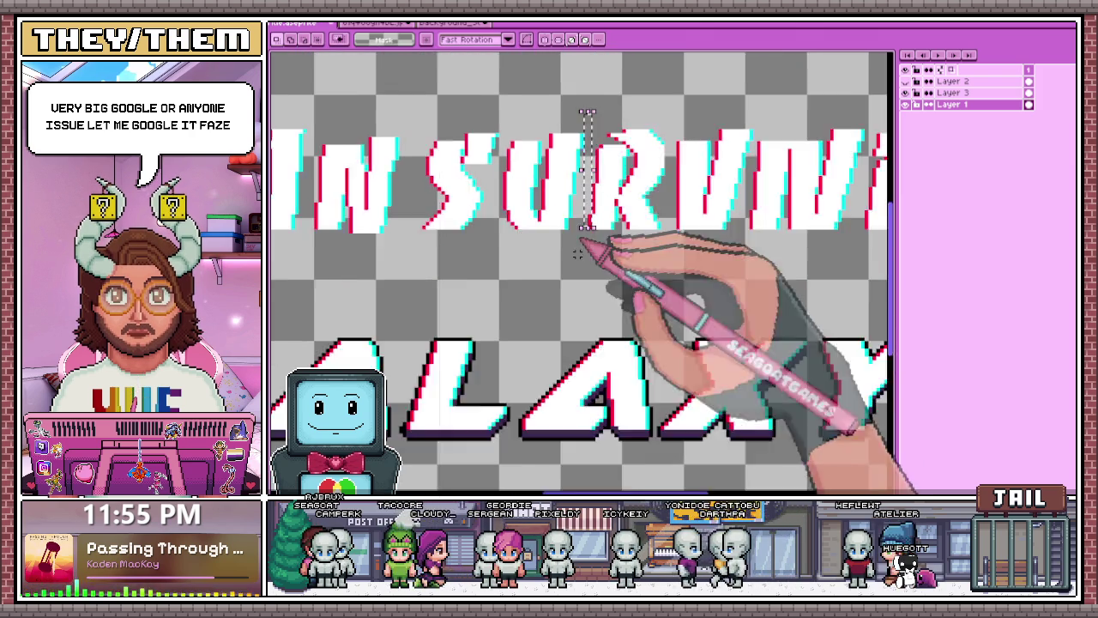
pyautogui.scroll(-1, 588, 215)
pyautogui.scroll(1, 575, 206)
pyautogui.scroll(-1, 588, 257)
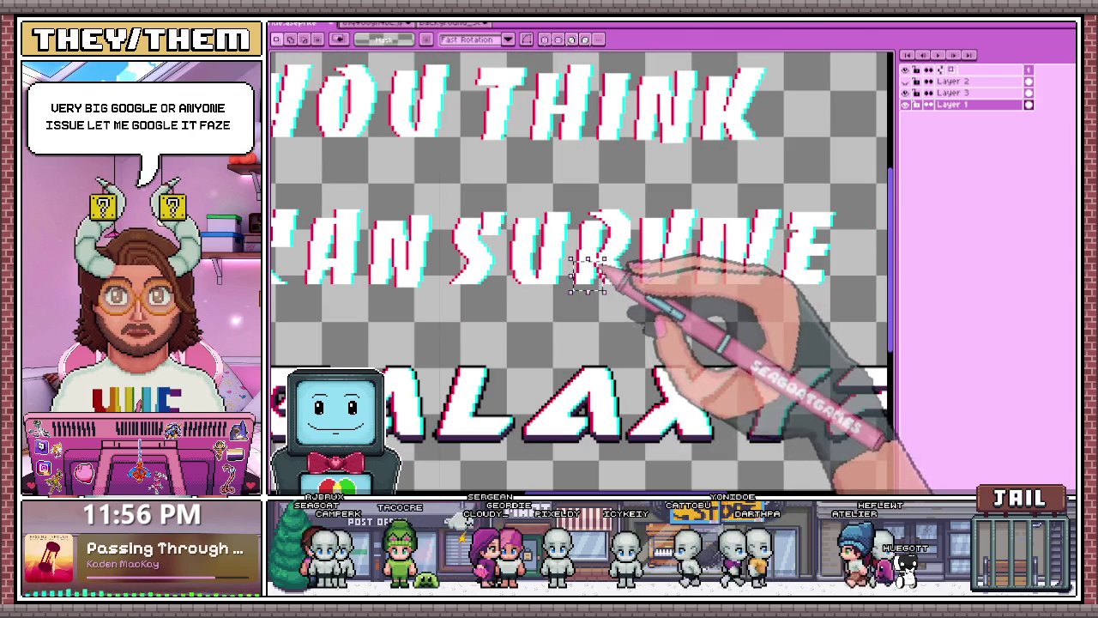
pyautogui.moveTo(583, 292)
pyautogui.mouseDown()
pyautogui.moveTo(784, 201)
pyautogui.moveTo(858, 185)
pyautogui.mouseUp()
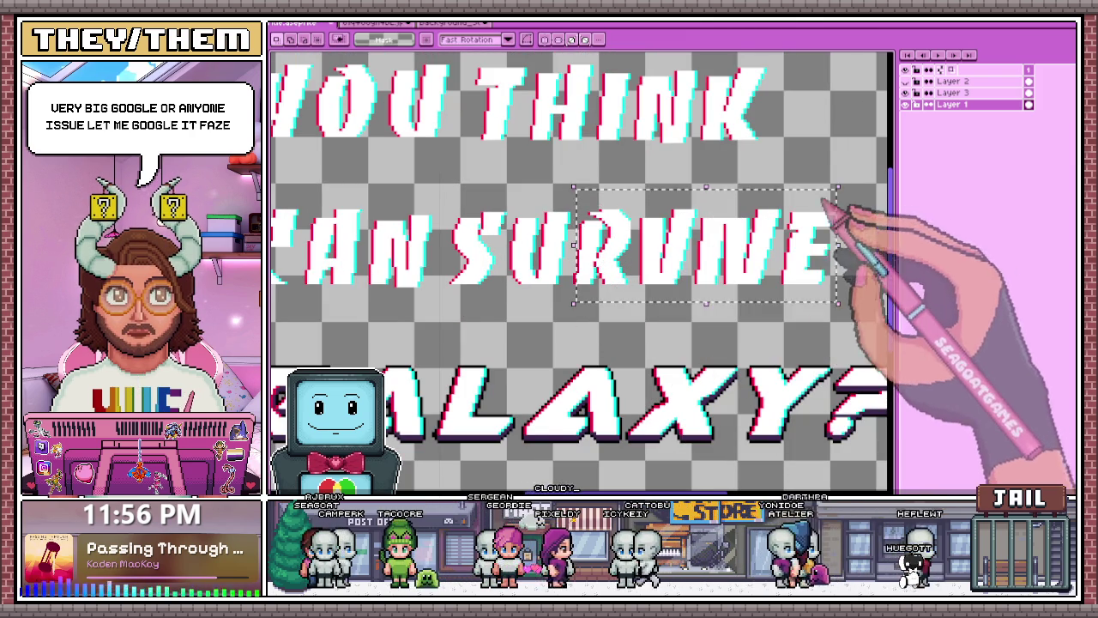
pyautogui.scroll(1, 582, 278)
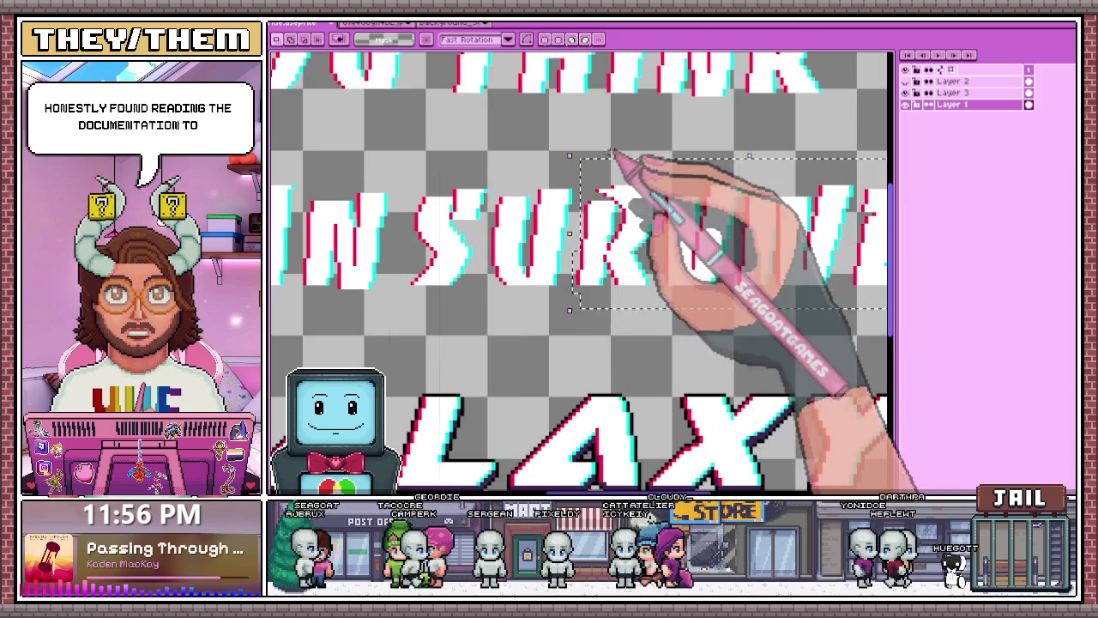
pyautogui.click(600, 189)
pyautogui.scroll(-1, 583, 203)
pyautogui.press('Return')
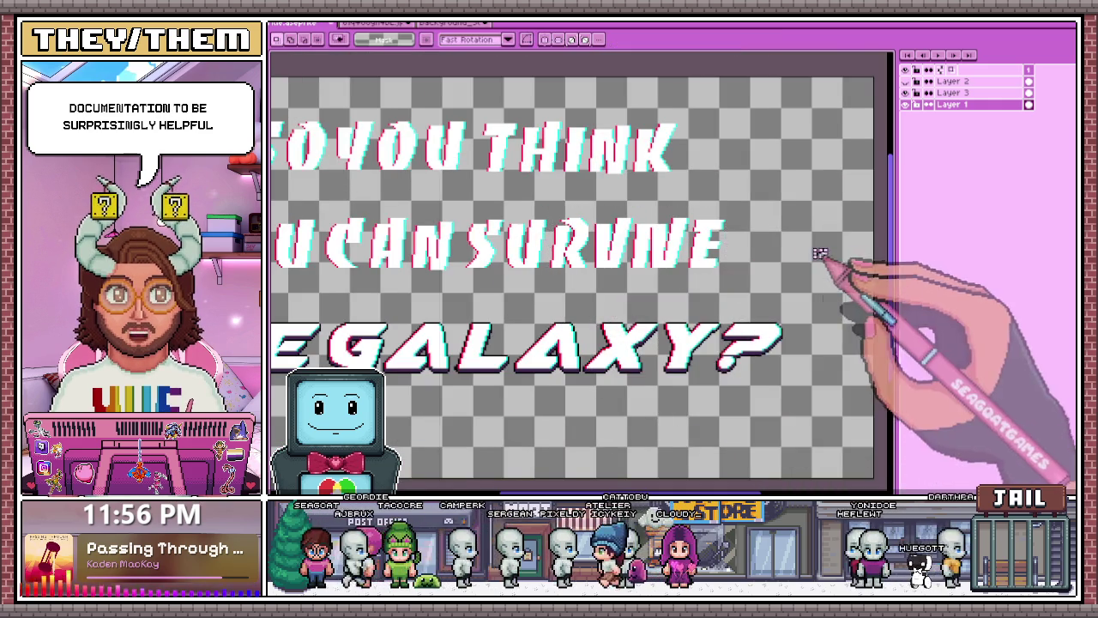
# - Reselect RVIVE, then VIVE, then narrow the selection to the I in SURVIVE
pyautogui.scroll(1, 674, 204)
pyautogui.moveTo(552, 200)
pyautogui.mouseDown()
pyautogui.moveTo(661, 314)
pyautogui.moveTo(769, 320)
pyautogui.mouseUp()
pyautogui.click(506, 318)
pyautogui.scroll(1, 600, 309)
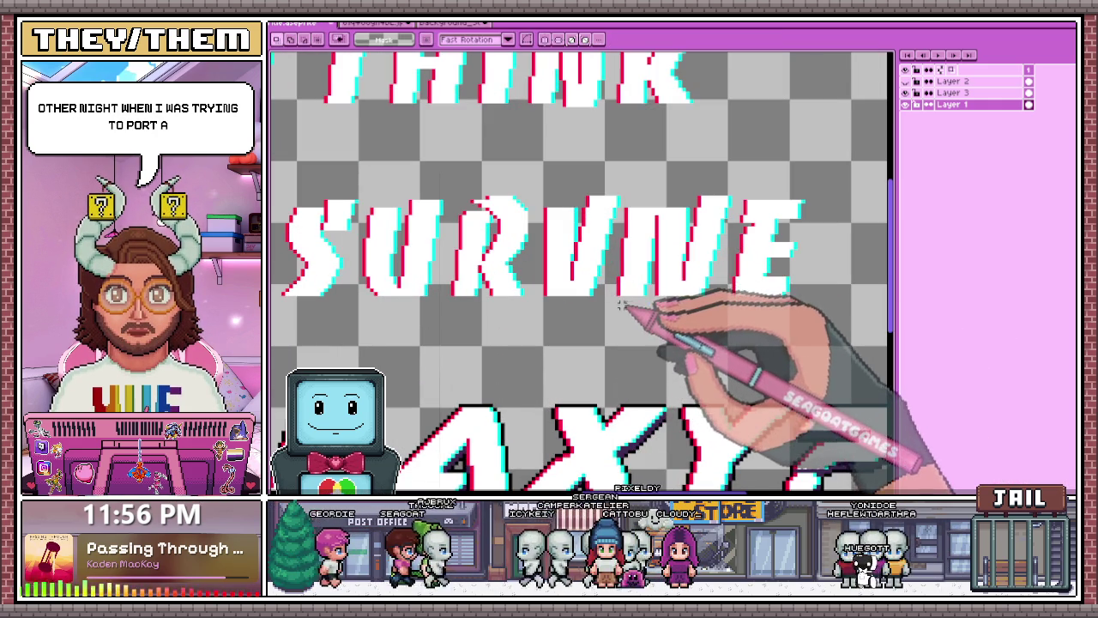
pyautogui.moveTo(617, 304); pyautogui.dragTo(816, 166)
pyautogui.scroll(1, 678, 240)
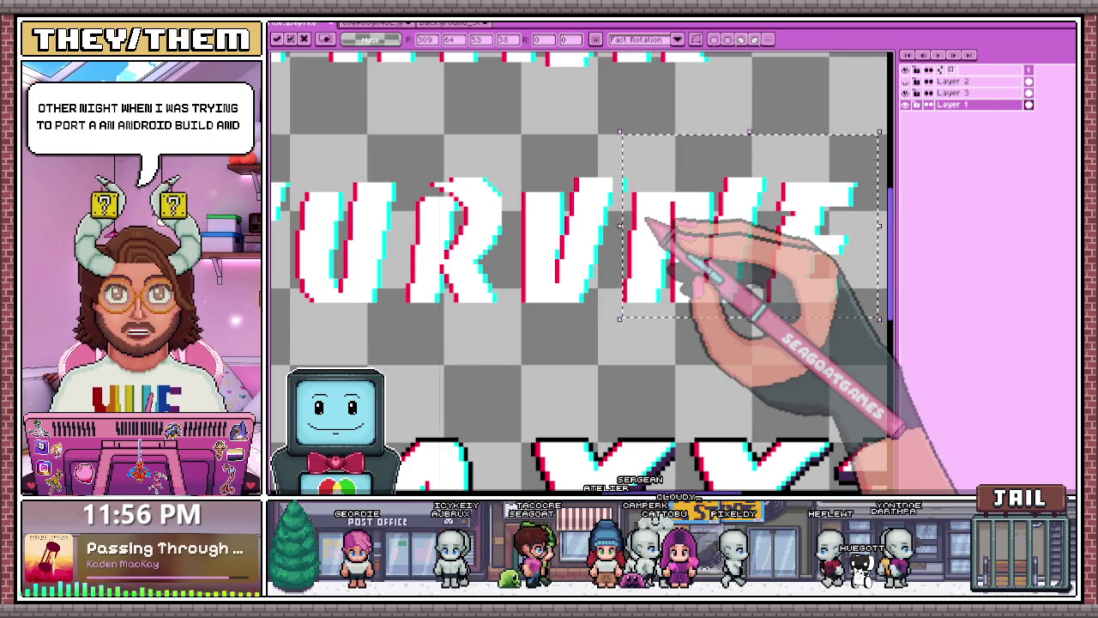
pyautogui.click(624, 163)
pyautogui.scroll(1, 623, 160)
pyautogui.moveTo(623, 159); pyautogui.dragTo(617, 228)
pyautogui.scroll(-1, 616, 200)
pyautogui.scroll(-1, 535, 135)
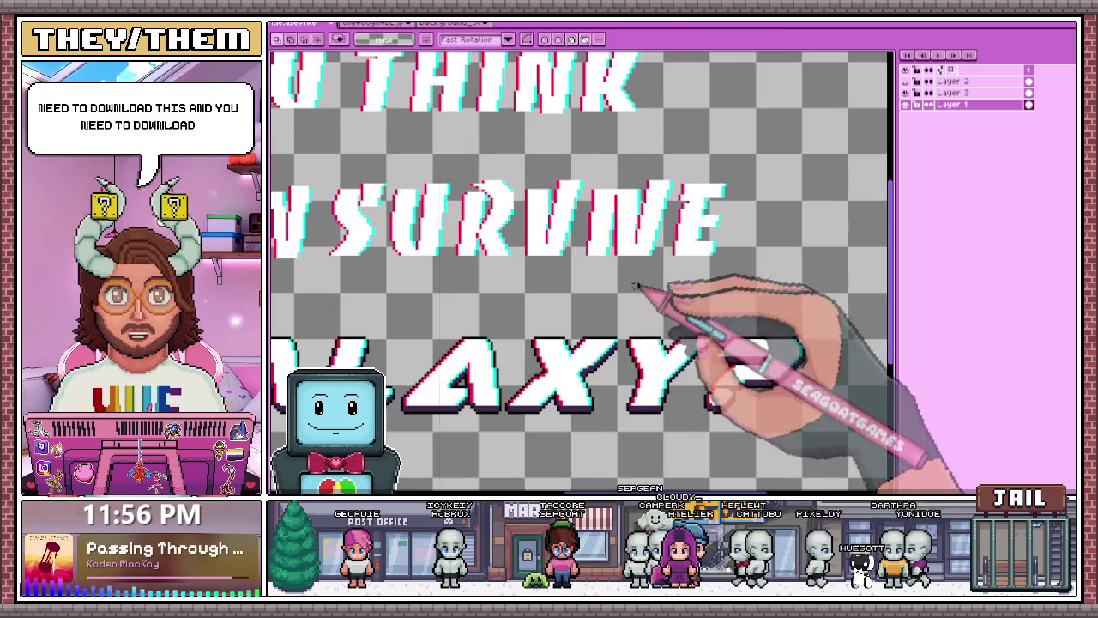
pyautogui.scroll(2, 642, 289)
pyautogui.moveTo(666, 164)
pyautogui.mouseDown()
pyautogui.moveTo(712, 314)
pyautogui.moveTo(780, 335)
pyautogui.mouseUp()
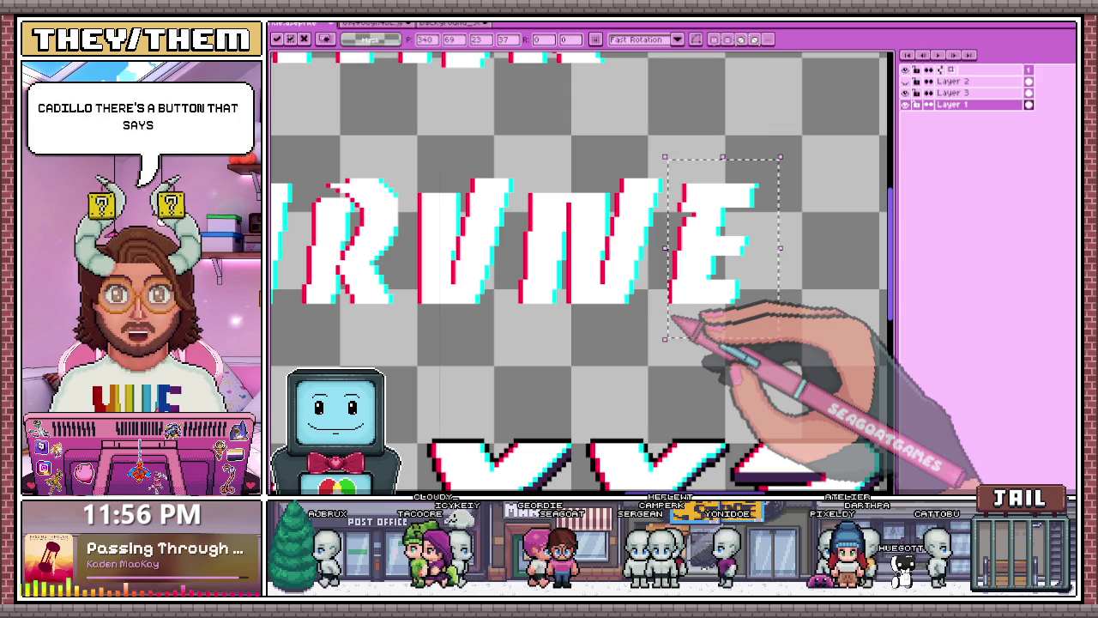
# - Restore the final E of SURVIVE with undo and clear the selection
pyautogui.scroll(-1, 595, 144)
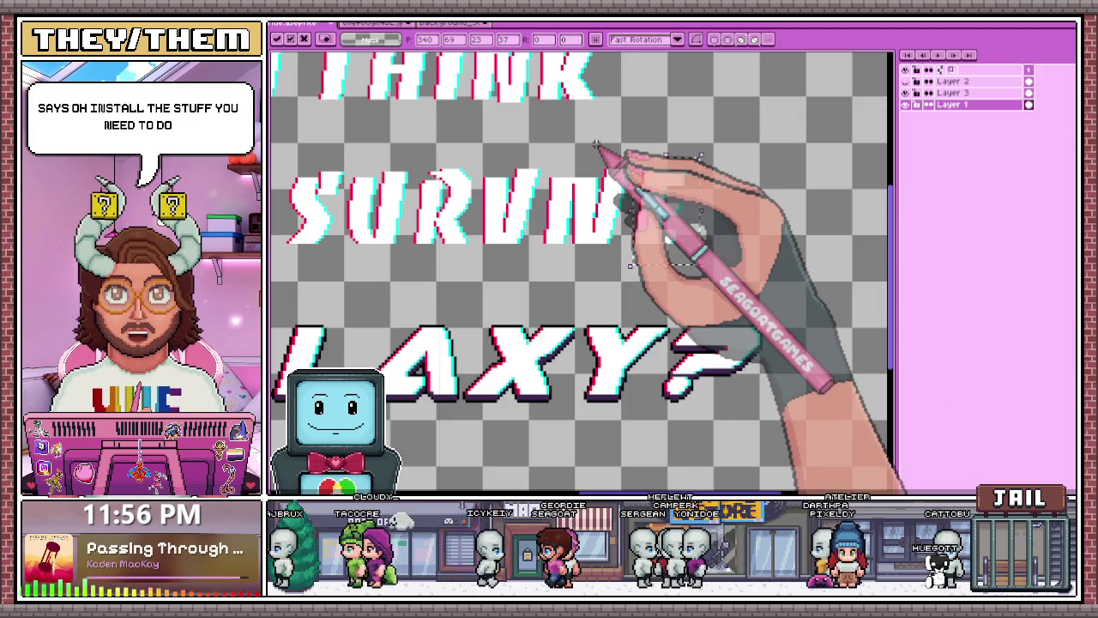
pyautogui.scroll(-1, 612, 157)
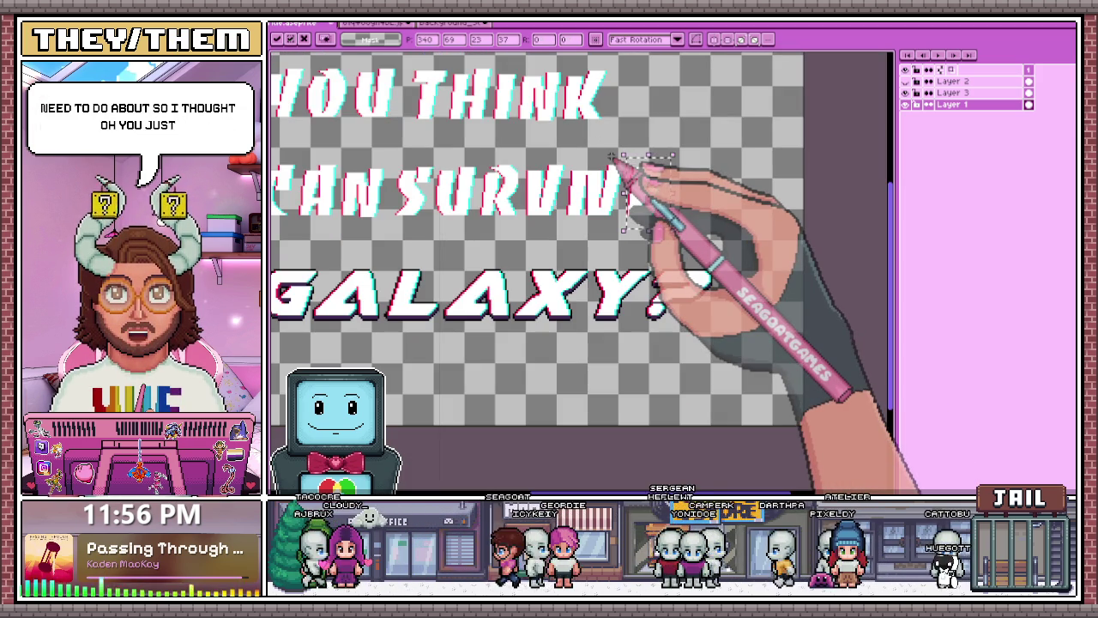
pyautogui.hotkey('ctrl', 'z')
pyautogui.hotkey('ctrl', 'y')
pyautogui.hotkey('ctrl', 'z')
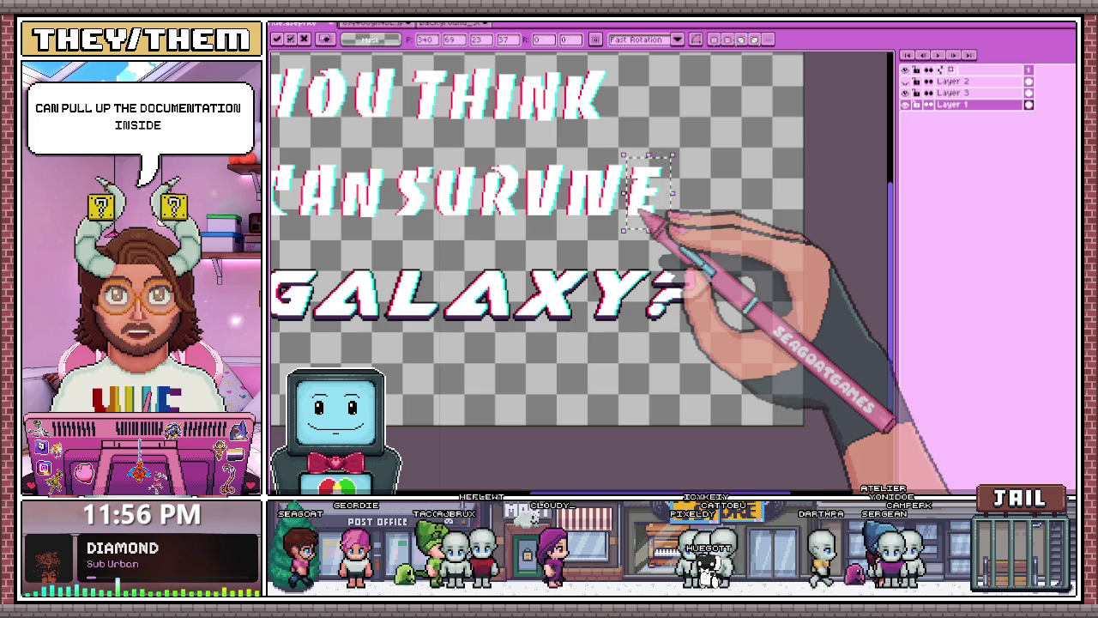
pyautogui.click(739, 247)
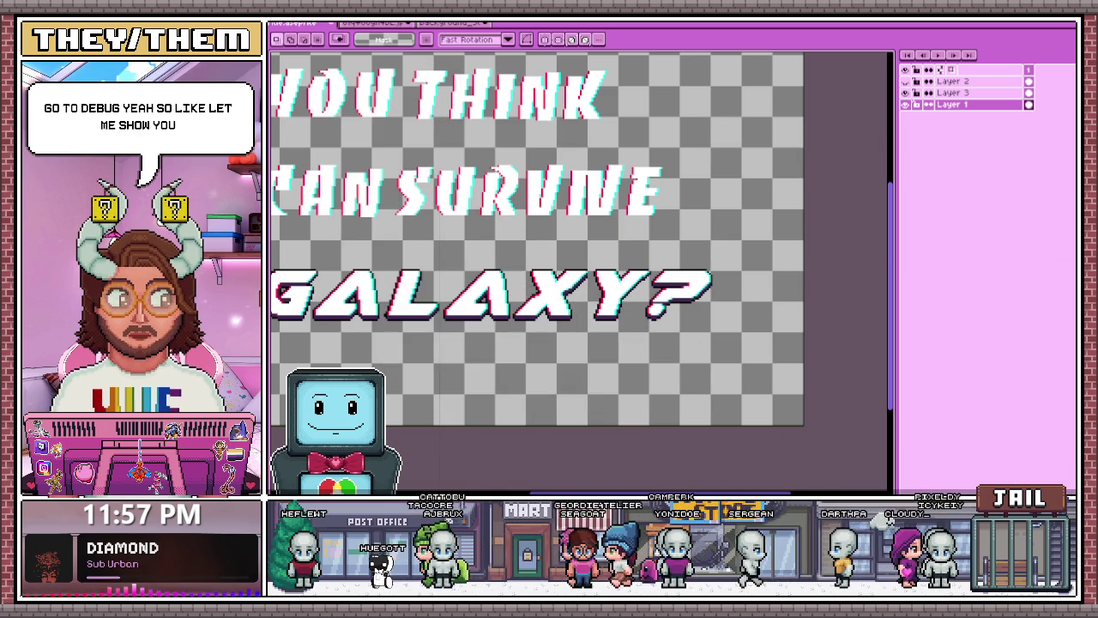
# - Switch from Aseprite over to the Godot editor
pyautogui.hotkey('alt', 'Tab')
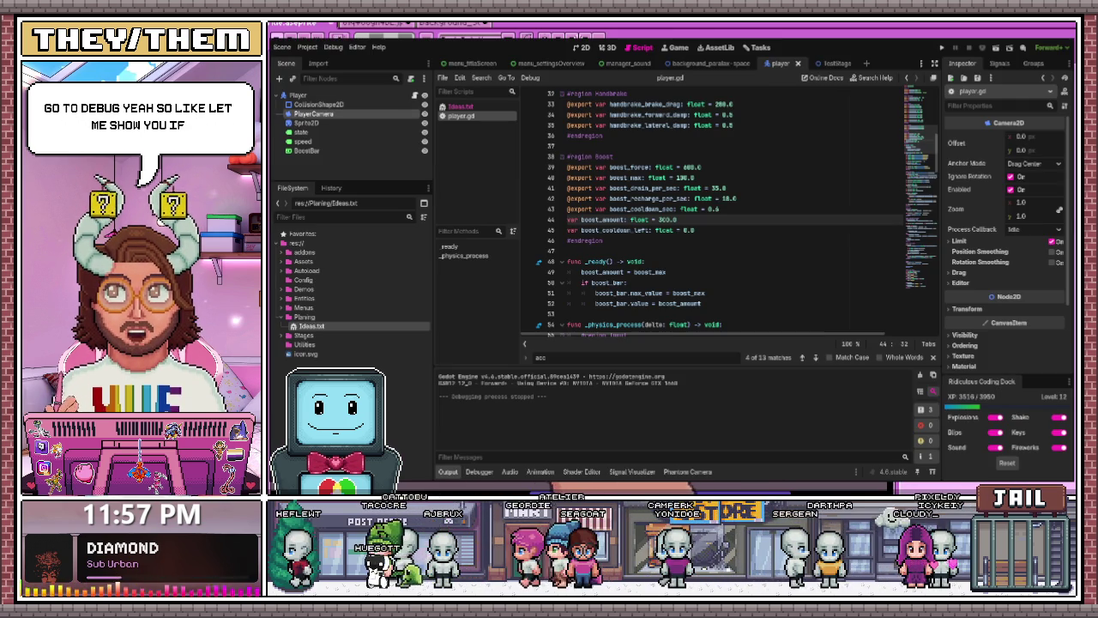
# - Open and browse the CollisionShape2D class documentation, then bring up its Ctrl+F search bar
pyautogui.click(319, 103)
pyautogui.click(300, 94)
pyautogui.click(343, 105)
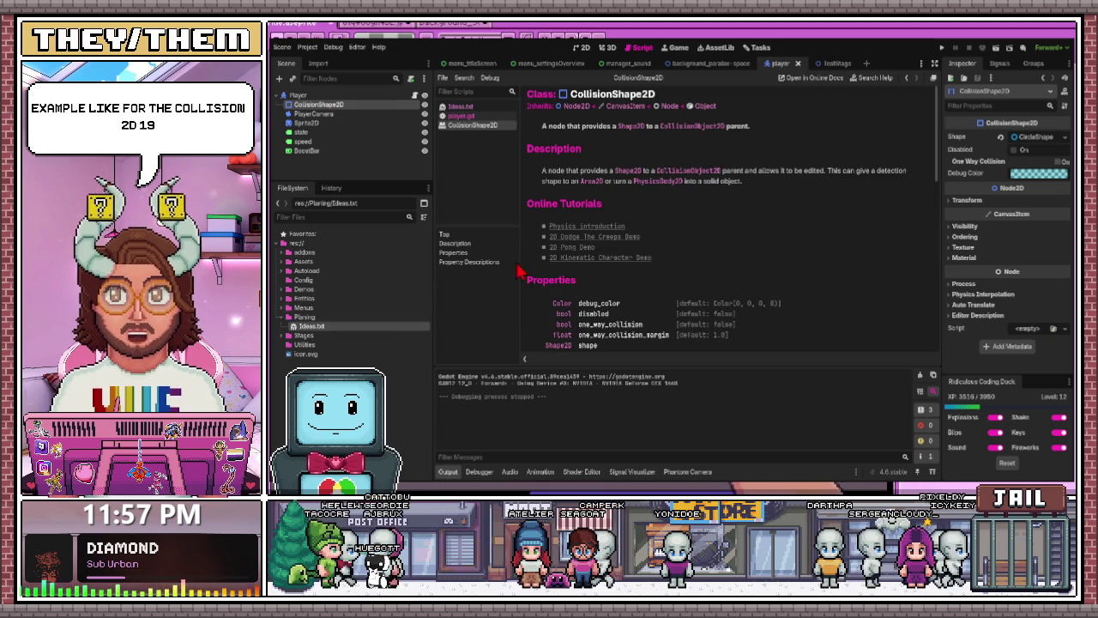
pyautogui.scroll(-3, 580, 151)
pyautogui.scroll(-5, 601, 249)
pyautogui.scroll(3, 620, 298)
pyautogui.scroll(5, 620, 291)
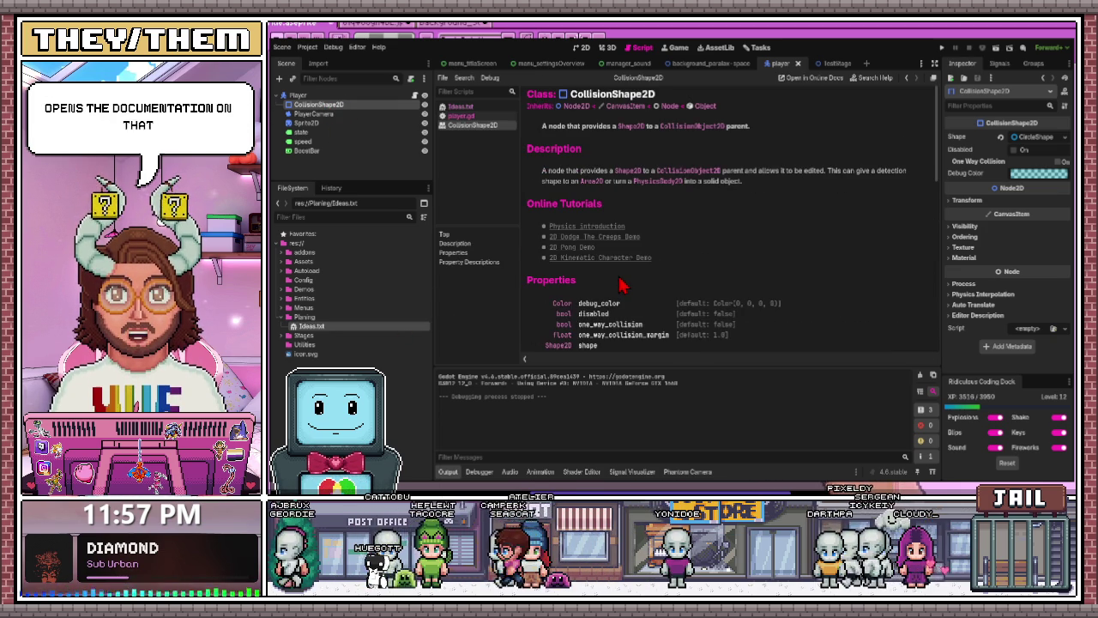
pyautogui.scroll(-10, 621, 286)
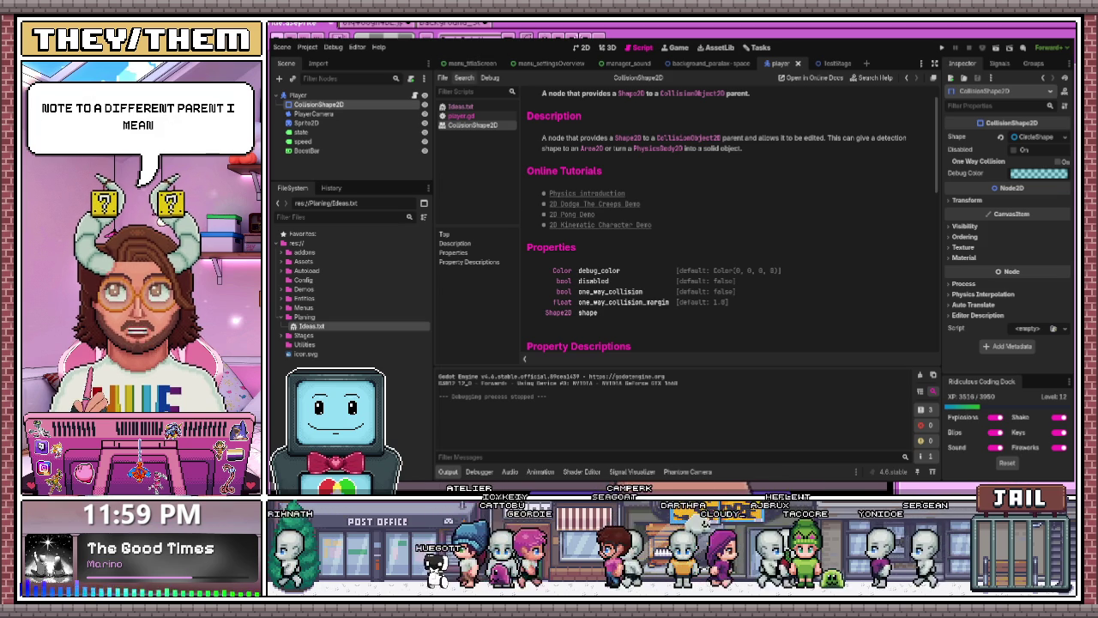
pyautogui.hotkey('ctrl', 'f')
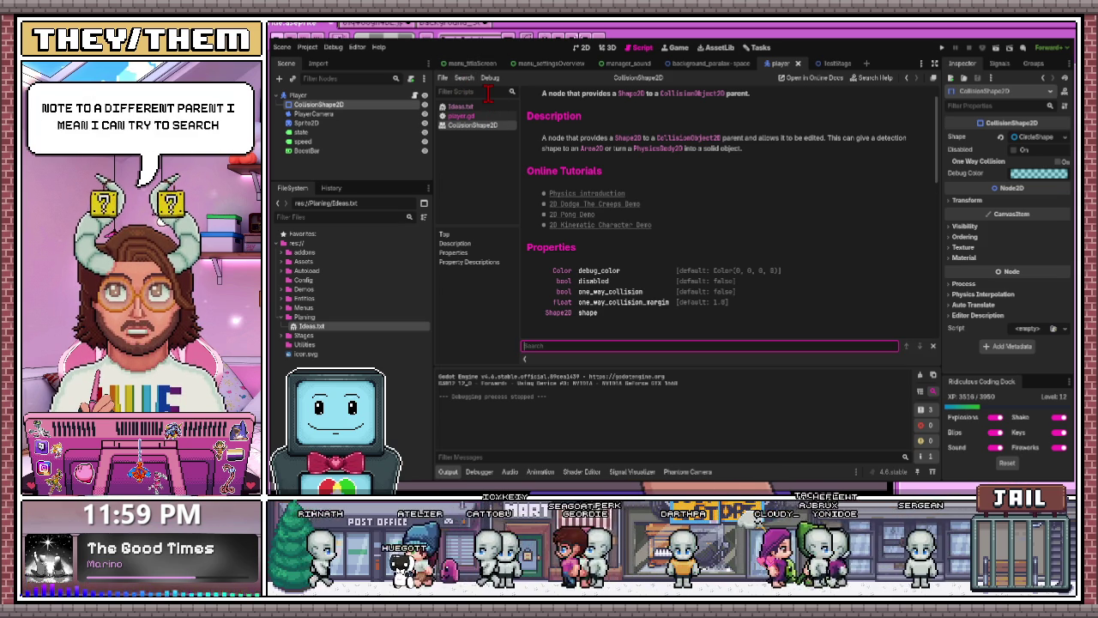
# - Run the project, turn the ship to face upward and thrust it through space
pyautogui.click(724, 226)
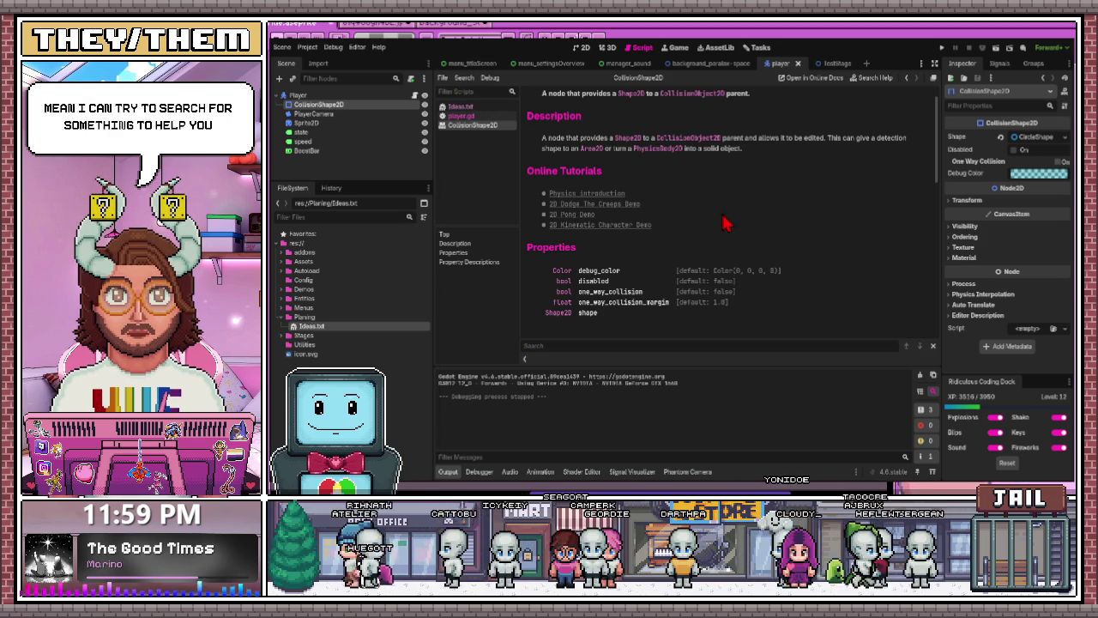
pyautogui.click(942, 48)
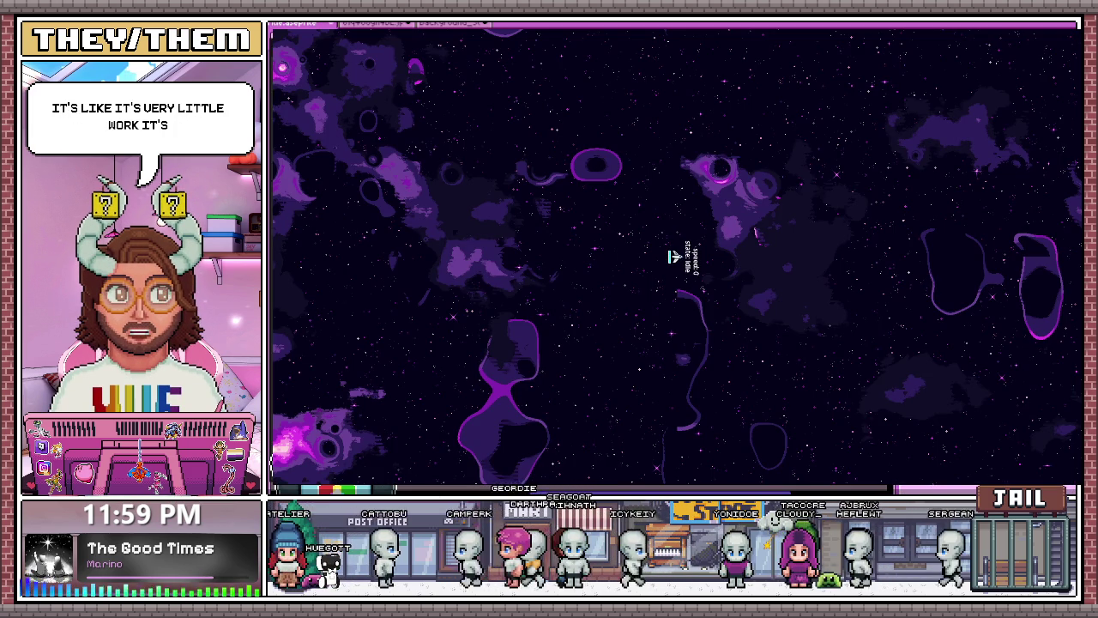
pyautogui.press('Left')
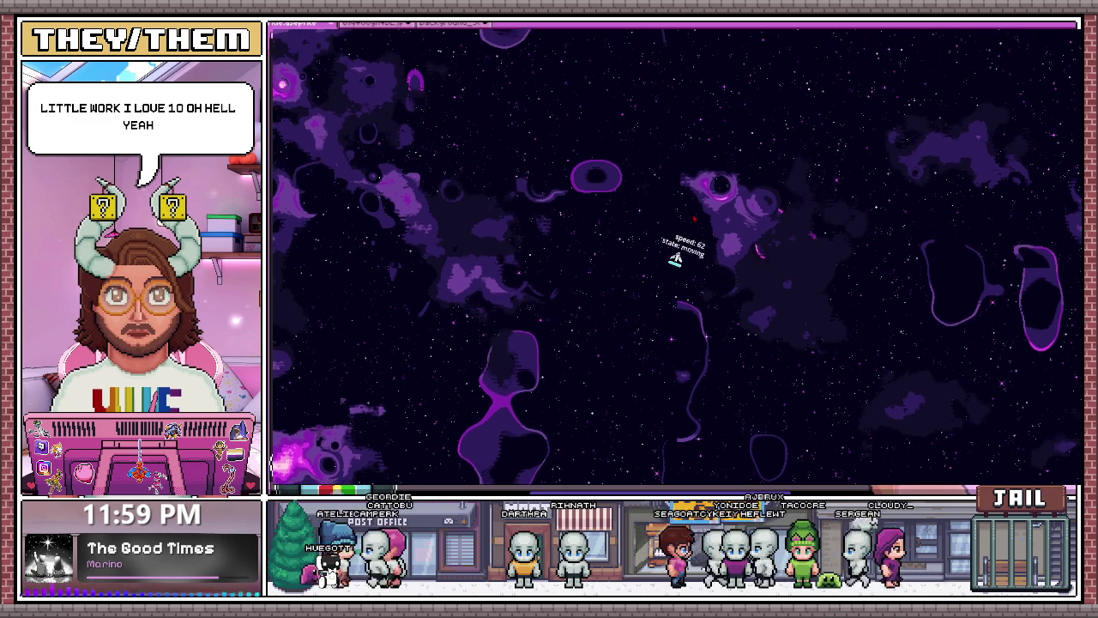
pyautogui.press('Up')
pyautogui.press('Up')
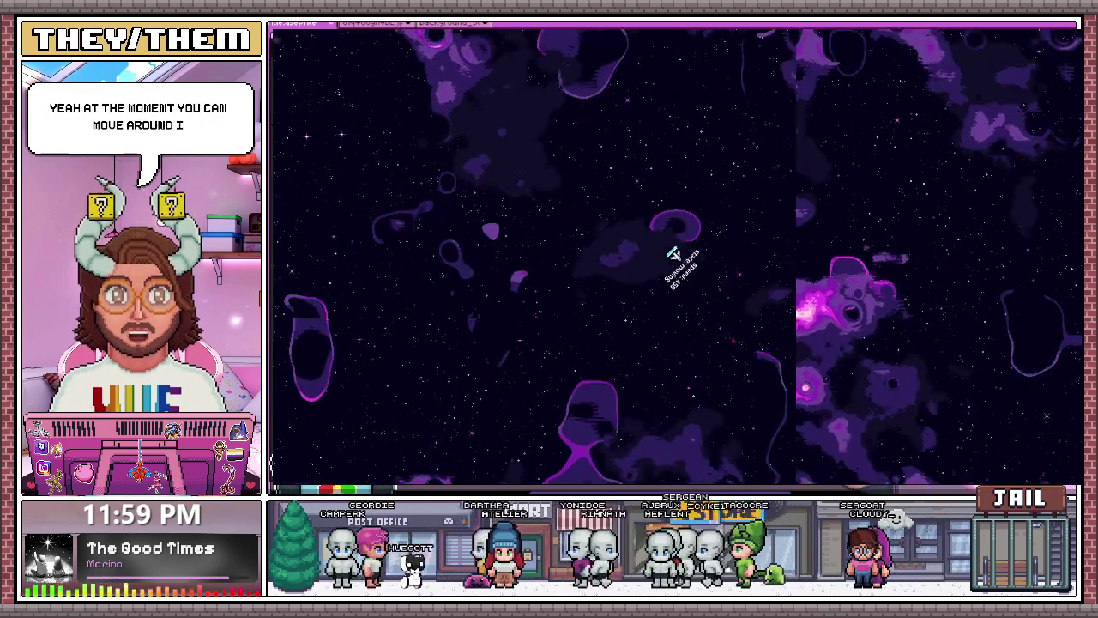
pyautogui.press('Up')
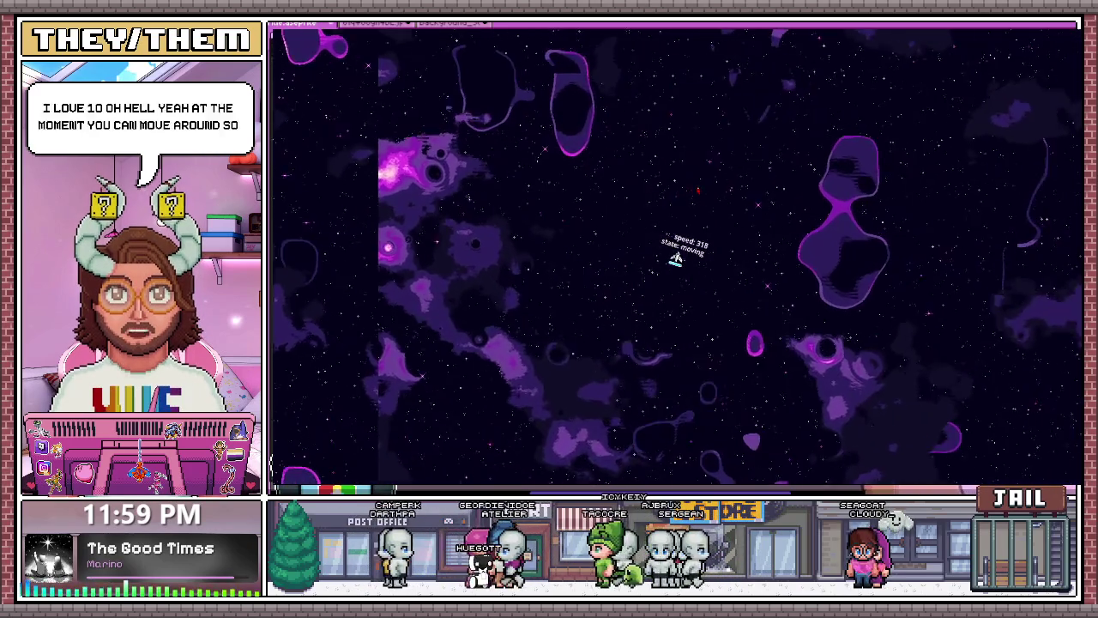
# - Steer, accelerate and slow the ship around the purple background, then stop the game with F8
pyautogui.press('Down')
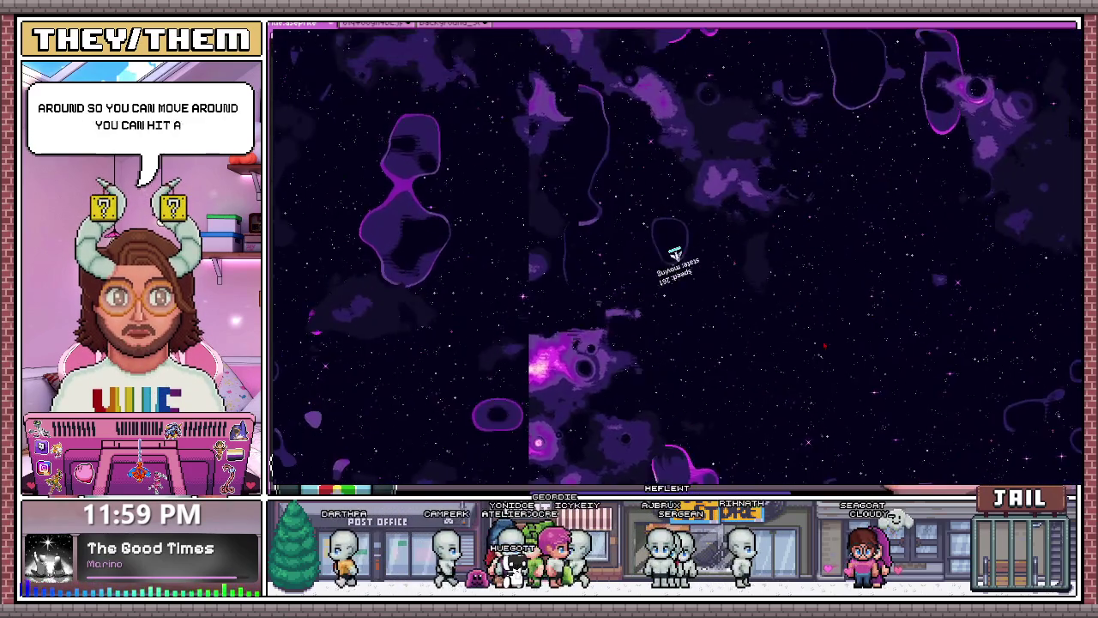
pyautogui.press('Left')
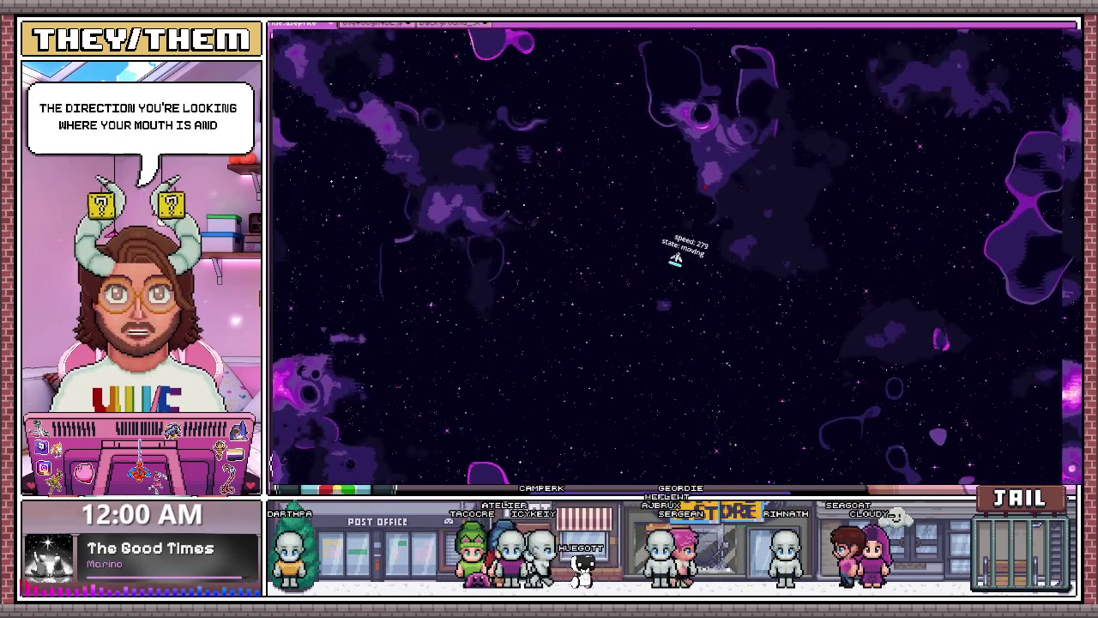
pyautogui.press('Up')
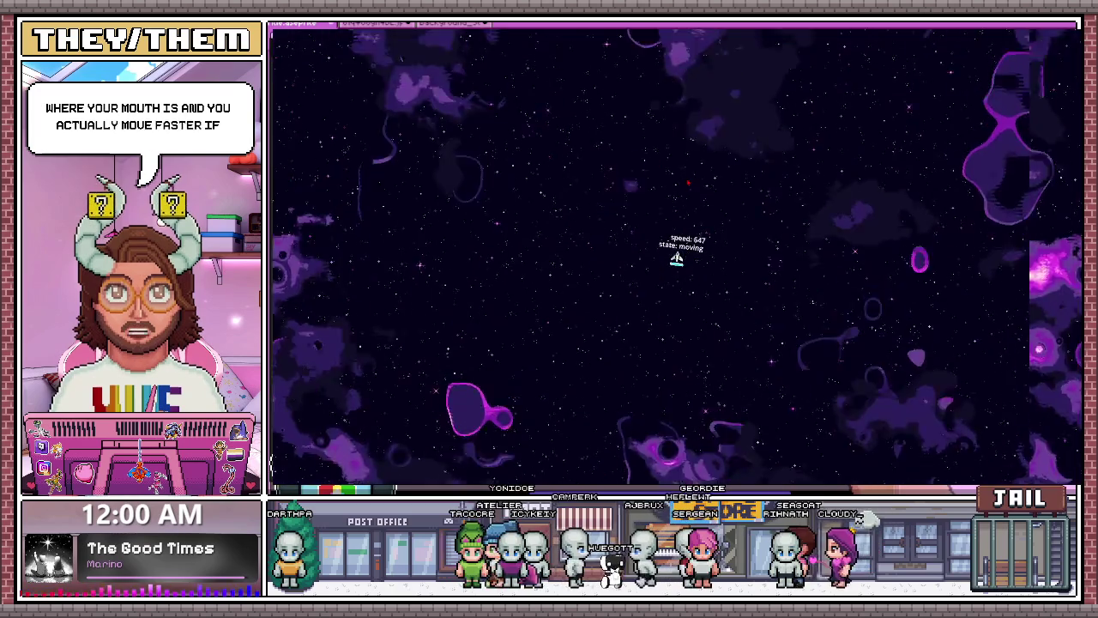
pyautogui.press('Down')
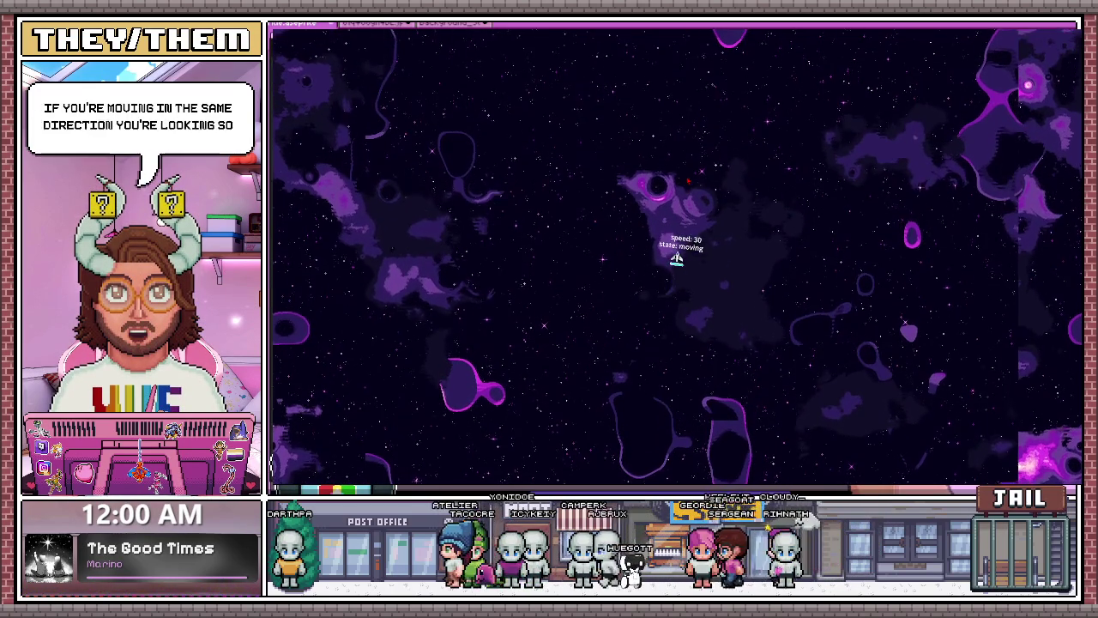
pyautogui.press('Down')
pyautogui.press('Down')
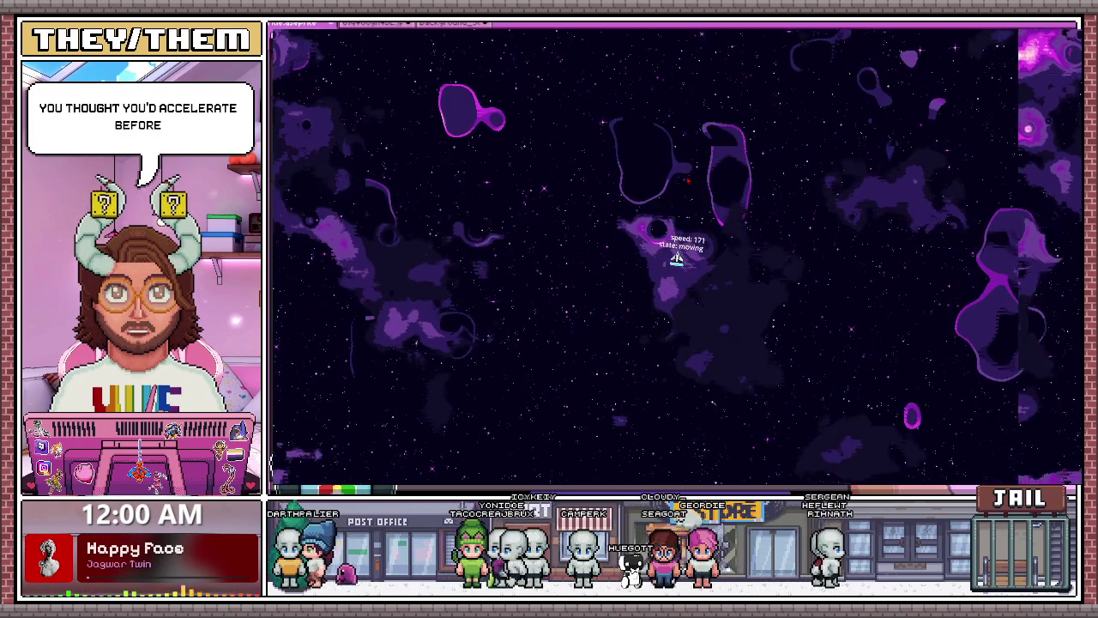
pyautogui.press('Up')
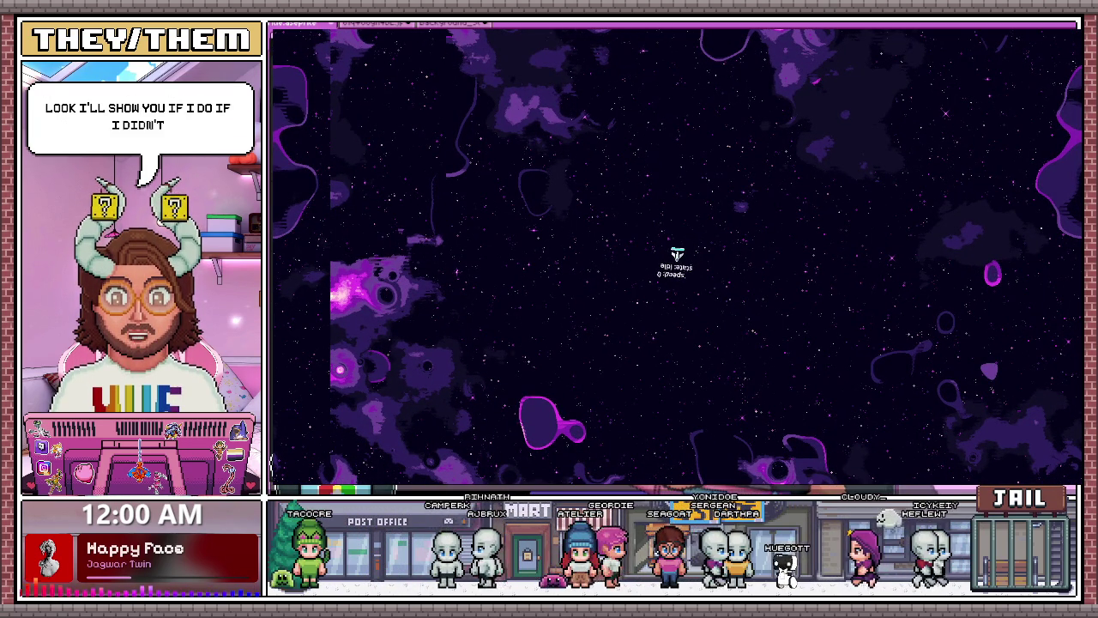
pyautogui.press('F8')
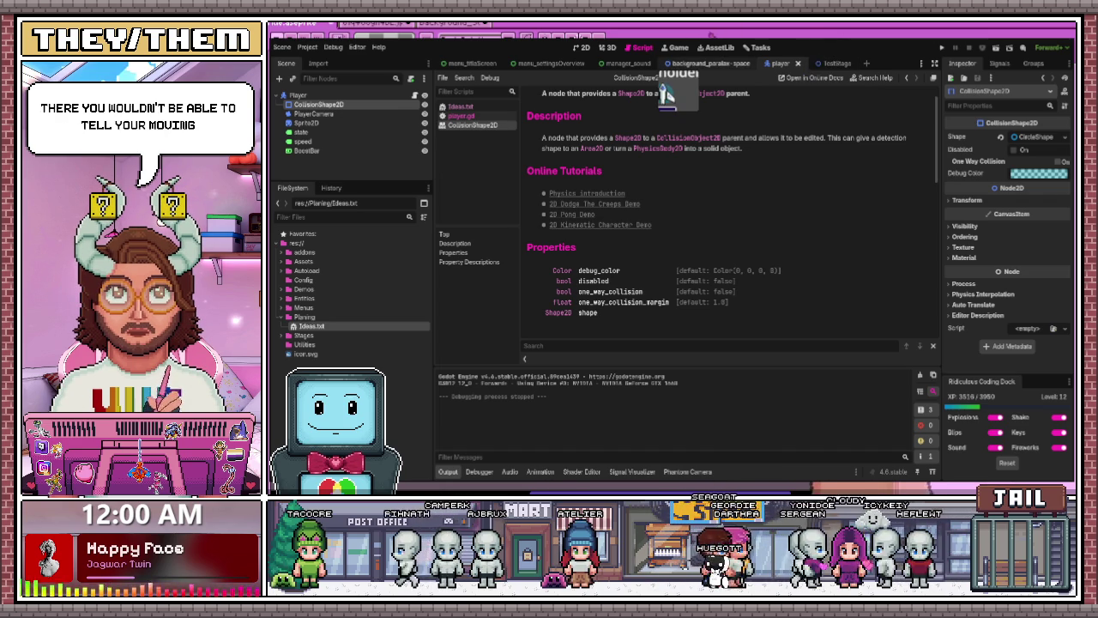
# - Run the testStage scene with F6, rotate the ship right and left, then stop it
pyautogui.click(822, 64)
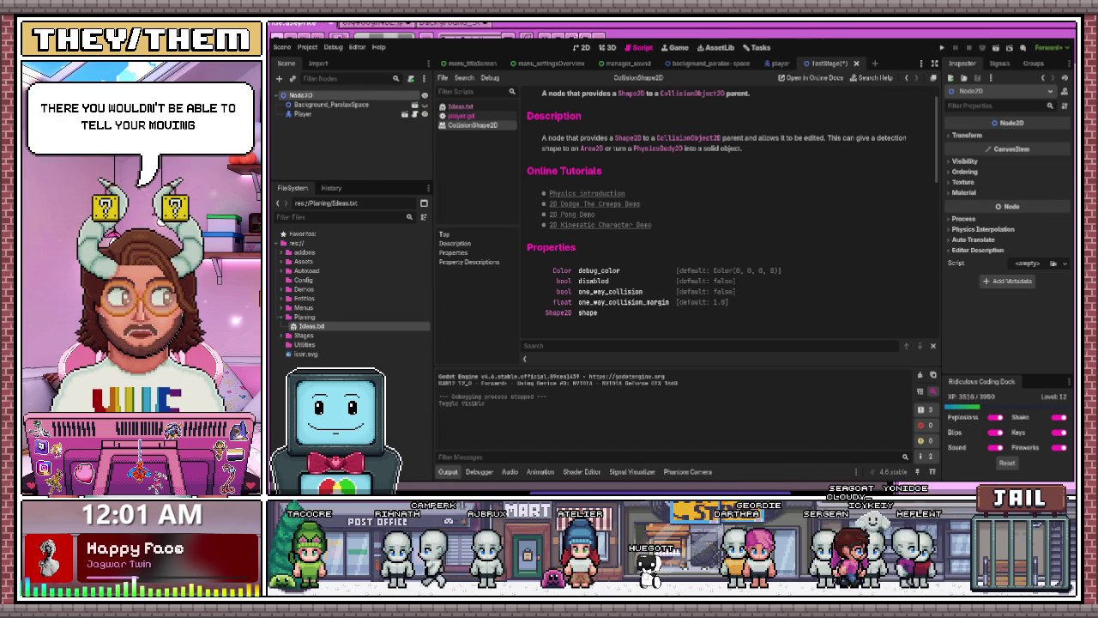
pyautogui.press('F6')
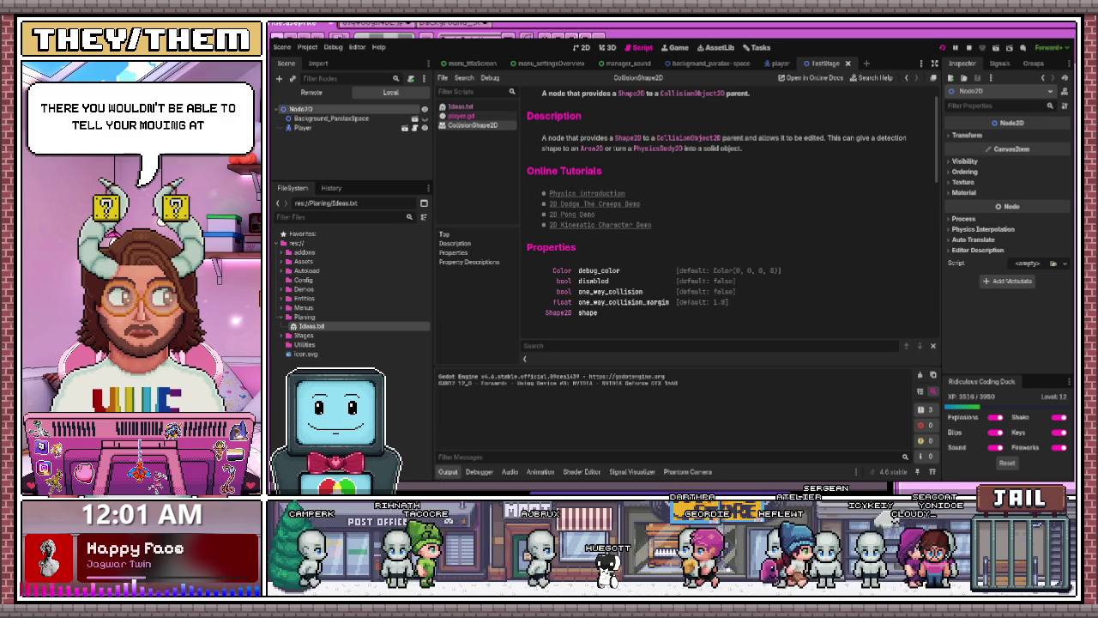
pyautogui.press('Right')
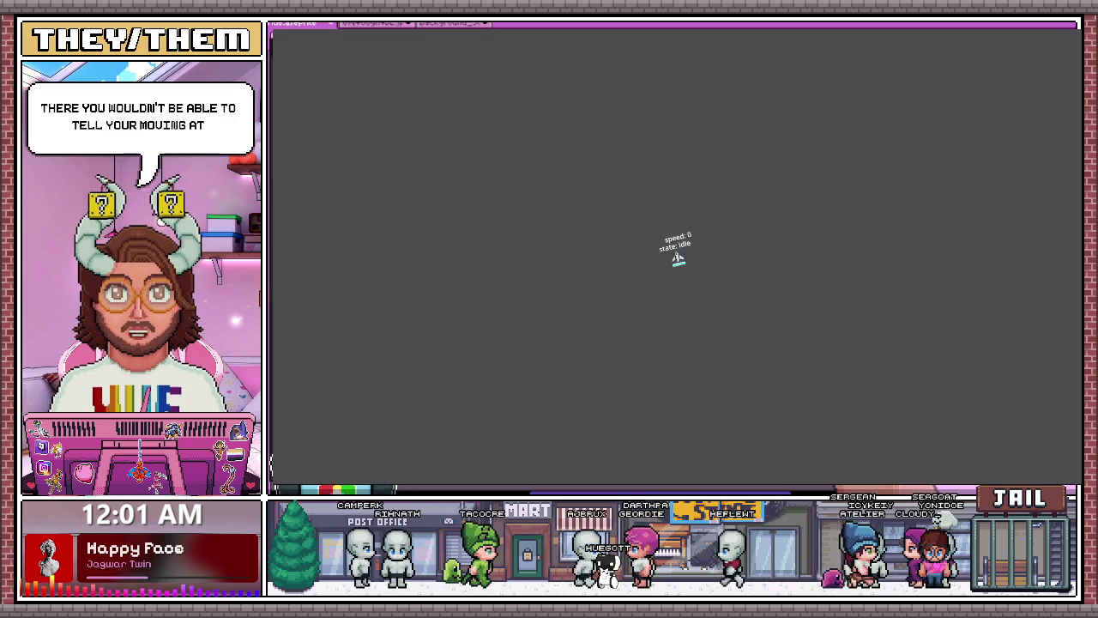
pyautogui.press('Left')
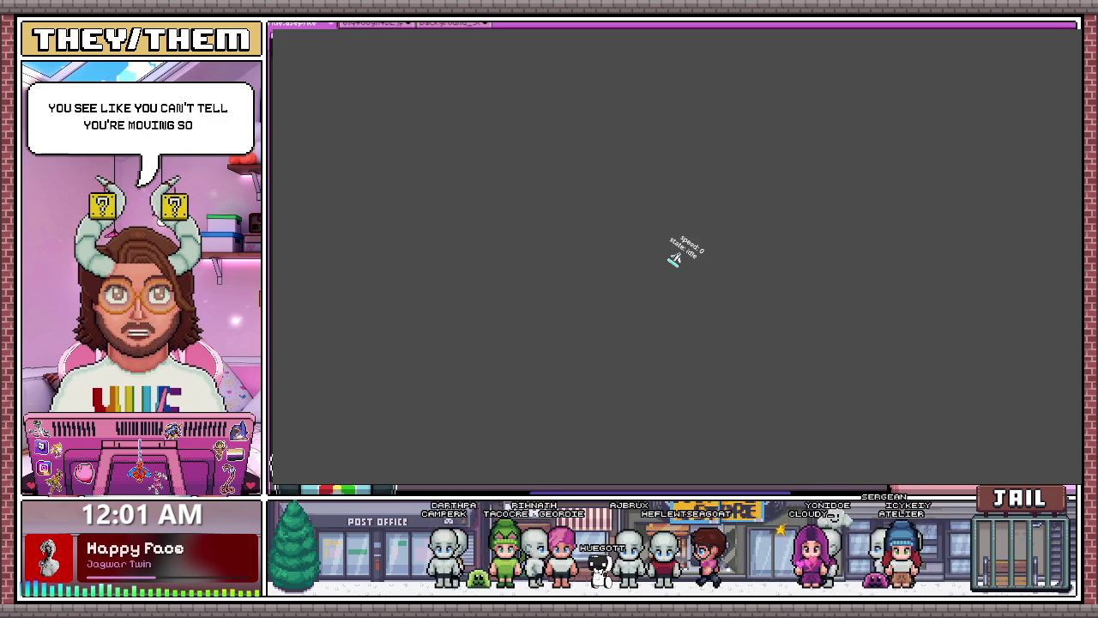
pyautogui.press('Left')
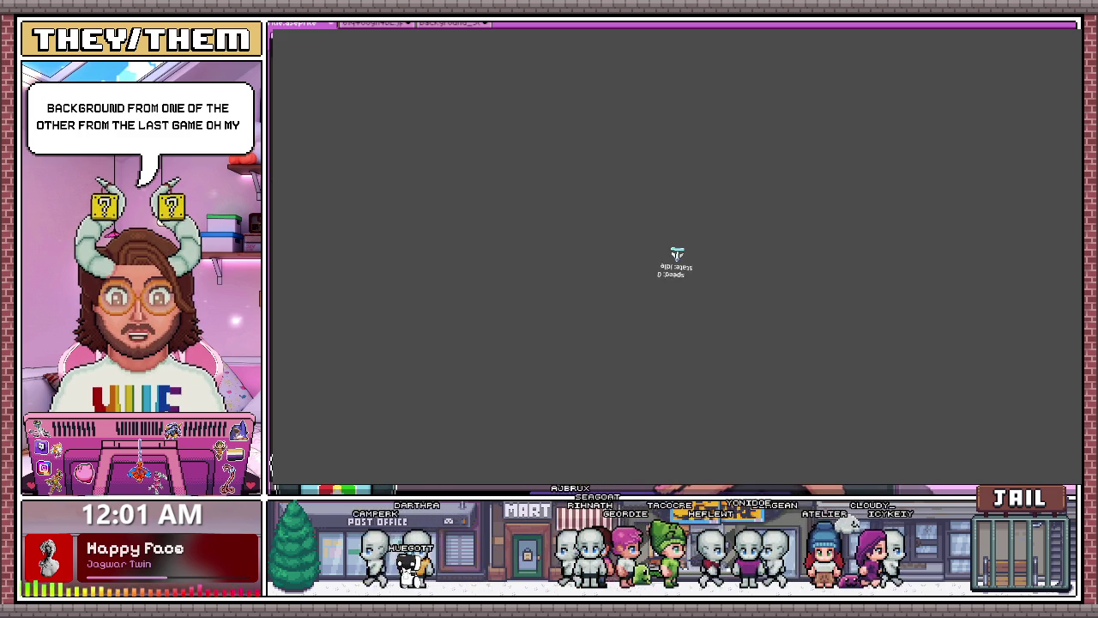
pyautogui.press('F8')
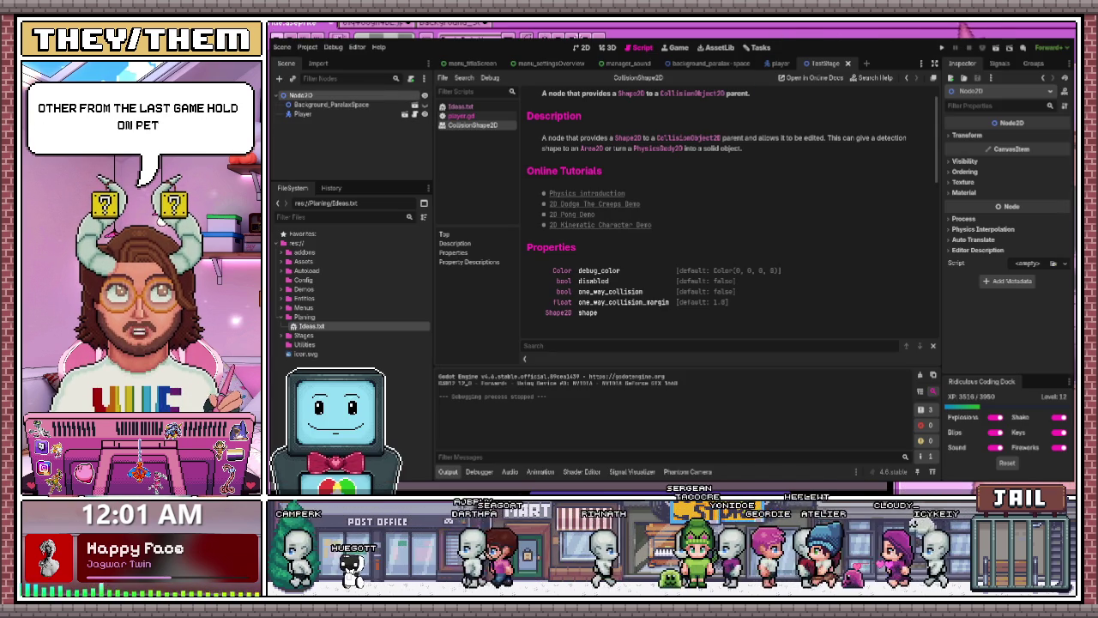
# - Replay the stage and boost with Shift, close it, then start a new line in Ideas.txt
pyautogui.click(941, 48)
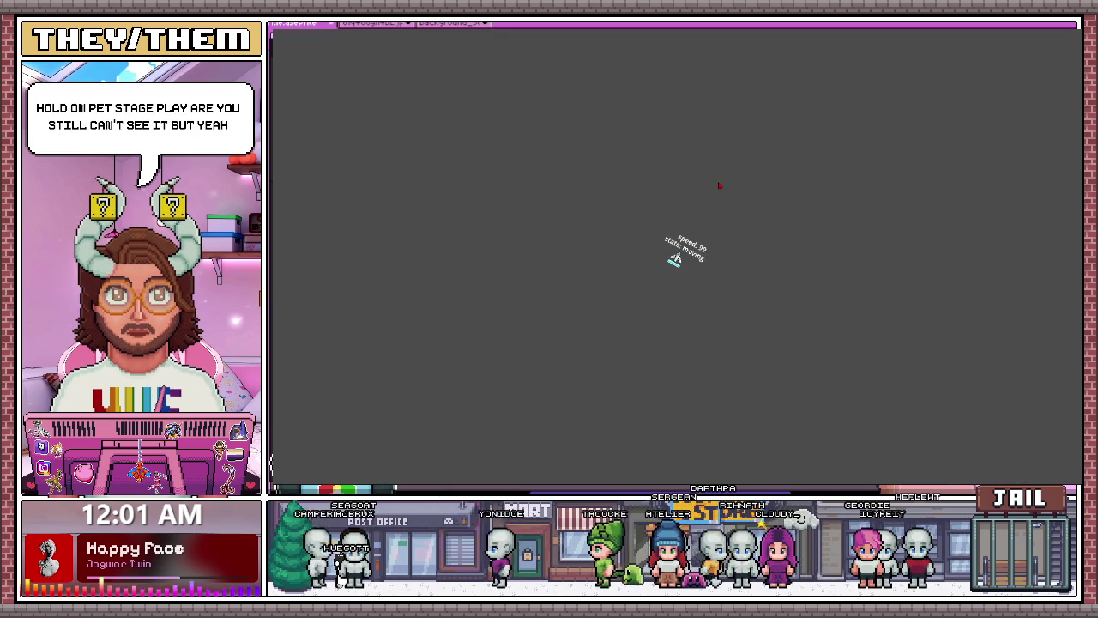
pyautogui.press('shift')
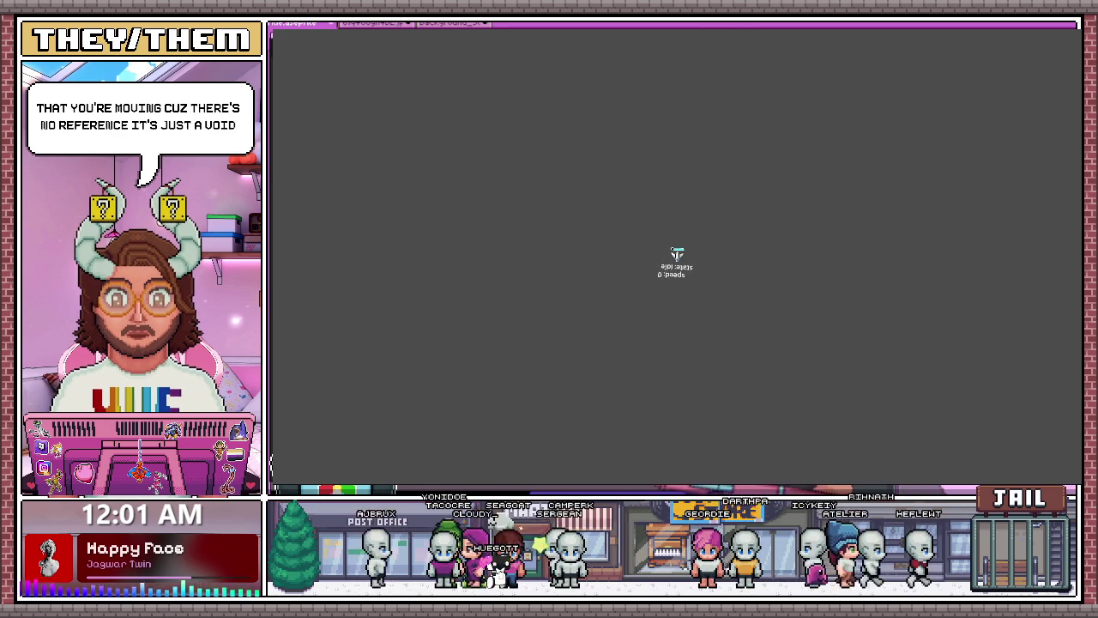
pyautogui.hotkey('alt', 'F4')
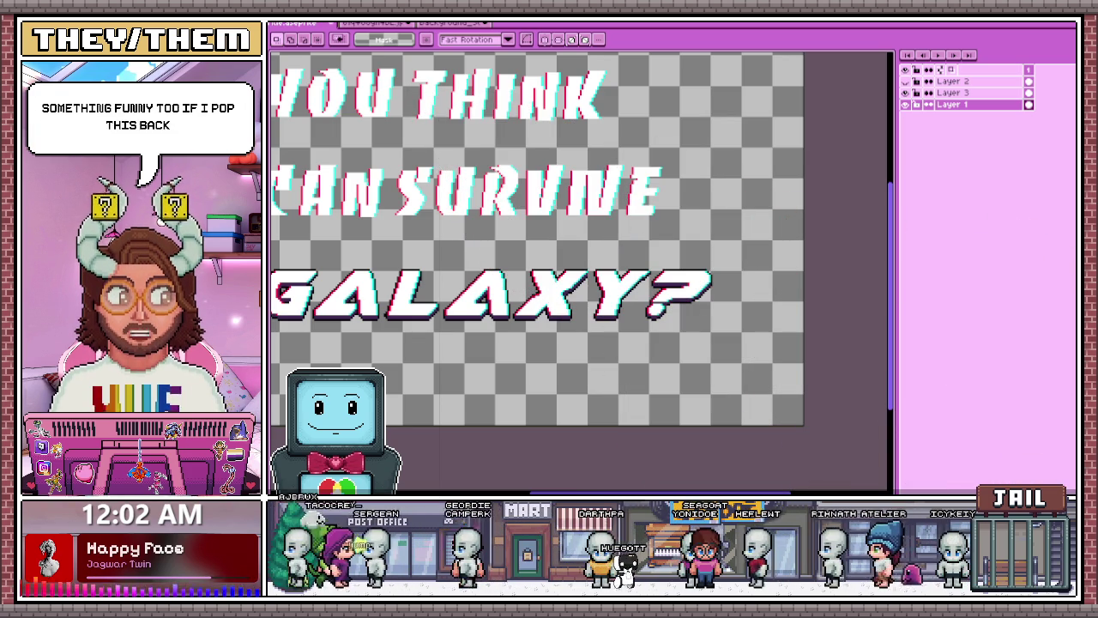
pyautogui.hotkey('alt', 'Tab')
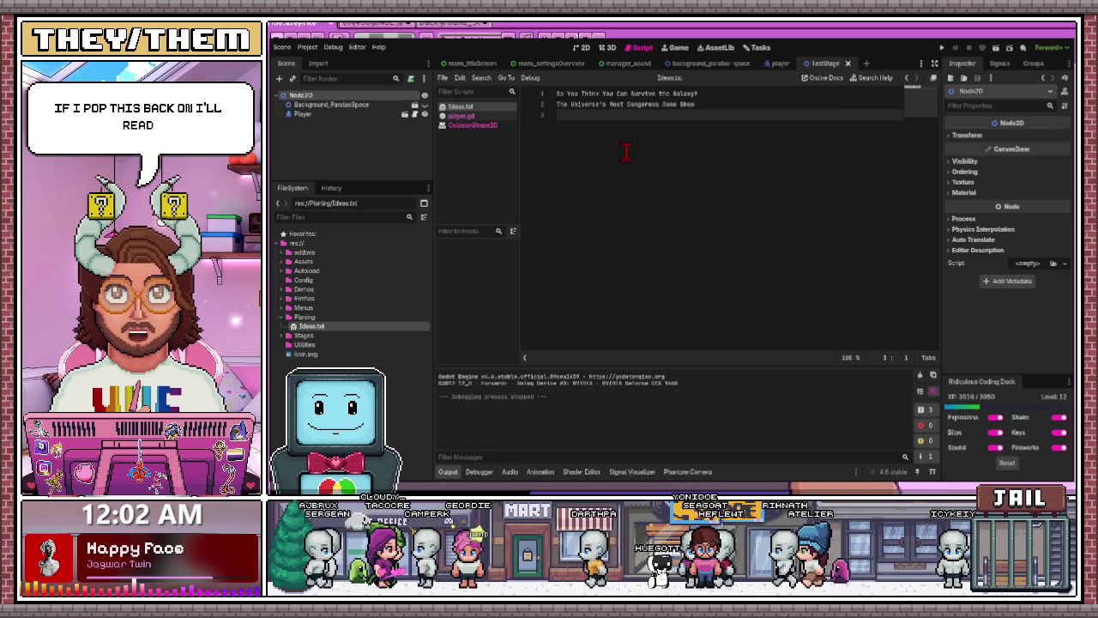
pyautogui.press('Return')
# - Type filler letters on line 4 of Ideas.txt, then undo everything back to the saved file
pyautogui.write('asdhas')
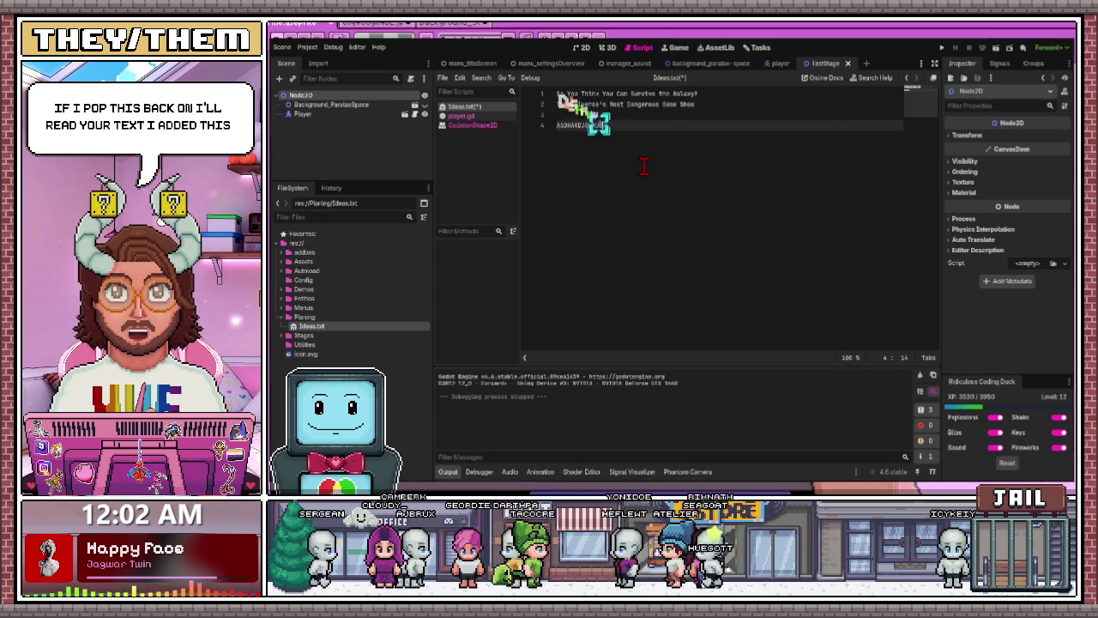
pyautogui.write('JKSDHAJSKDG')
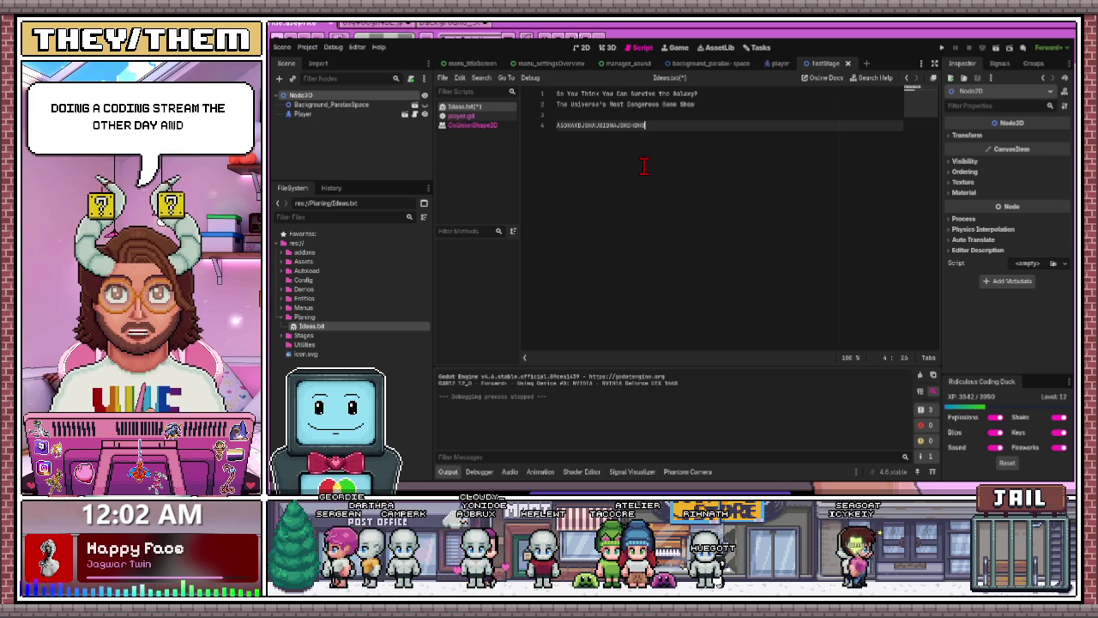
pyautogui.write('Hsdjmfkjsbmd')
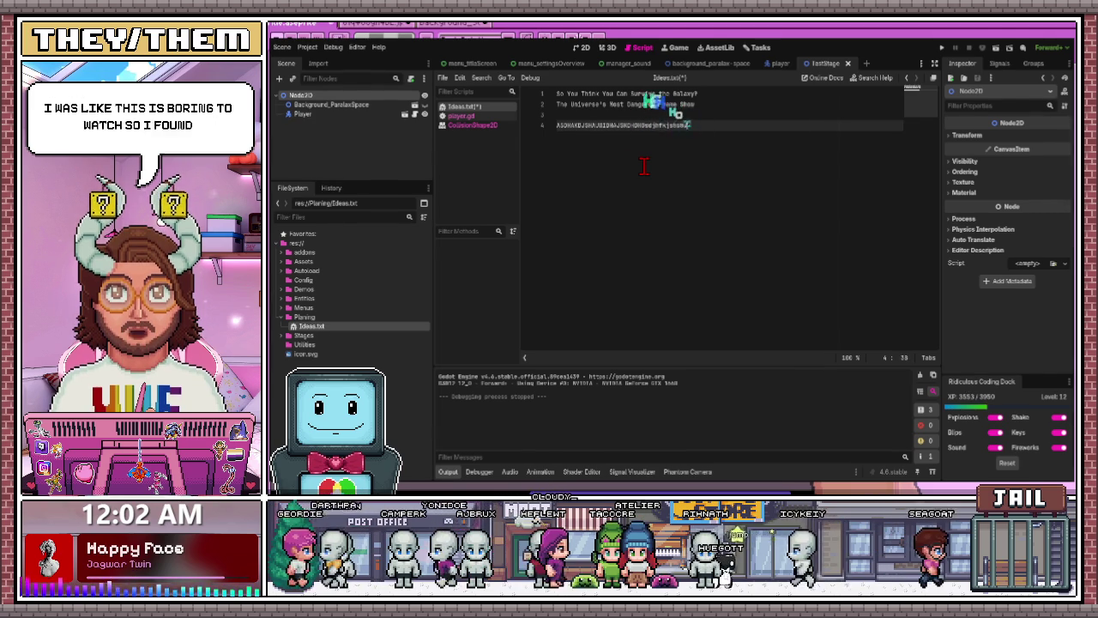
pyautogui.write('bsdkljgdhkljsdj')
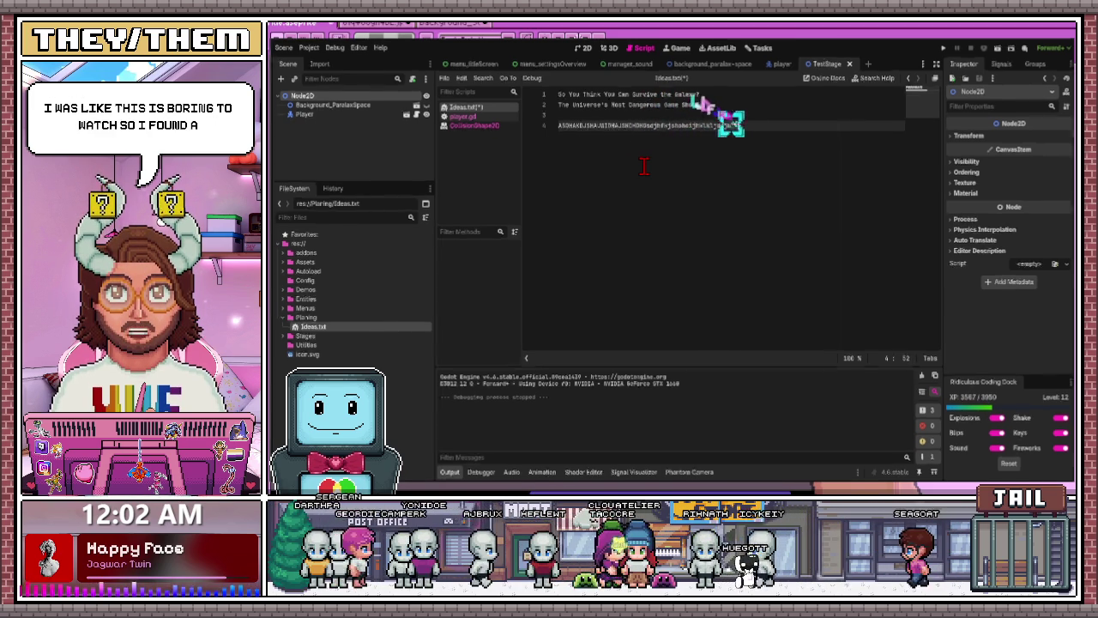
pyautogui.press('BackSpace')
pyautogui.press('BackSpace')
pyautogui.press('BackSpace')
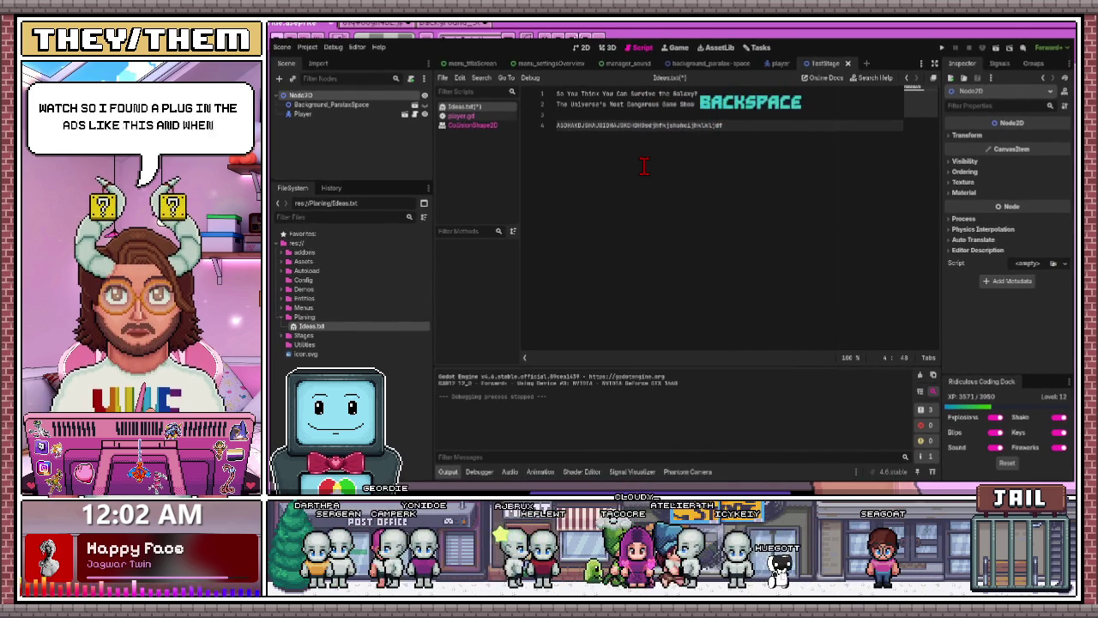
pyautogui.press('BackSpace')
pyautogui.press('BackSpace')
pyautogui.press('BackSpace')
pyautogui.press('BackSpace')
pyautogui.press('BackSpace')
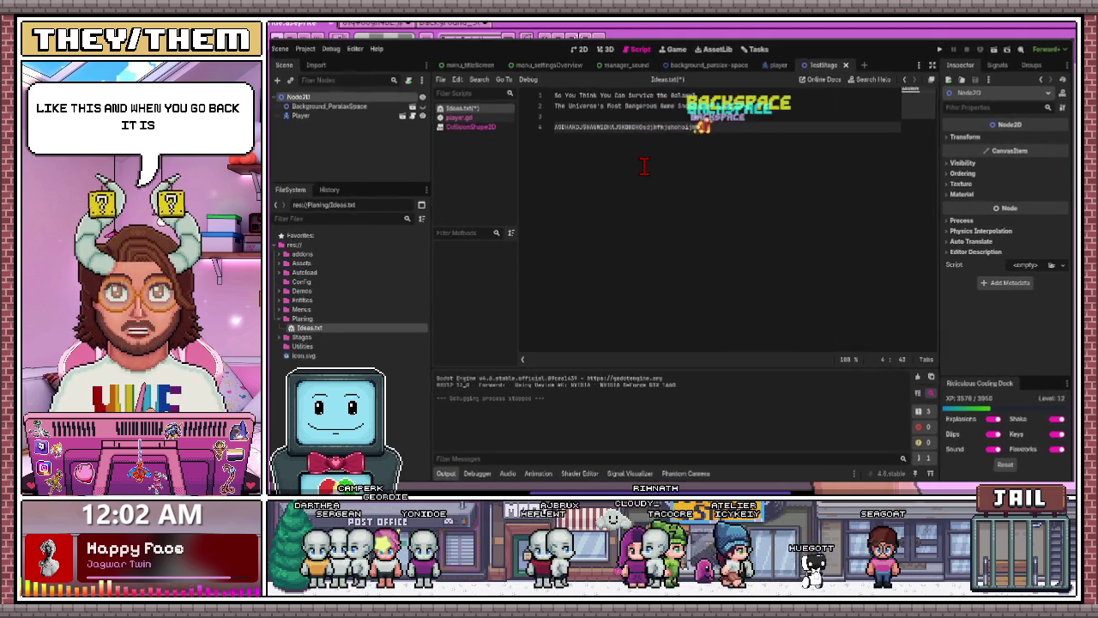
pyautogui.press('BackSpace')
pyautogui.press('BackSpace')
pyautogui.press('BackSpace')
pyautogui.press('BackSpace')
pyautogui.press('BackSpace')
pyautogui.press('BackSpace')
pyautogui.press('BackSpace')
pyautogui.press('BackSpace')
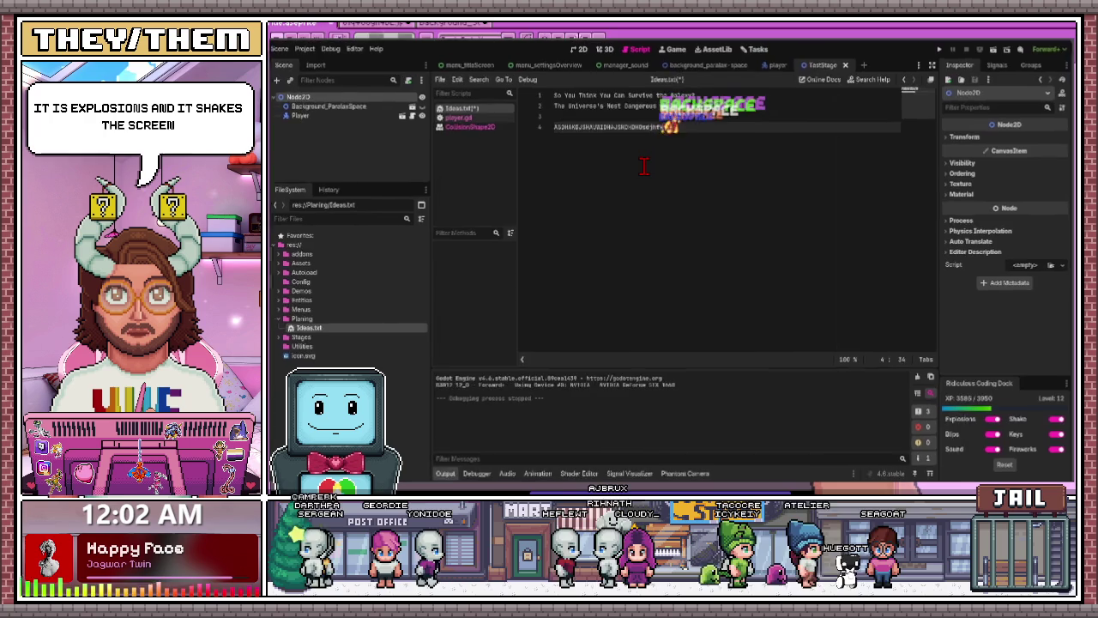
pyautogui.press('BackSpace')
pyautogui.press('BackSpace')
pyautogui.press('BackSpace')
pyautogui.press('BackSpace')
pyautogui.press('BackSpace')
pyautogui.write('sdlfkjsldkjflkdsjflkjsdlfjsldkjflksdjflkjsdflksdjflkjsdflkjsdfjlksdjflkj')
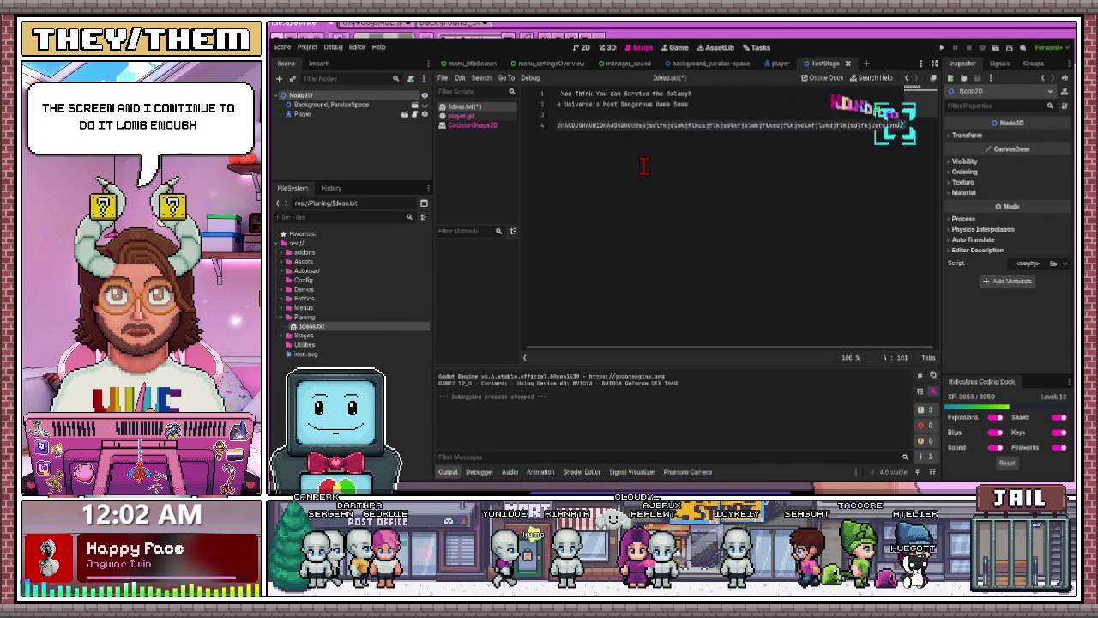
pyautogui.write('sdlkfjsdlk')
pyautogui.write('ihsdohfos')
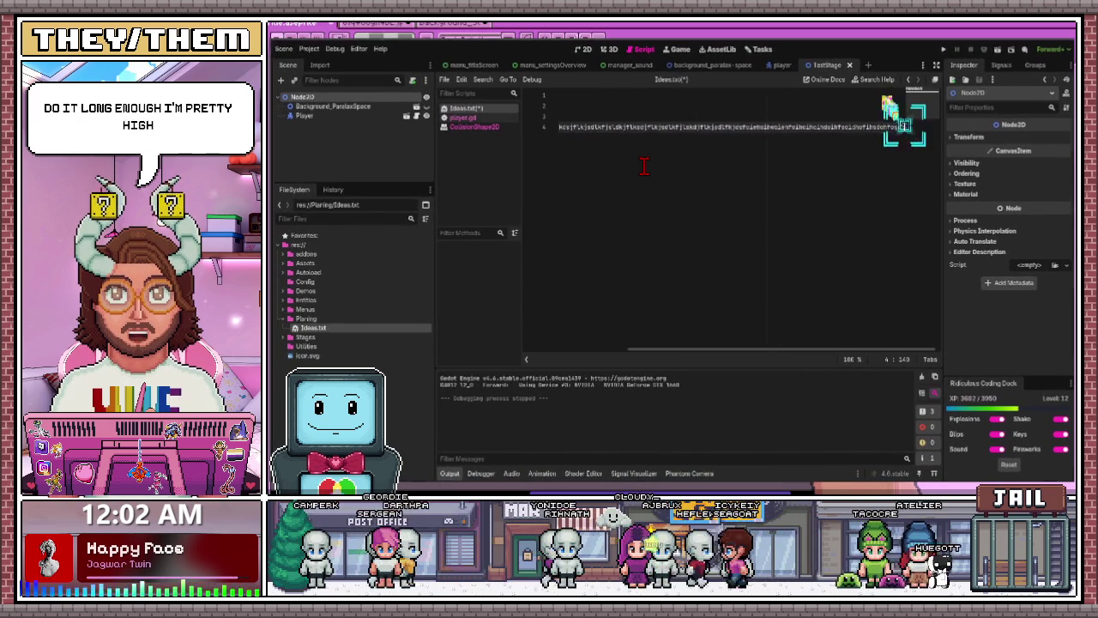
pyautogui.write('dhfokdhfosdkfhsodkfhcsihdflkhnvlksjsl')
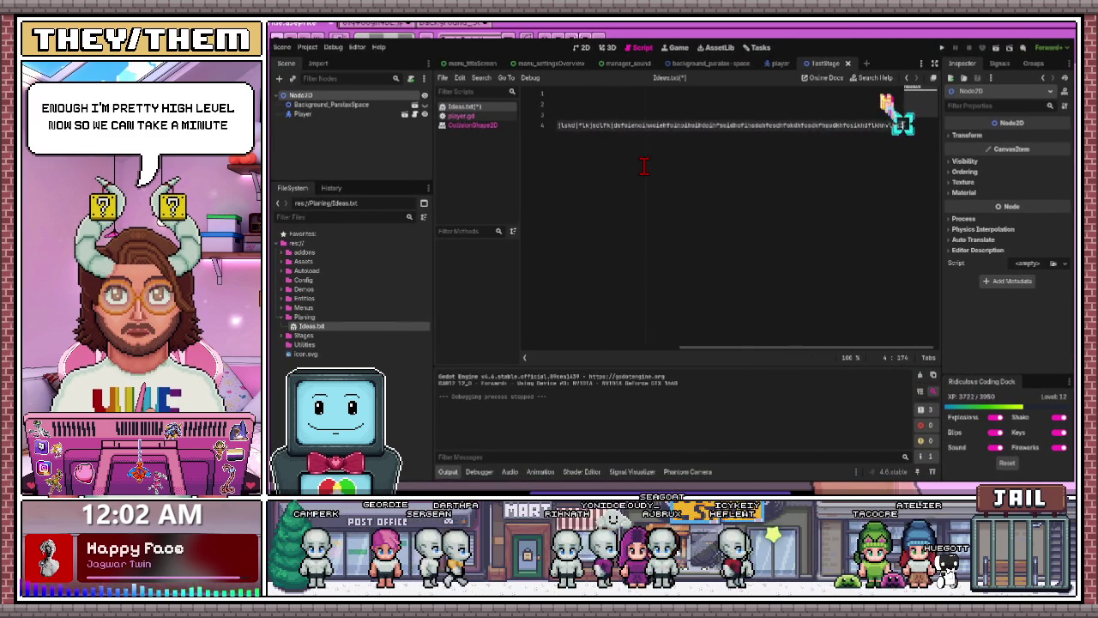
pyautogui.write(' lksdlksjl')
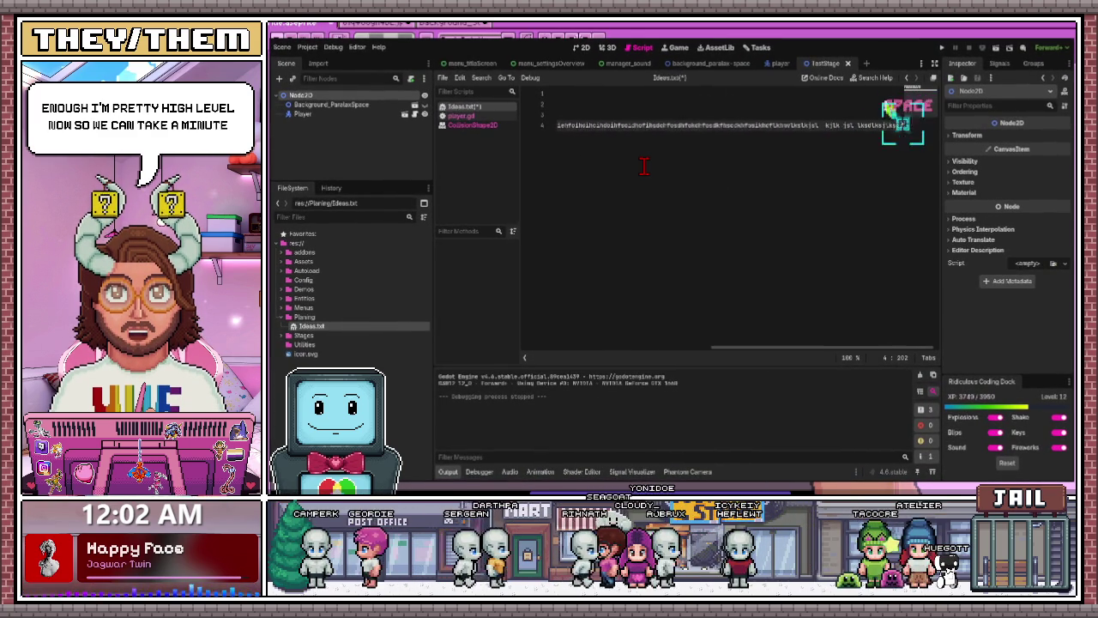
pyautogui.write('ksjdlfkjslkjlsdkjlskjldskjflksjdfkjsdflses')
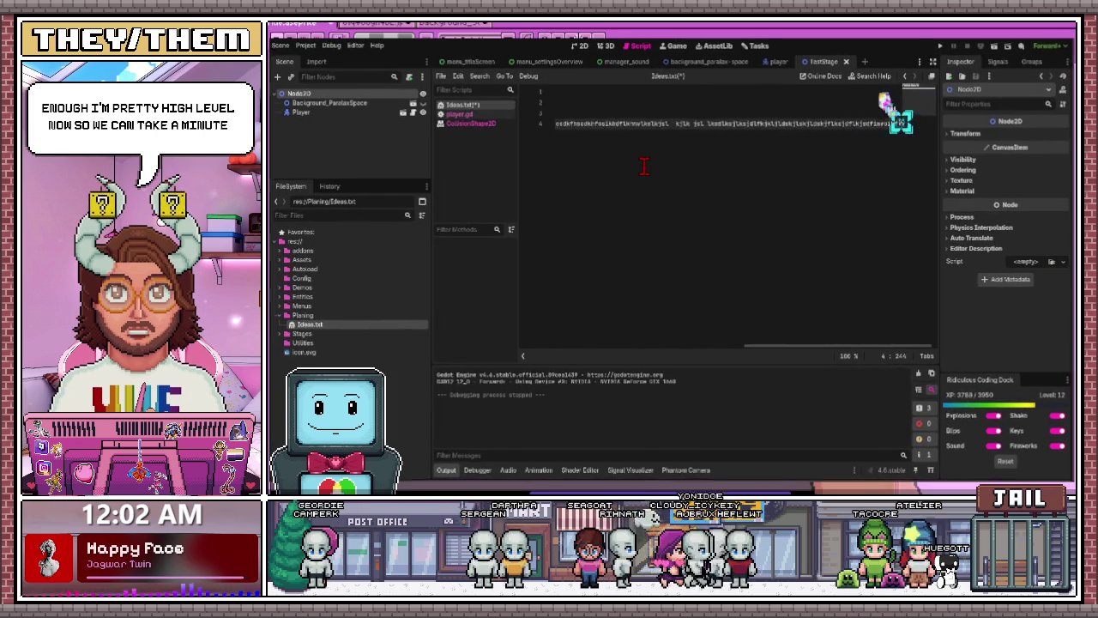
pyautogui.write('dhfosi;goishpgi;agosihgpweihgosiehihgnoiehgoiehgoihoeihgpoeihgoiehgoppejwojfpsojfpsojgpsoejfpsojfpsojfpsojeojfpsoejfpsoejfpsojepf;lsjd;slkfsld;sklkf;opekjq[eojepjsoadkpofkjsopk')
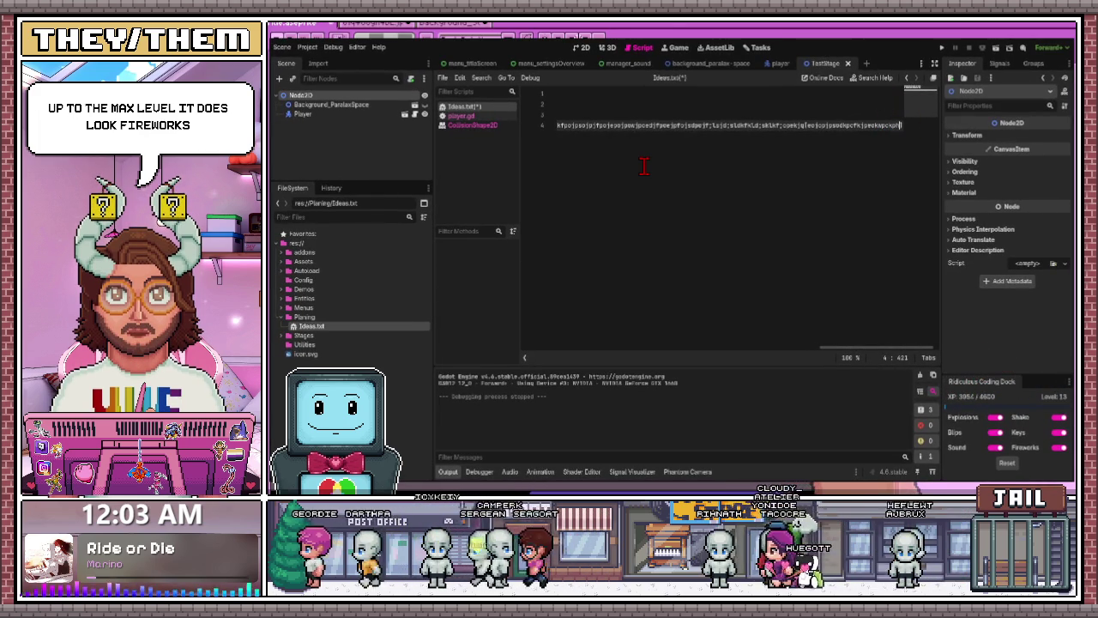
pyautogui.hotkey('ctrl', 'z')
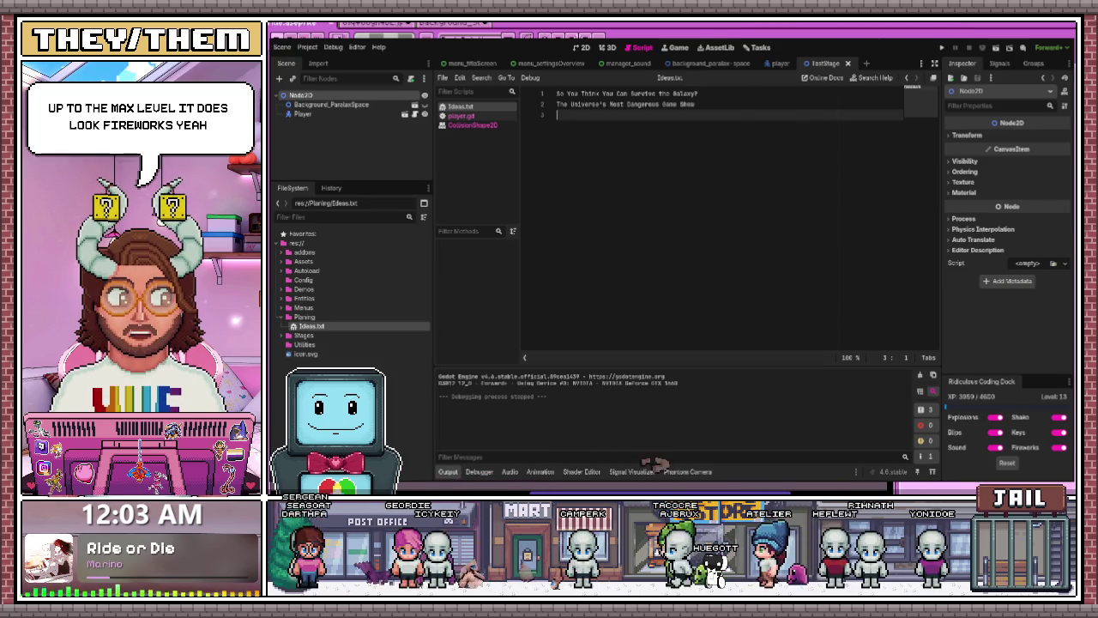
pyautogui.hotkey('alt', 'Tab')
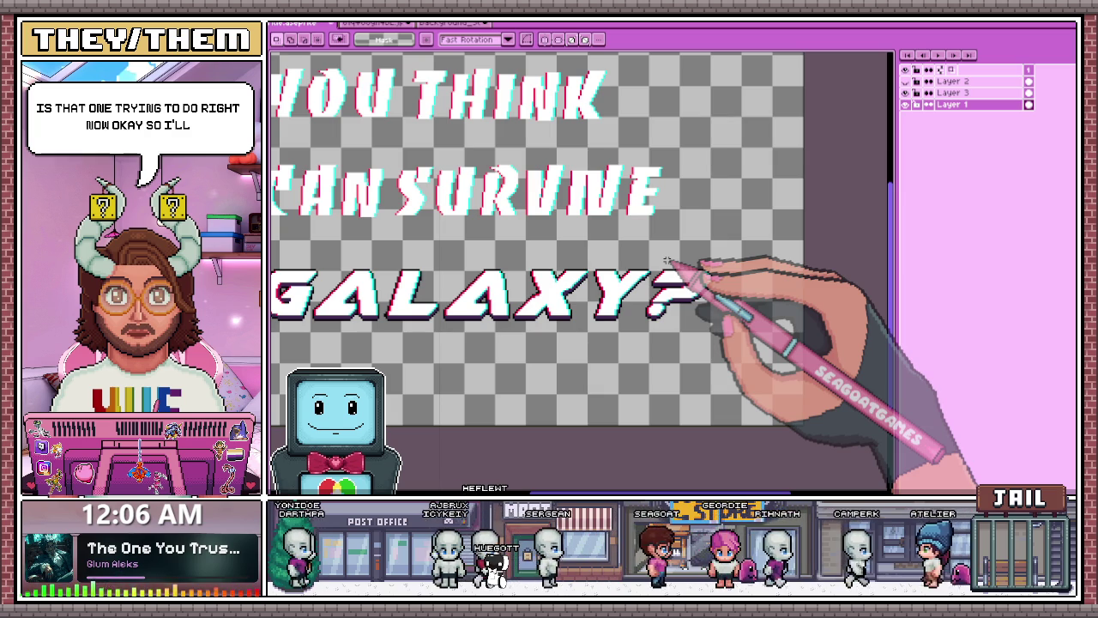
# - Zoom around the title canvas, try the Pencil, then return to the Rectangular Marquee
pyautogui.scroll(2, 661, 266)
pyautogui.scroll(-2, 613, 282)
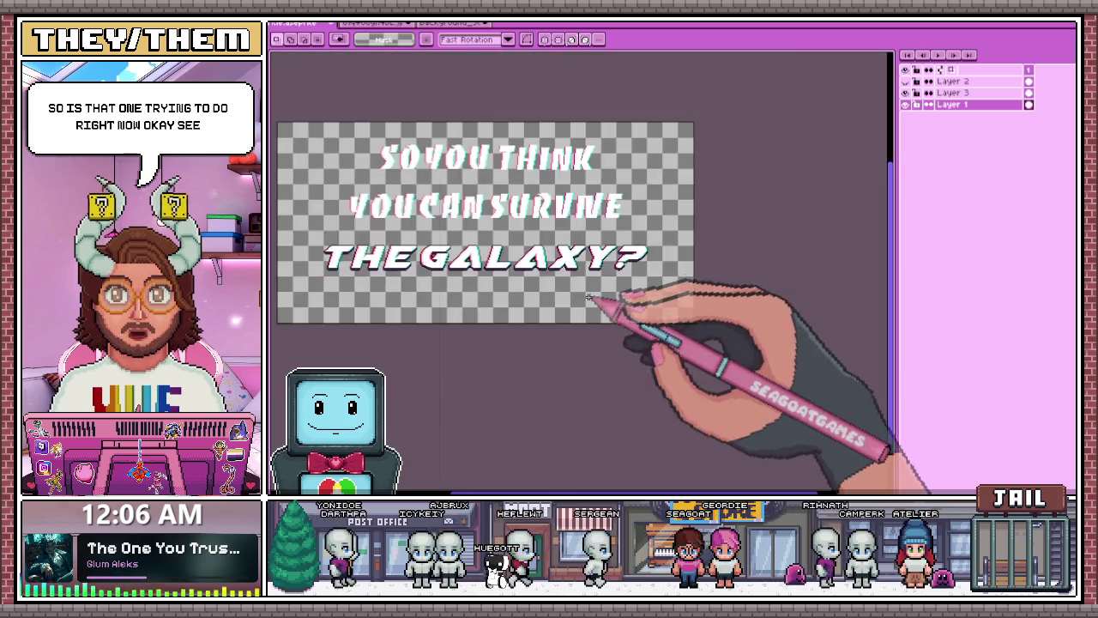
pyautogui.scroll(3, 600, 257)
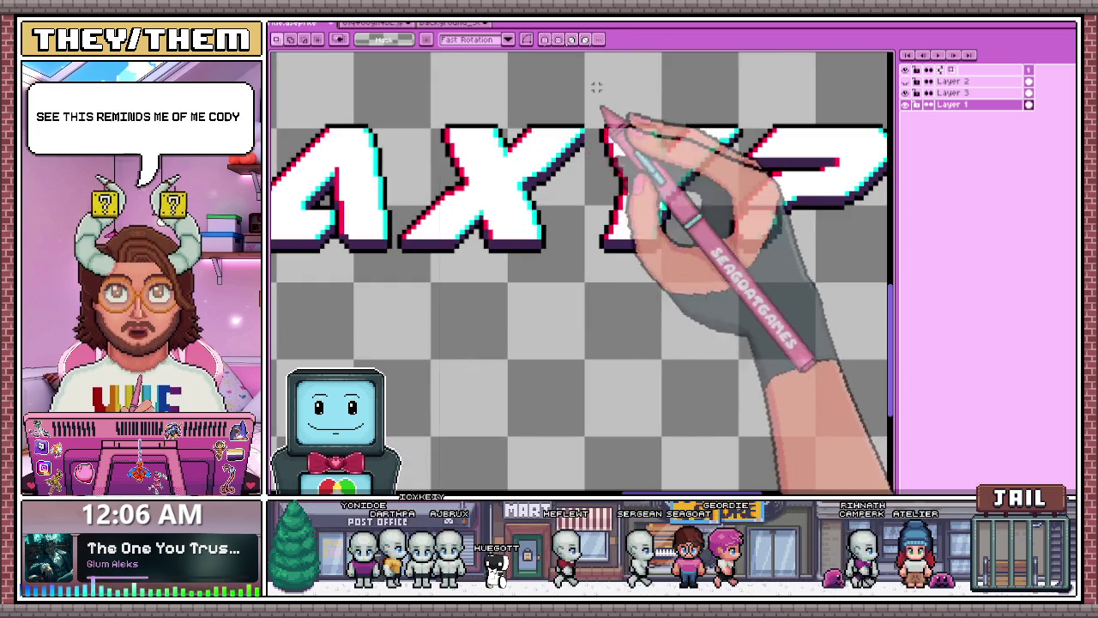
pyautogui.press('b')
pyautogui.scroll(3, 595, 146)
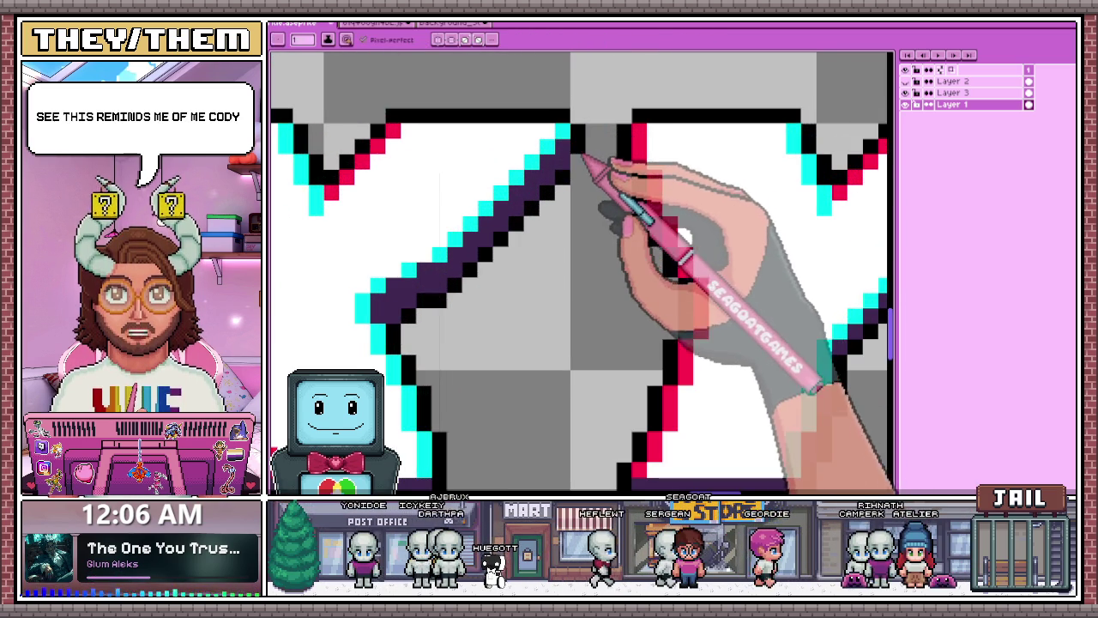
pyautogui.scroll(-2, 591, 128)
pyautogui.scroll(-2, 582, 128)
pyautogui.scroll(-2, 566, 172)
pyautogui.scroll(2, 536, 180)
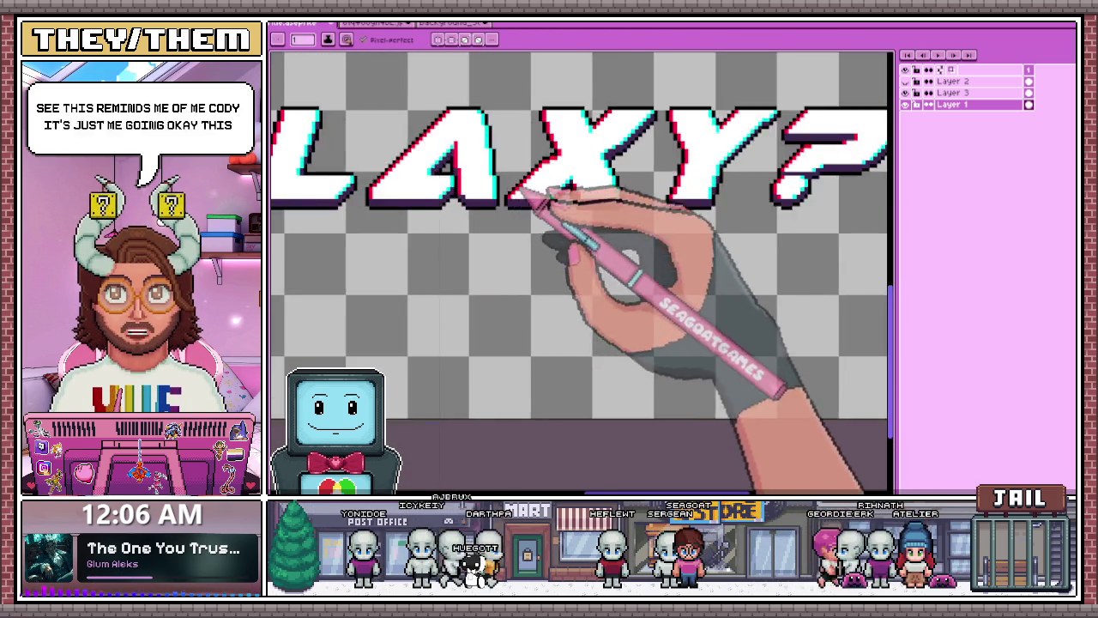
pyautogui.scroll(-2, 506, 231)
pyautogui.press('m')
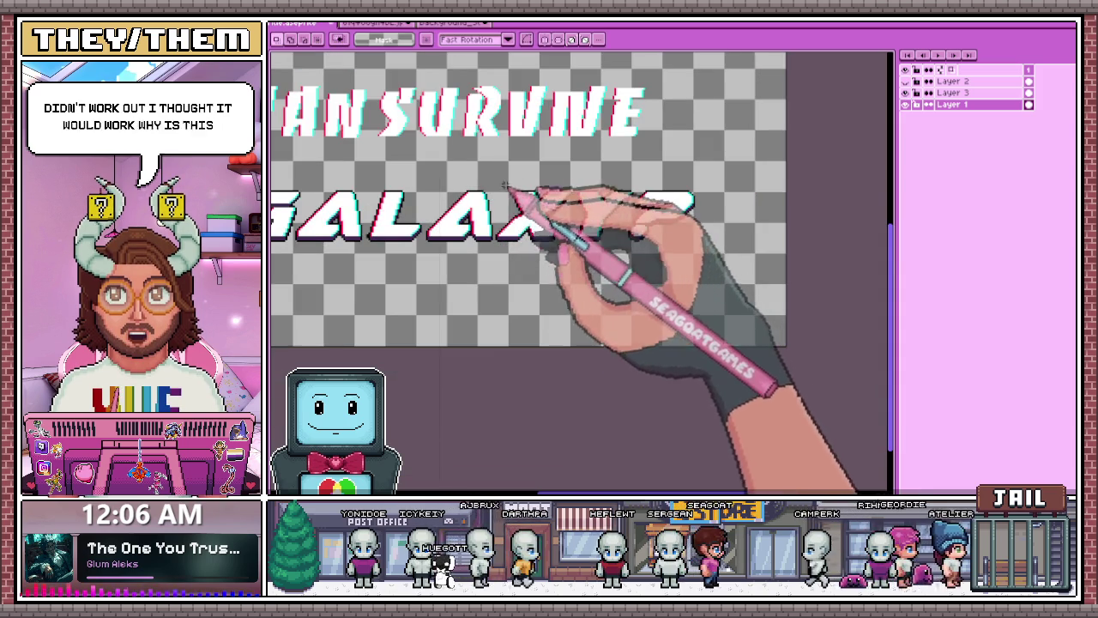
pyautogui.scroll(2, 491, 180)
# - After a few trial selections, marquee the lines SO YOU THINK and YOU CAN SURVIVE
pyautogui.moveTo(487, 172); pyautogui.dragTo(883, 304)
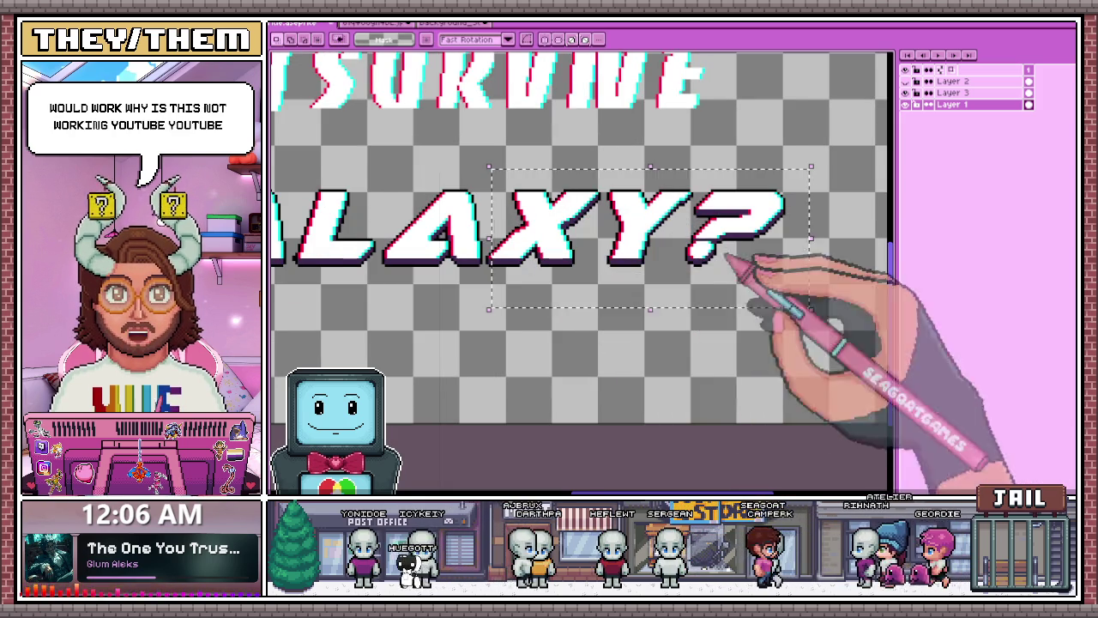
pyautogui.scroll(1, 497, 257)
pyautogui.moveTo(479, 231); pyautogui.dragTo(499, 289)
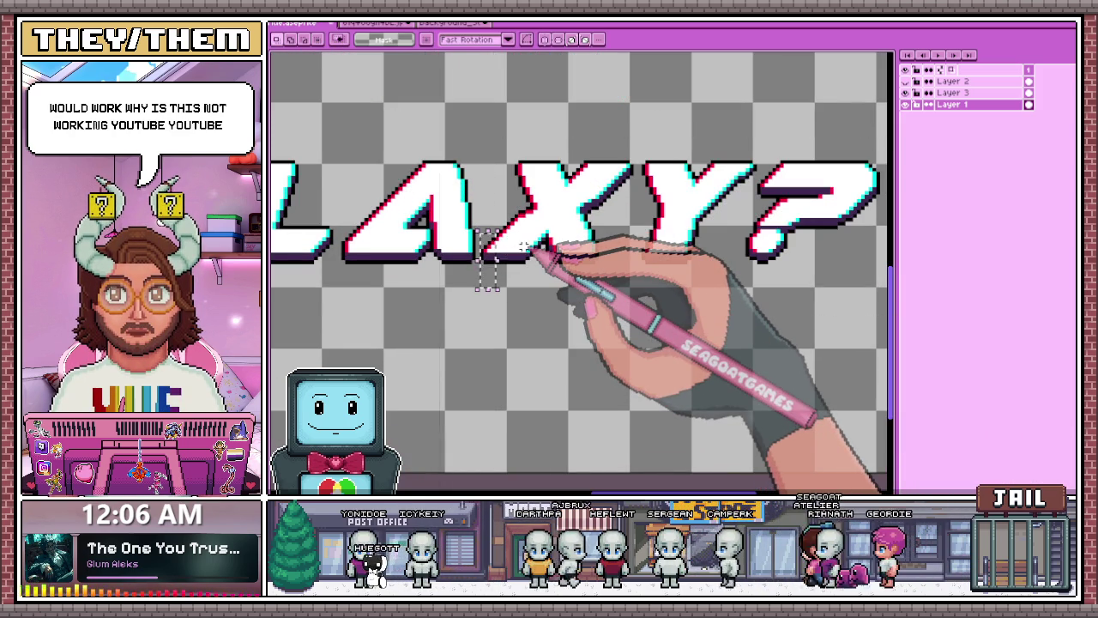
pyautogui.click(567, 280)
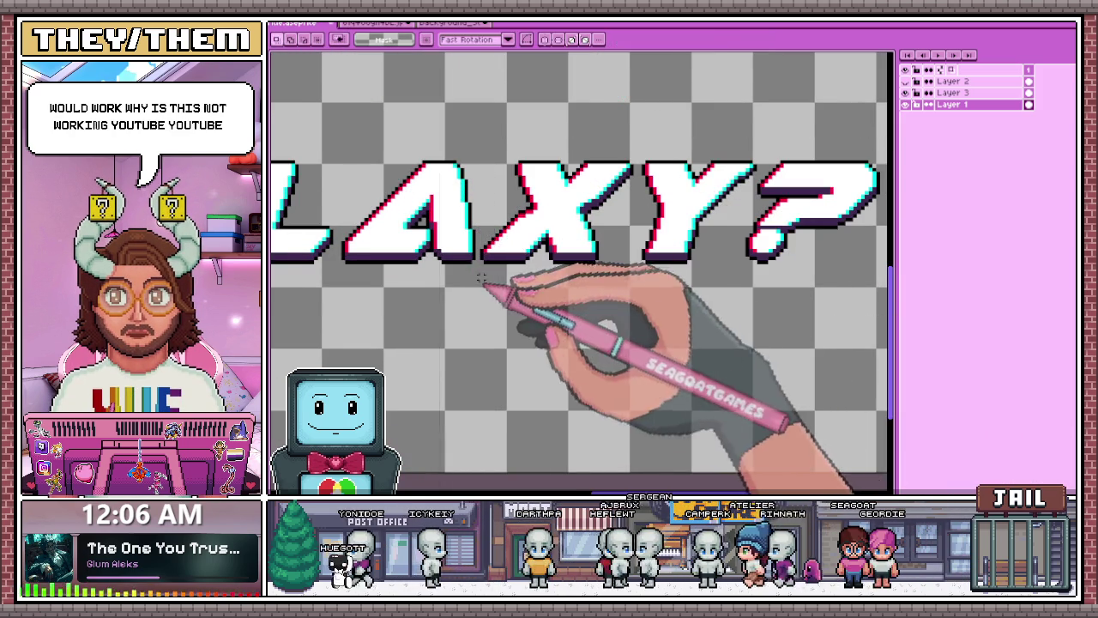
pyautogui.scroll(-2, 478, 294)
pyautogui.scroll(-2, 712, 215)
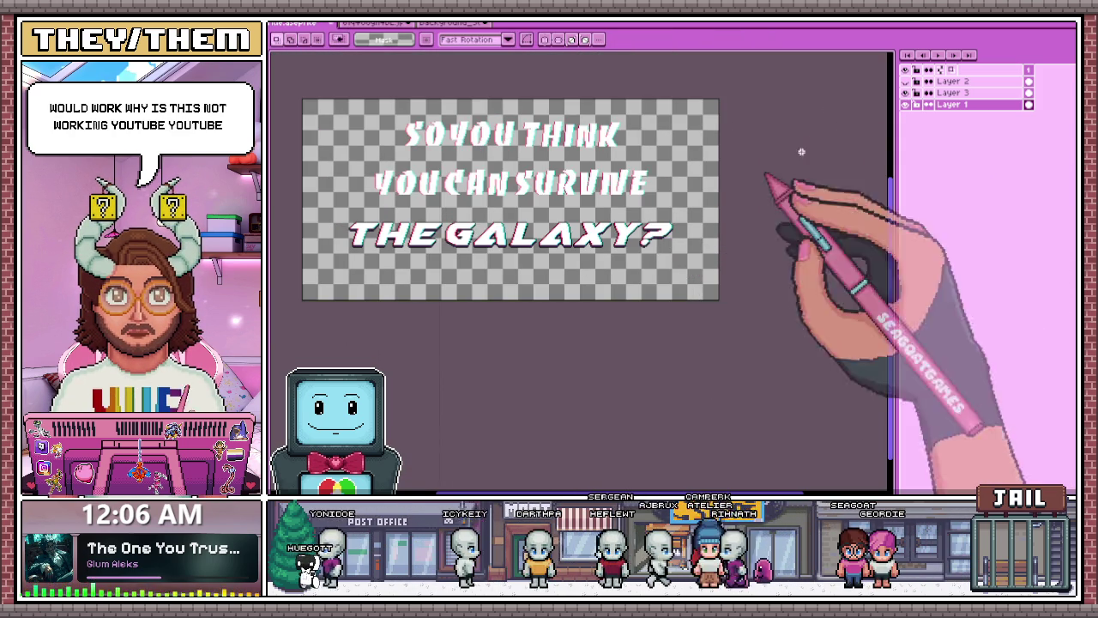
pyautogui.scroll(3, 432, 126)
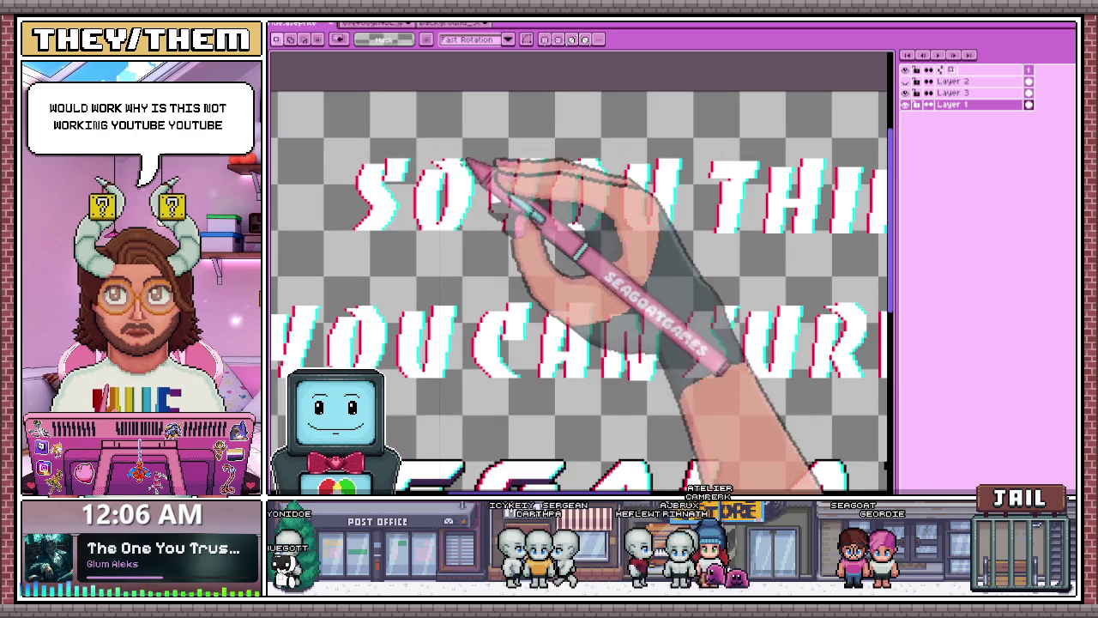
pyautogui.scroll(-1, 503, 167)
pyautogui.scroll(-2, 364, 154)
pyautogui.scroll(2, 364, 154)
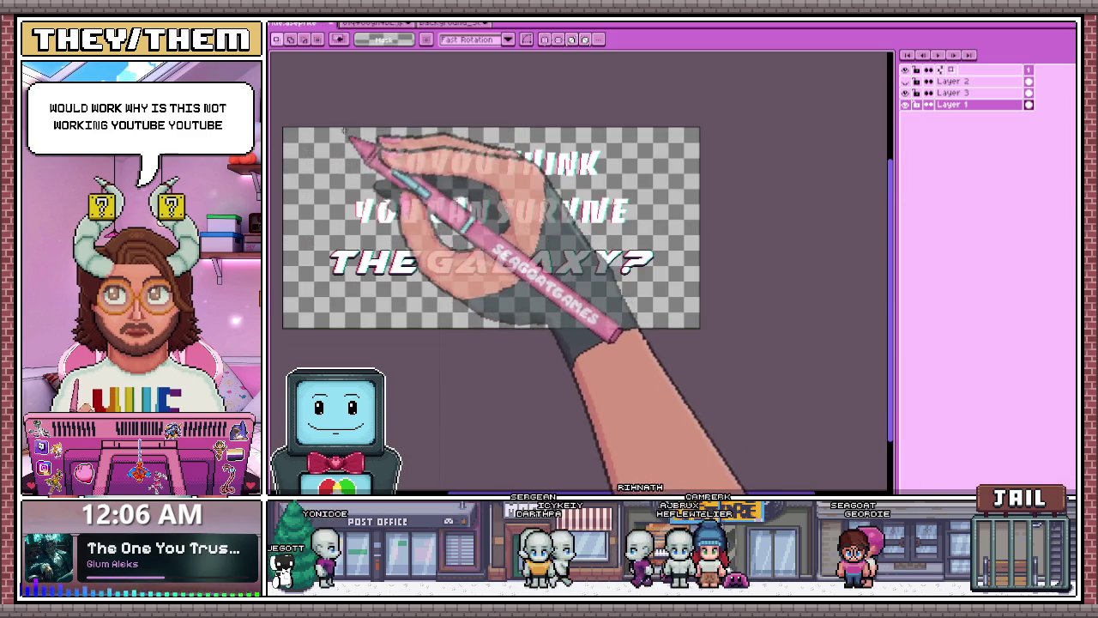
pyautogui.moveTo(337, 131); pyautogui.dragTo(651, 230)
# - Apply the Outline effect to the selected top two title lines
pyautogui.hotkey('ctrl', 'shift', 'o')
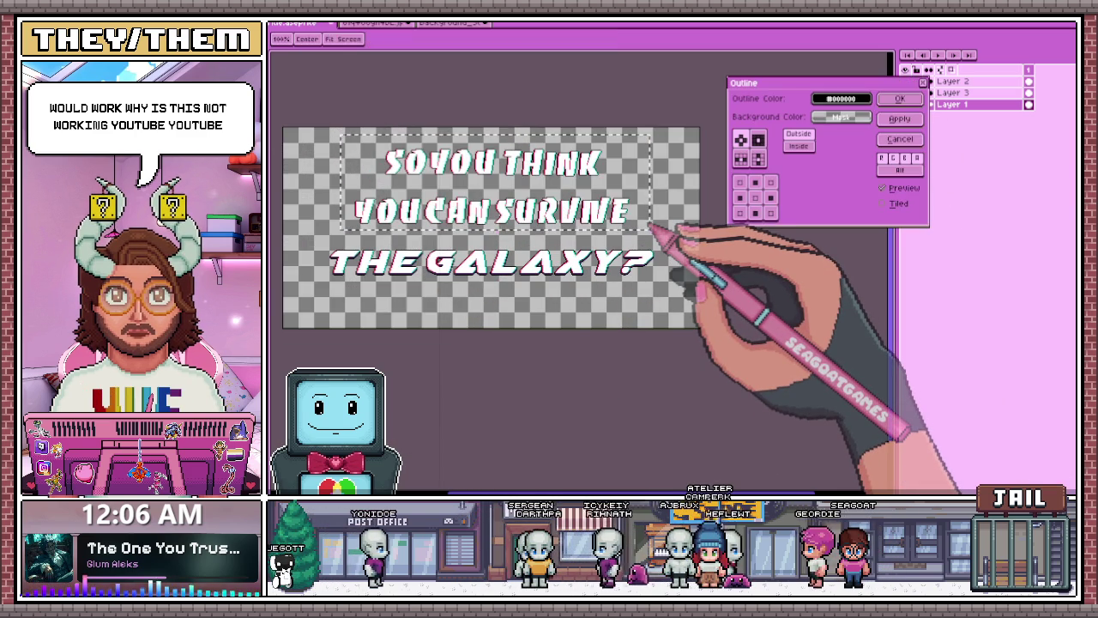
pyautogui.scroll(2, 497, 214)
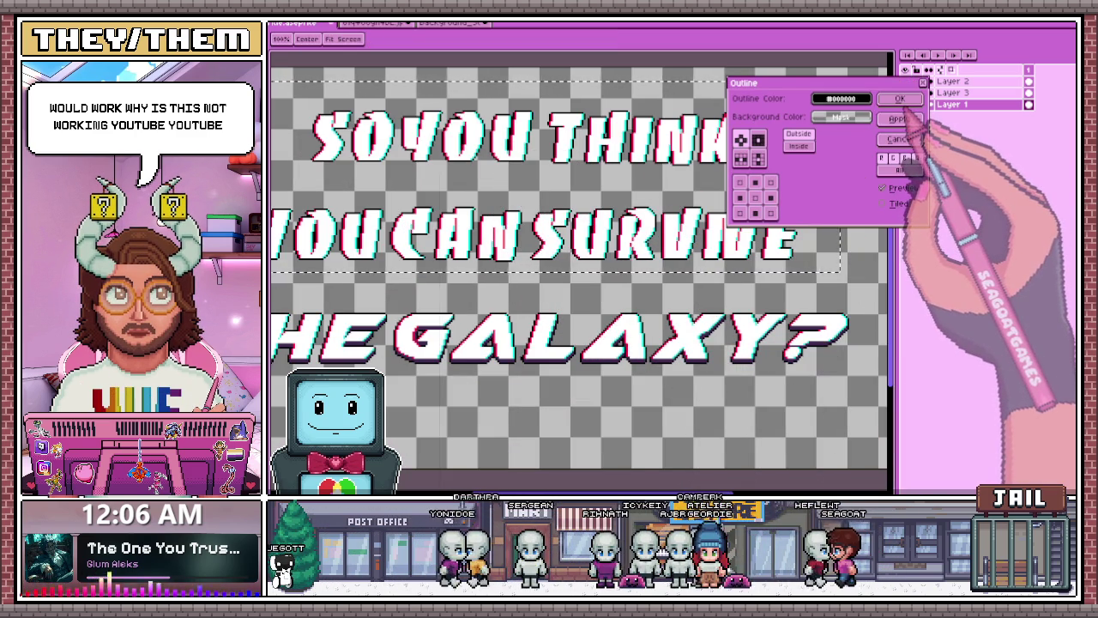
pyautogui.click(899, 99)
pyautogui.scroll(-2, 846, 111)
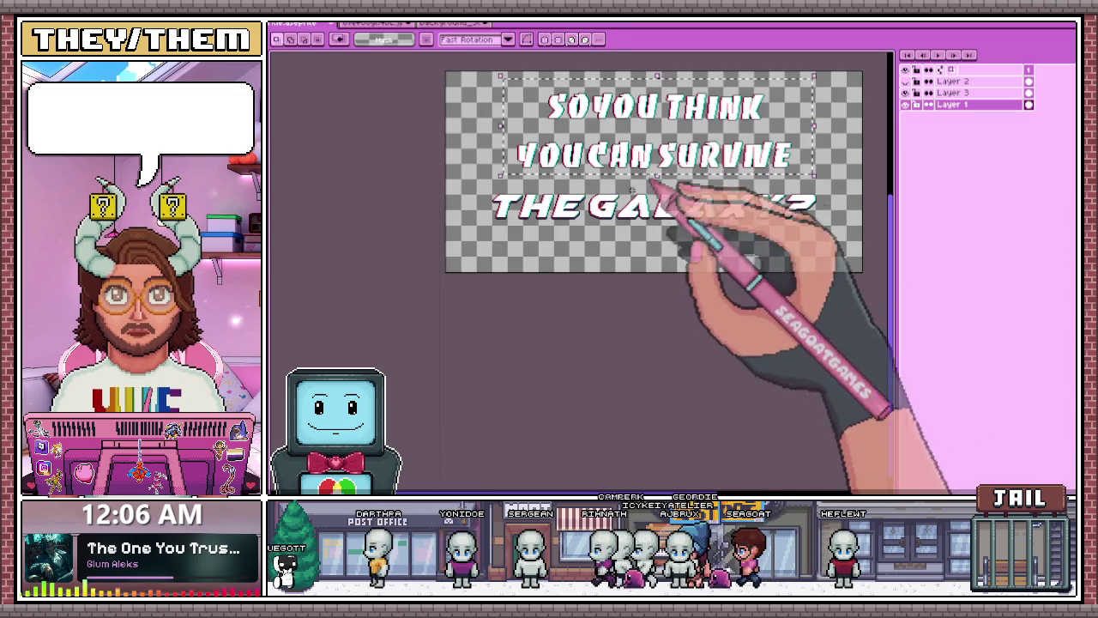
pyautogui.scroll(2, 780, 123)
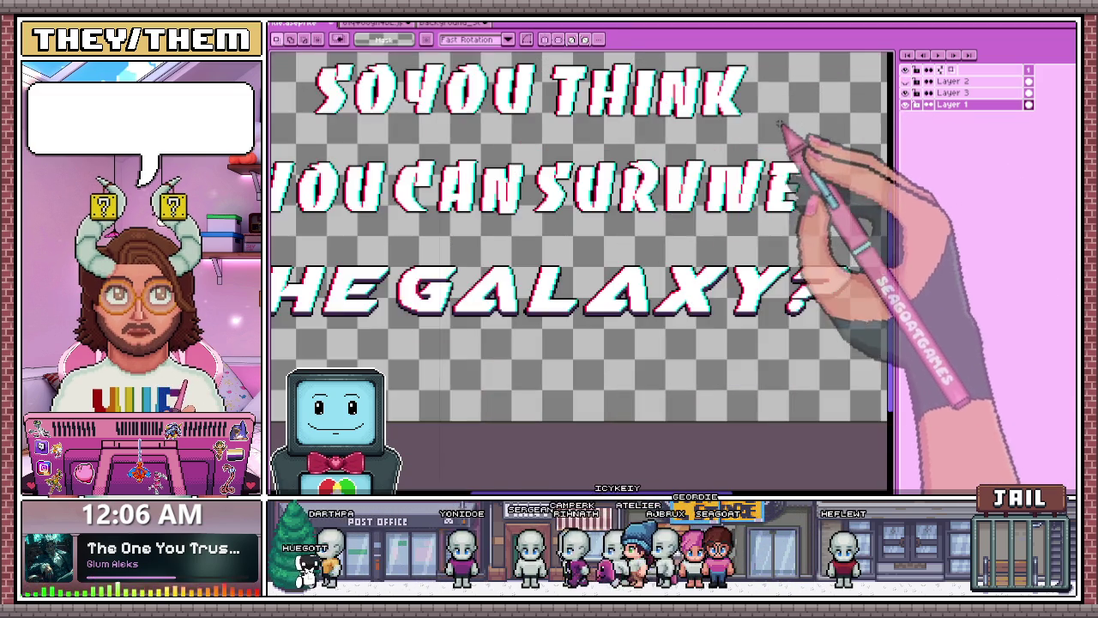
pyautogui.scroll(-2, 524, 103)
pyautogui.scroll(2, 588, 140)
pyautogui.scroll(1, 523, 135)
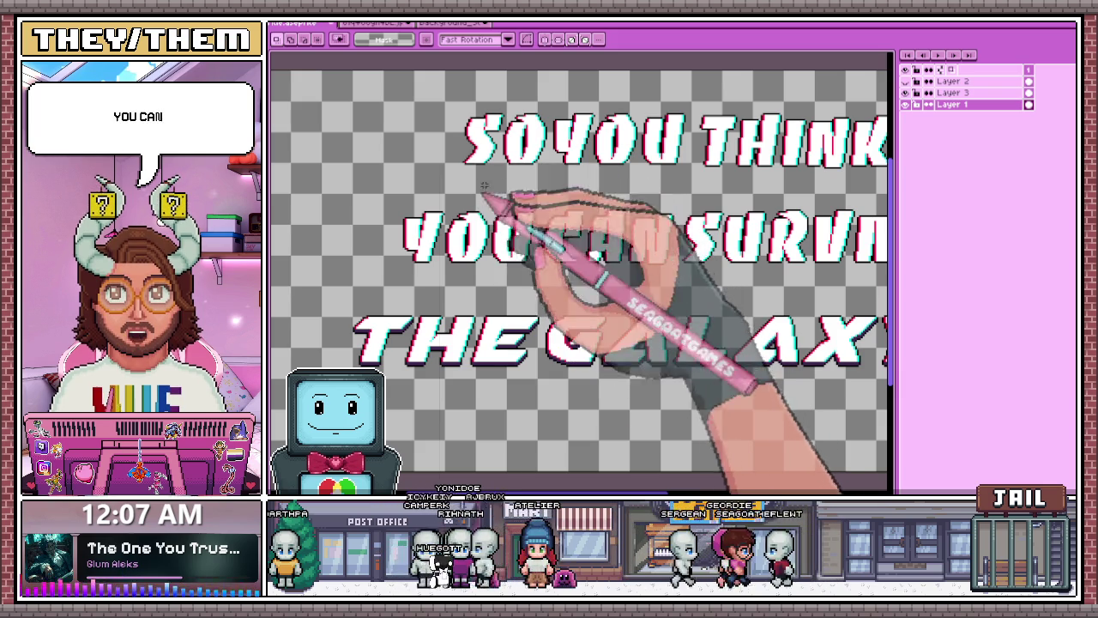
pyautogui.scroll(-3, 519, 206)
pyautogui.scroll(1, 520, 215)
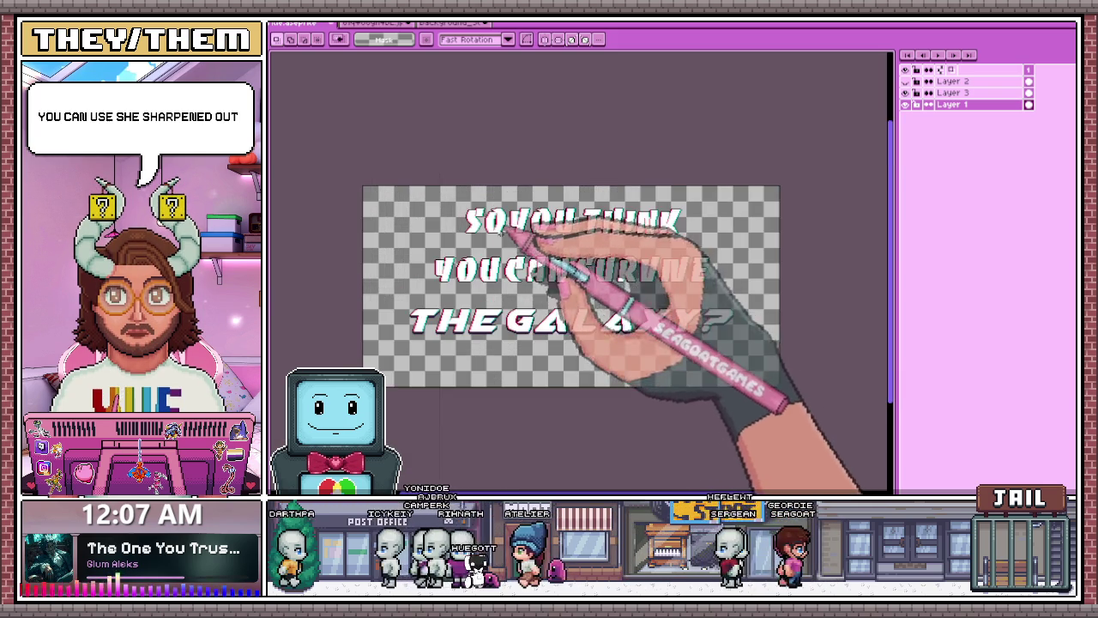
pyautogui.scroll(2, 523, 249)
pyautogui.scroll(1, 510, 283)
pyautogui.scroll(-2, 386, 153)
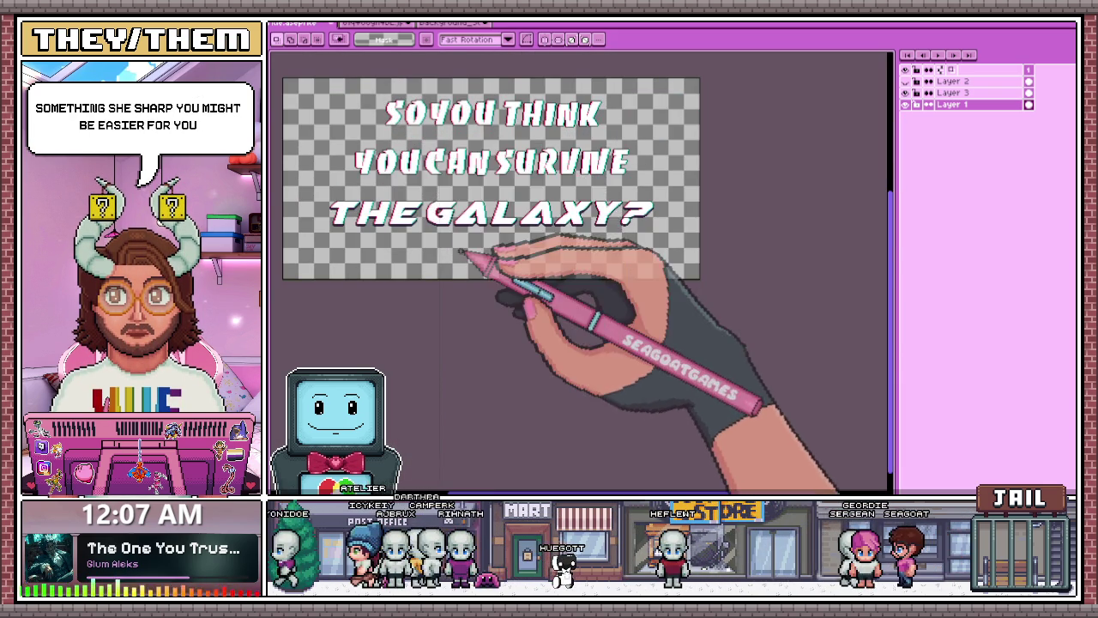
pyautogui.scroll(2, 380, 98)
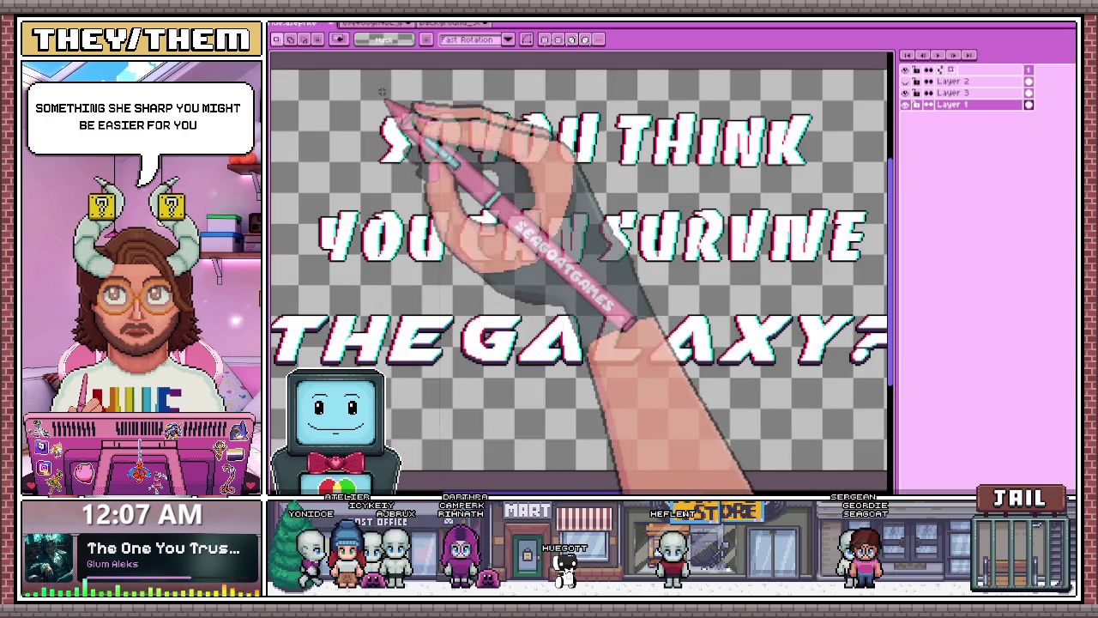
pyautogui.scroll(1, 392, 132)
# - Select the word YOU on the second title line, after first trying SO
pyautogui.moveTo(365, 105); pyautogui.dragTo(446, 209)
pyautogui.scroll(-3, 500, 200)
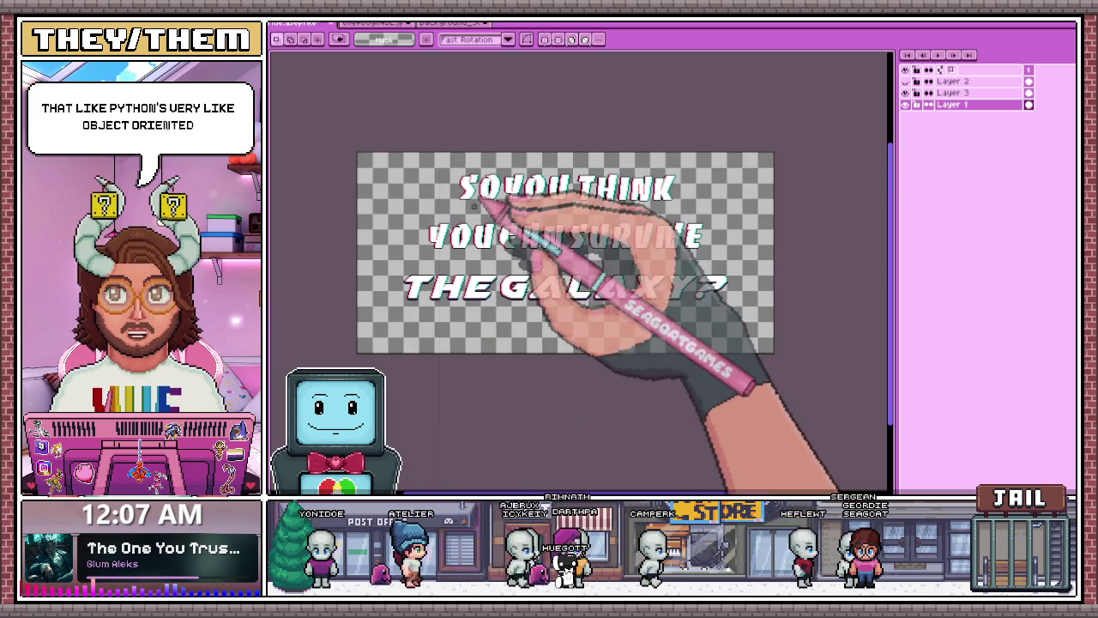
pyautogui.scroll(2, 500, 246)
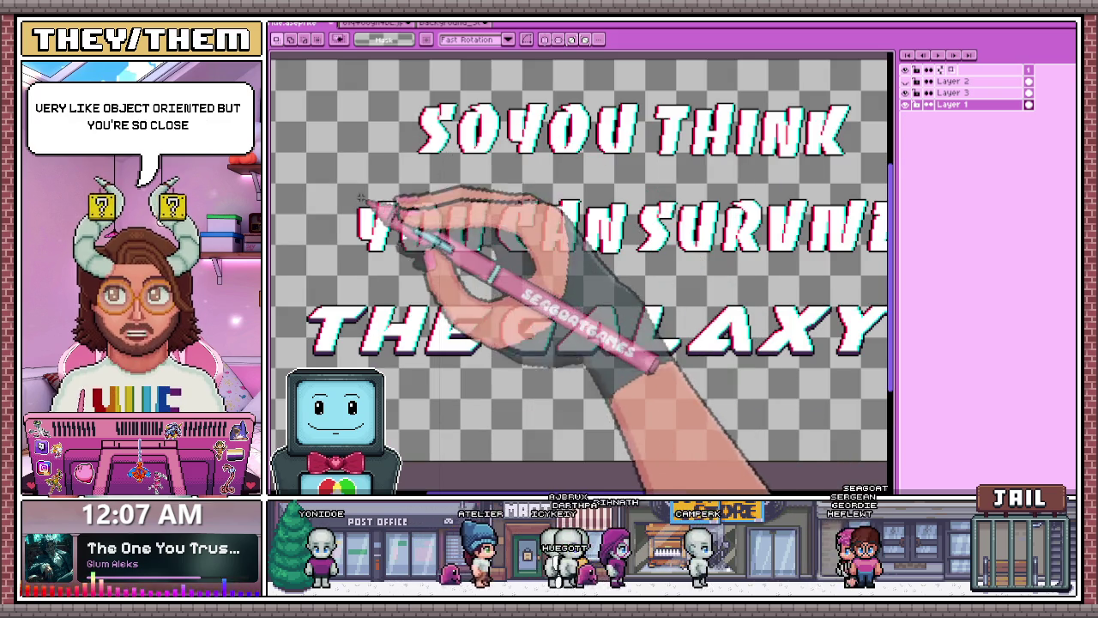
pyautogui.moveTo(341, 171); pyautogui.dragTo(482, 270)
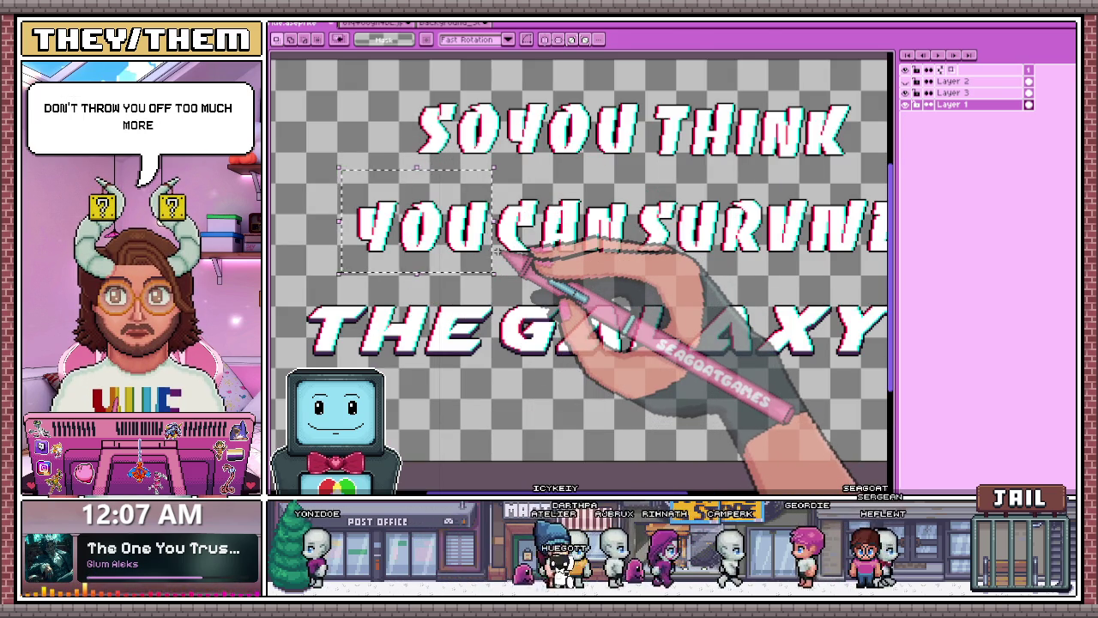
pyautogui.scroll(-5, 573, 271)
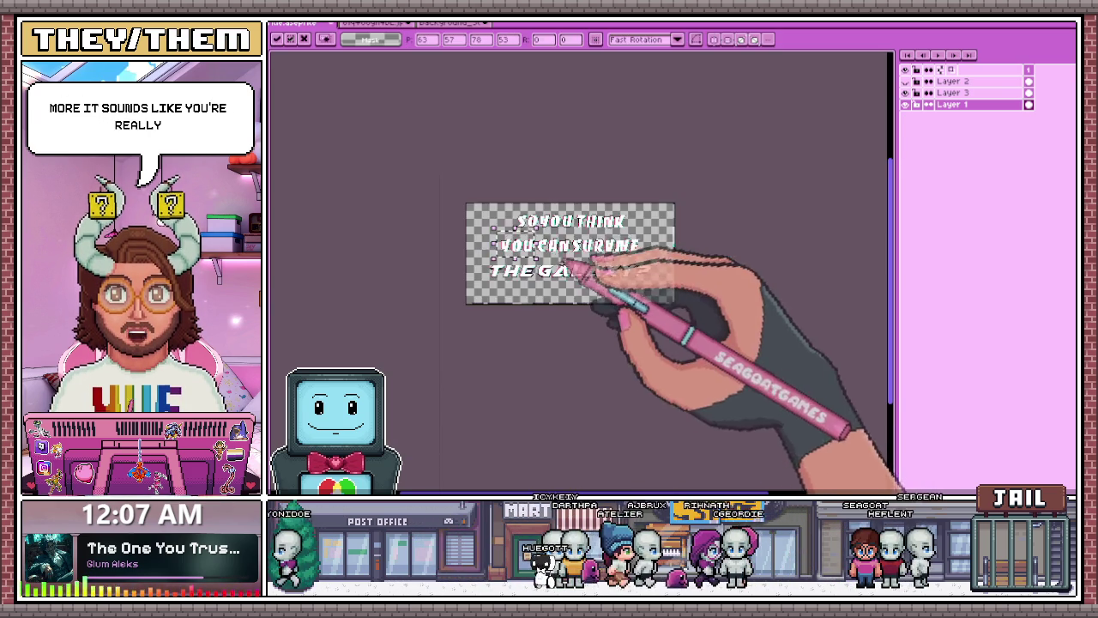
# - Commit the new position of the moved word YOU
pyautogui.press('Return')
pyautogui.scroll(2, 570, 291)
pyautogui.scroll(2, 676, 223)
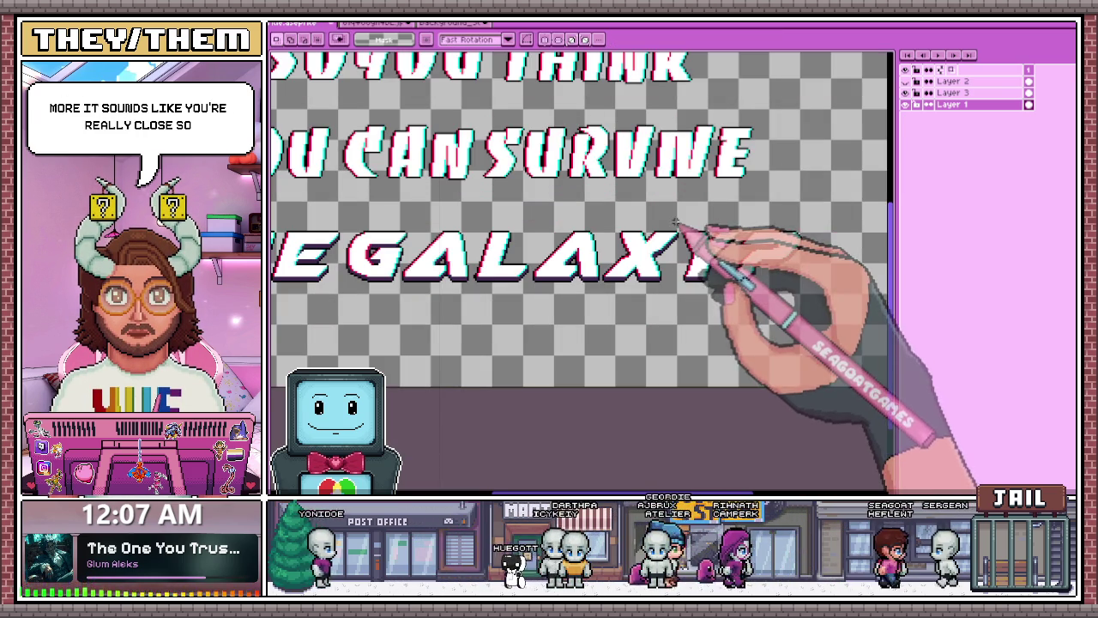
pyautogui.scroll(-2, 600, 241)
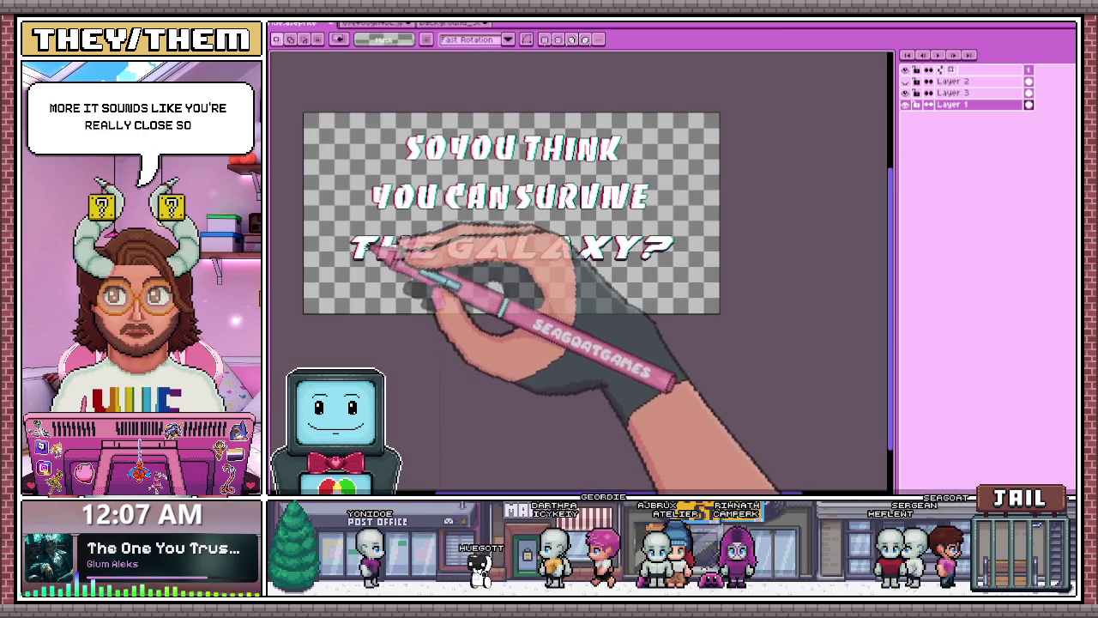
# - On Layer 3, Magic Wand–select the letters of THE GALAXY?
pyautogui.click(952, 91)
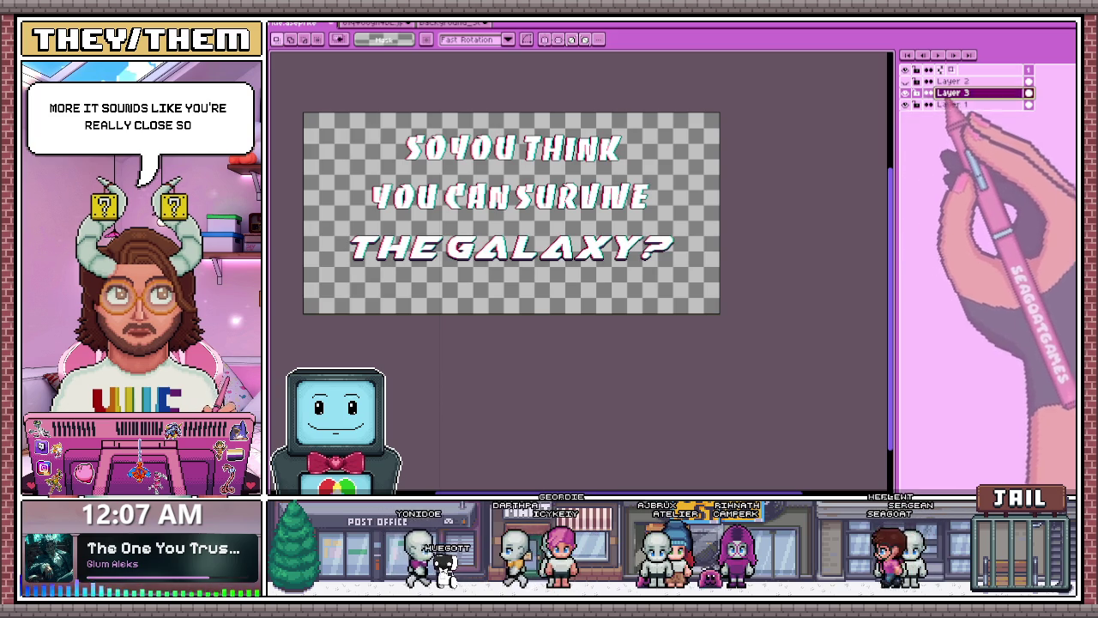
pyautogui.scroll(2, 463, 242)
pyautogui.press('w')
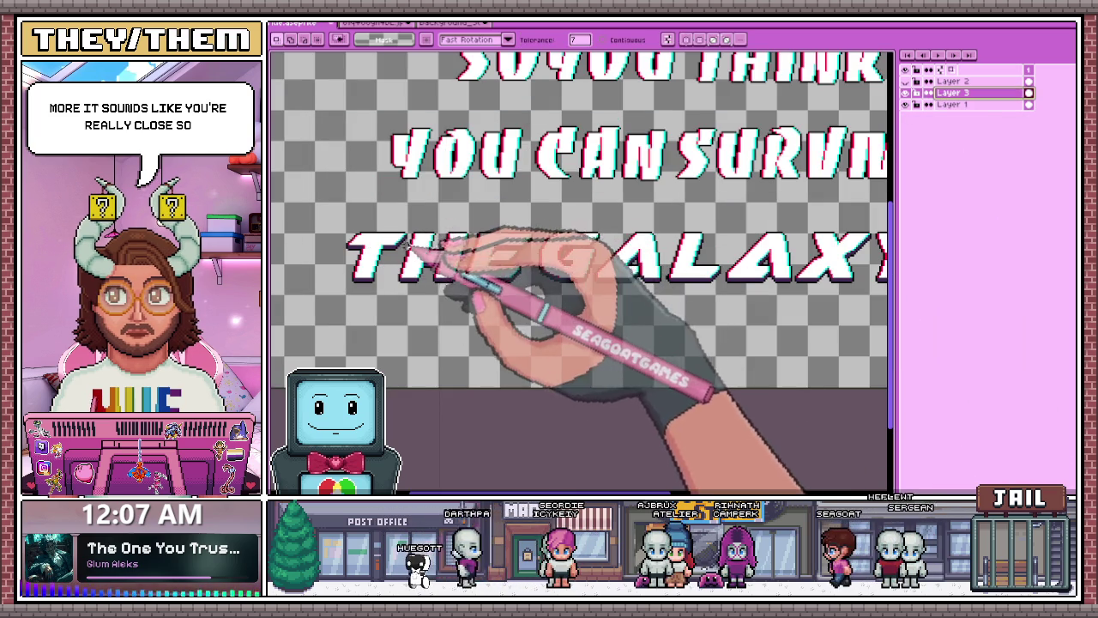
pyautogui.click(403, 250)
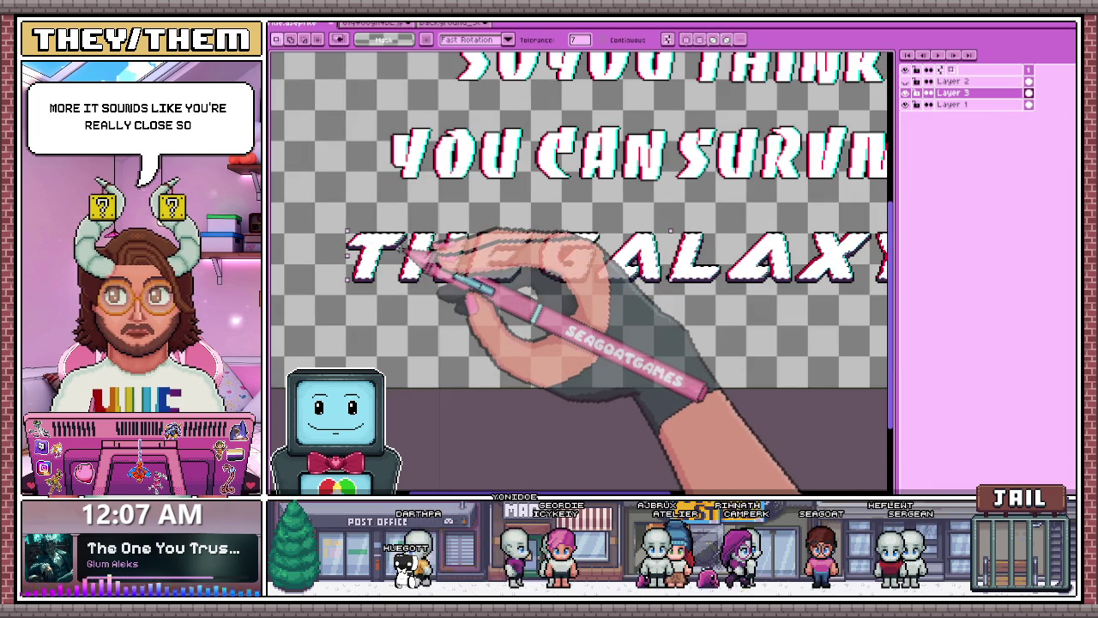
pyautogui.scroll(-3, 558, 245)
pyautogui.scroll(2, 618, 257)
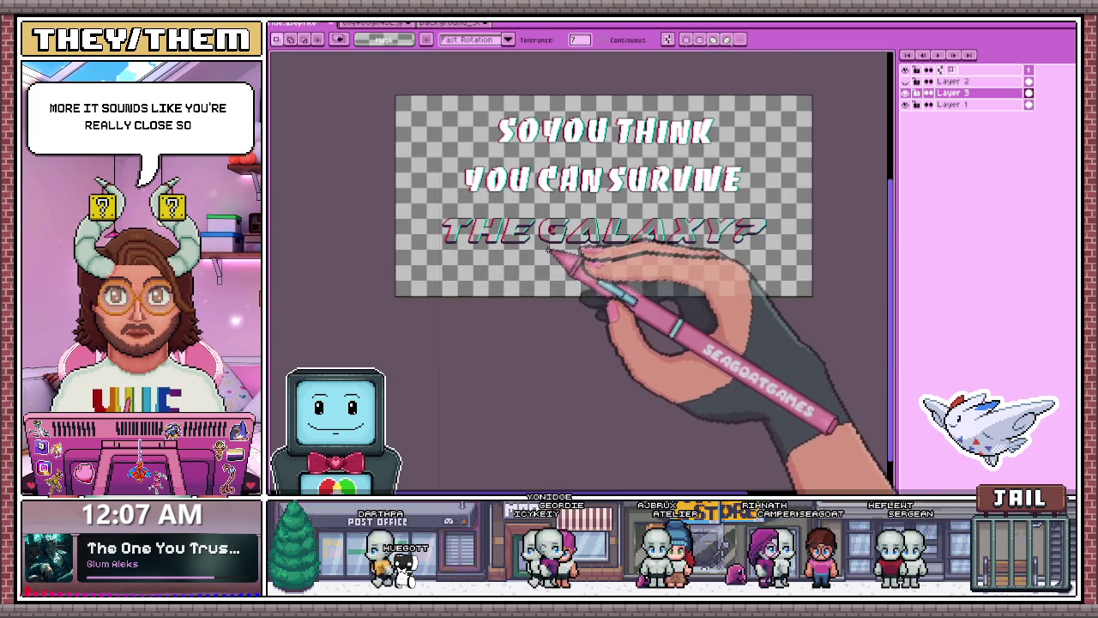
pyautogui.scroll(1, 574, 275)
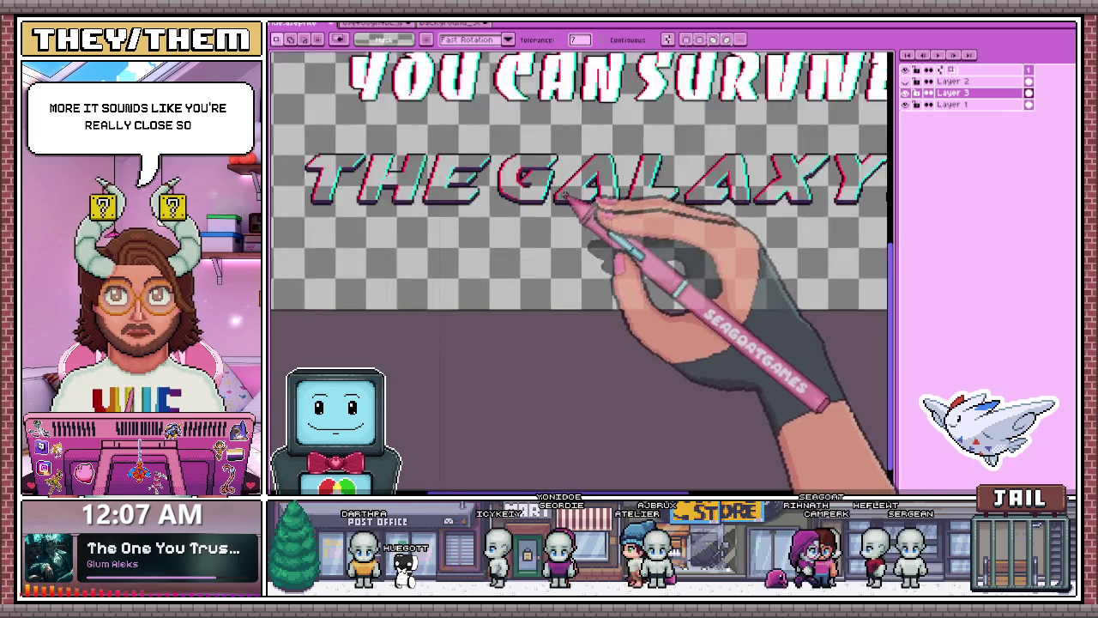
pyautogui.scroll(-2, 575, 223)
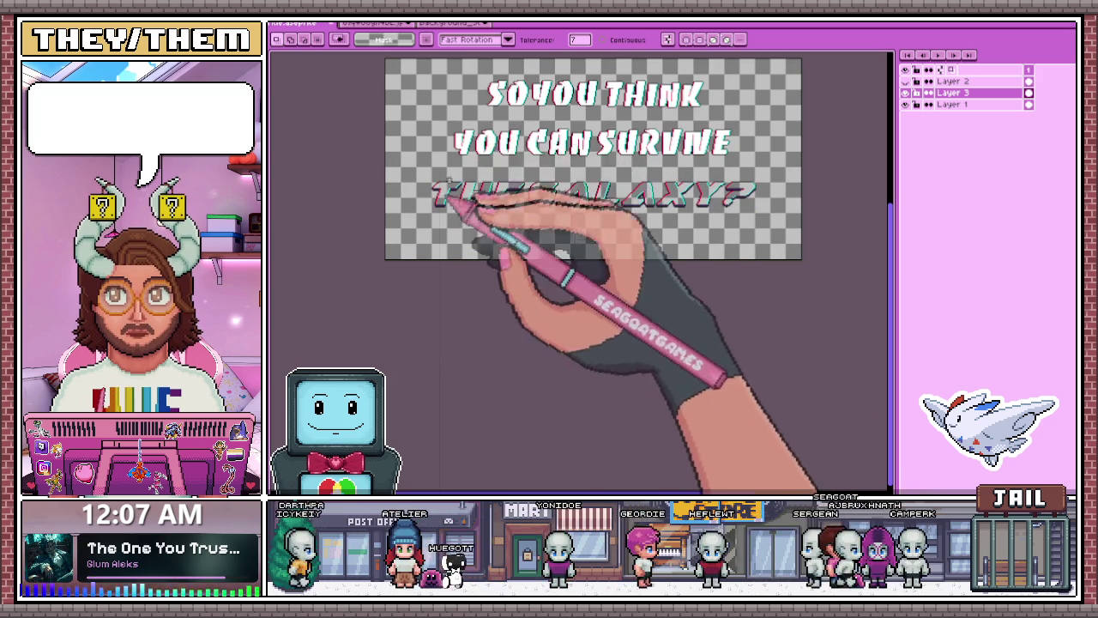
pyautogui.click(451, 24)
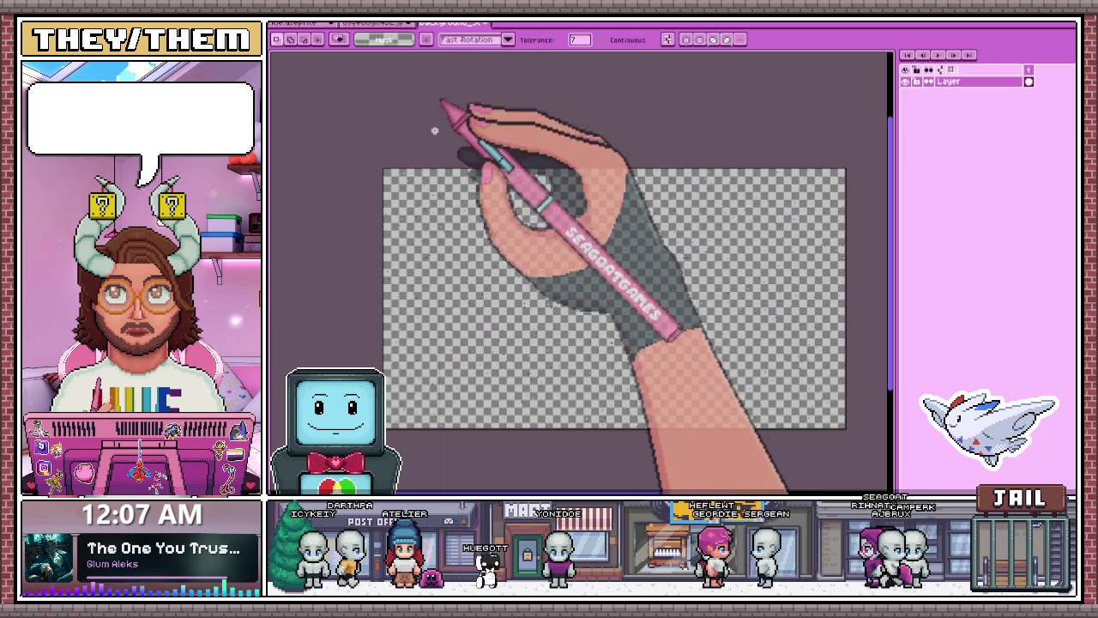
pyautogui.hotkey('ctrl', 'v')
pyautogui.hotkey('ctrl', 'z')
pyautogui.hotkey('ctrl', 'y')
pyautogui.hotkey('ctrl', 'z')
pyautogui.hotkey('ctrl', 'y')
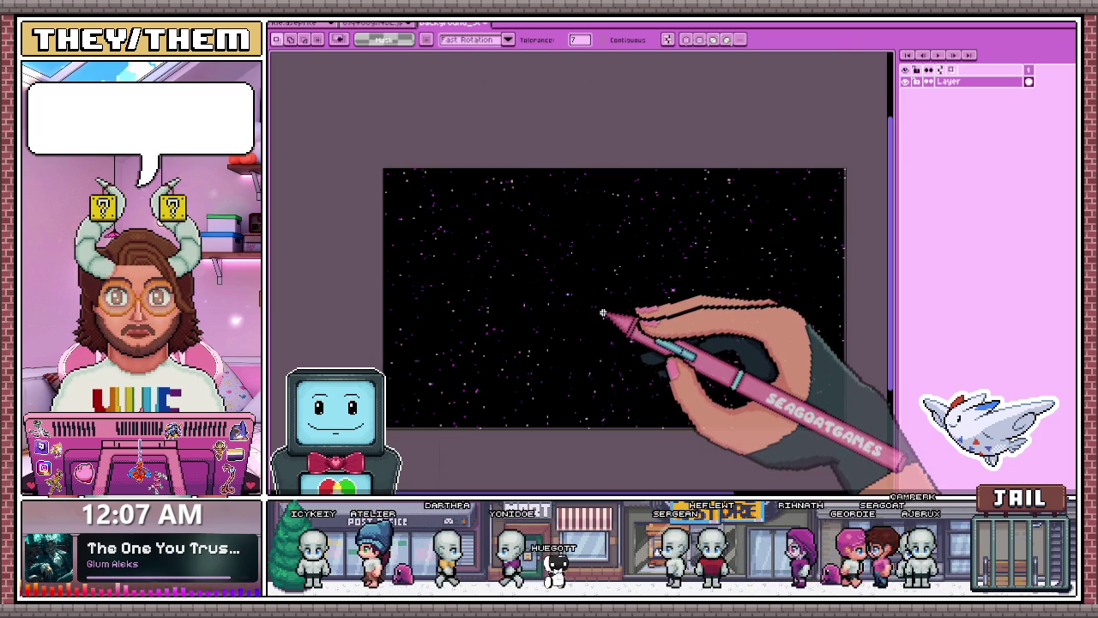
pyautogui.hotkey('ctrl', 'z')
pyautogui.hotkey('ctrl', 'a')
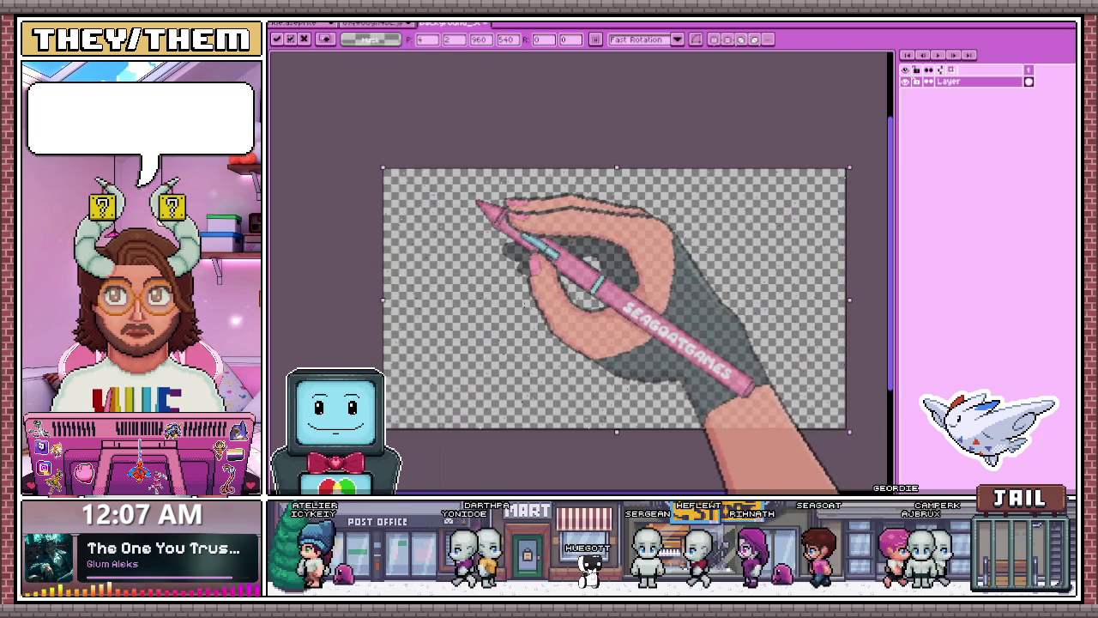
pyautogui.click(368, 24)
pyautogui.scroll(2, 433, 197)
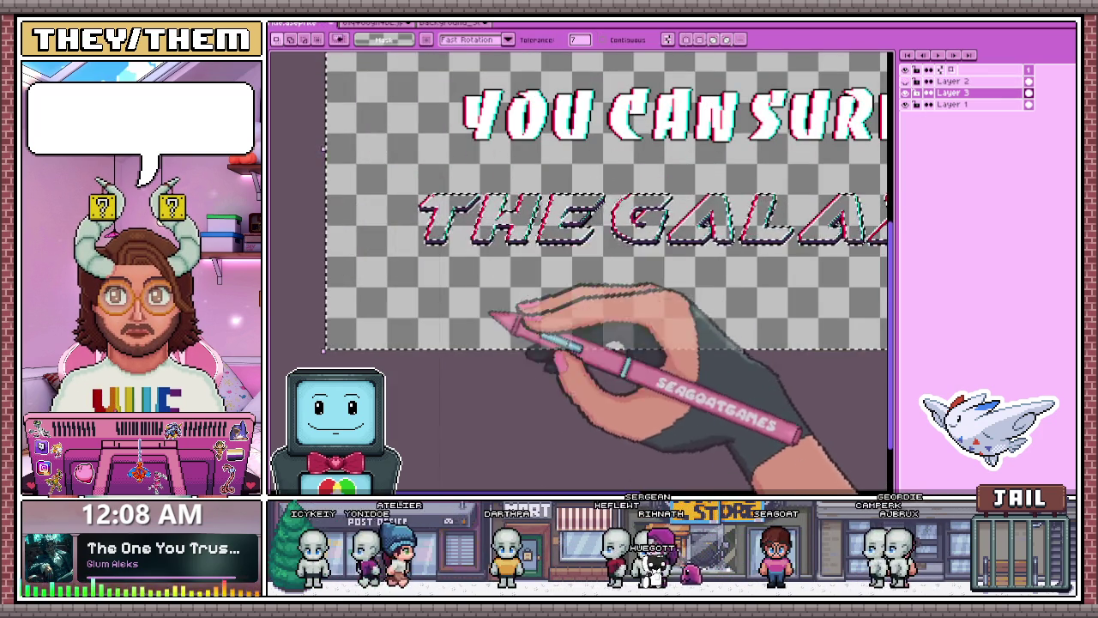
# - Deselect, then fill the letters of THE and the G of GALAXY with black
pyautogui.hotkey('ctrl', 'd')
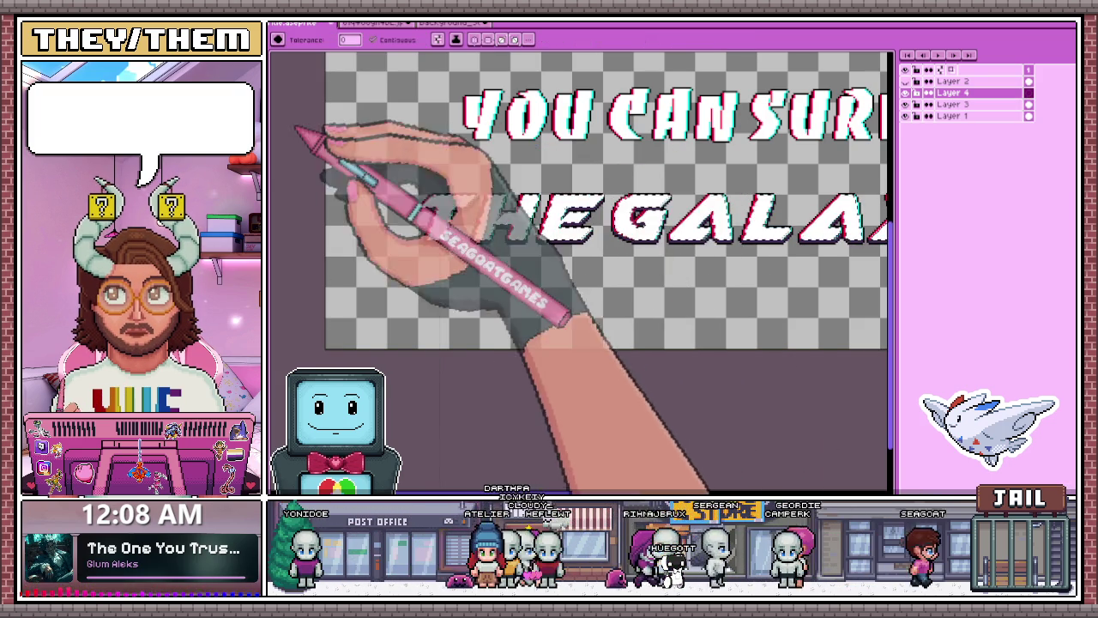
pyautogui.scroll(2, 480, 206)
pyautogui.scroll(-1, 445, 206)
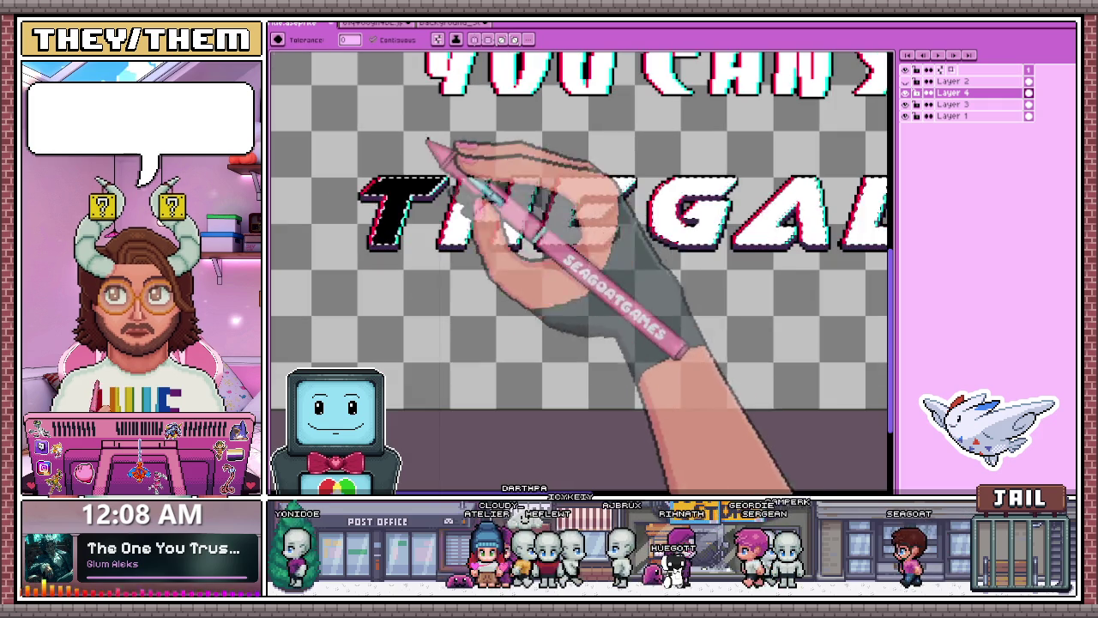
pyautogui.click(503, 215)
pyautogui.click(564, 198)
pyautogui.scroll(-1, 570, 202)
pyautogui.scroll(1, 625, 221)
pyautogui.click(605, 197)
pyautogui.scroll(-1, 613, 209)
pyautogui.scroll(1, 632, 221)
# - Fill the remaining GALAXY letters A, L, A, X and Y with black
pyautogui.click(660, 208)
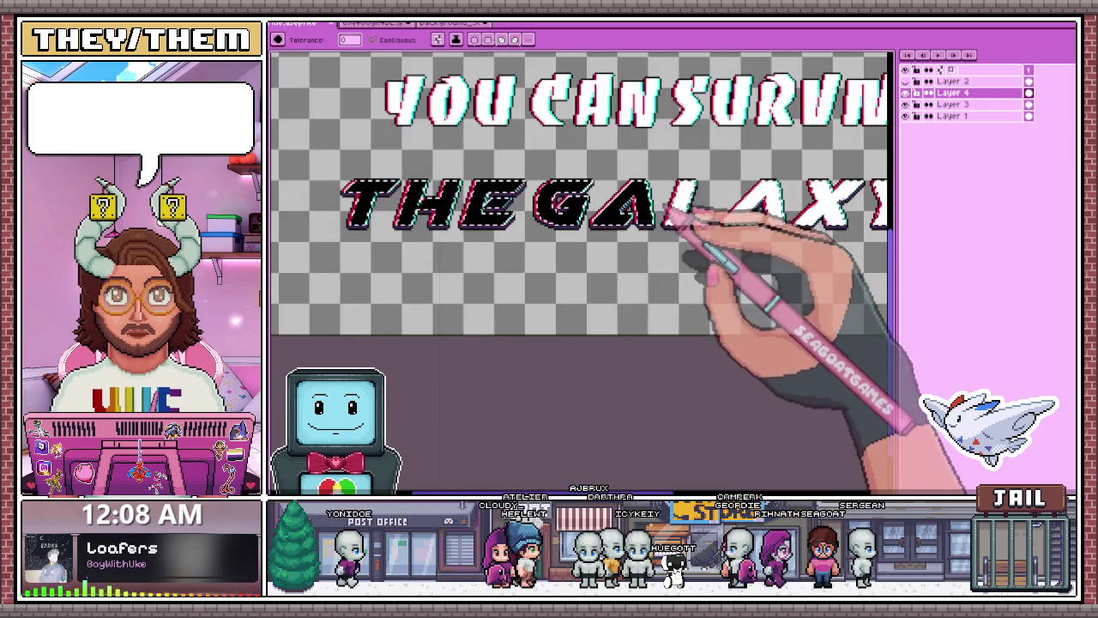
pyautogui.scroll(1, 711, 238)
pyautogui.click(698, 225)
pyautogui.scroll(-2, 698, 225)
pyautogui.scroll(2, 530, 274)
pyautogui.click(657, 245)
pyautogui.click(747, 245)
pyautogui.click(845, 227)
pyautogui.scroll(-2, 735, 232)
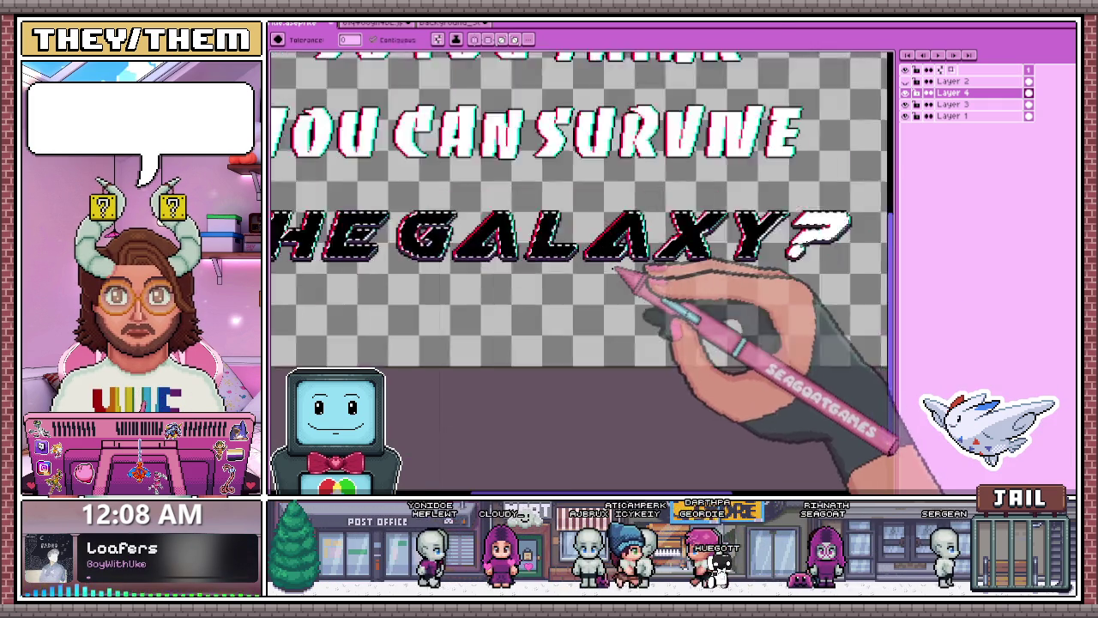
pyautogui.scroll(1, 738, 248)
pyautogui.scroll(-2, 720, 257)
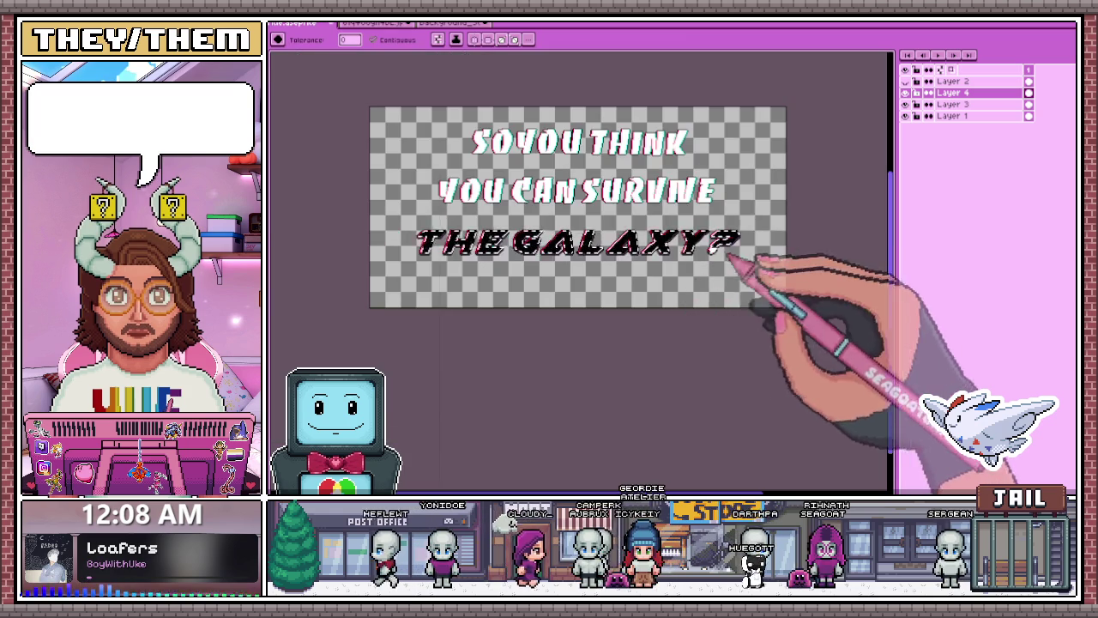
pyautogui.scroll(2, 674, 238)
pyautogui.scroll(-1, 686, 232)
pyautogui.scroll(-1, 673, 240)
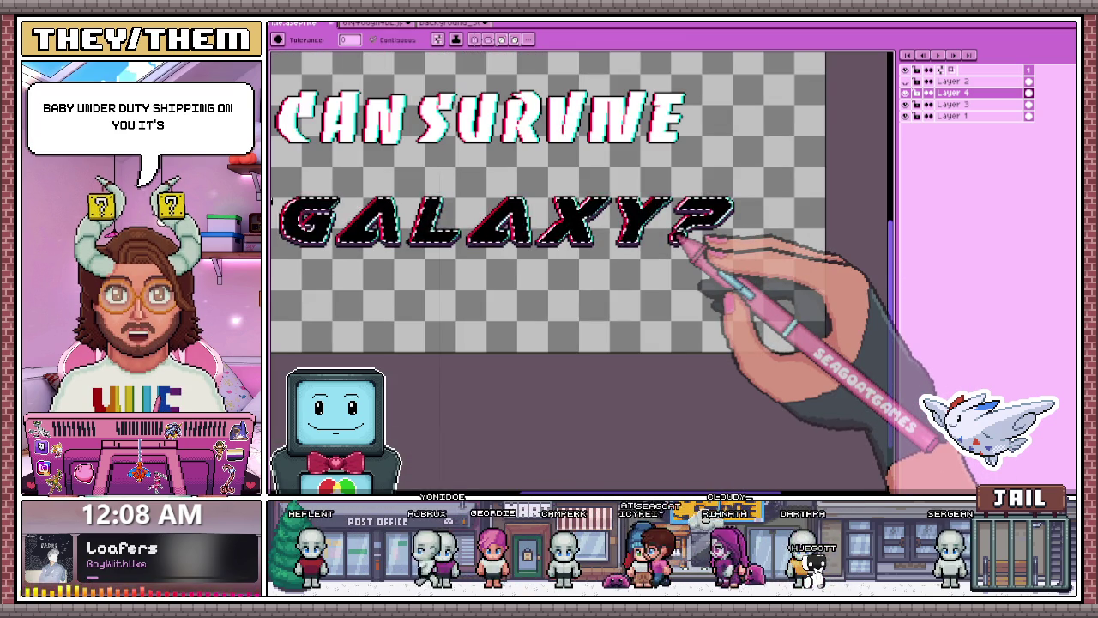
pyautogui.scroll(-2, 674, 238)
pyautogui.scroll(1, 510, 233)
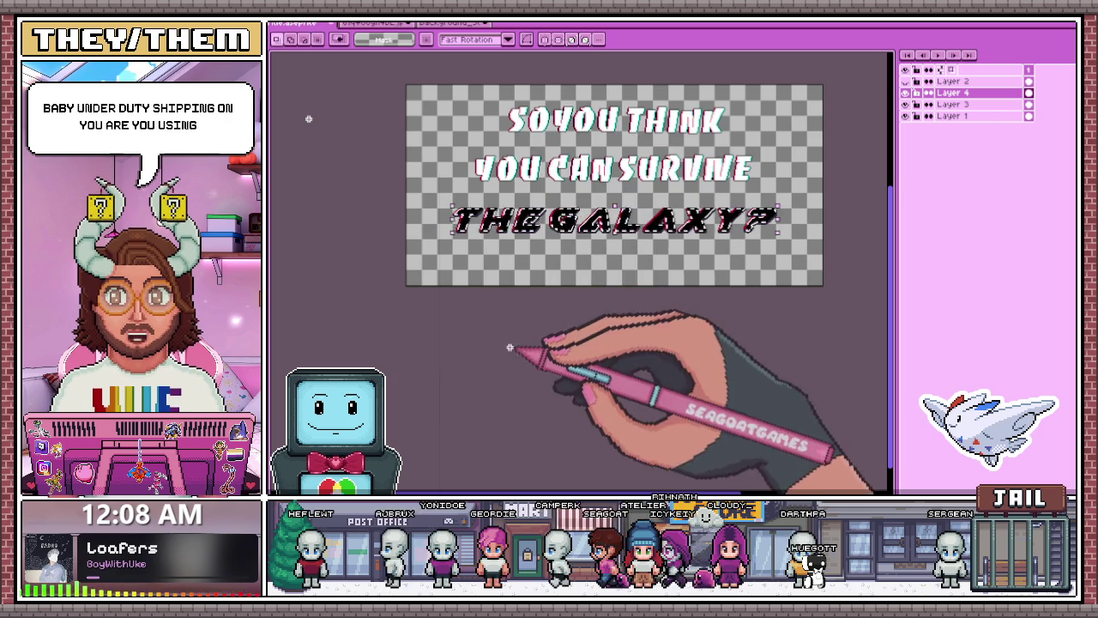
pyautogui.scroll(1, 485, 250)
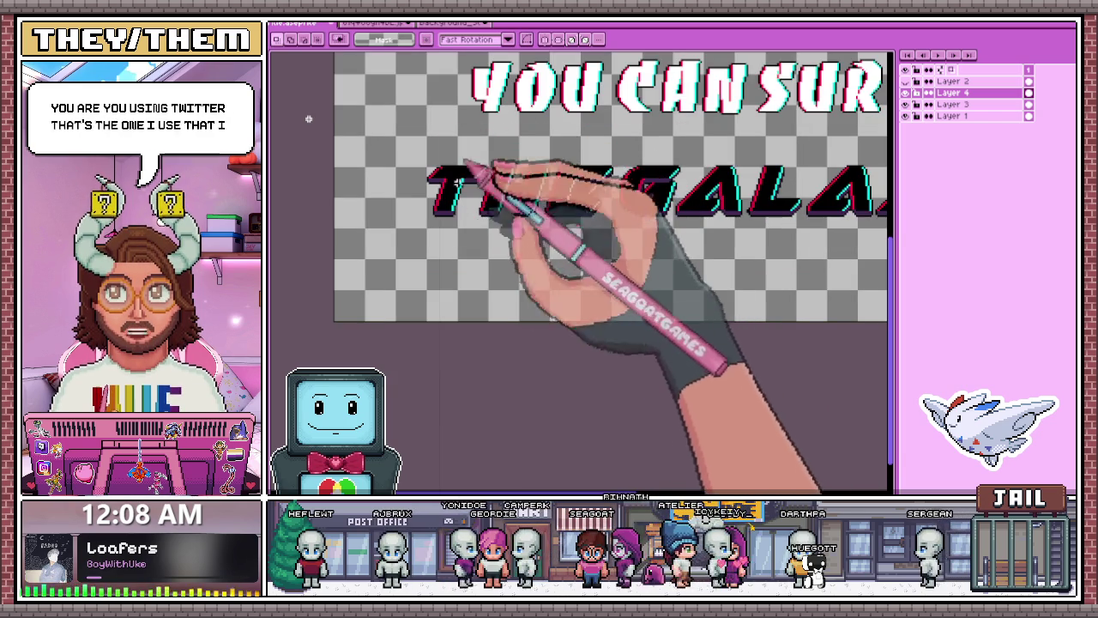
pyautogui.scroll(1, 471, 167)
pyautogui.scroll(-3, 481, 215)
pyautogui.scroll(1, 470, 81)
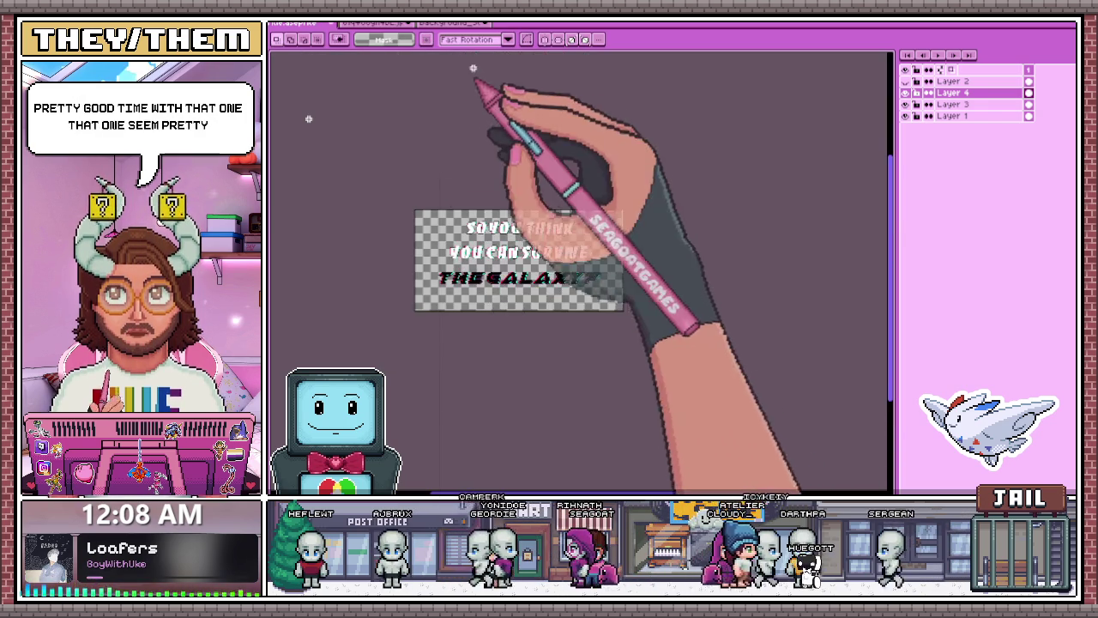
pyautogui.click(443, 23)
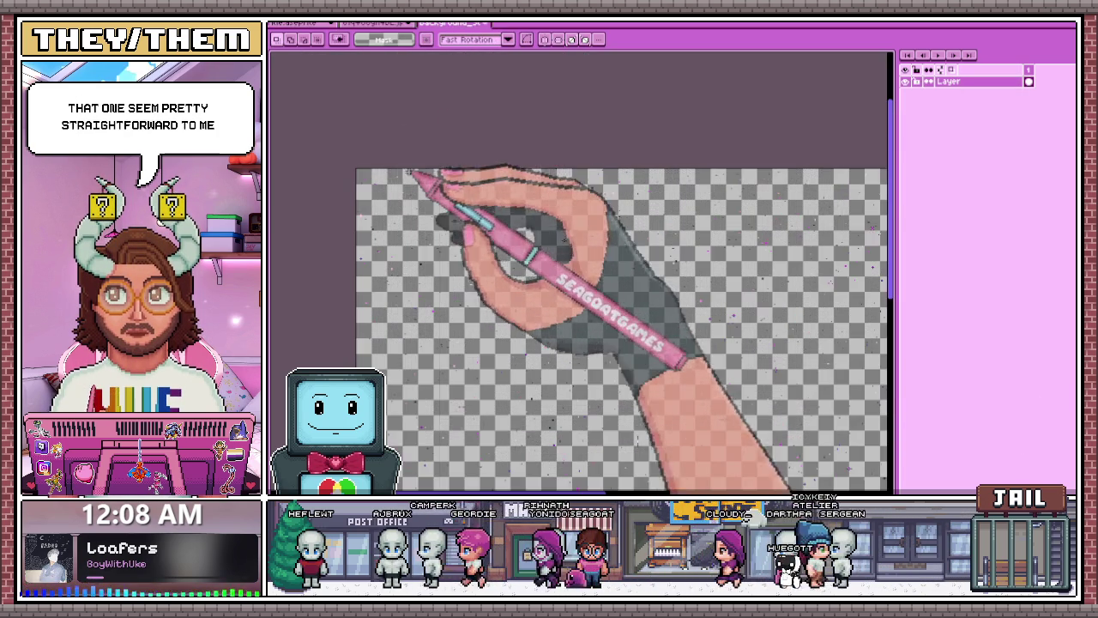
# - Marquee the background canvas, then hide the title's top text and glow layers and start a transform
pyautogui.moveTo(369, 150); pyautogui.dragTo(670, 397)
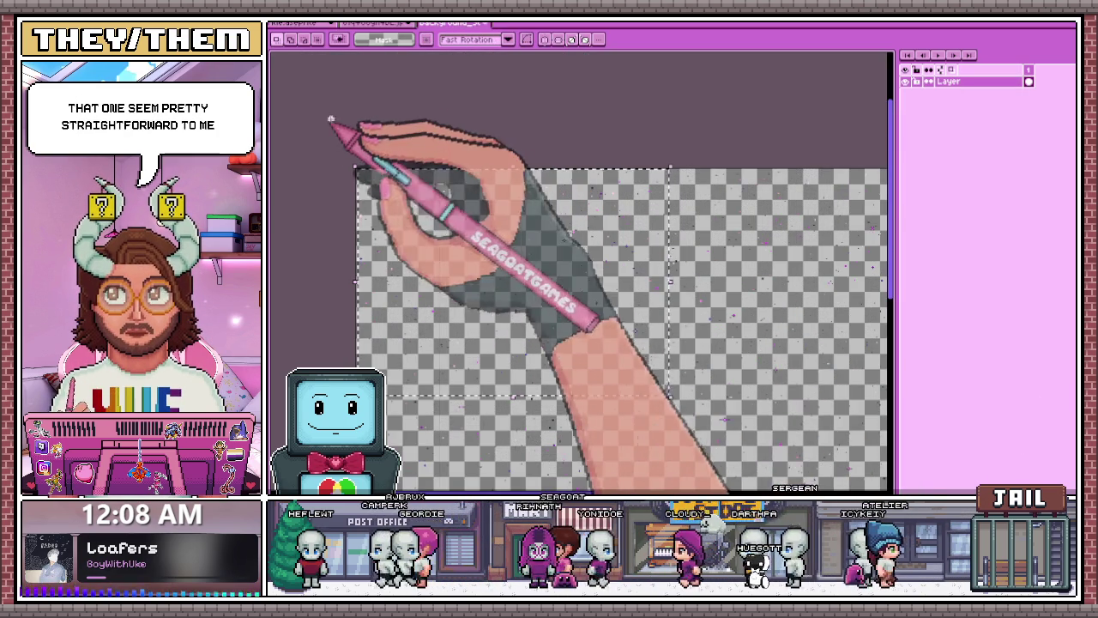
pyautogui.moveTo(347, 164); pyautogui.dragTo(641, 383)
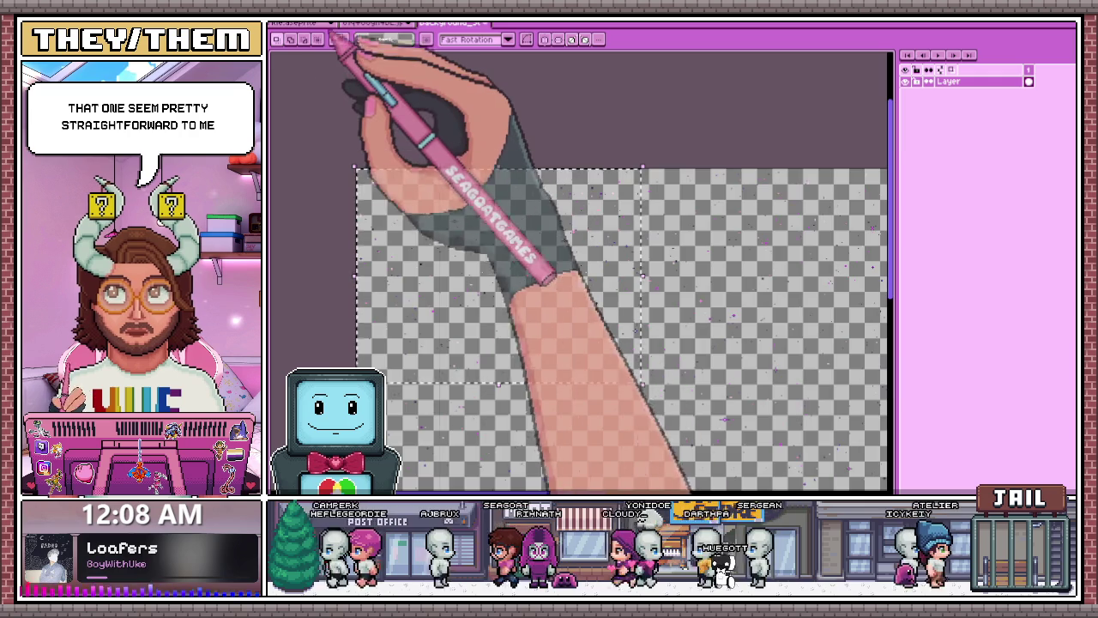
pyautogui.click(300, 23)
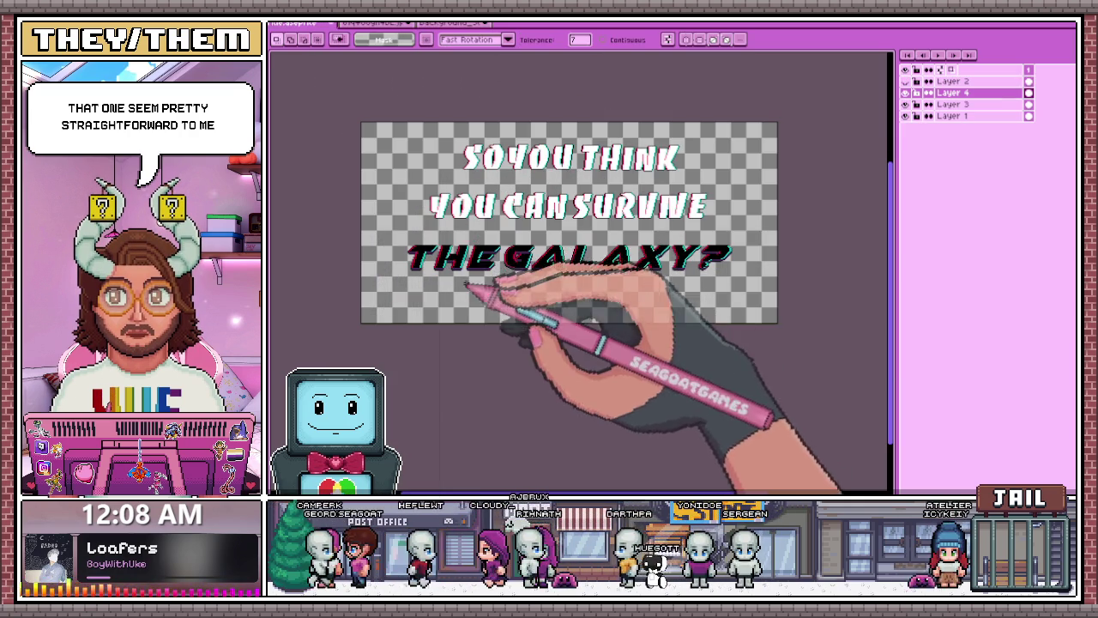
pyautogui.keyDown('alt'); pyautogui.click(906, 93); pyautogui.keyUp('alt')
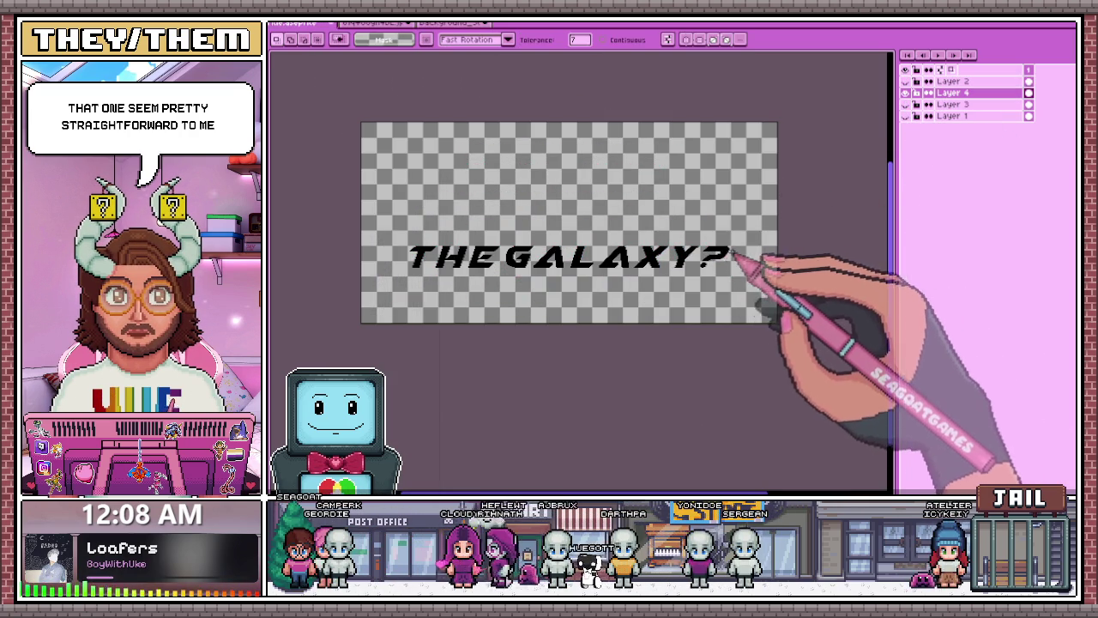
pyautogui.hotkey('ctrl', 't')
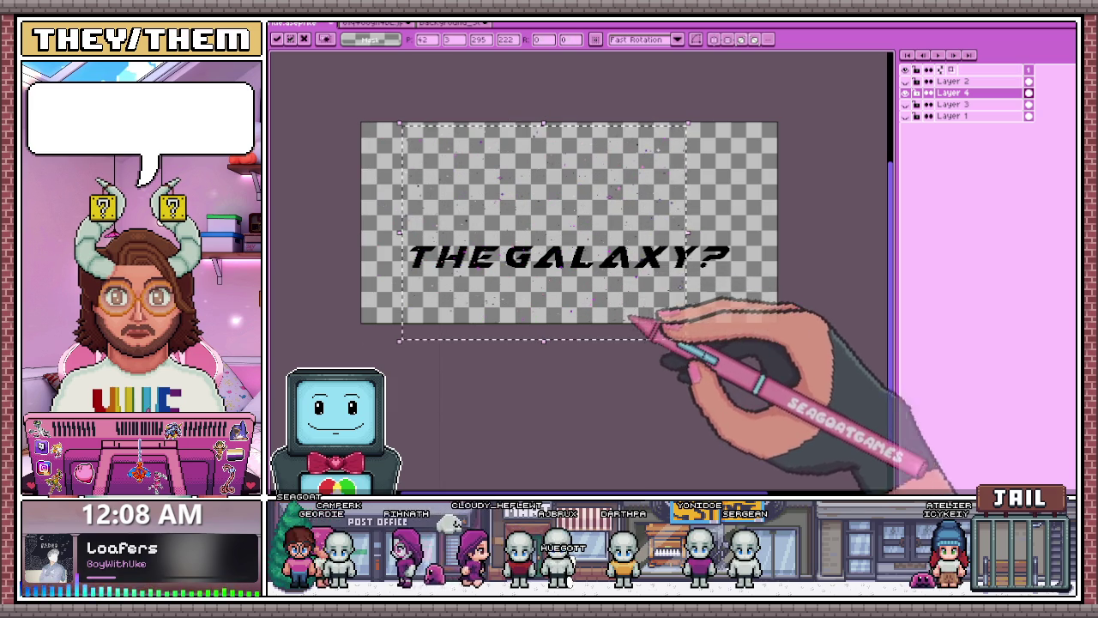
# - Select the other sprite's whole canvas and paste it into the title artwork as Layer 5
pyautogui.click(455, 23)
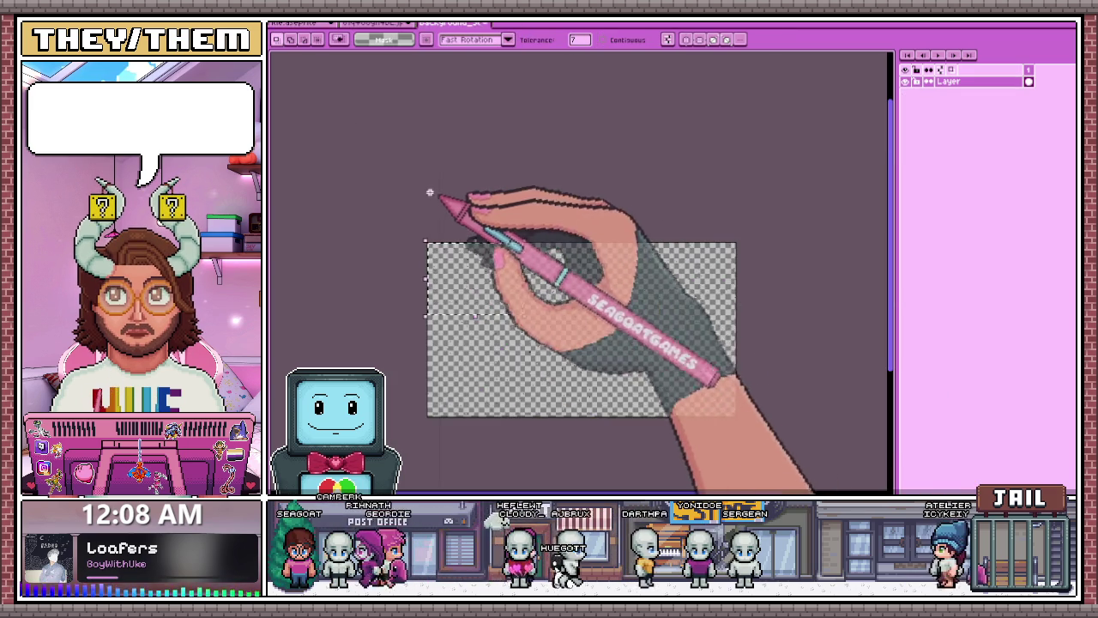
pyautogui.press('m')
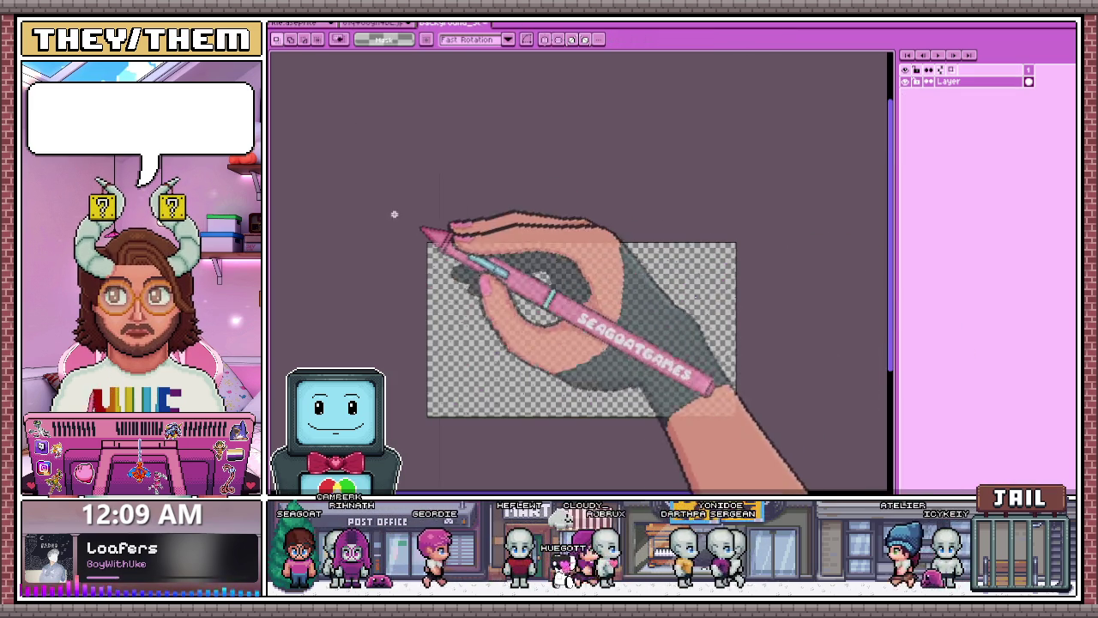
pyautogui.moveTo(394, 214); pyautogui.dragTo(815, 429)
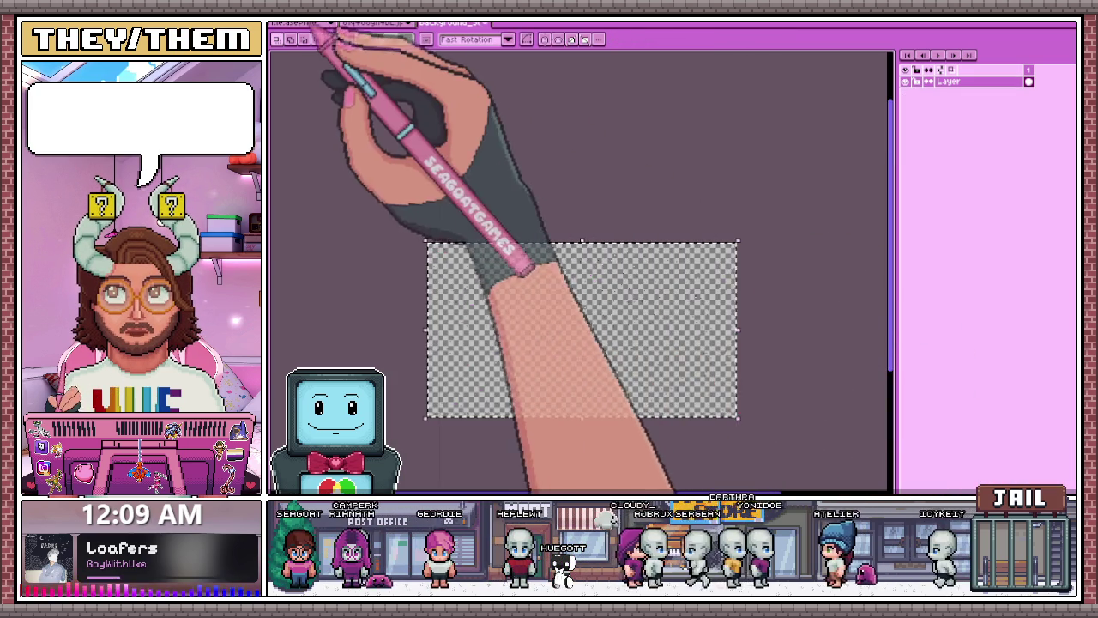
pyautogui.click(369, 23)
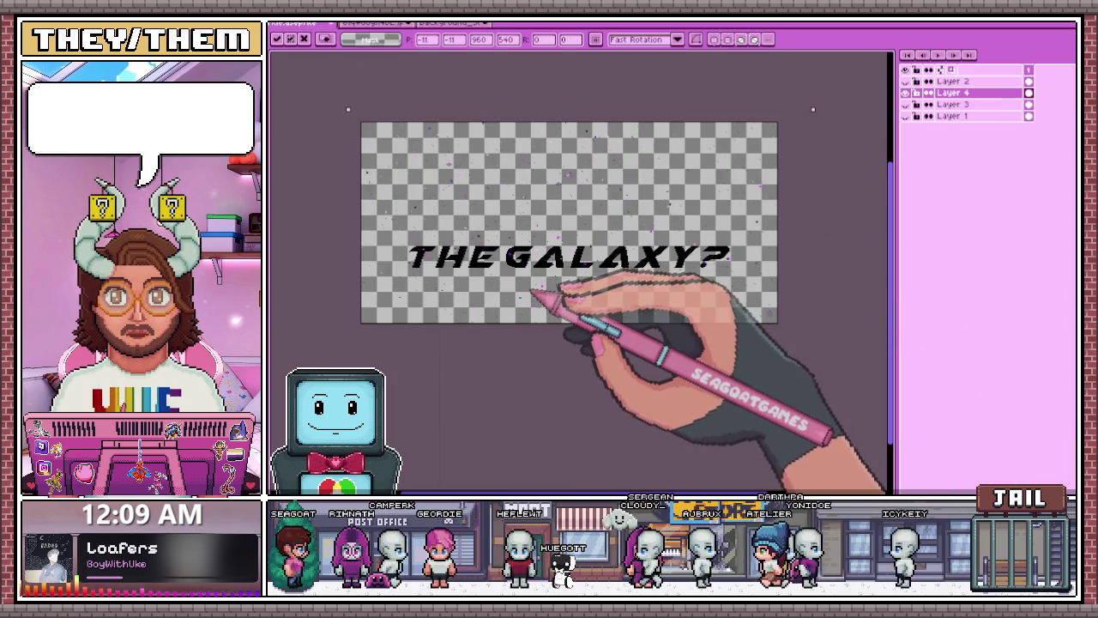
pyautogui.scroll(-1, 532, 292)
pyautogui.press('Return')
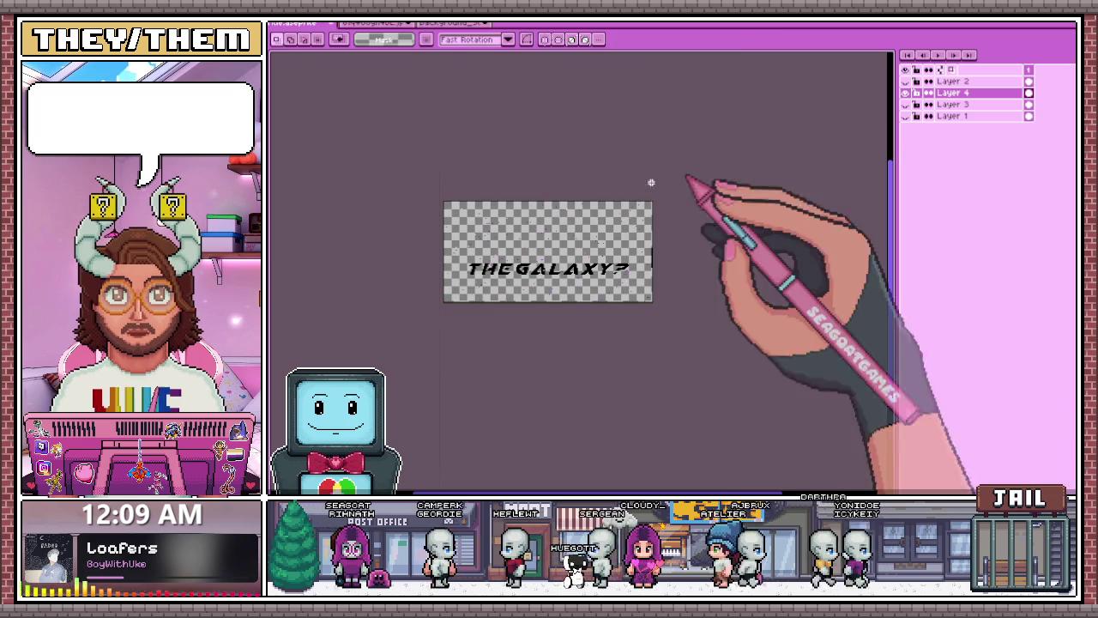
pyautogui.hotkey('ctrl', 'v')
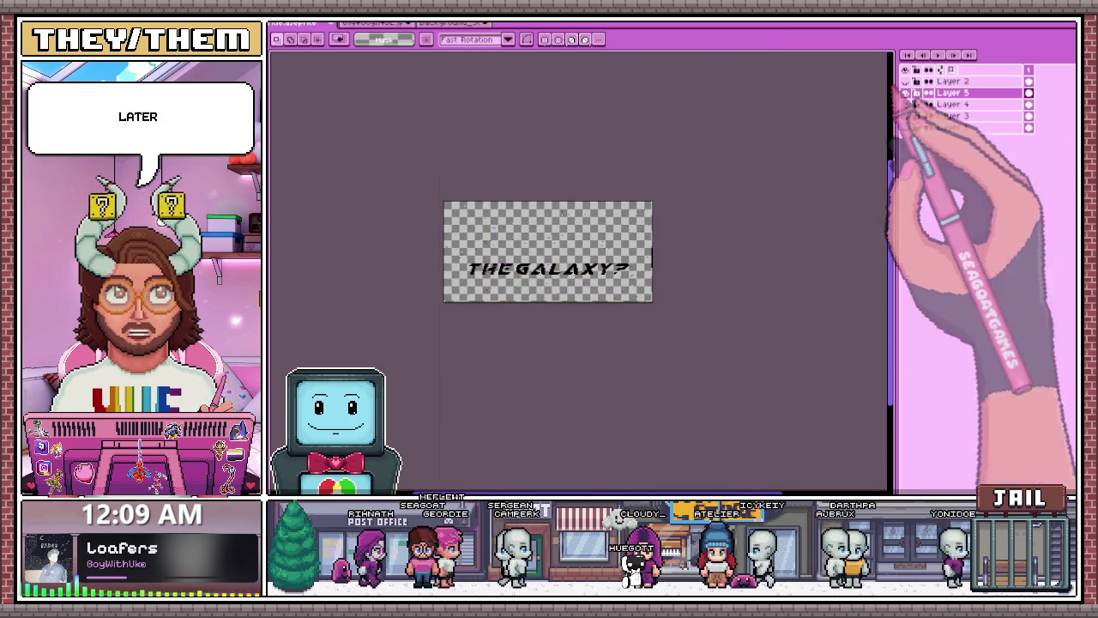
# - On Layer 4, use the Magic Wand to select the THE GALAXY? letter shapes
pyautogui.click(977, 104)
pyautogui.press('w')
pyautogui.scroll(5, 526, 249)
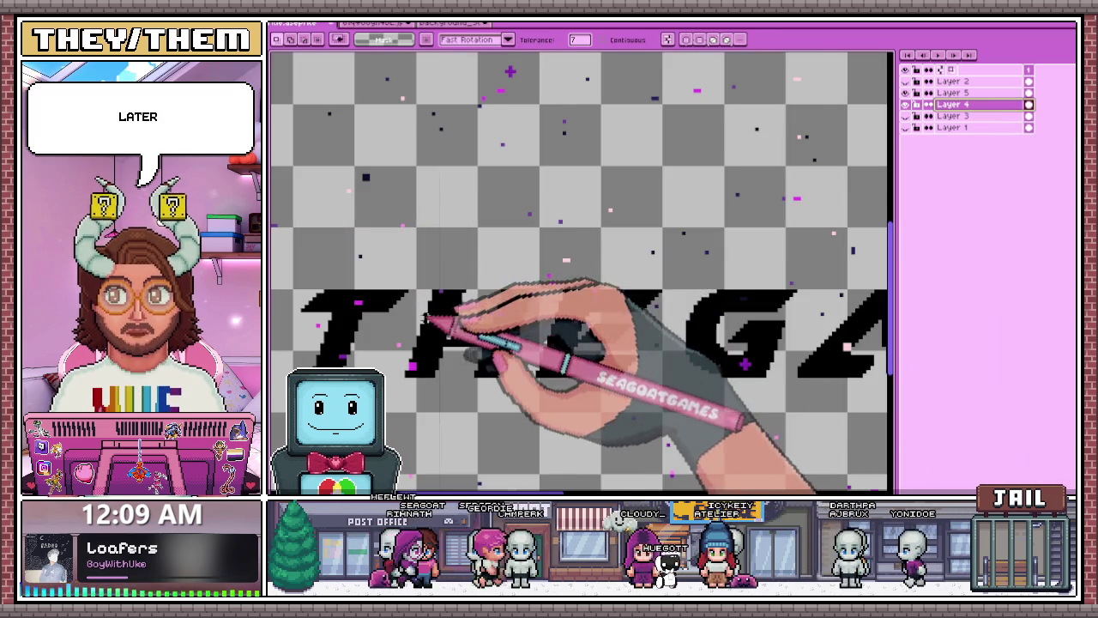
pyautogui.scroll(-2, 452, 263)
pyautogui.scroll(-1, 548, 223)
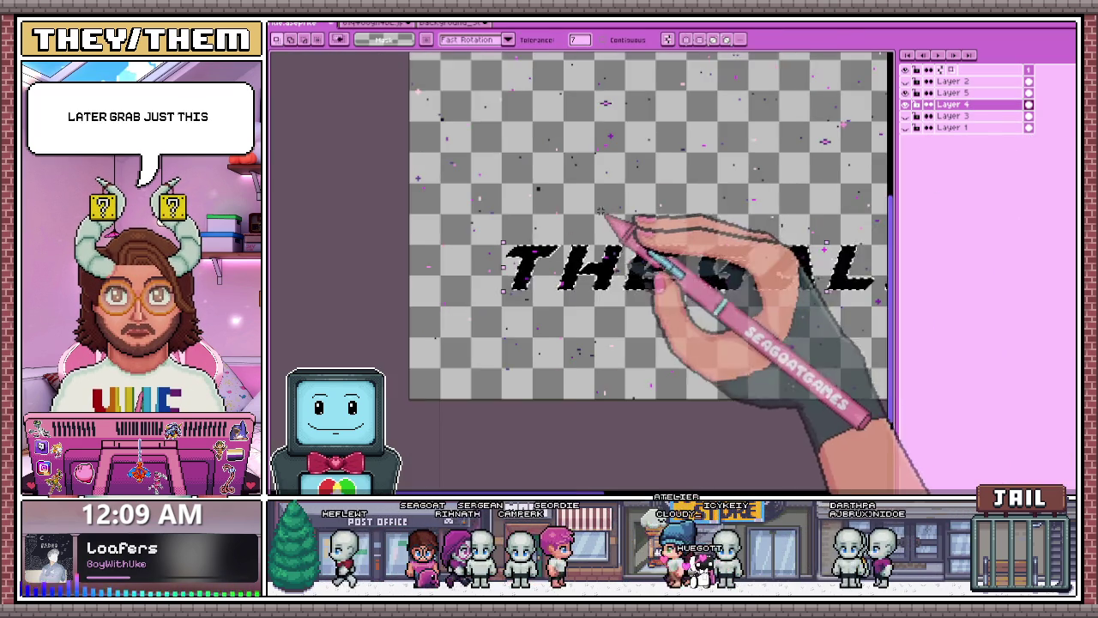
pyautogui.scroll(-1, 631, 180)
pyautogui.scroll(-2, 649, 247)
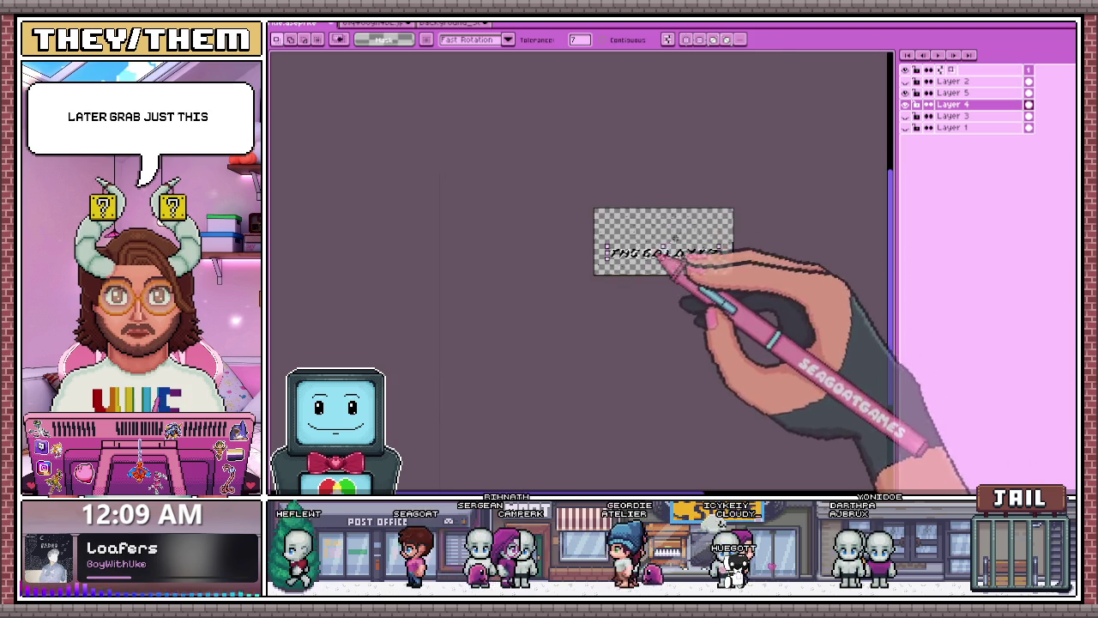
pyautogui.scroll(1, 645, 257)
# - Make Layer 5 the working layer and bring up the Edit menu
pyautogui.click(944, 92)
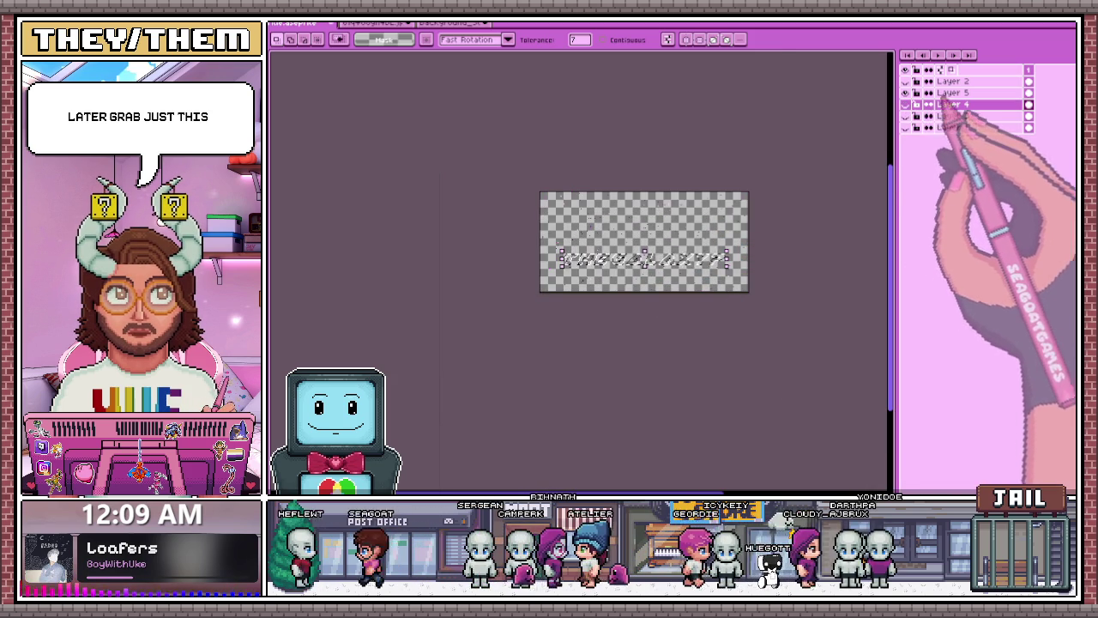
pyautogui.scroll(2, 636, 271)
pyautogui.scroll(1, 635, 271)
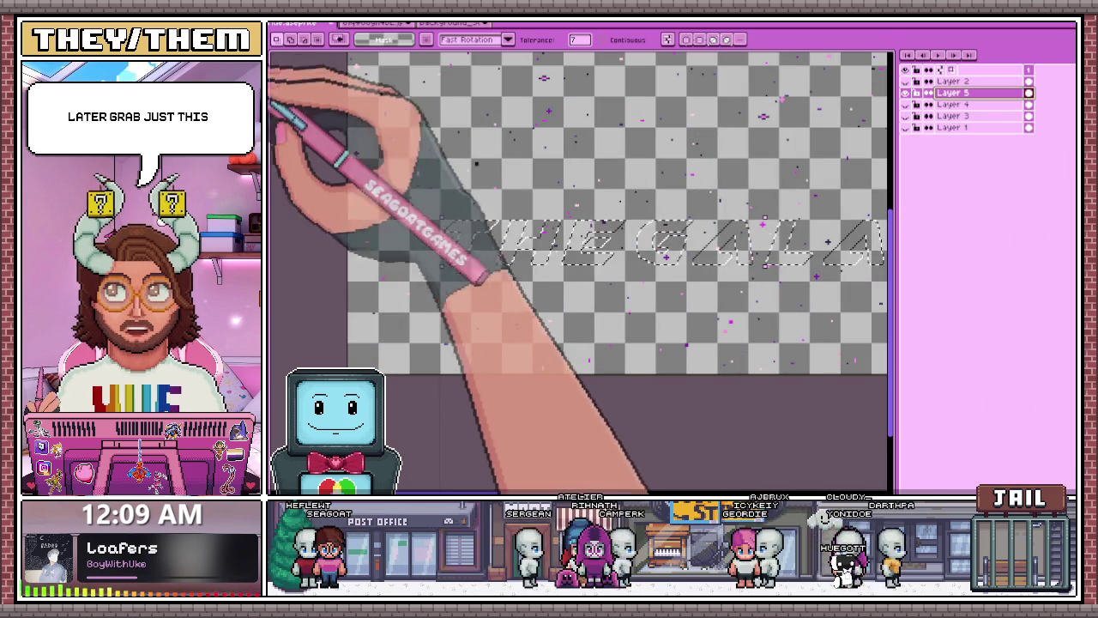
pyautogui.click(276, 32)
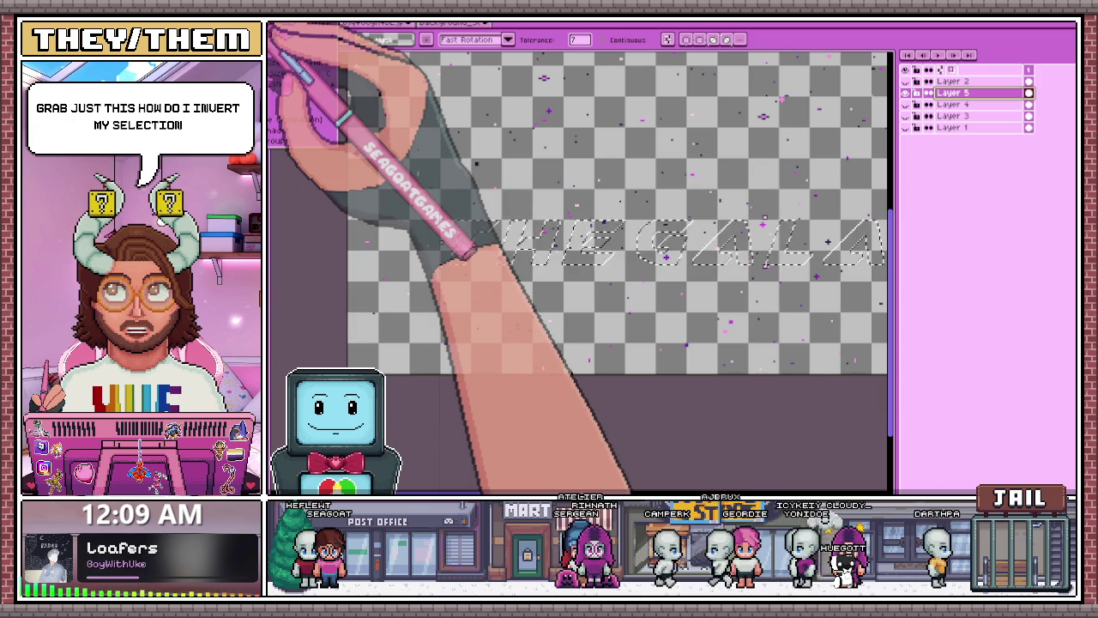
pyautogui.moveTo(309, 101)
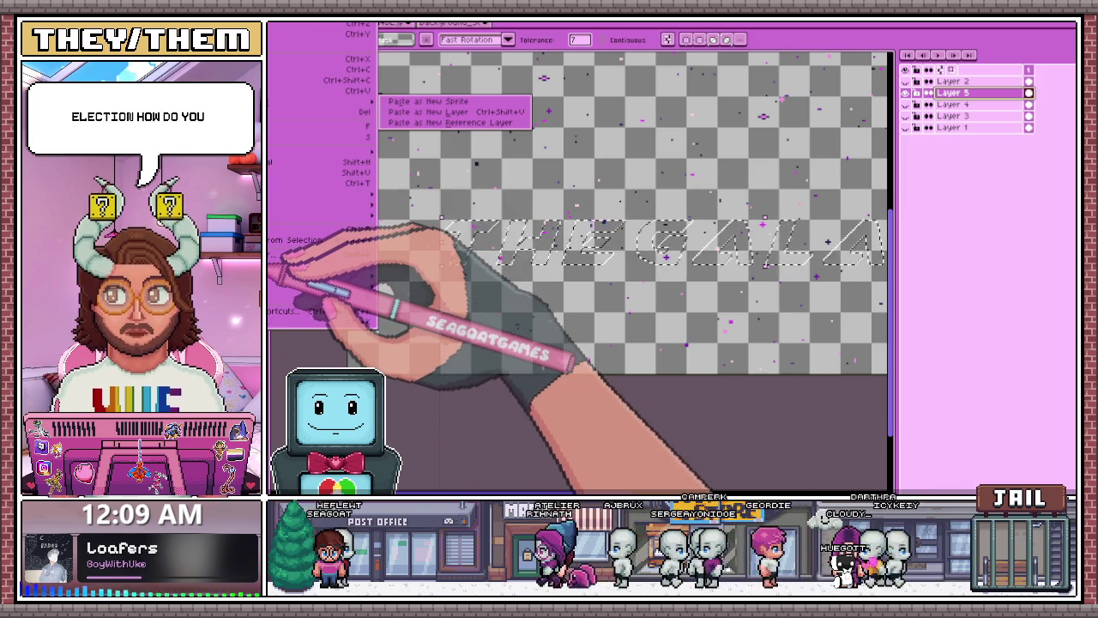
# - Back out of Edit > Invert Color without applying it
pyautogui.click(273, 266)
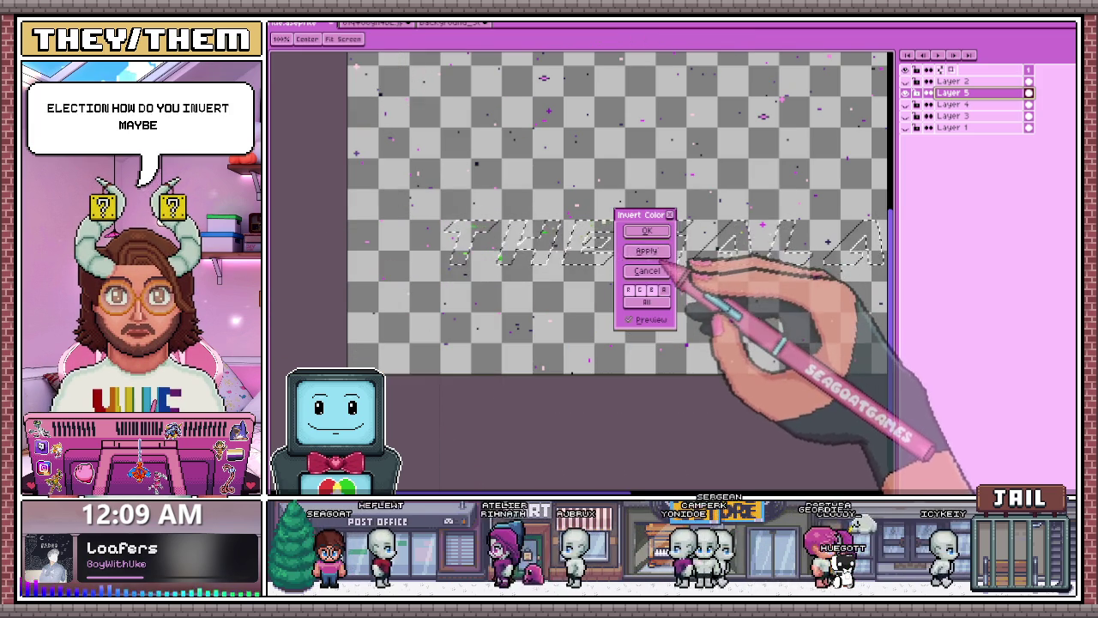
pyautogui.click(646, 230)
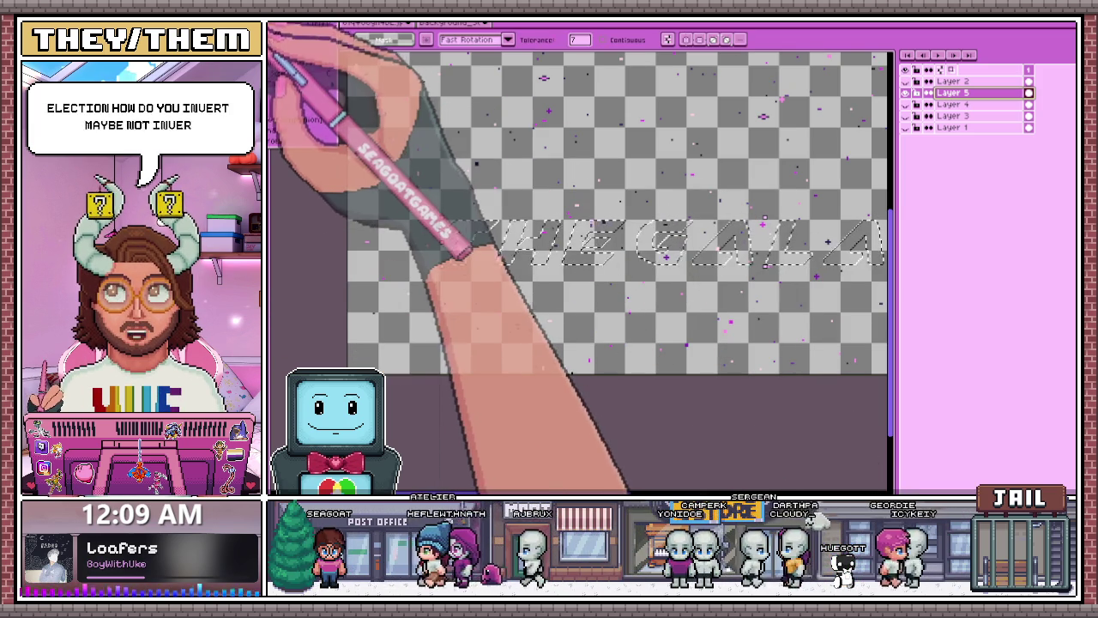
pyautogui.click(283, 27)
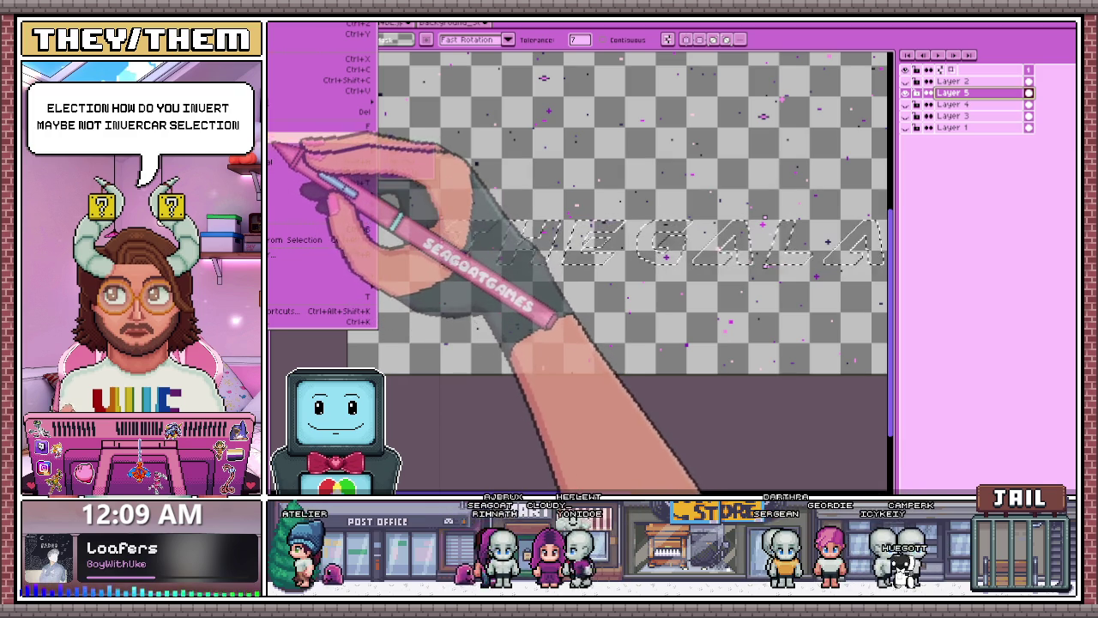
pyautogui.click(279, 135)
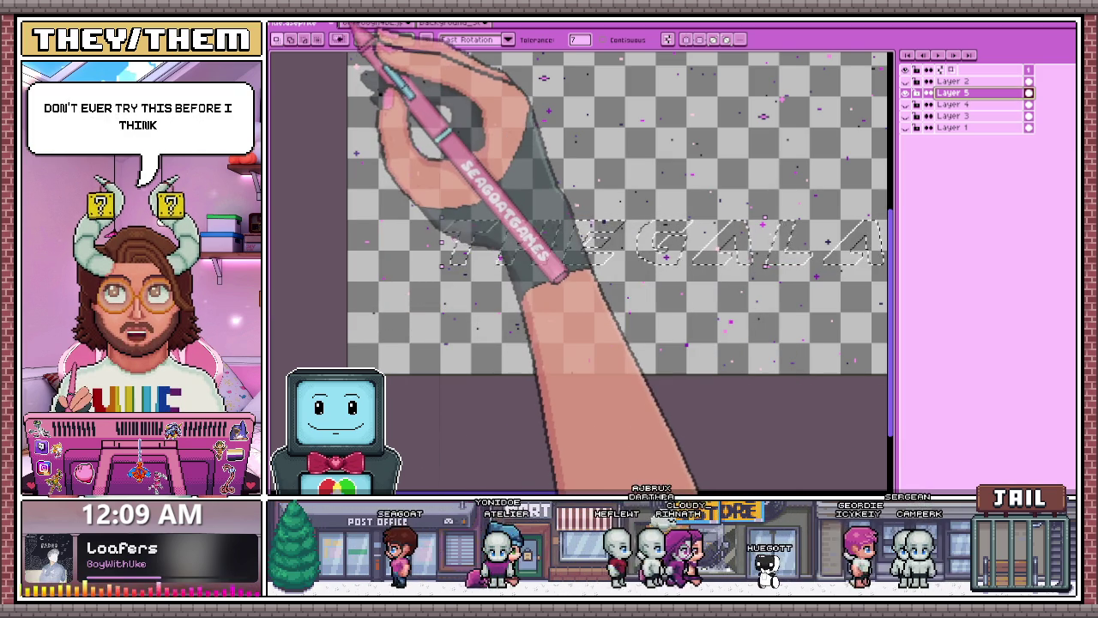
# - Show Layer 4's black lettering, deselect, then select the whole canvas on Layer 4
pyautogui.click(906, 104)
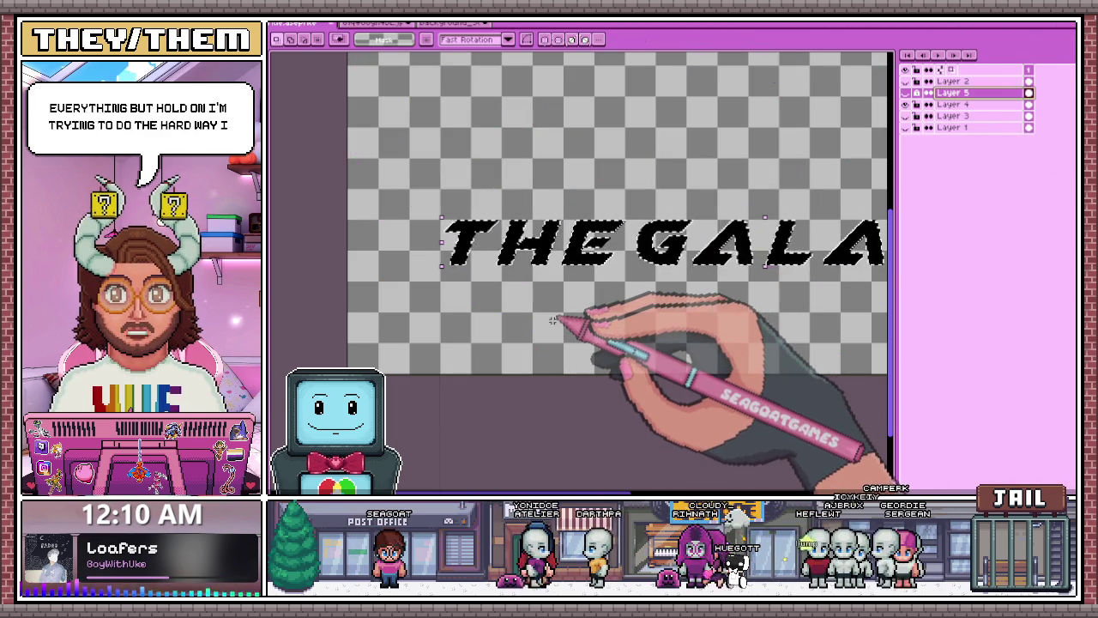
pyautogui.hotkey('ctrl', 'd')
pyautogui.scroll(-3, 490, 412)
pyautogui.scroll(4, 513, 380)
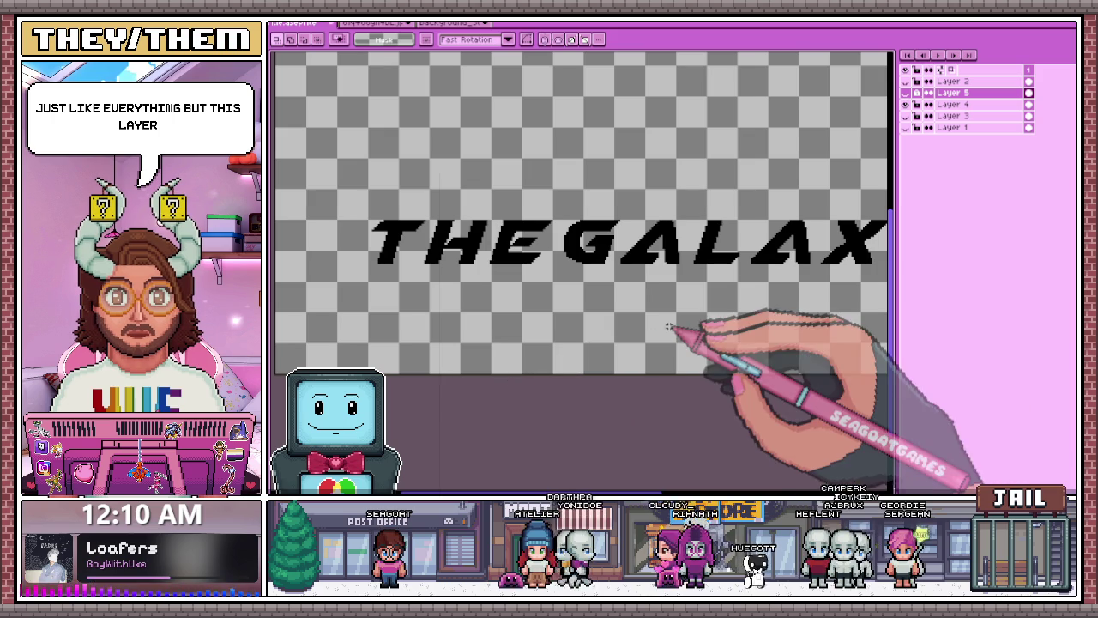
pyautogui.scroll(-2, 652, 317)
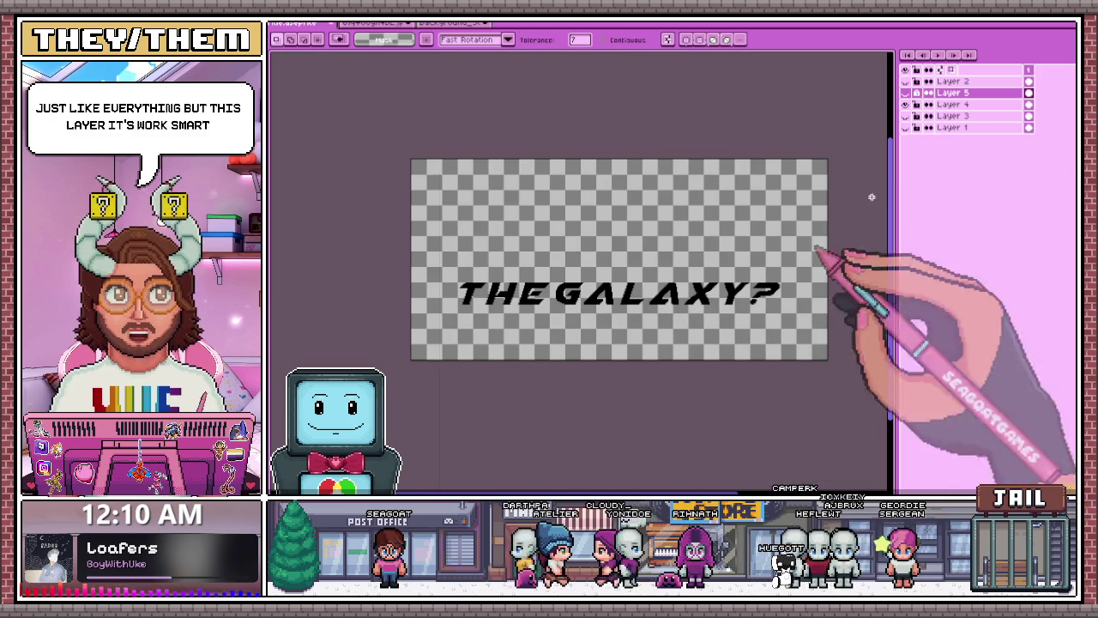
pyautogui.click(953, 104)
pyautogui.hotkey('ctrl', 'a')
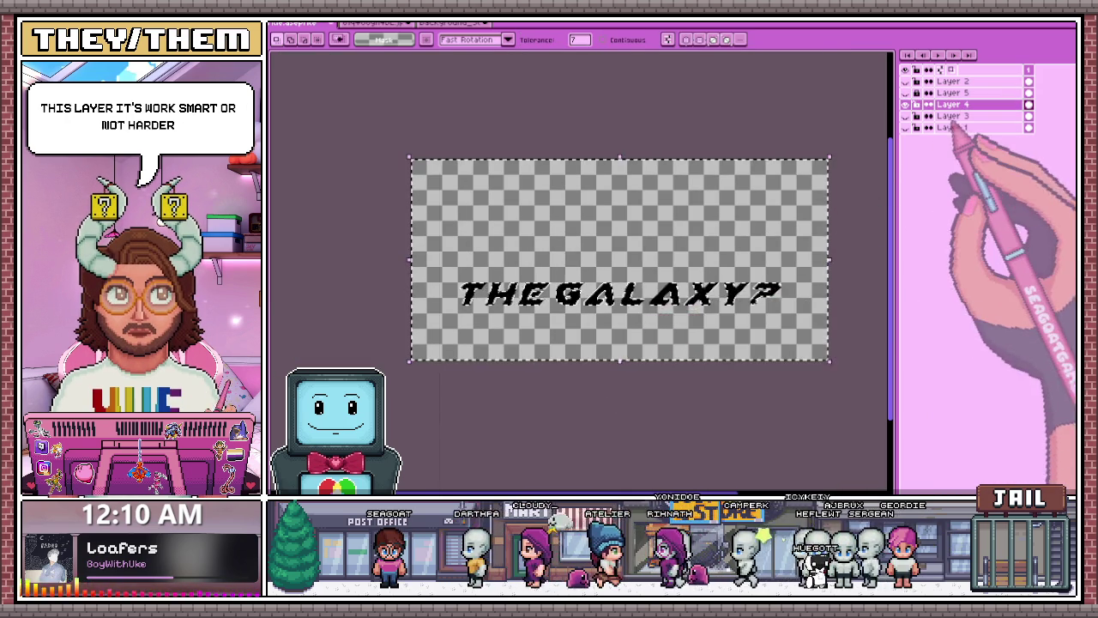
# - Toggle Layer 4's lettering off and on, and make Layer 5 active with the Pencil
pyautogui.click(952, 92)
pyautogui.click(906, 103)
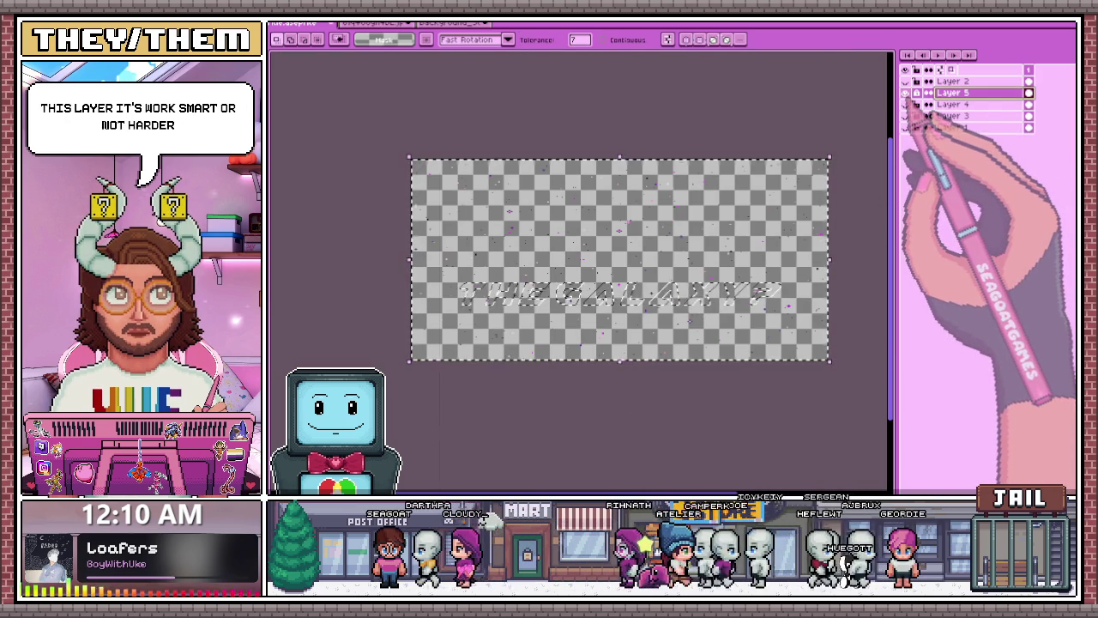
pyautogui.press('b')
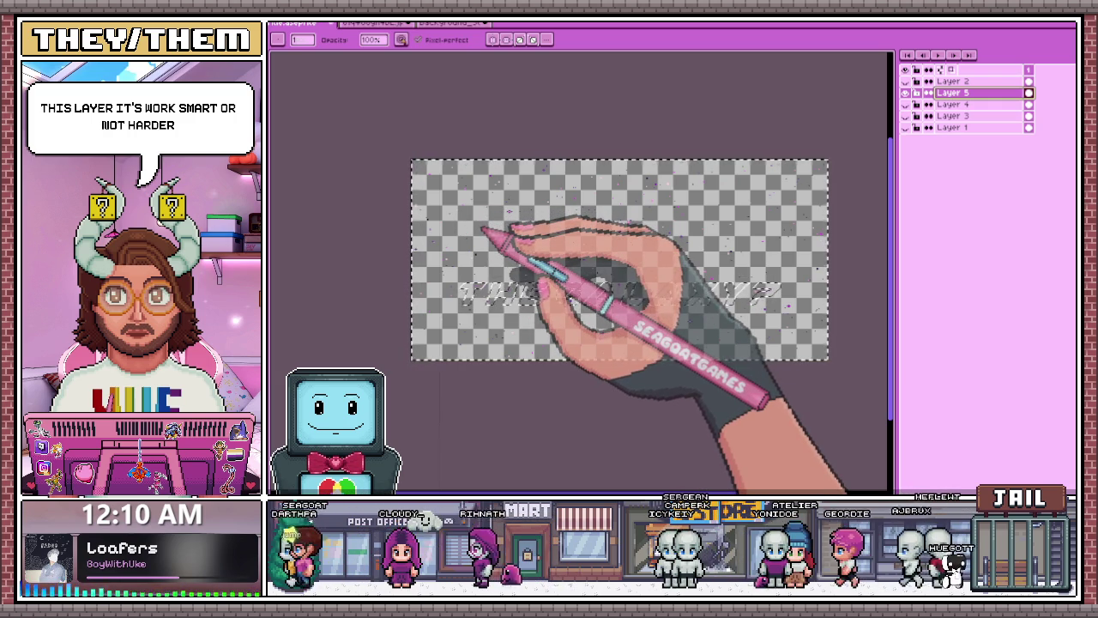
pyautogui.scroll(-2, 502, 206)
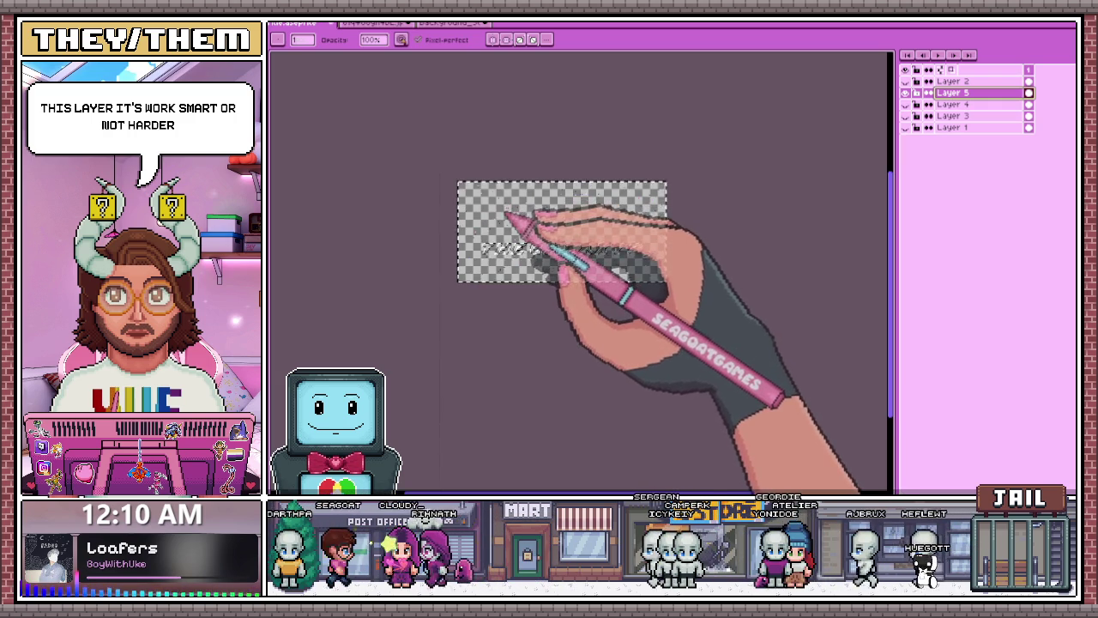
pyautogui.scroll(1, 507, 215)
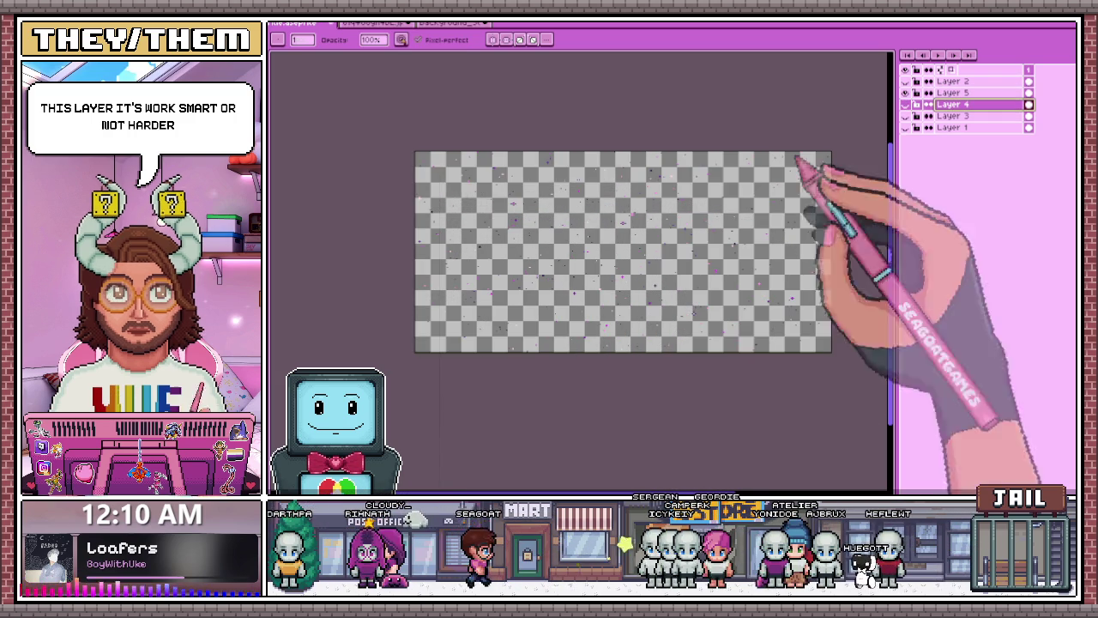
pyautogui.click(905, 104)
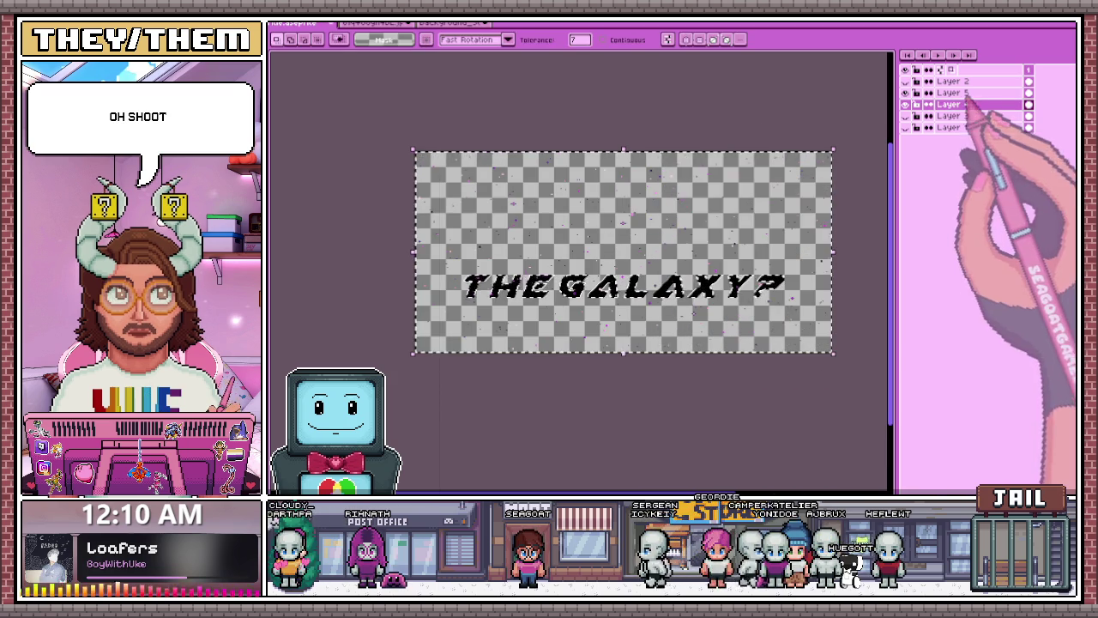
pyautogui.click(952, 92)
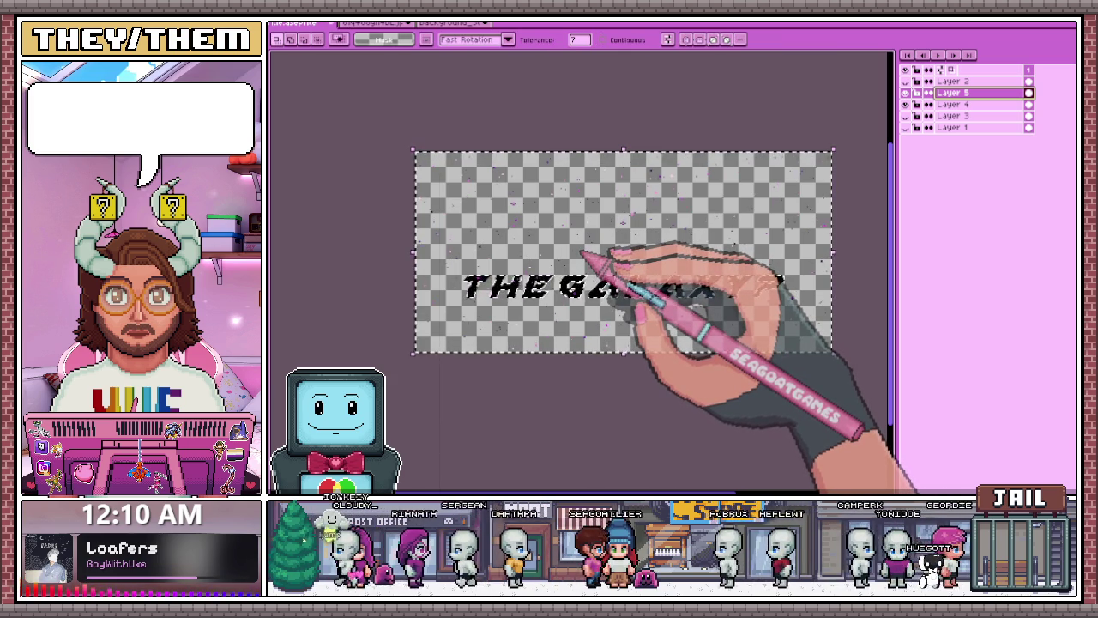
# - Zoom in and out to see the full three-line title with all layers shown
pyautogui.scroll(1, 579, 256)
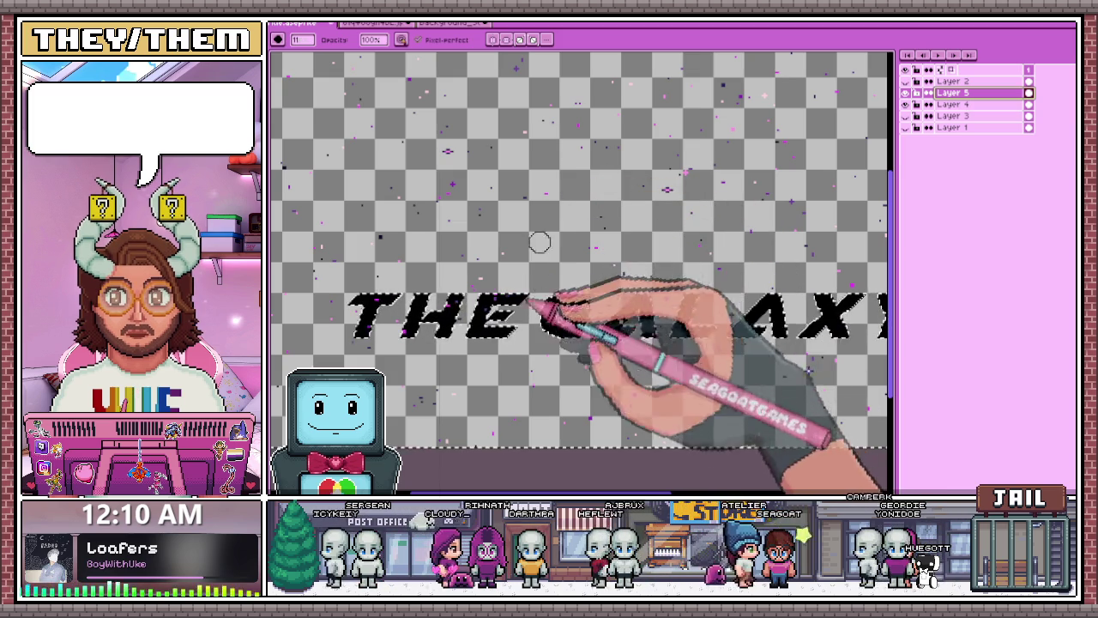
pyautogui.scroll(-3, 481, 292)
pyautogui.scroll(2, 447, 257)
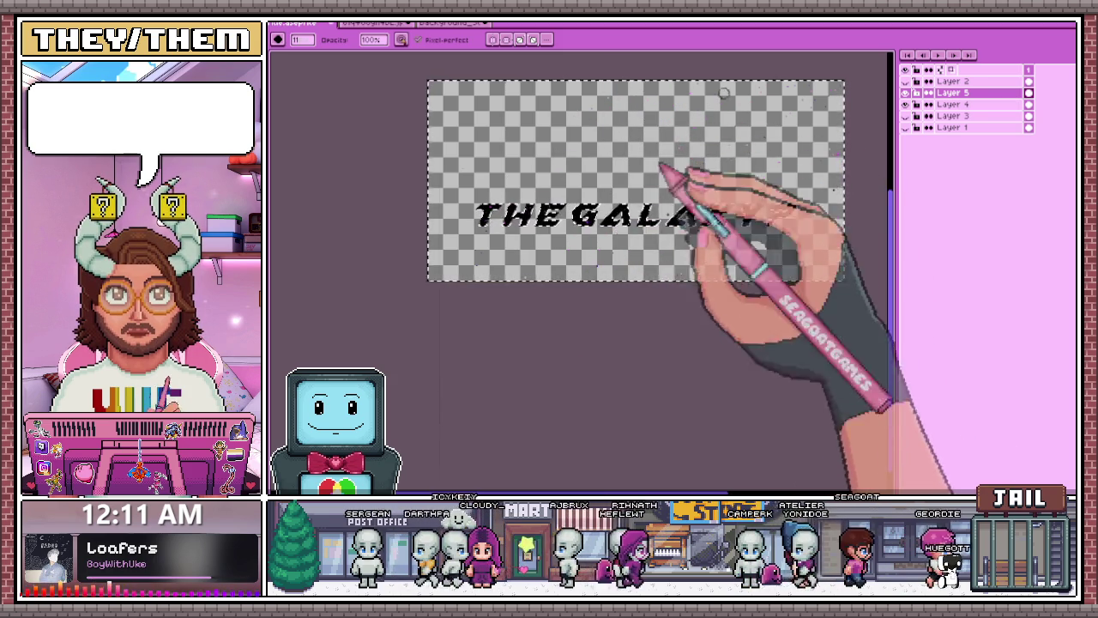
pyautogui.scroll(-4, 597, 218)
pyautogui.scroll(3, 583, 184)
pyautogui.scroll(2, 729, 237)
pyautogui.scroll(-3, 686, 237)
pyautogui.scroll(2, 656, 205)
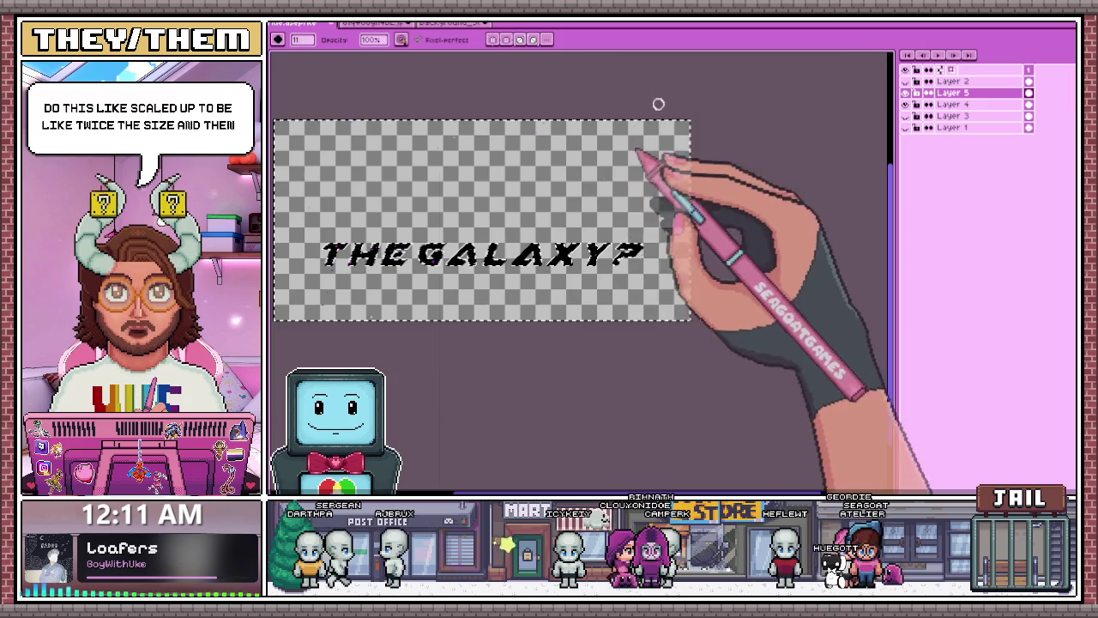
pyautogui.scroll(-1, 412, 255)
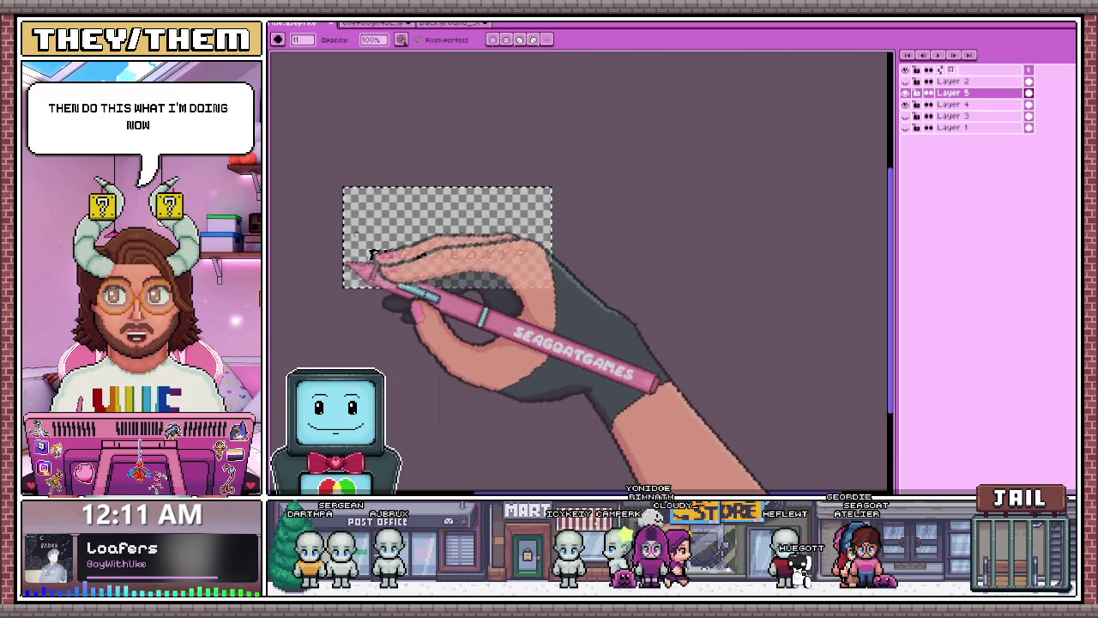
pyautogui.scroll(1, 377, 244)
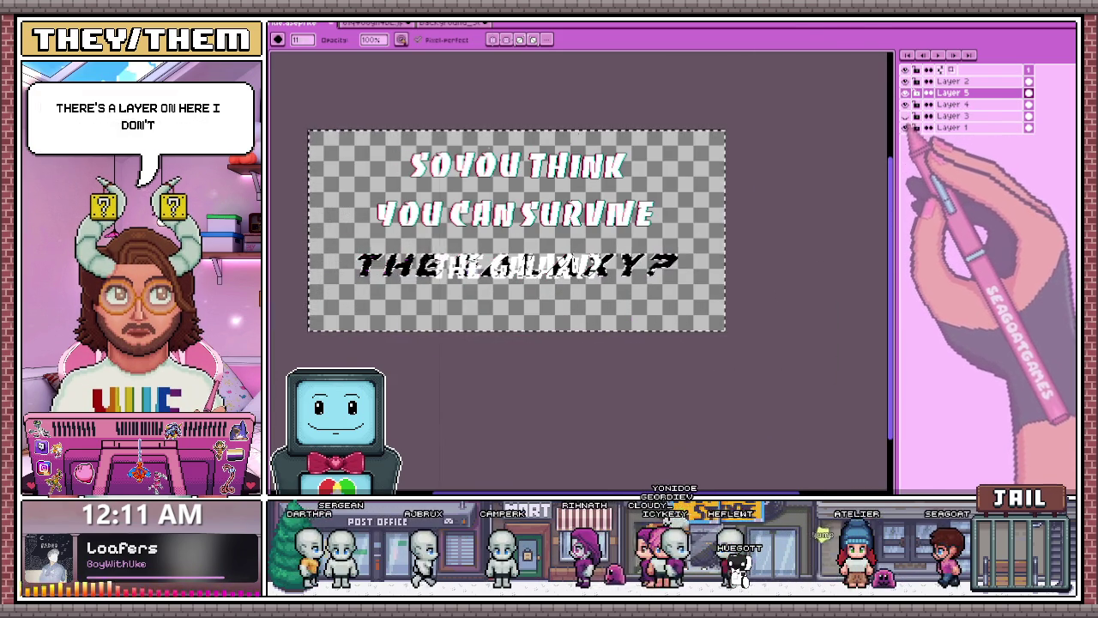
# - Toggle the eyes of Layers 1, 3, 4 and 5 to find the duplicate THE GALAXY? layer
pyautogui.click(905, 127)
pyautogui.click(906, 127)
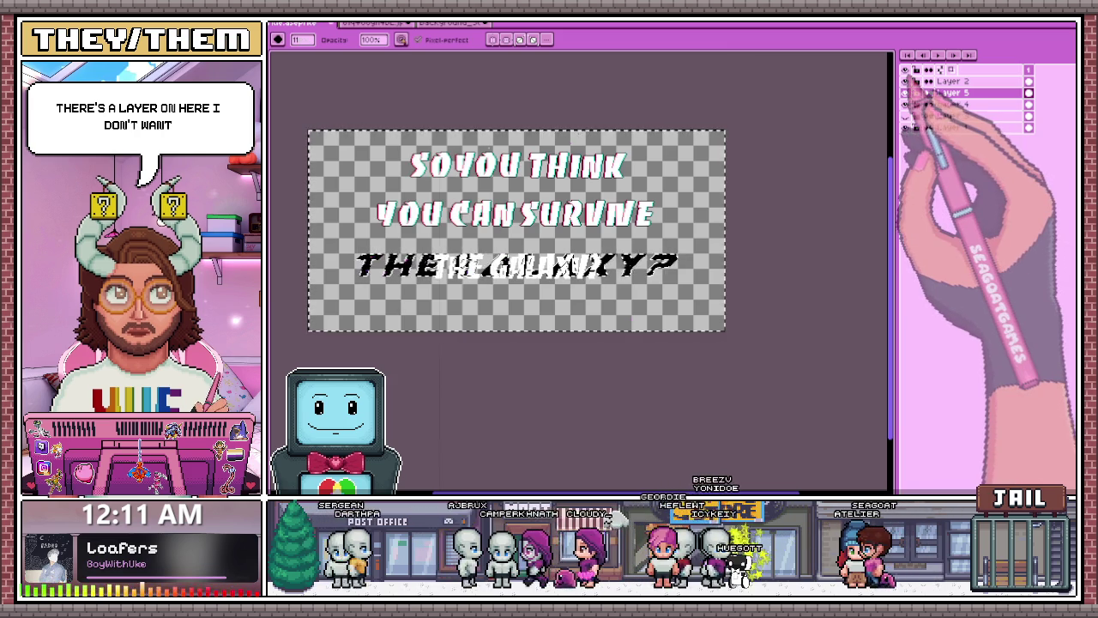
pyautogui.moveTo(905, 93); pyautogui.dragTo(905, 115)
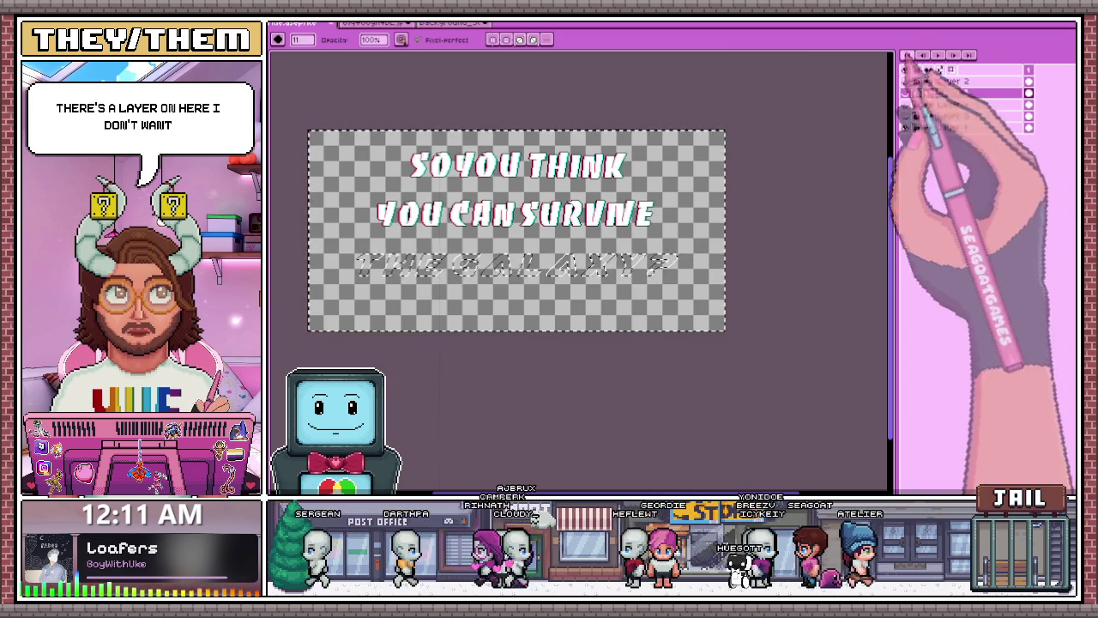
pyautogui.click(905, 115)
pyautogui.click(905, 104)
# - Switch to the Rectangular Marquee and prepare Sprite Size at 200% (864×416, nearest-neighbor)
pyautogui.scroll(2, 627, 314)
pyautogui.scroll(-1, 639, 257)
pyautogui.scroll(-2, 686, 308)
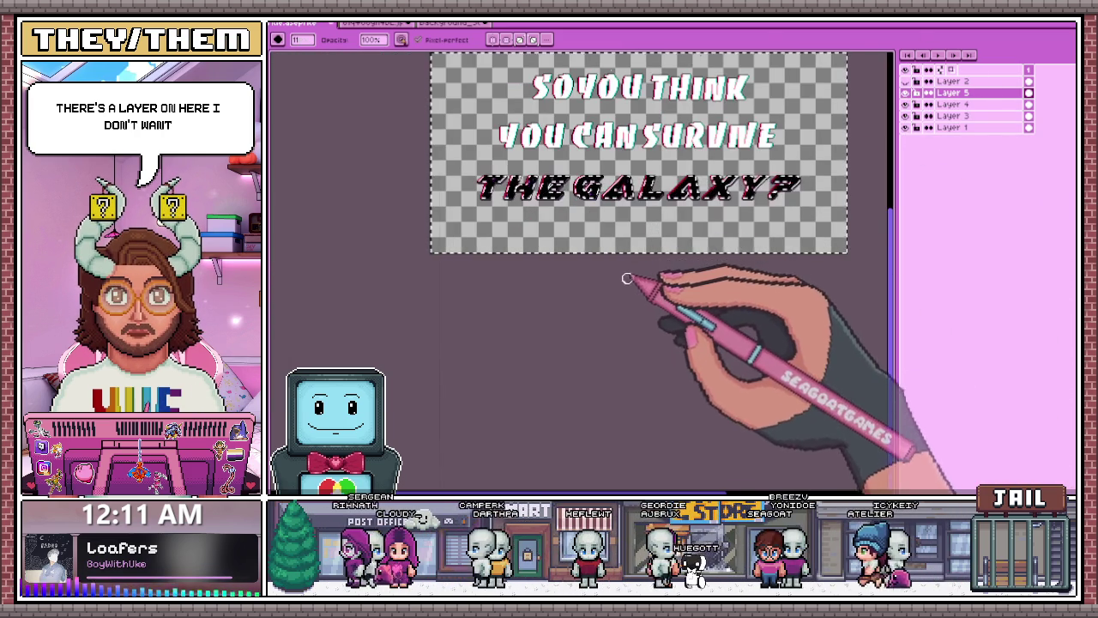
pyautogui.press('m')
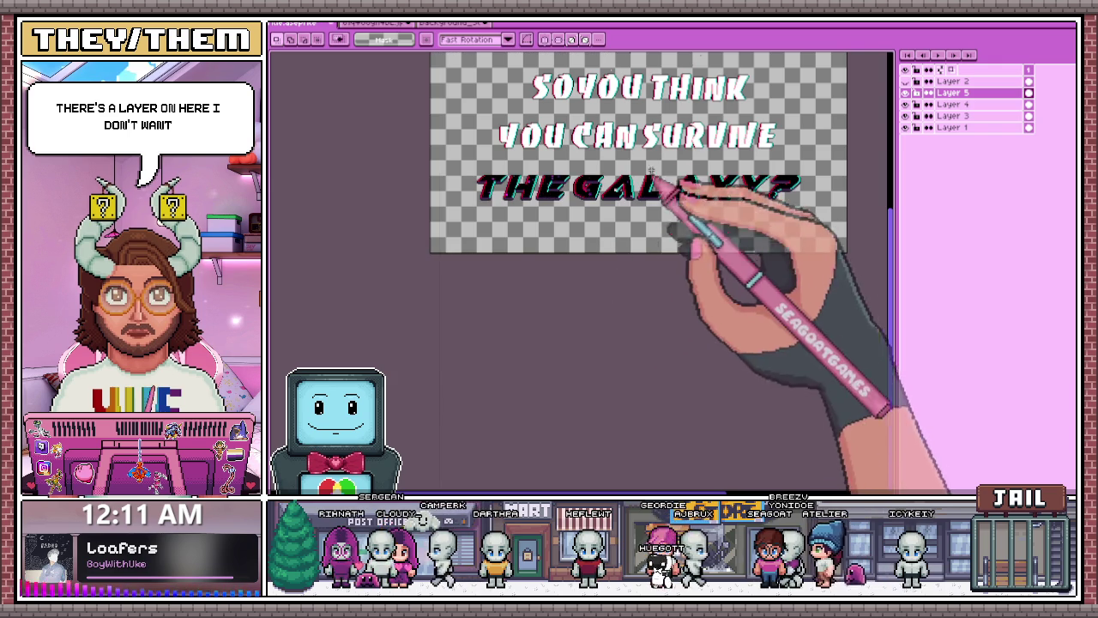
pyautogui.scroll(2, 649, 212)
pyautogui.scroll(-1, 656, 214)
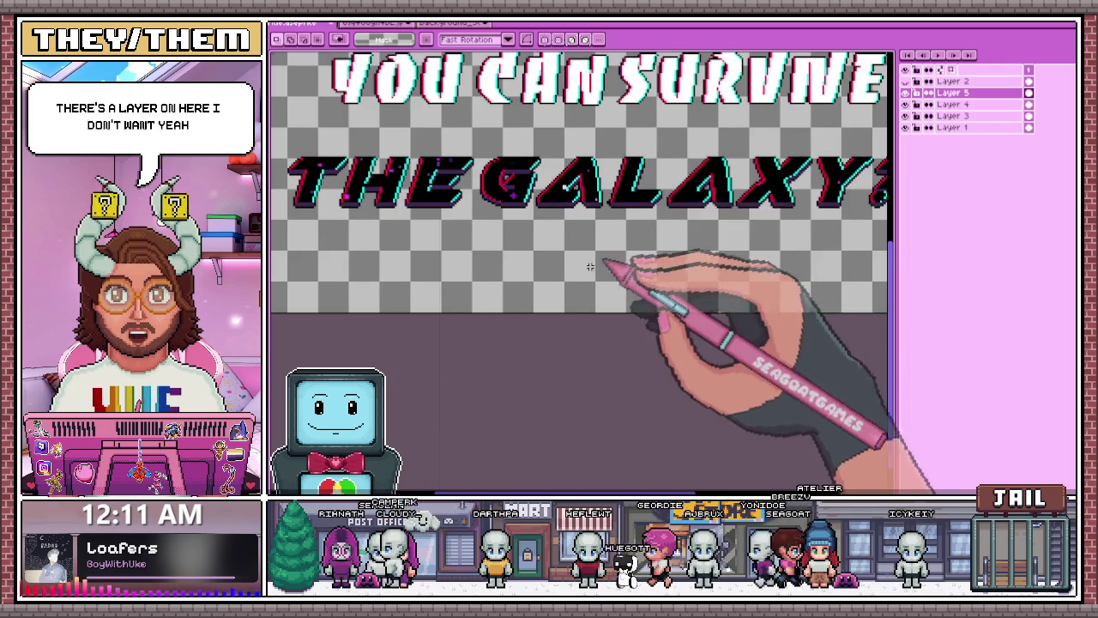
pyautogui.scroll(-1, 626, 249)
pyautogui.scroll(1, 495, 214)
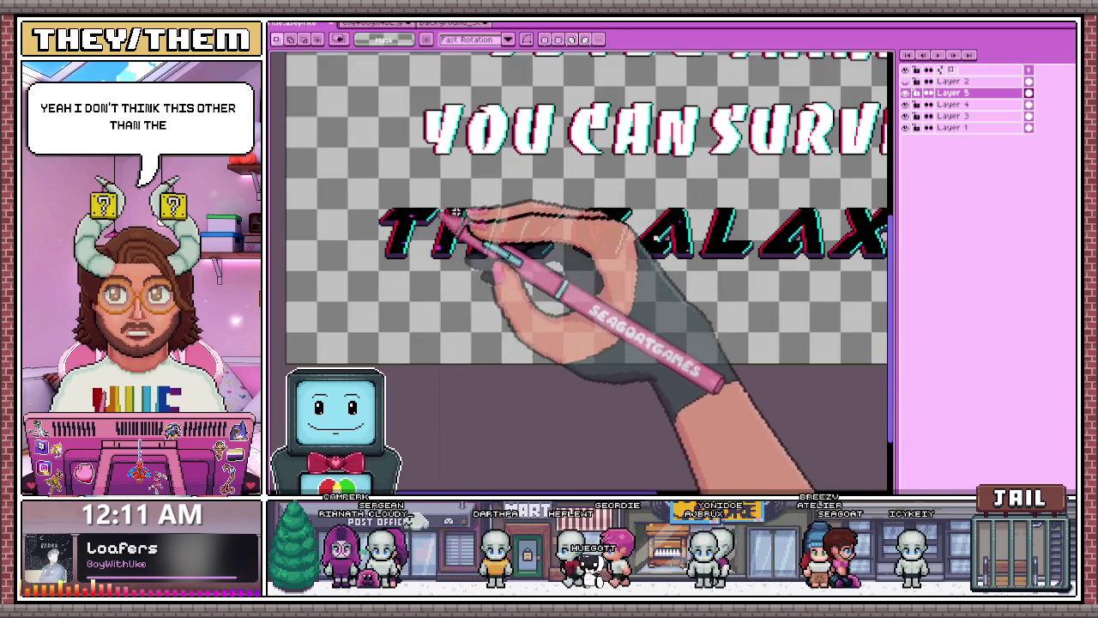
pyautogui.scroll(-1, 598, 223)
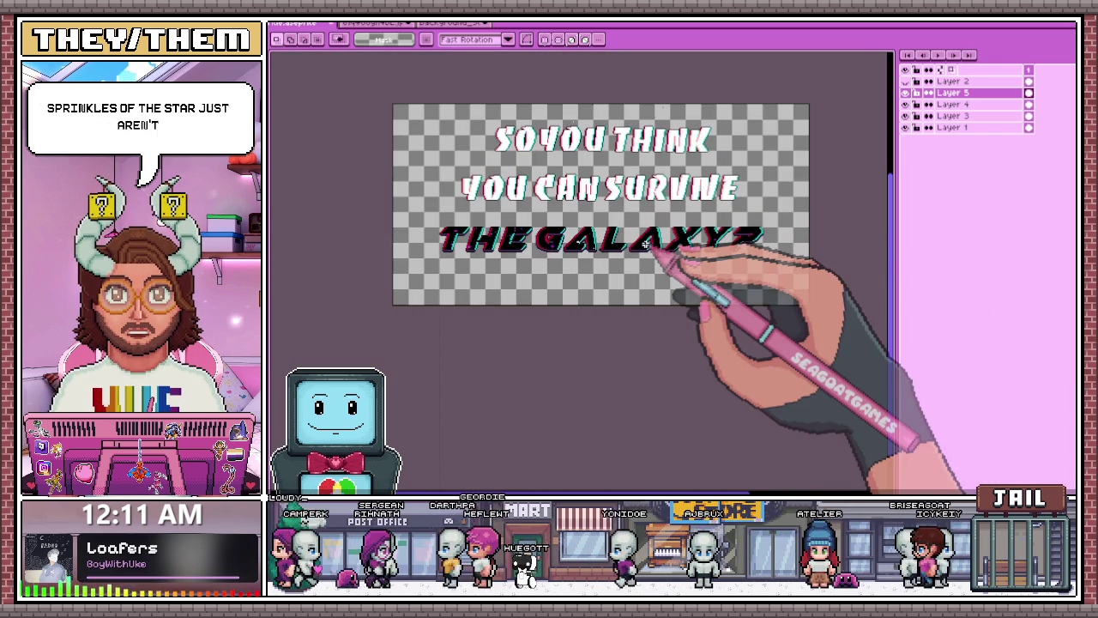
pyautogui.scroll(1, 646, 243)
pyautogui.scroll(-1, 592, 249)
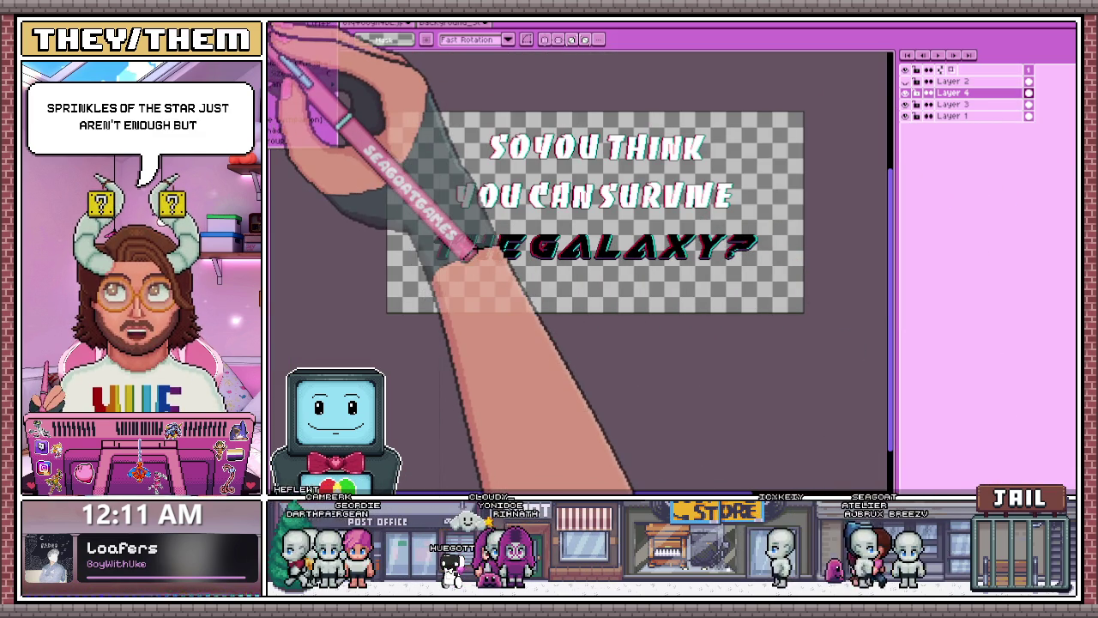
pyautogui.click(273, 71)
pyautogui.write('200')
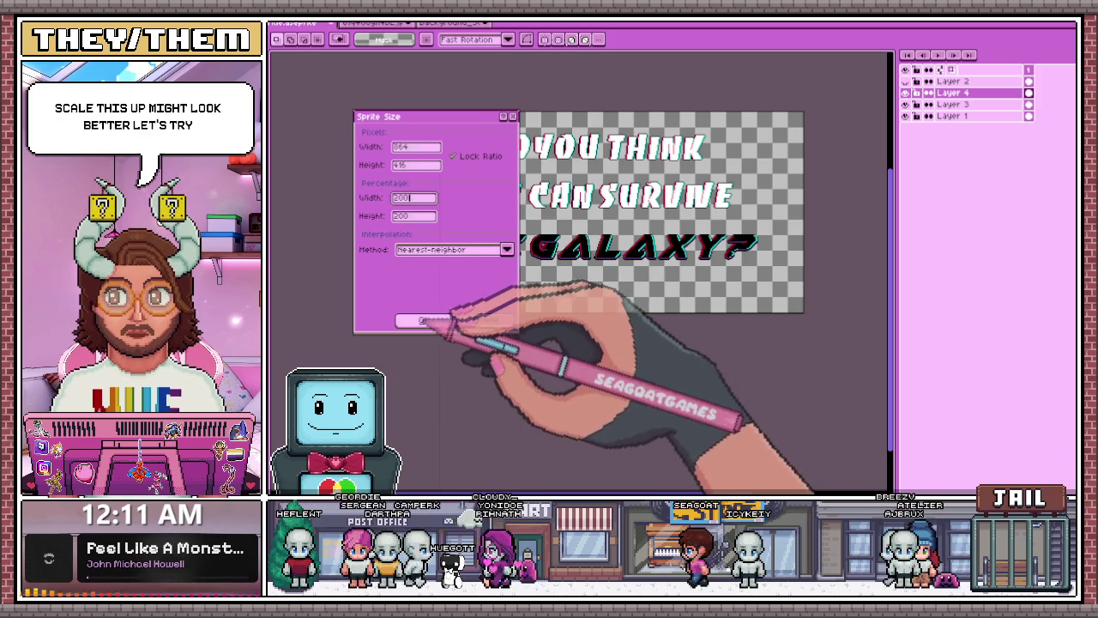
# - Apply the 200% nearest-neighbor resize, then return from the other open sprite to the title
pyautogui.click(423, 319)
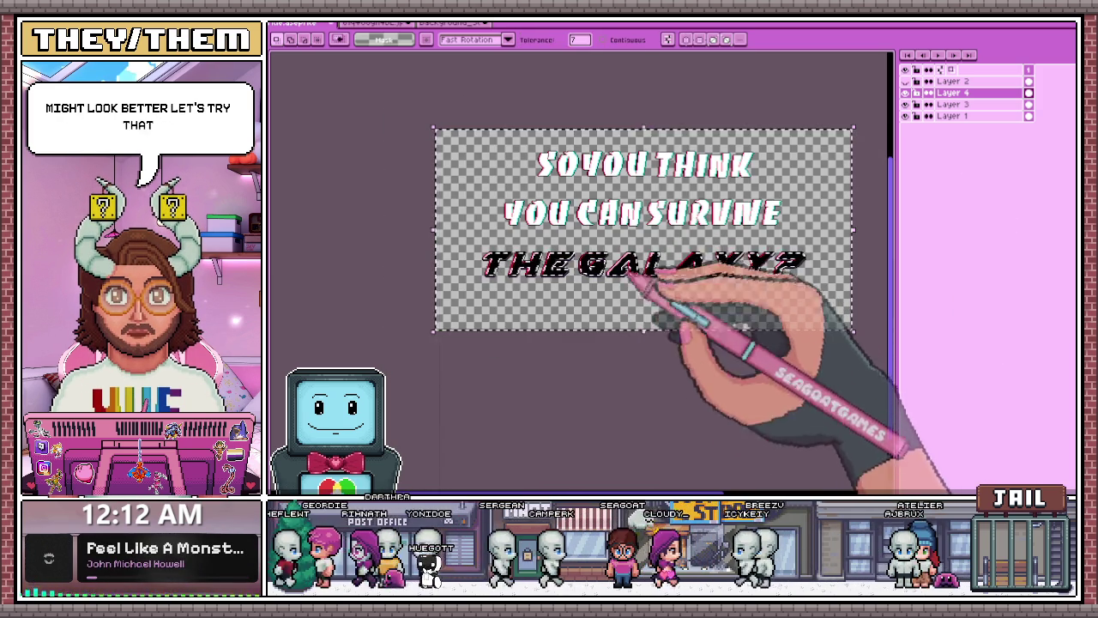
pyautogui.click(468, 24)
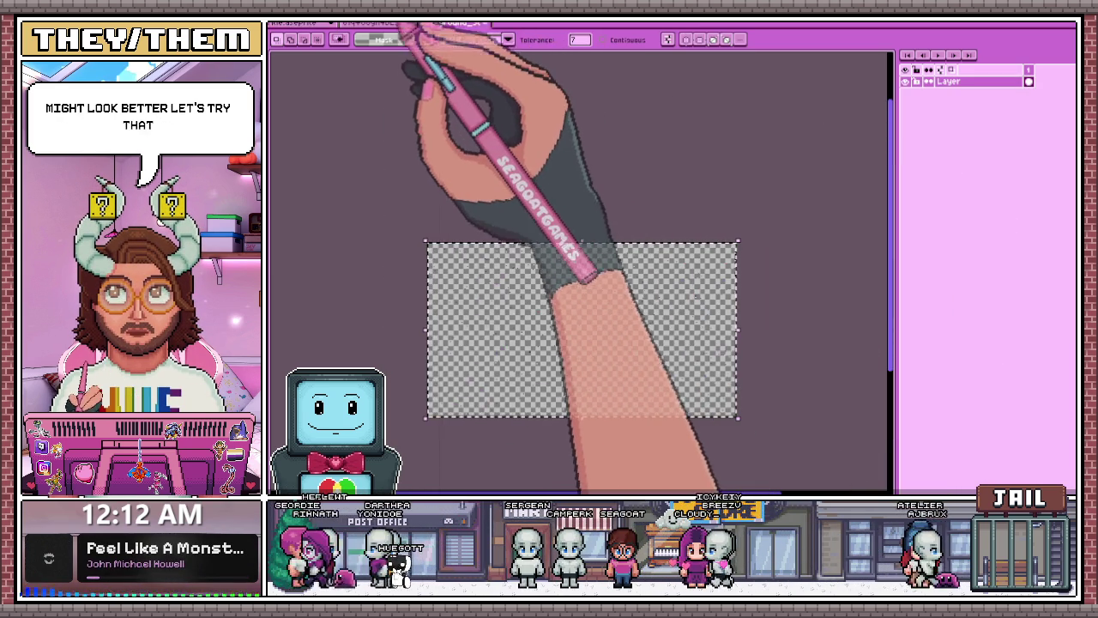
pyautogui.click(369, 23)
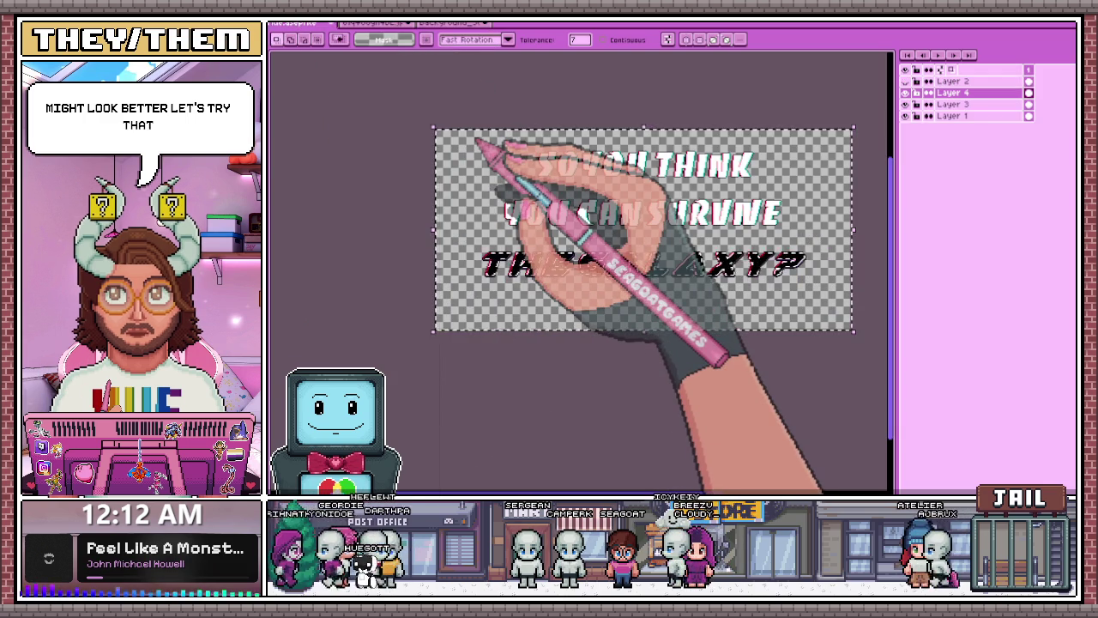
pyautogui.scroll(1, 497, 214)
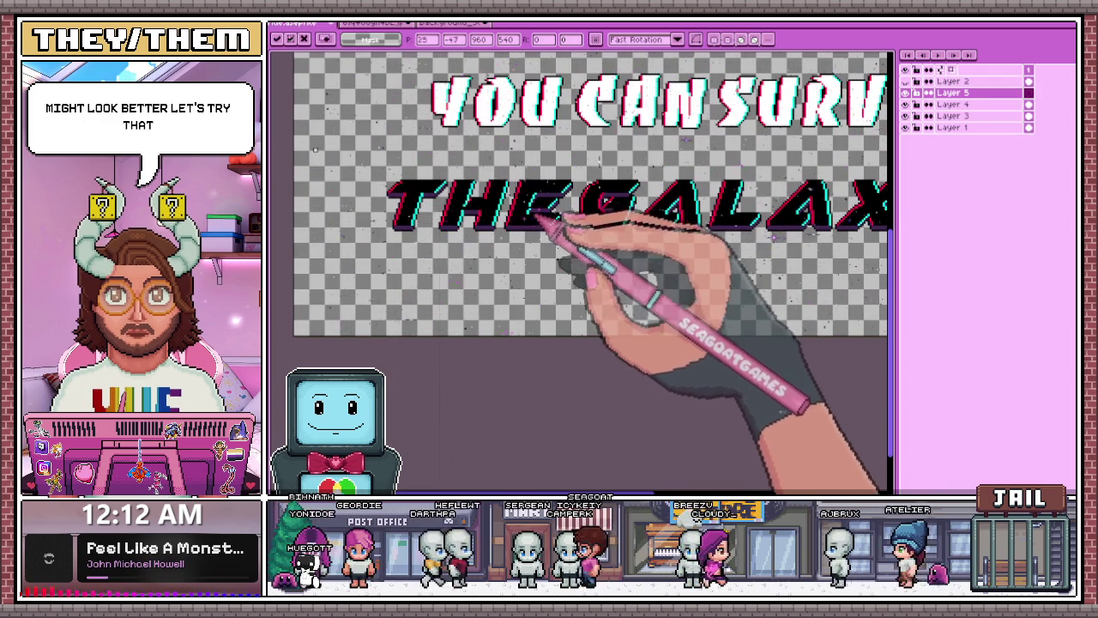
pyautogui.scroll(-1, 573, 205)
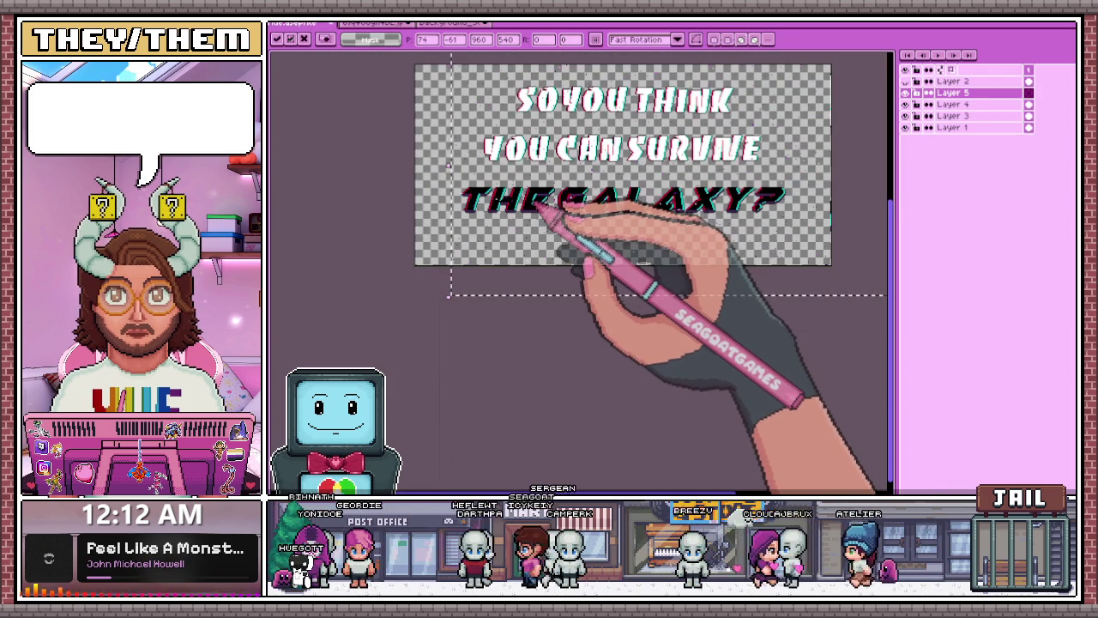
# - Make Layer 4 active with the Pencil tool and zoom over the enlarged title
pyautogui.press('w')
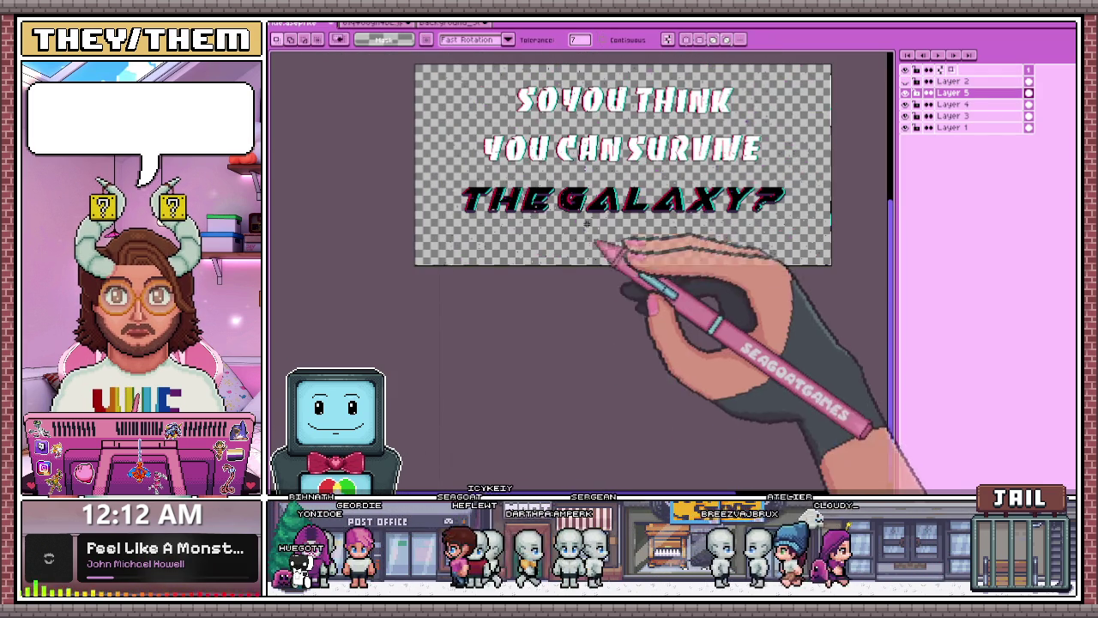
pyautogui.click(947, 104)
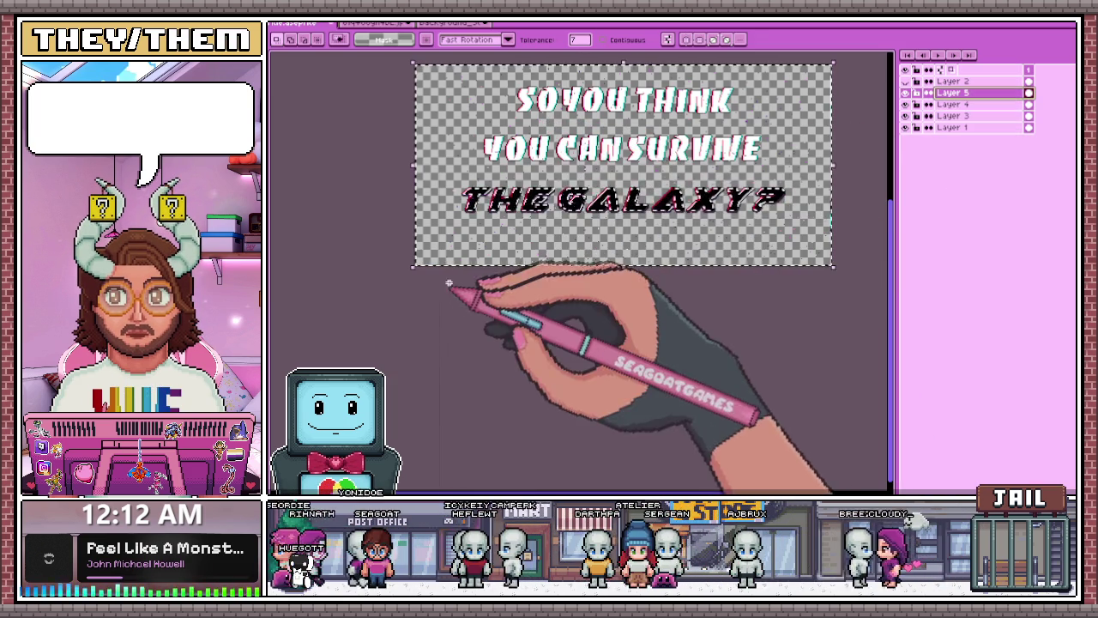
pyautogui.press('b')
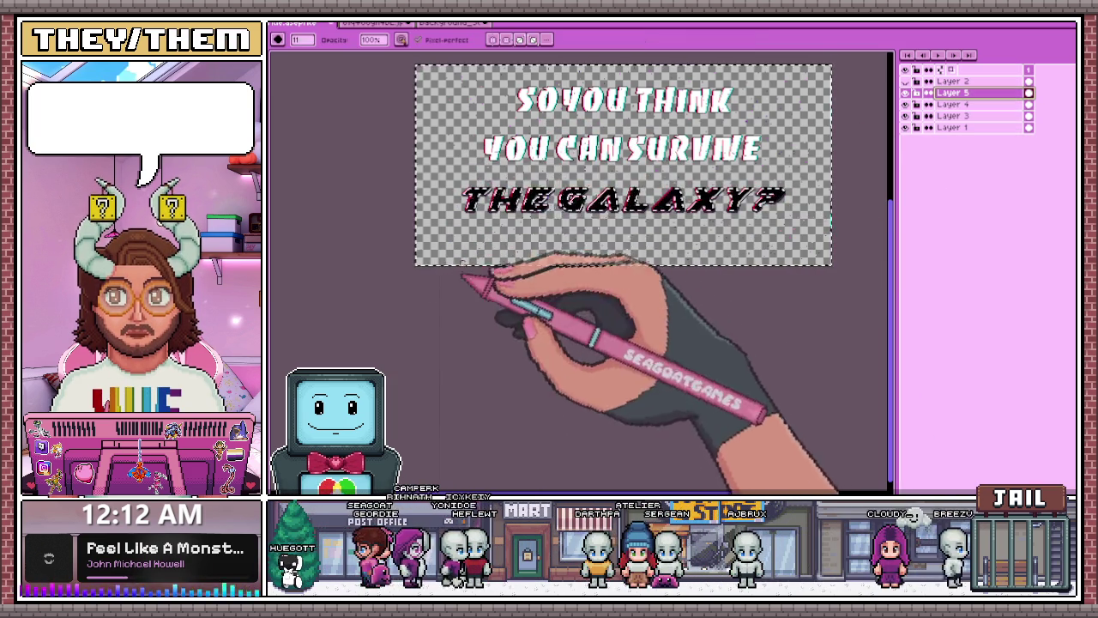
pyautogui.scroll(-2, 515, 163)
pyautogui.scroll(1, 562, 215)
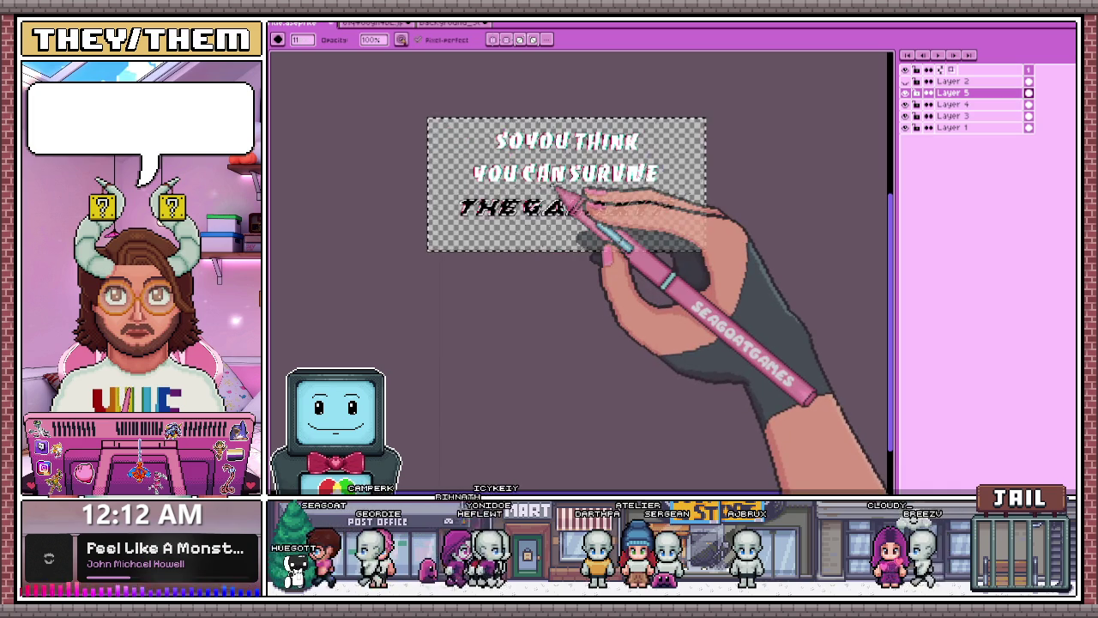
pyautogui.scroll(1, 559, 190)
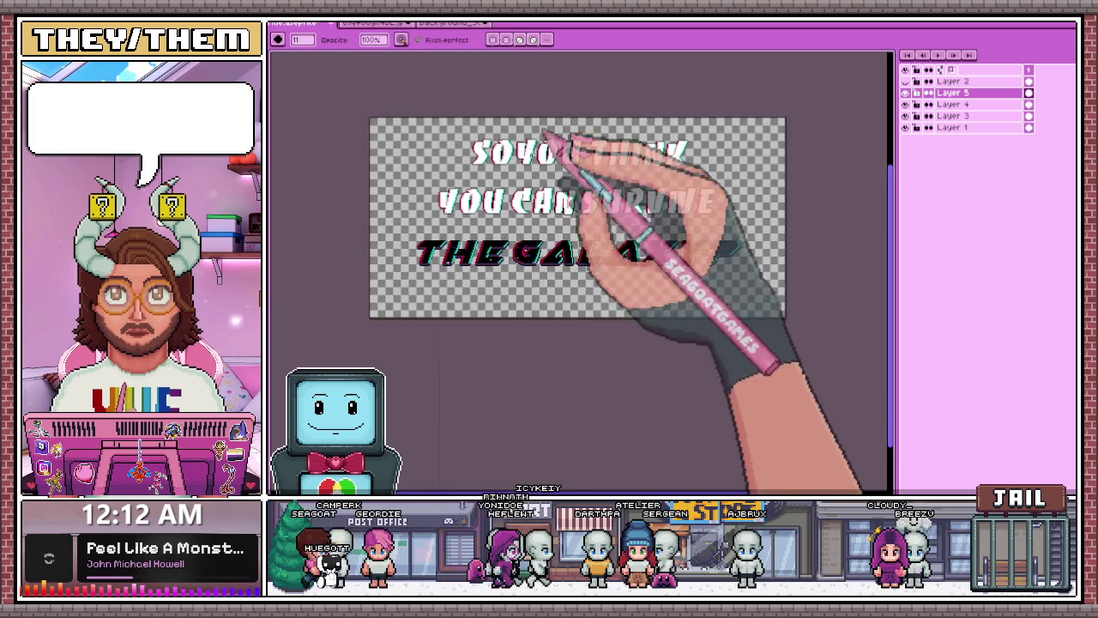
pyautogui.scroll(1, 548, 171)
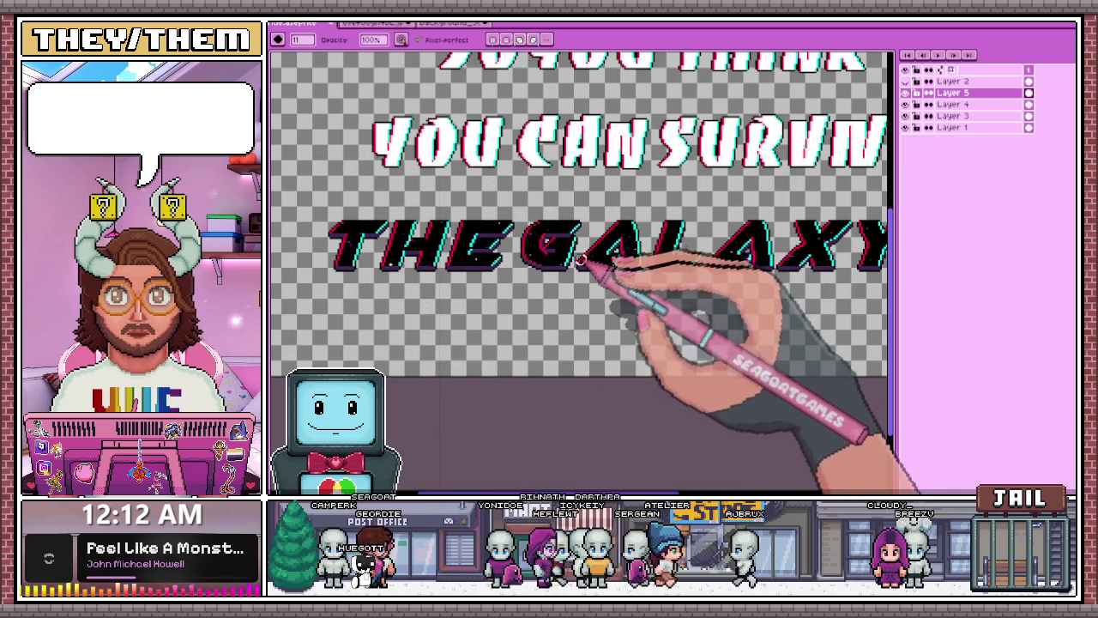
pyautogui.scroll(1, 576, 275)
pyautogui.scroll(-2, 558, 275)
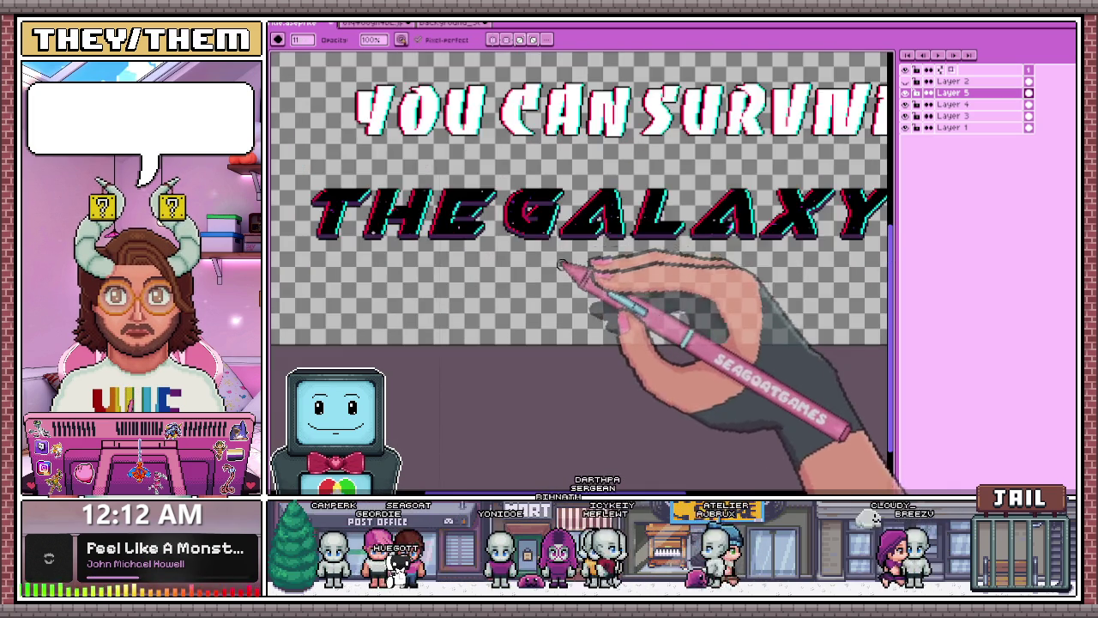
pyautogui.scroll(-2, 542, 294)
pyautogui.scroll(4, 678, 286)
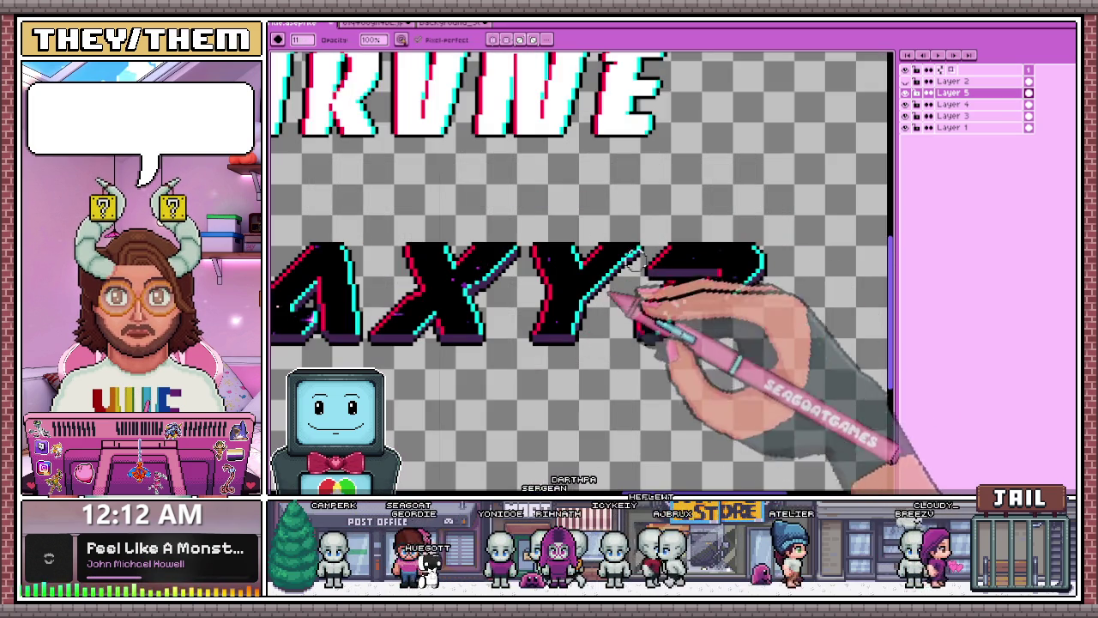
pyautogui.scroll(2, 487, 277)
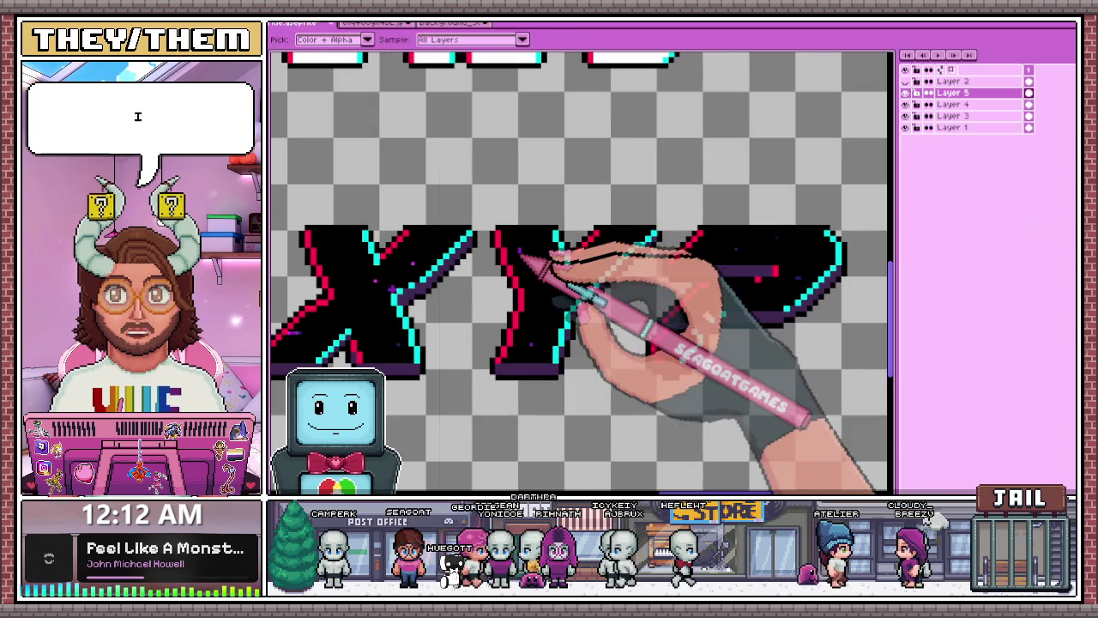
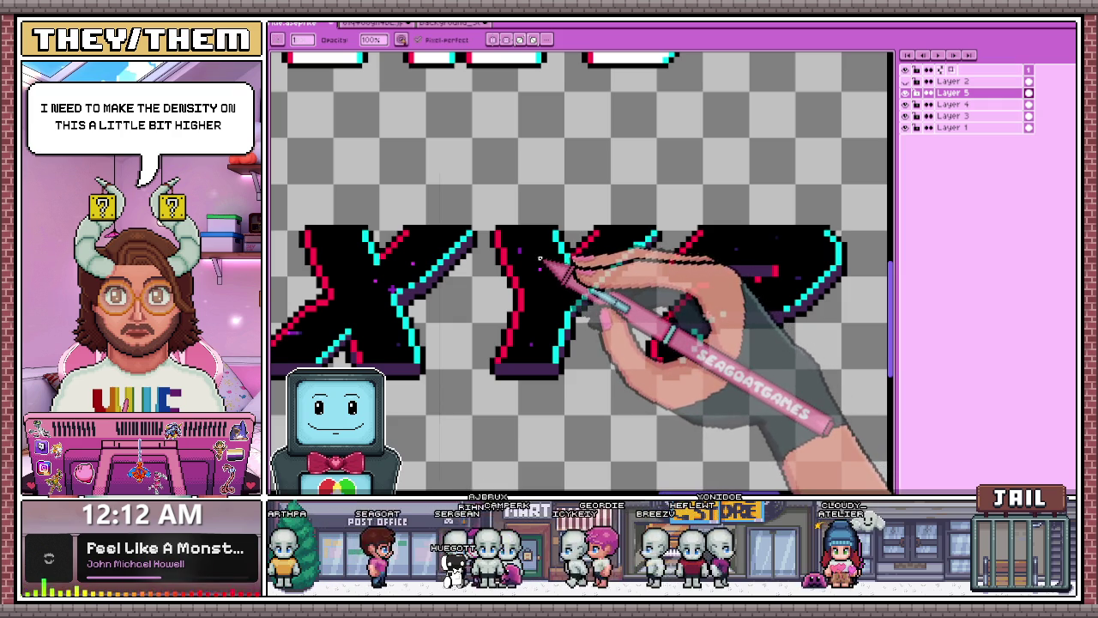
# - Zoom in and out over the X, Y and ? letters to check how dense the star pixels are
pyautogui.scroll(3, 533, 257)
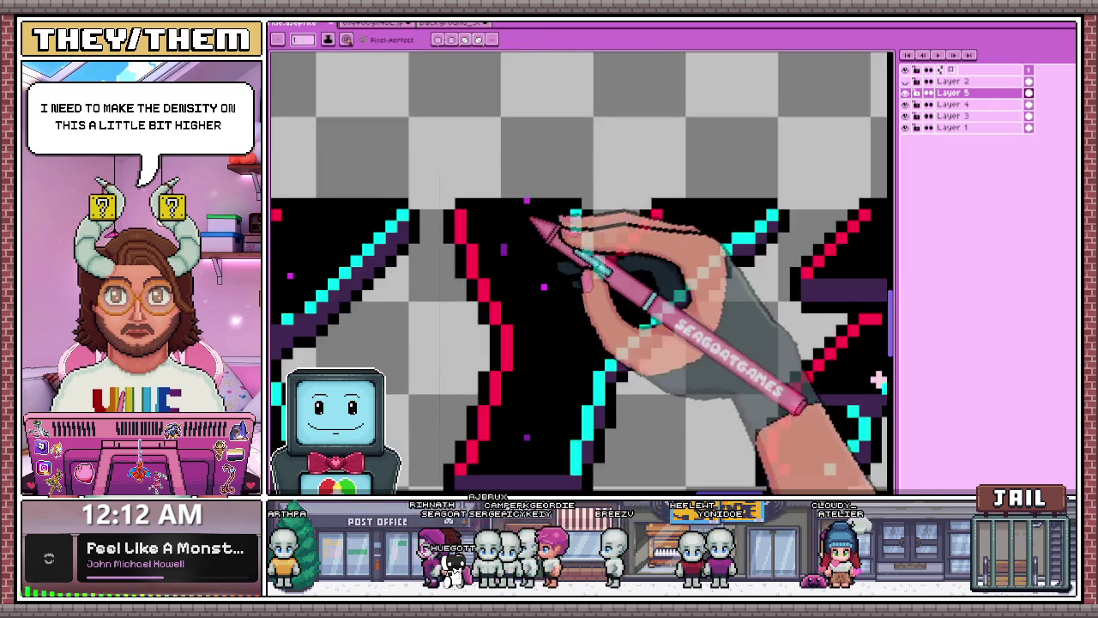
pyautogui.scroll(-3, 600, 270)
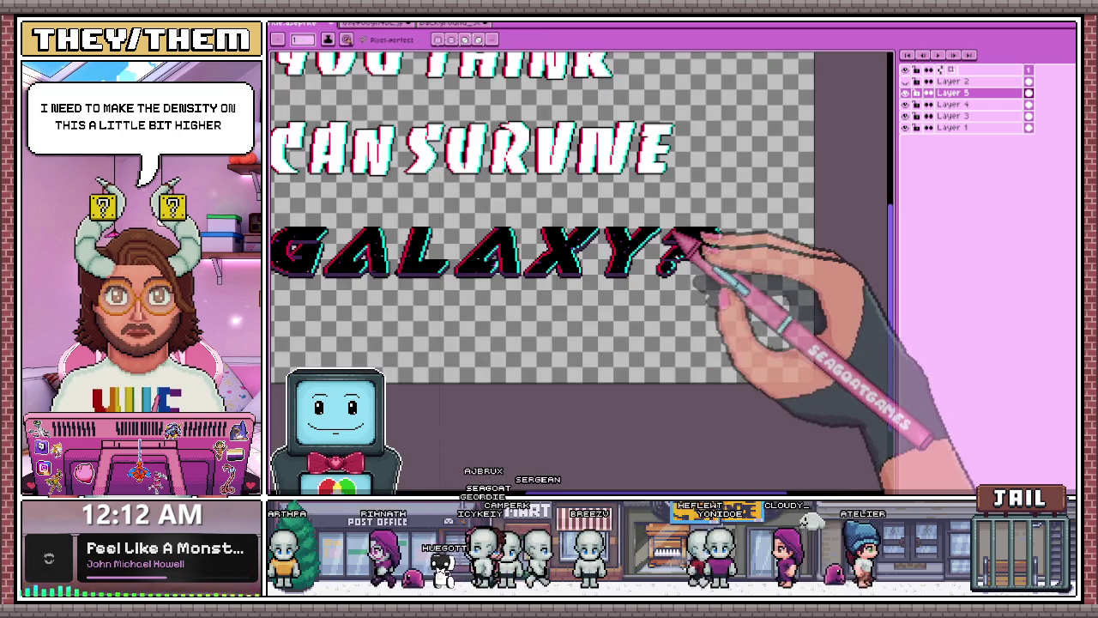
pyautogui.scroll(1, 699, 233)
pyautogui.scroll(1, 698, 245)
pyautogui.scroll(-1, 629, 240)
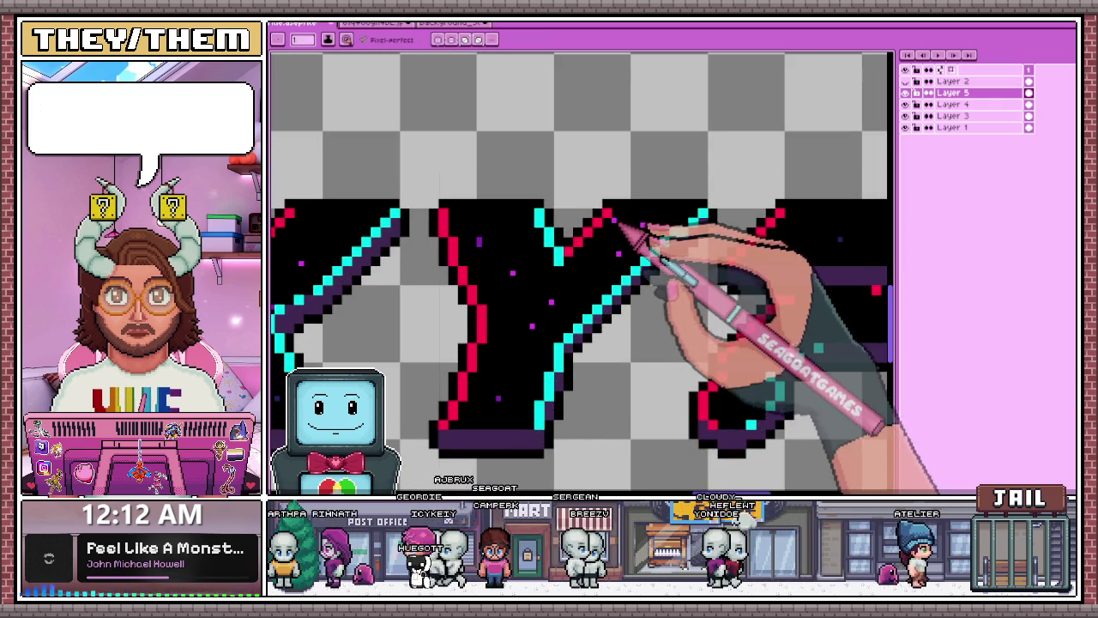
pyautogui.scroll(-2, 515, 210)
pyautogui.scroll(-1, 561, 278)
pyautogui.scroll(2, 544, 245)
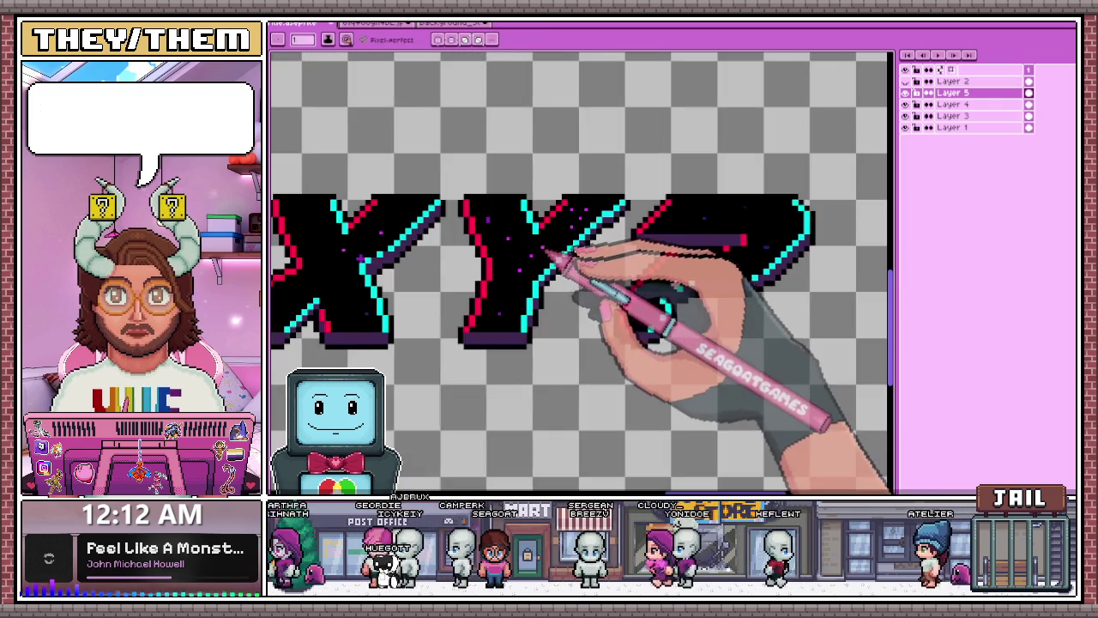
pyautogui.scroll(1, 583, 226)
pyautogui.scroll(-2, 645, 262)
pyautogui.scroll(1, 677, 248)
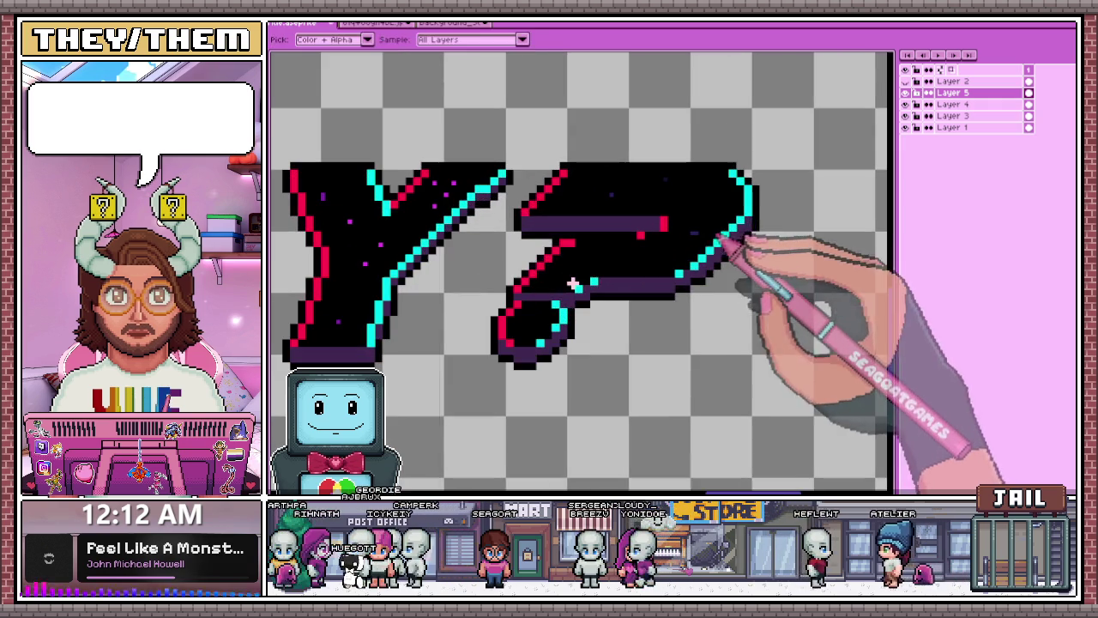
pyautogui.scroll(2, 514, 215)
pyautogui.scroll(1, 455, 201)
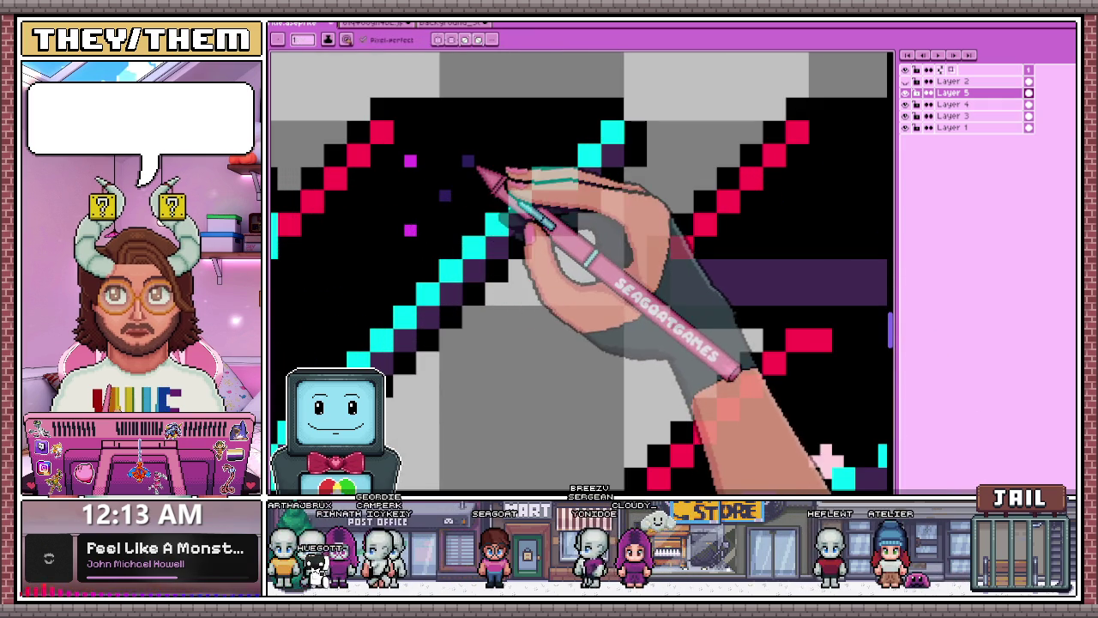
pyautogui.scroll(-2, 468, 137)
pyautogui.scroll(-1, 515, 183)
pyautogui.scroll(1, 410, 177)
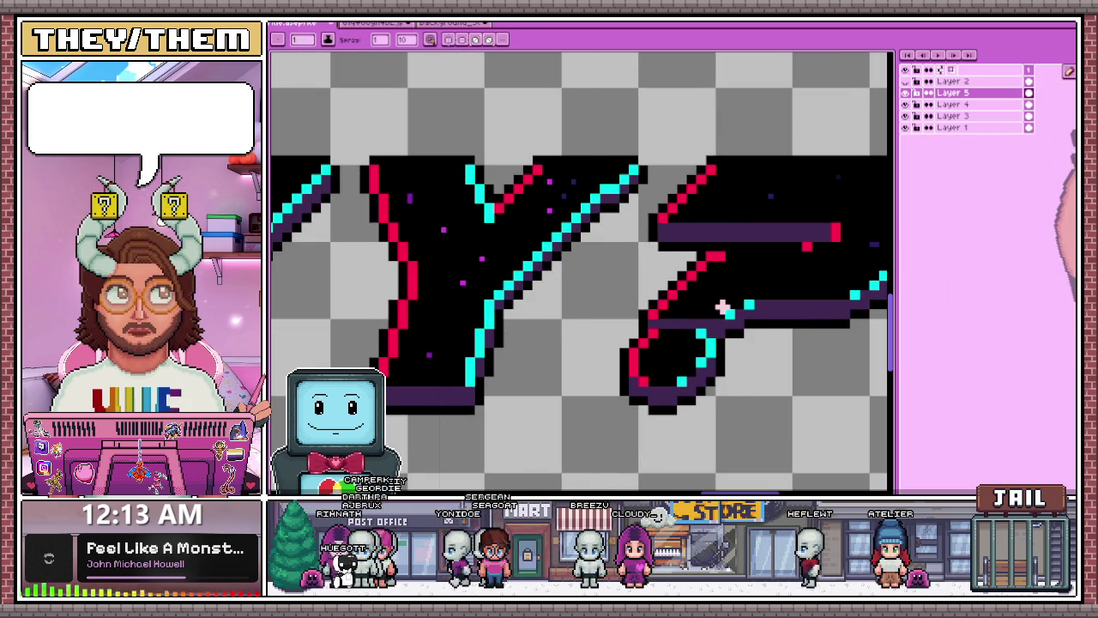
pyautogui.scroll(-2, 489, 177)
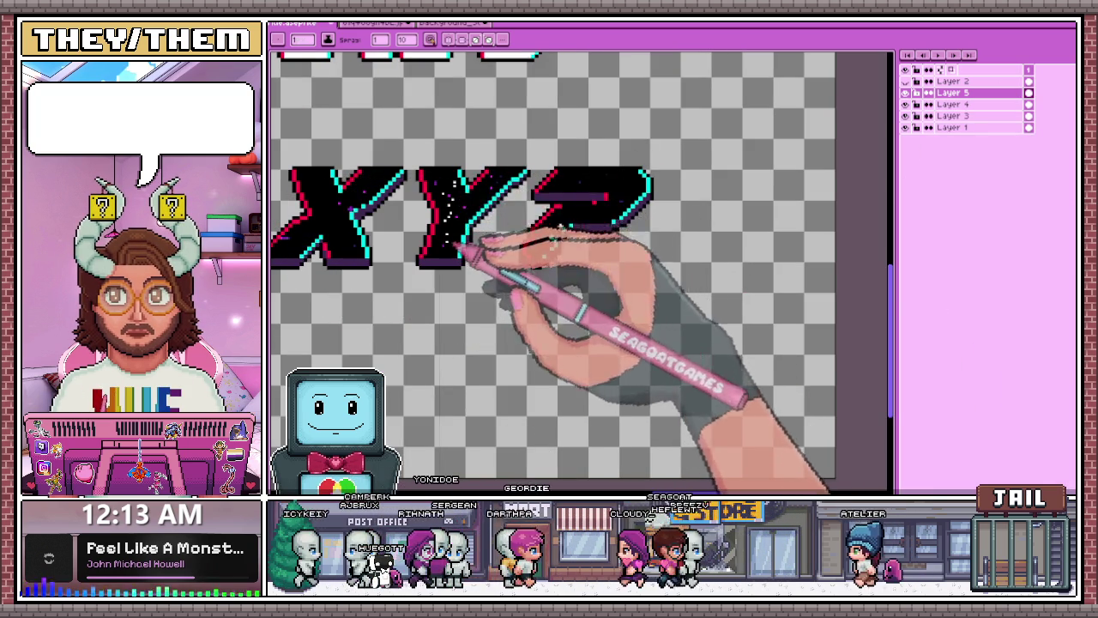
# - Spray white specks over the '?' at spray size 5, then undo the too-thick result
pyautogui.click(399, 39)
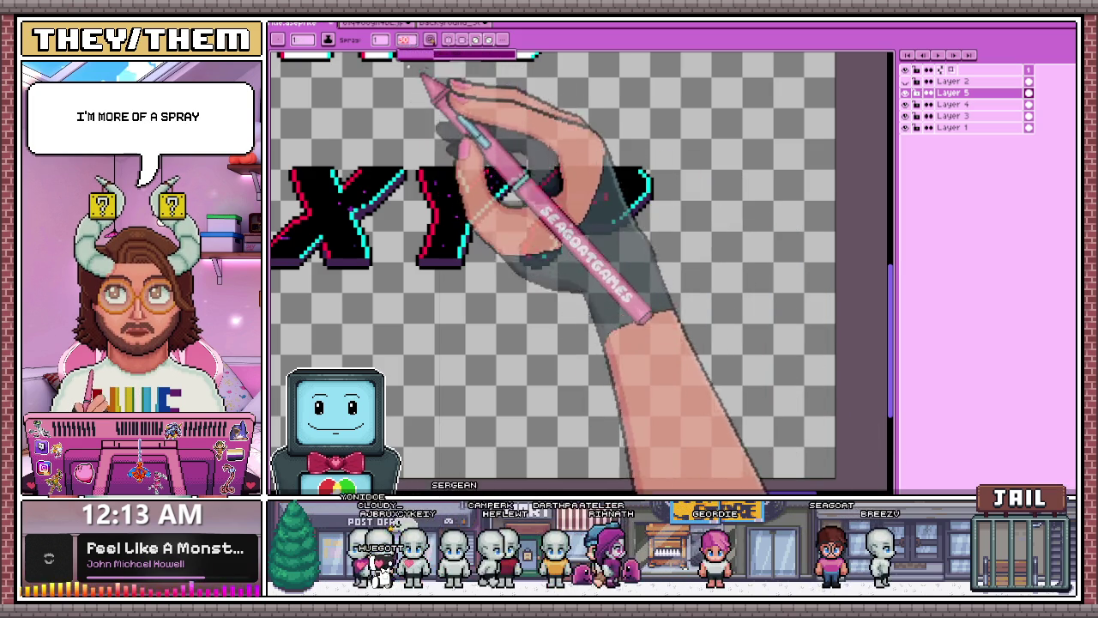
pyautogui.click(380, 39)
pyautogui.write('5')
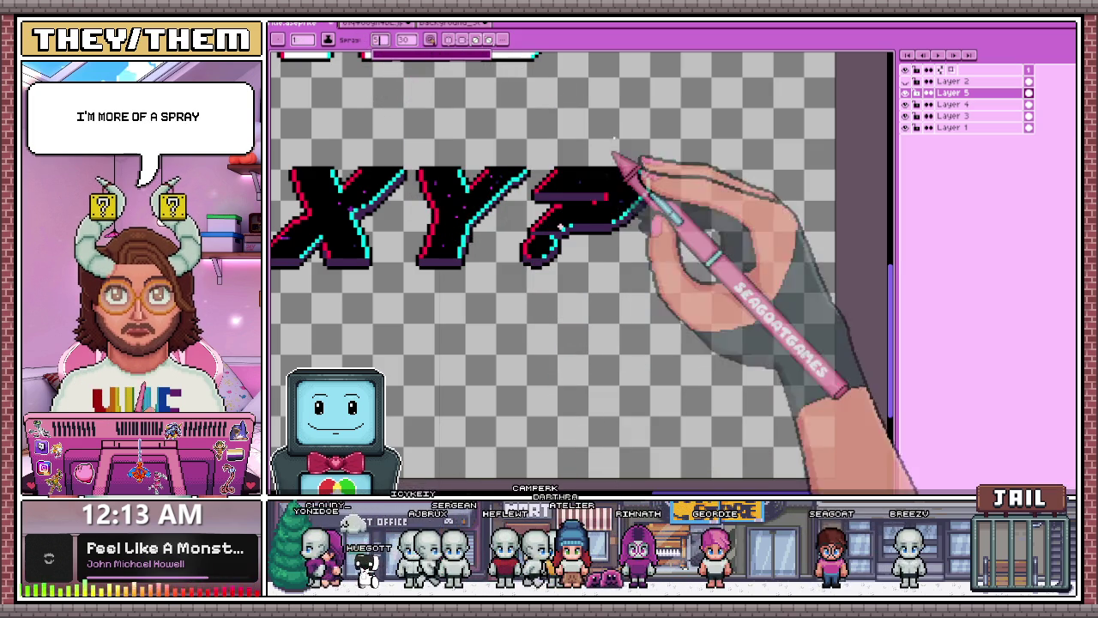
pyautogui.moveTo(626, 182); pyautogui.dragTo(572, 234)
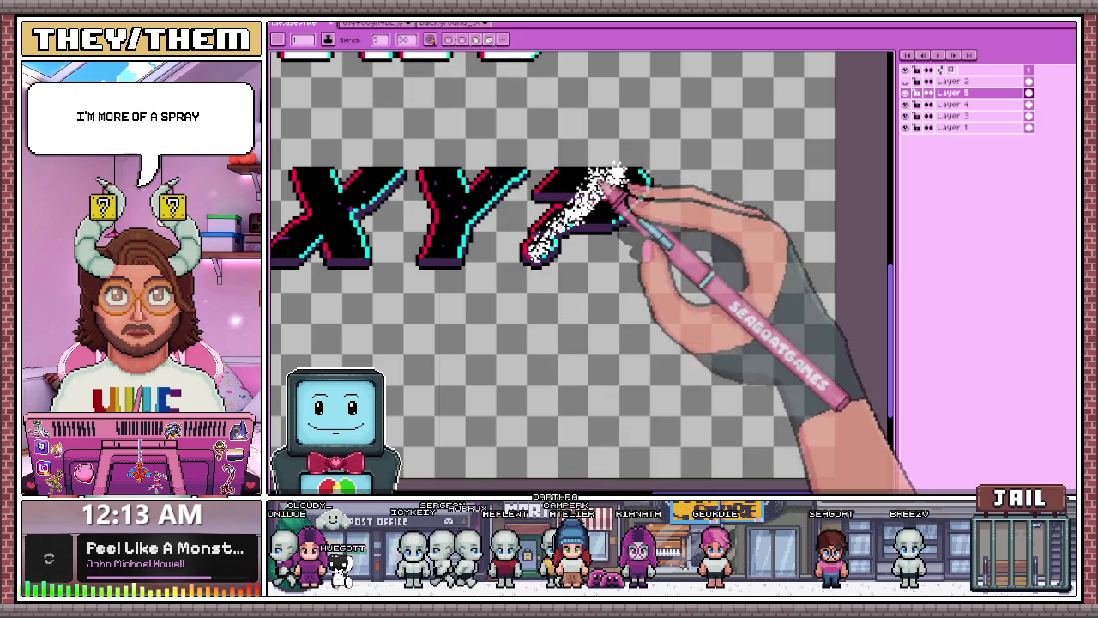
pyautogui.click(380, 40)
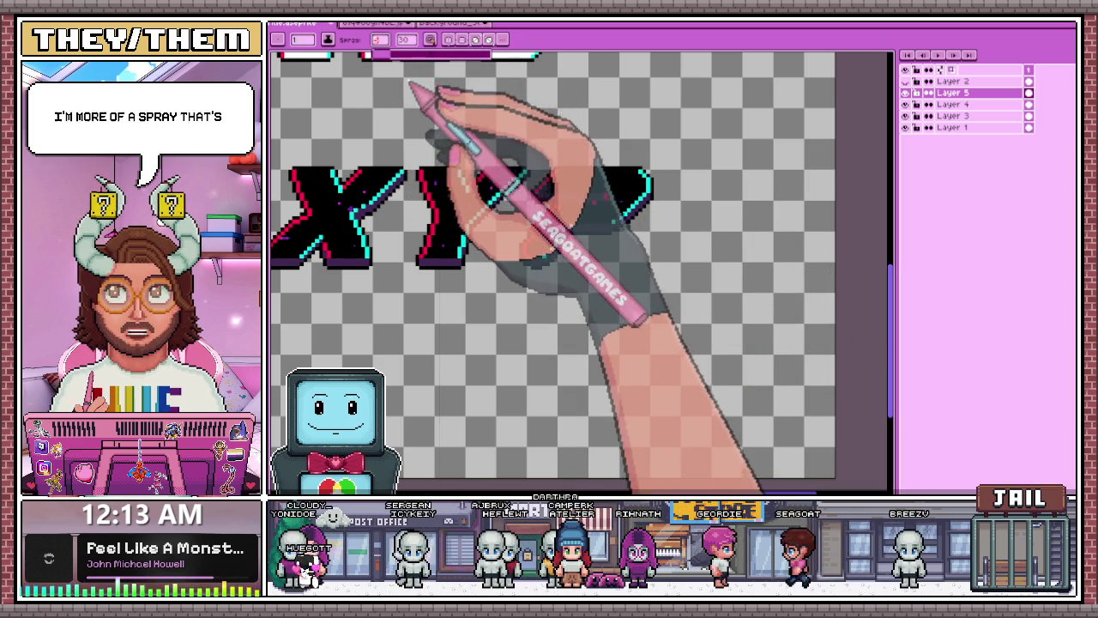
pyautogui.write('1')
pyautogui.hotkey('ctrl', 'z')
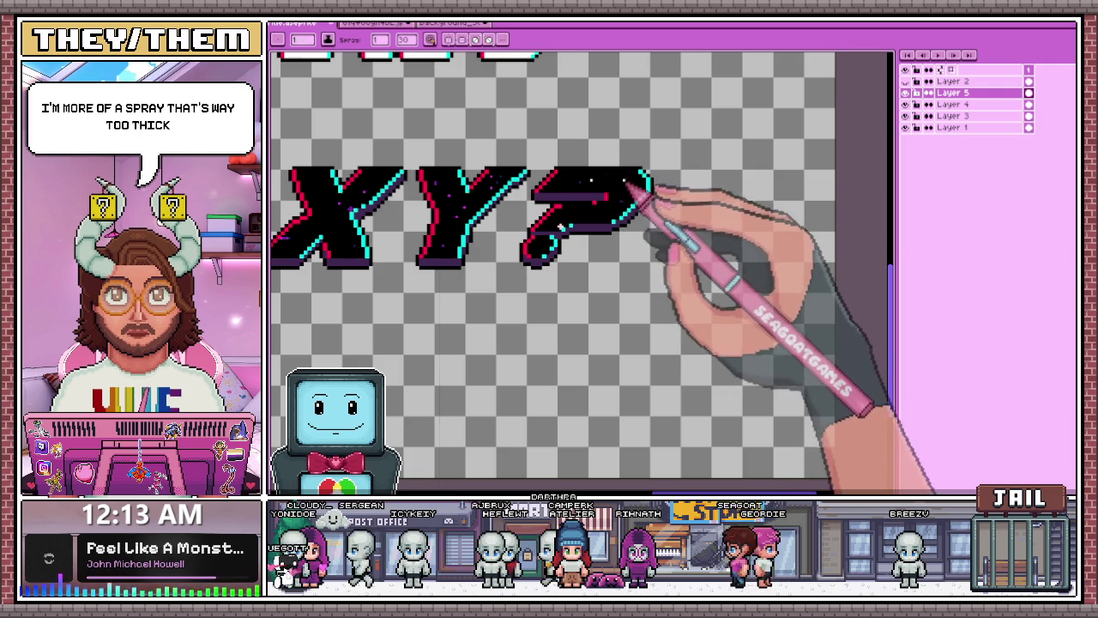
# - Lower the spray amount for a lighter sprinkle of specks on the question mark
pyautogui.click(403, 39)
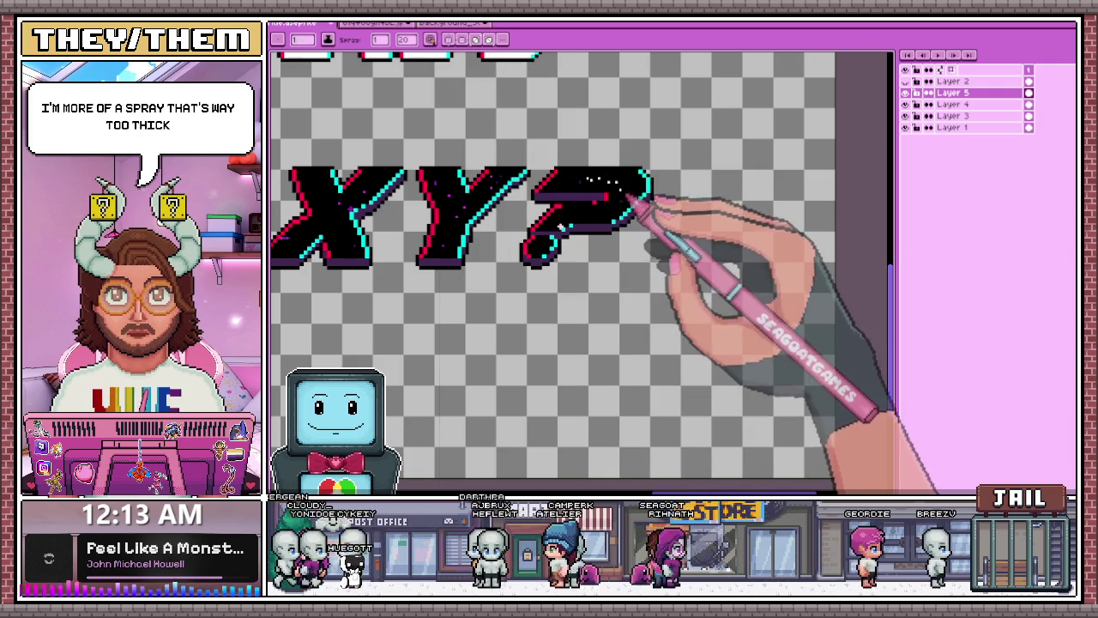
pyautogui.click(428, 54)
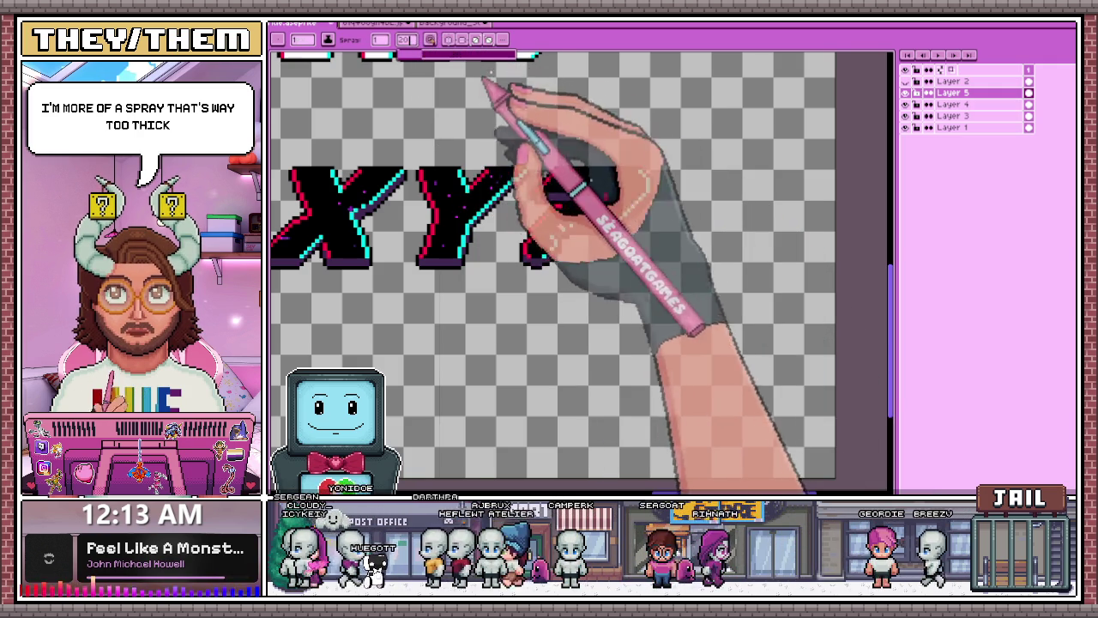
pyautogui.scroll(1, 607, 186)
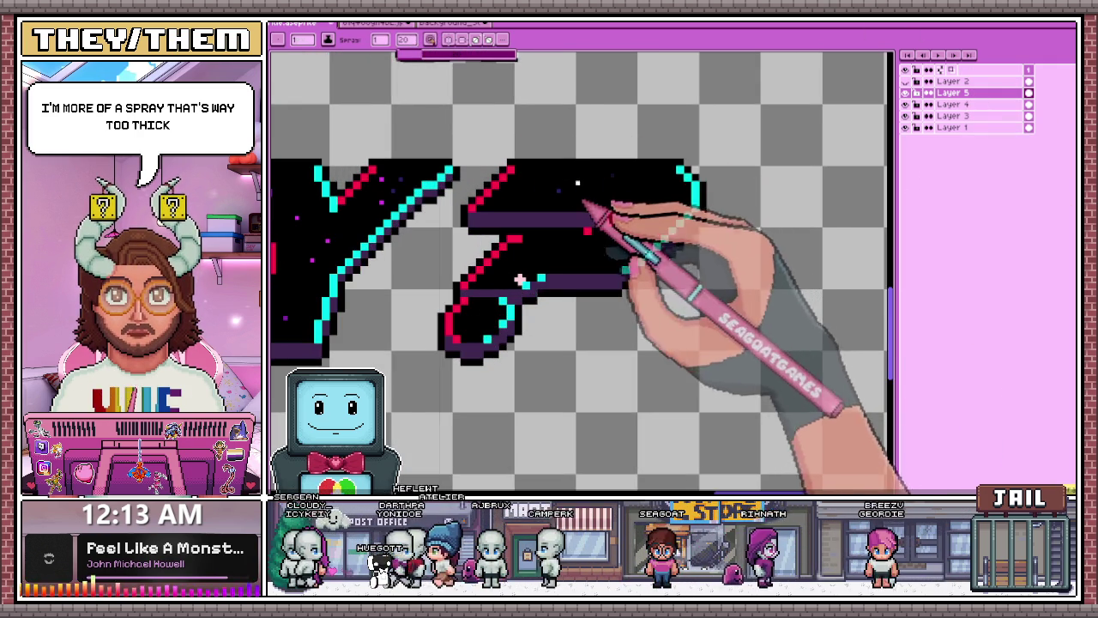
pyautogui.scroll(1, 578, 203)
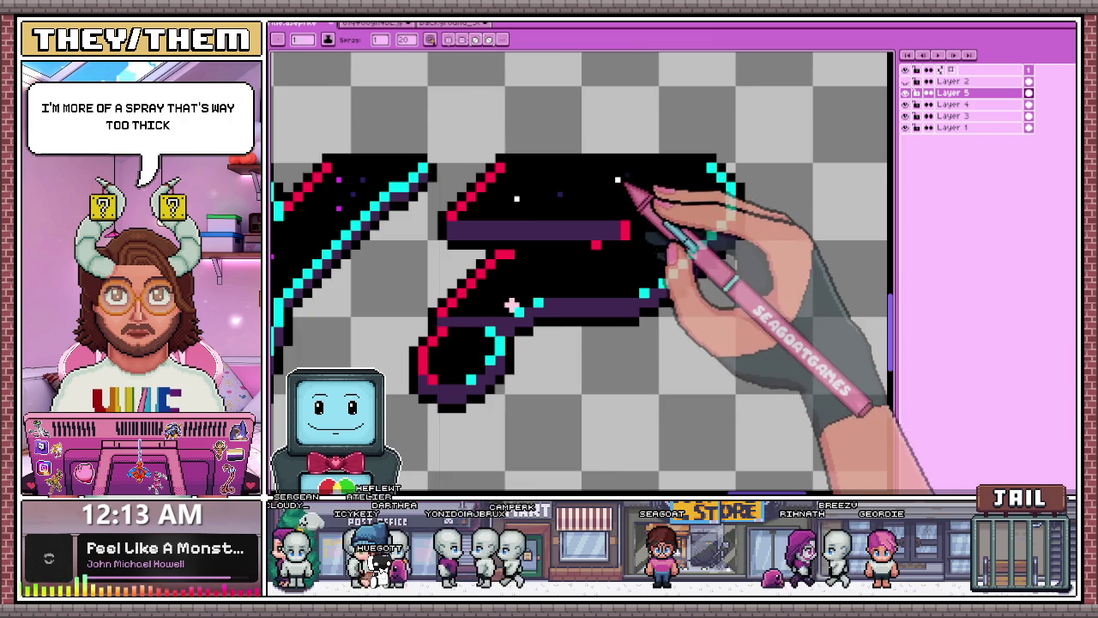
pyautogui.scroll(-2, 635, 208)
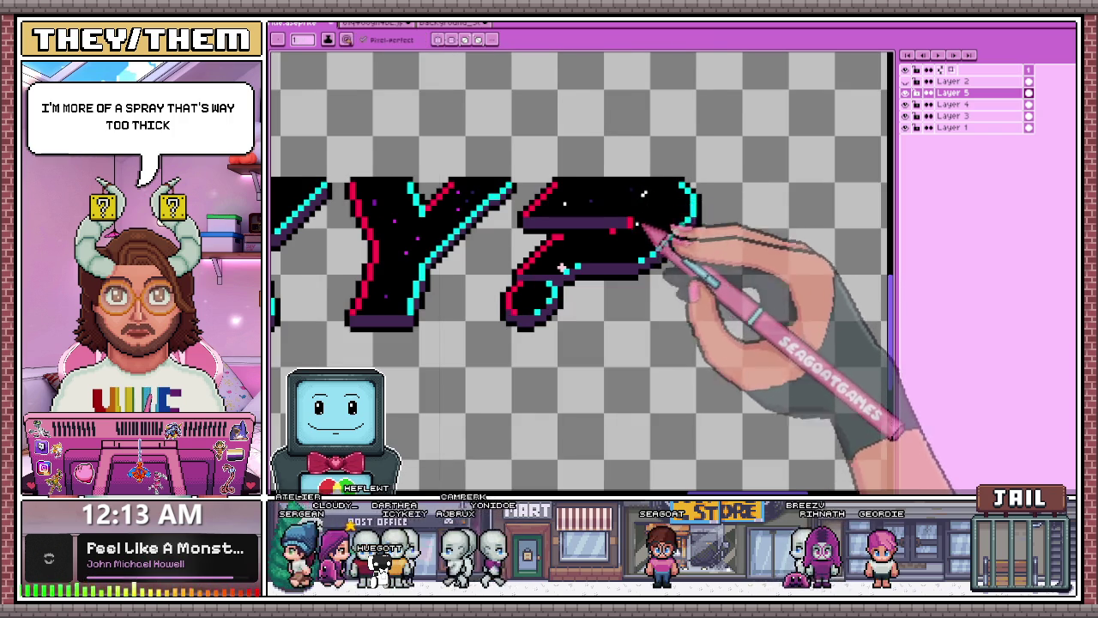
pyautogui.scroll(1, 652, 184)
pyautogui.scroll(1, 654, 168)
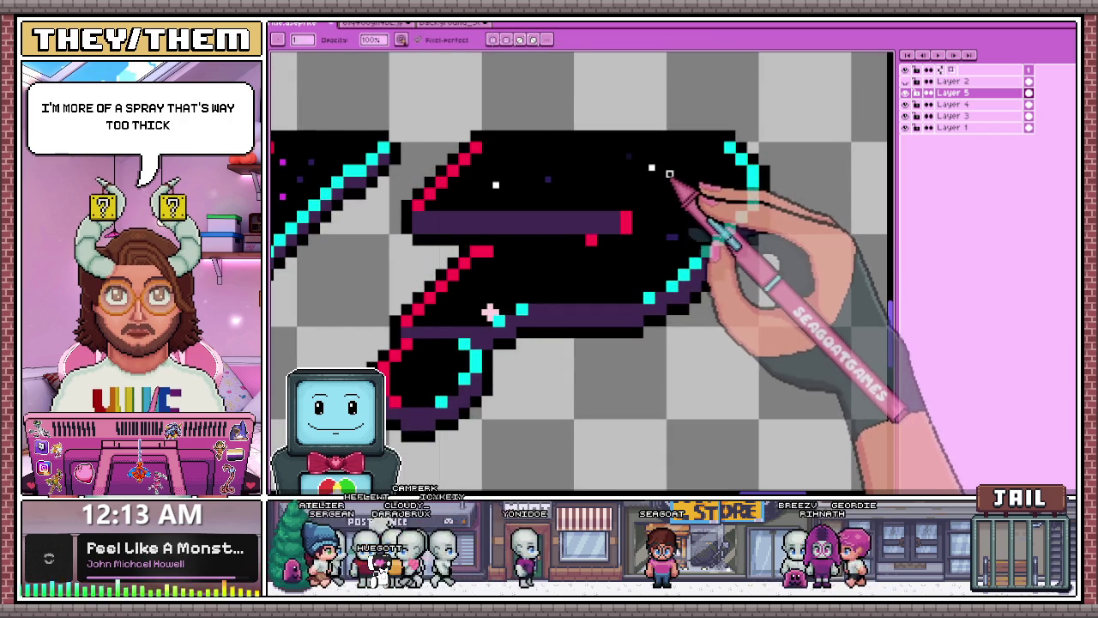
# - Dot a single white star pixel onto the X, then zoom out to the full title
pyautogui.press('e')
pyautogui.scroll(-1, 669, 174)
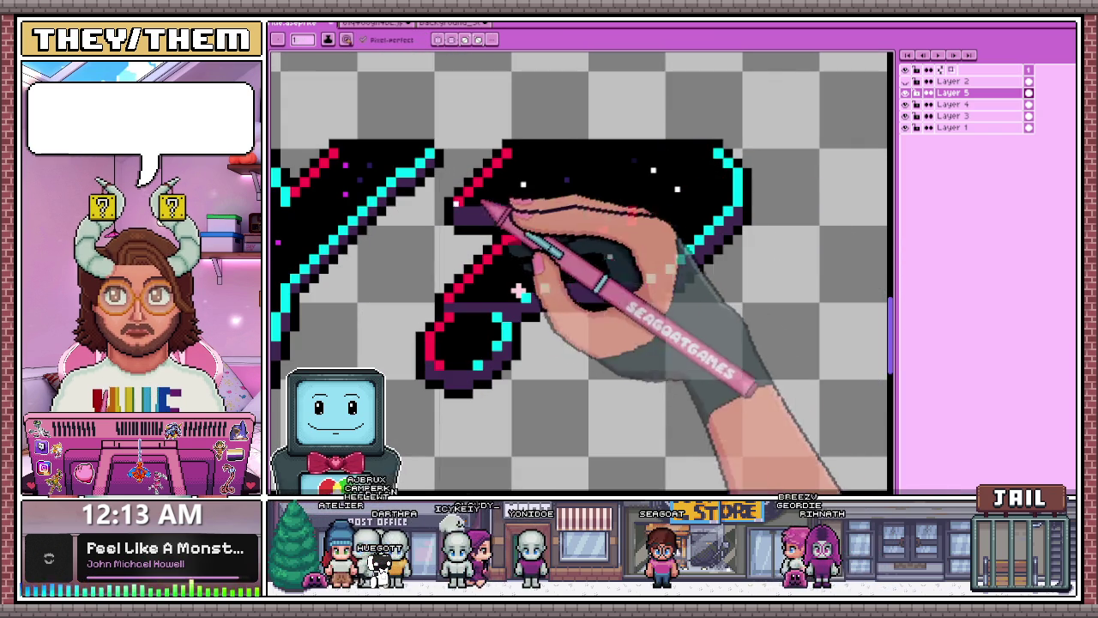
pyautogui.scroll(-3, 622, 220)
pyautogui.scroll(-3, 600, 249)
pyautogui.scroll(3, 600, 257)
pyautogui.scroll(2, 600, 219)
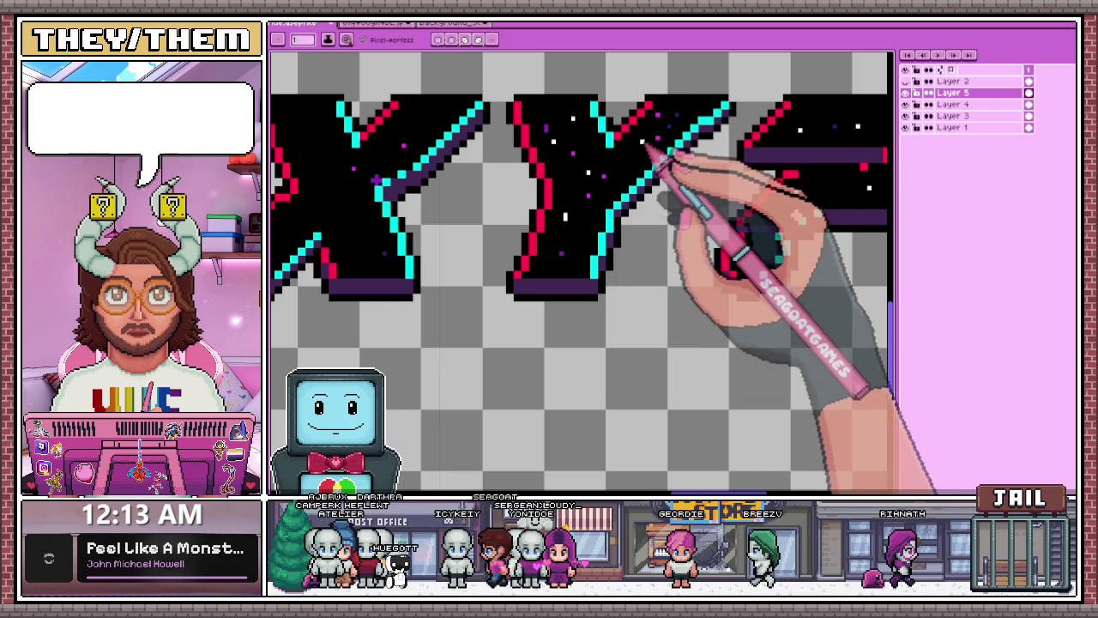
pyautogui.scroll(-3, 600, 120)
pyautogui.scroll(3, 531, 112)
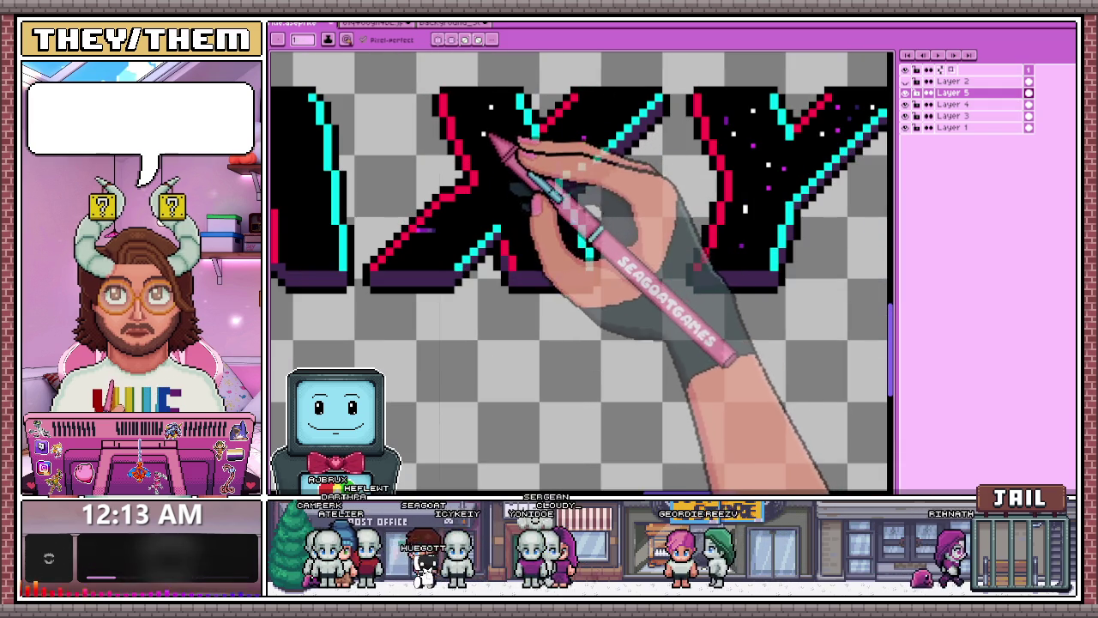
pyautogui.click(486, 199)
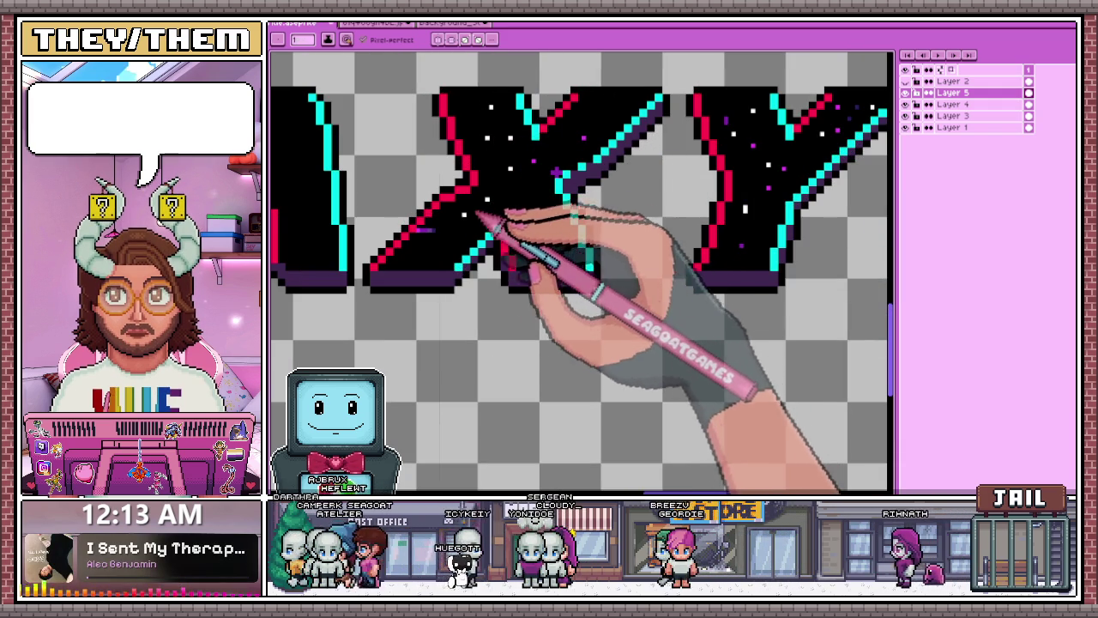
pyautogui.scroll(-4, 536, 252)
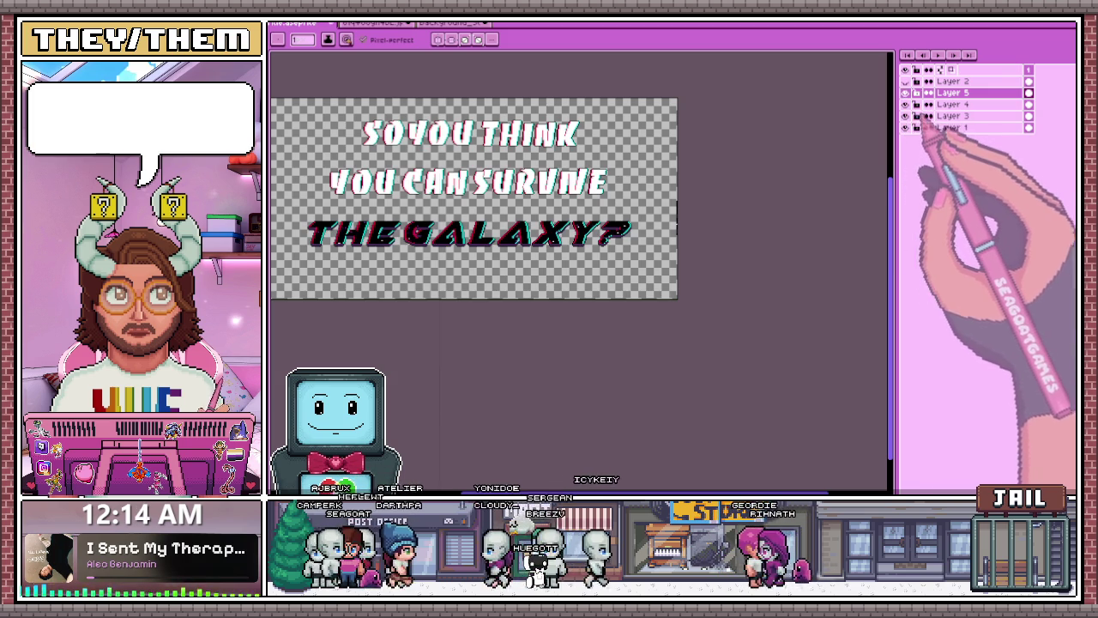
# - Toggle layer visibility to compare the different THE GALAXY? layer versions
pyautogui.click(905, 126)
pyautogui.click(905, 115)
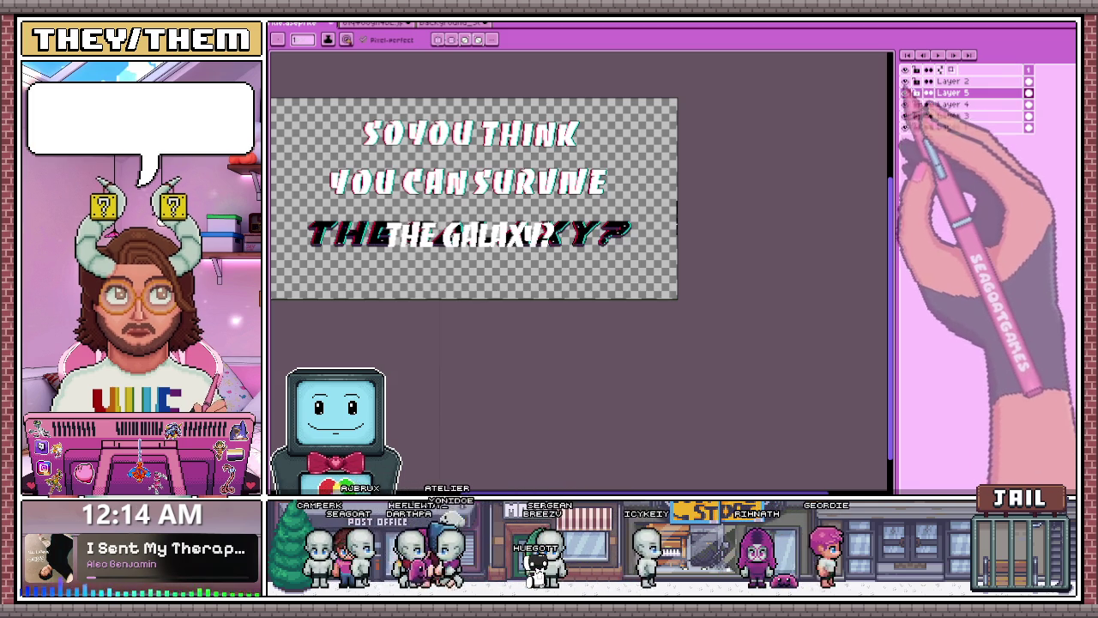
pyautogui.moveTo(905, 71); pyautogui.dragTo(905, 126)
pyautogui.click(905, 126)
pyautogui.click(905, 126)
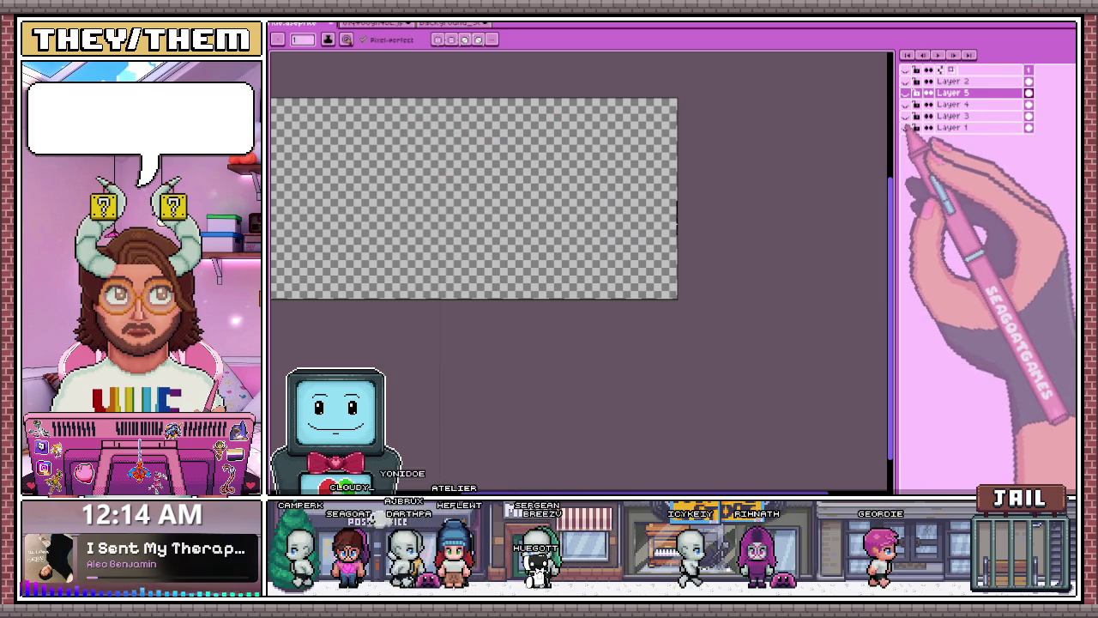
pyautogui.click(905, 115)
pyautogui.click(904, 115)
pyautogui.click(905, 104)
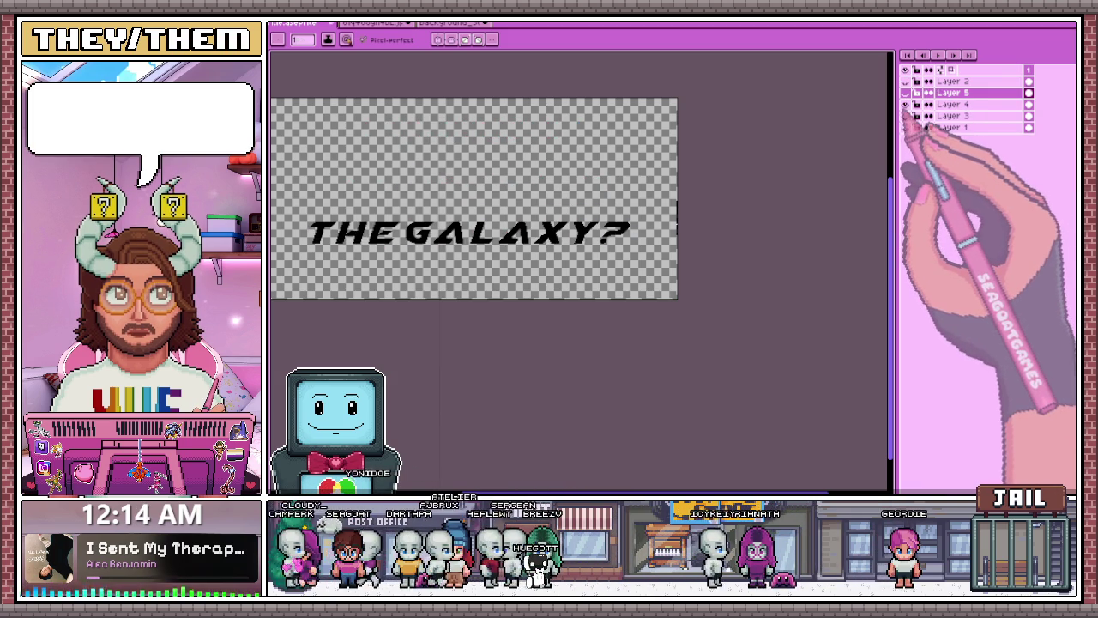
pyautogui.click(905, 93)
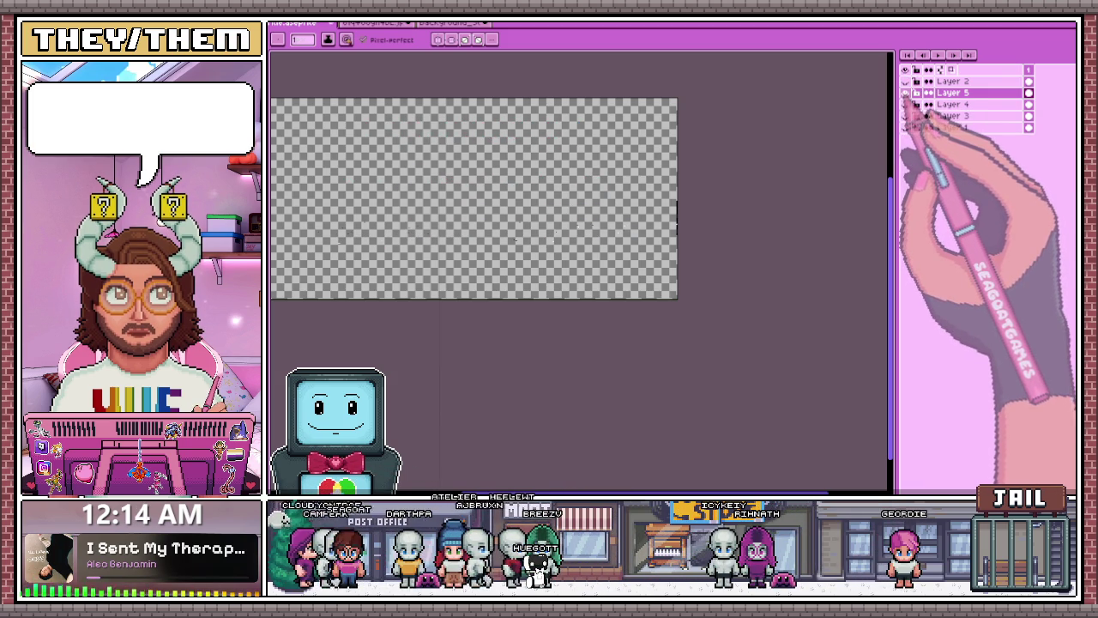
# - Delete the plain white Layer 2 and leave only the glitched THE GALAXY? layer visible
pyautogui.click(905, 92)
pyautogui.click(905, 80)
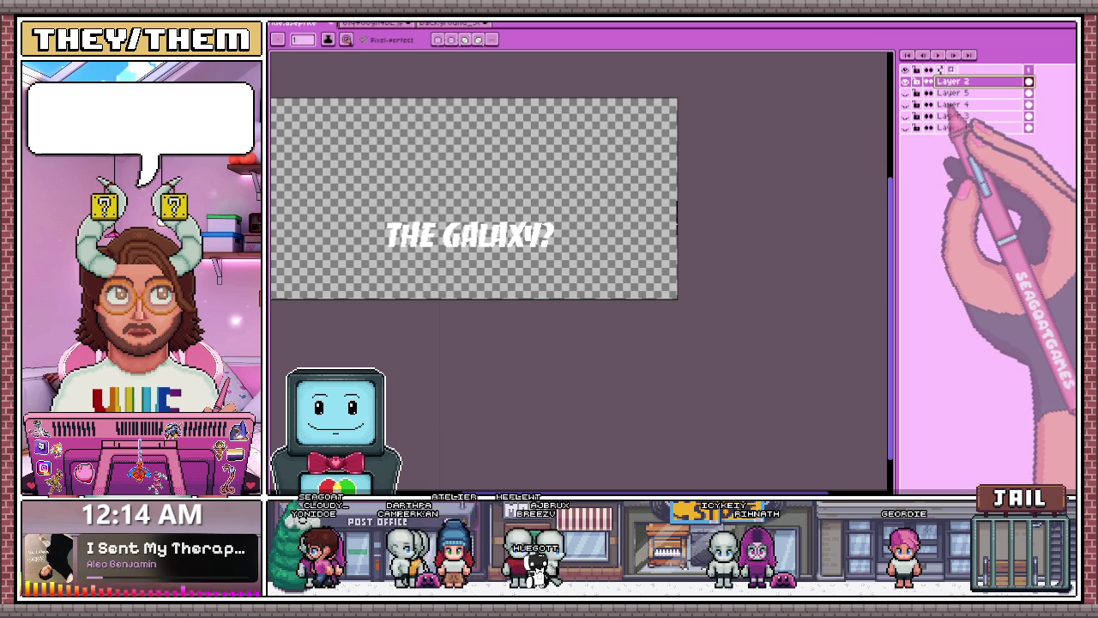
pyautogui.click(905, 115)
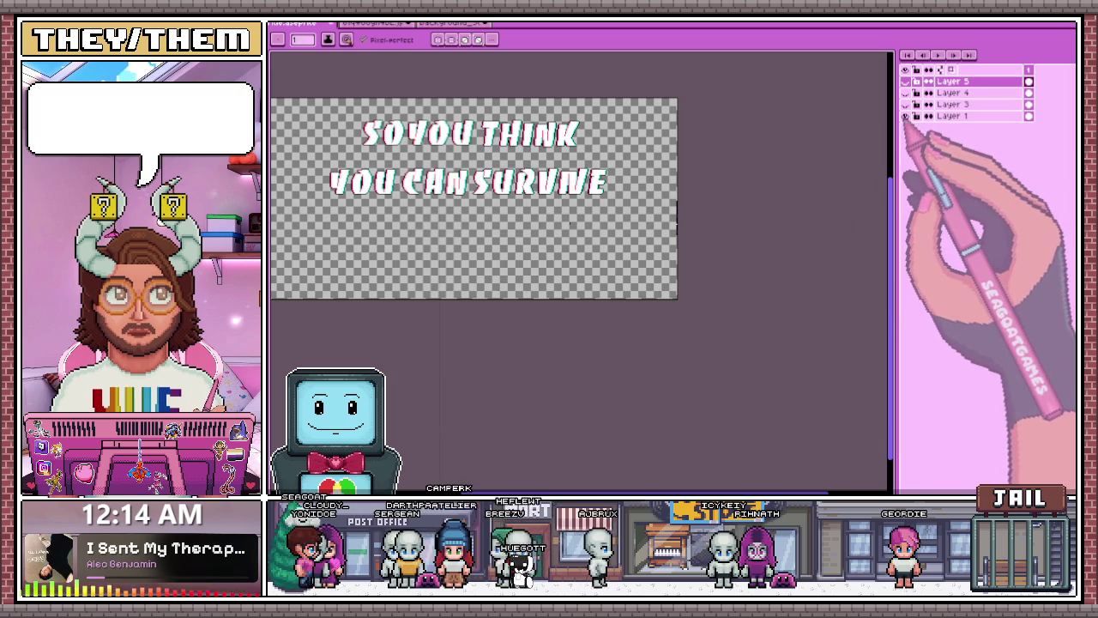
pyautogui.click(905, 115)
pyautogui.click(904, 104)
pyautogui.press('w')
pyautogui.scroll(3, 605, 217)
# - On Layer 3, Magic Wand-select the white letter interiors and fill them with black
pyautogui.scroll(2, 608, 218)
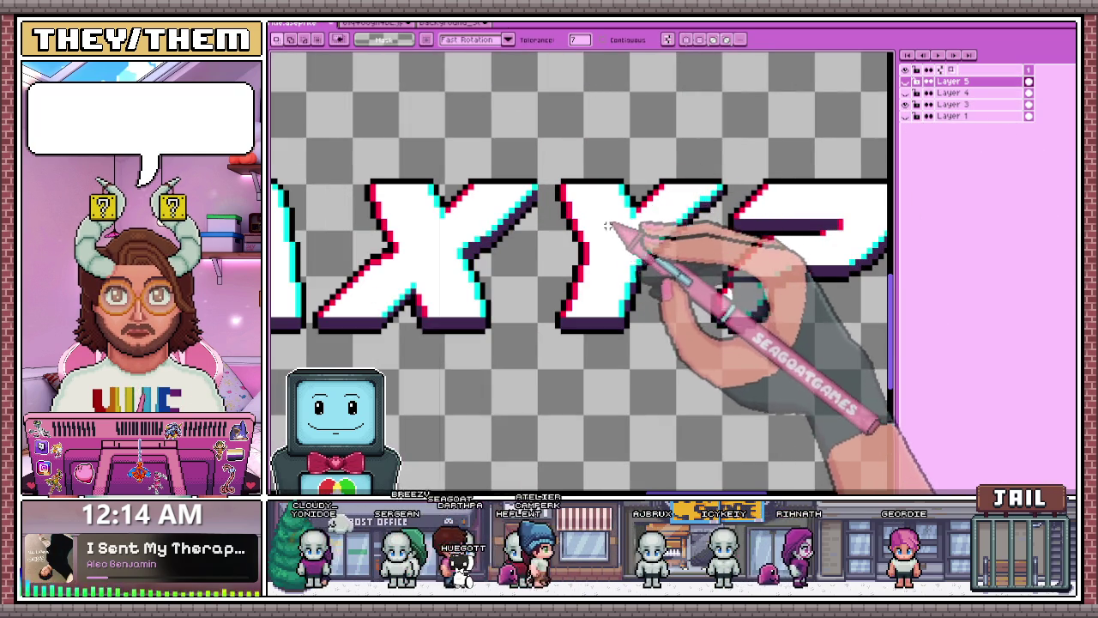
pyautogui.click(952, 103)
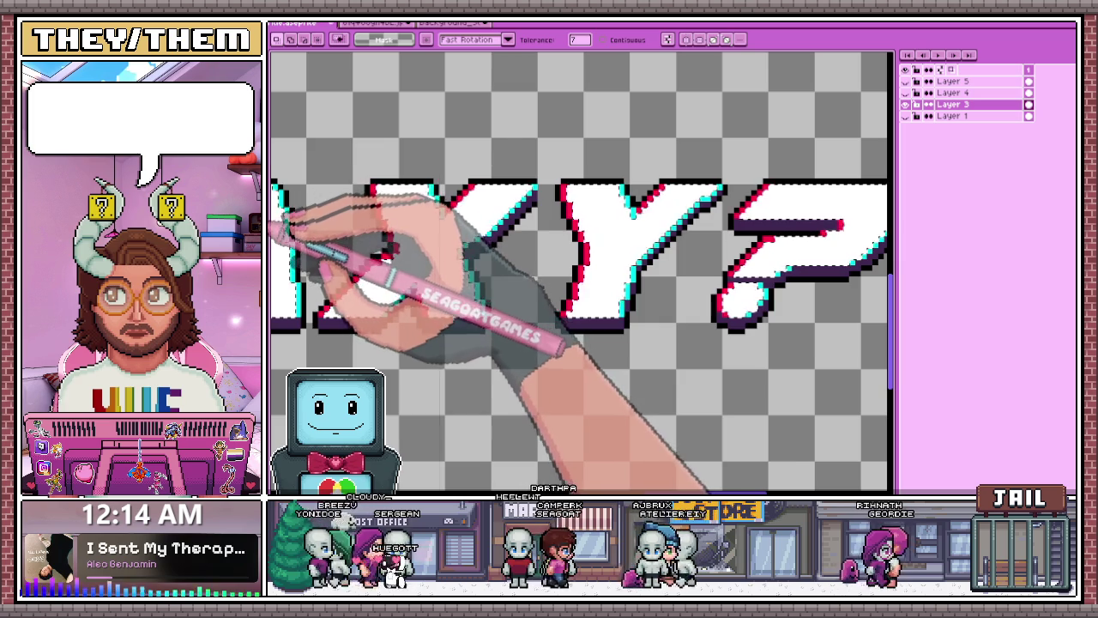
pyautogui.click(395, 83)
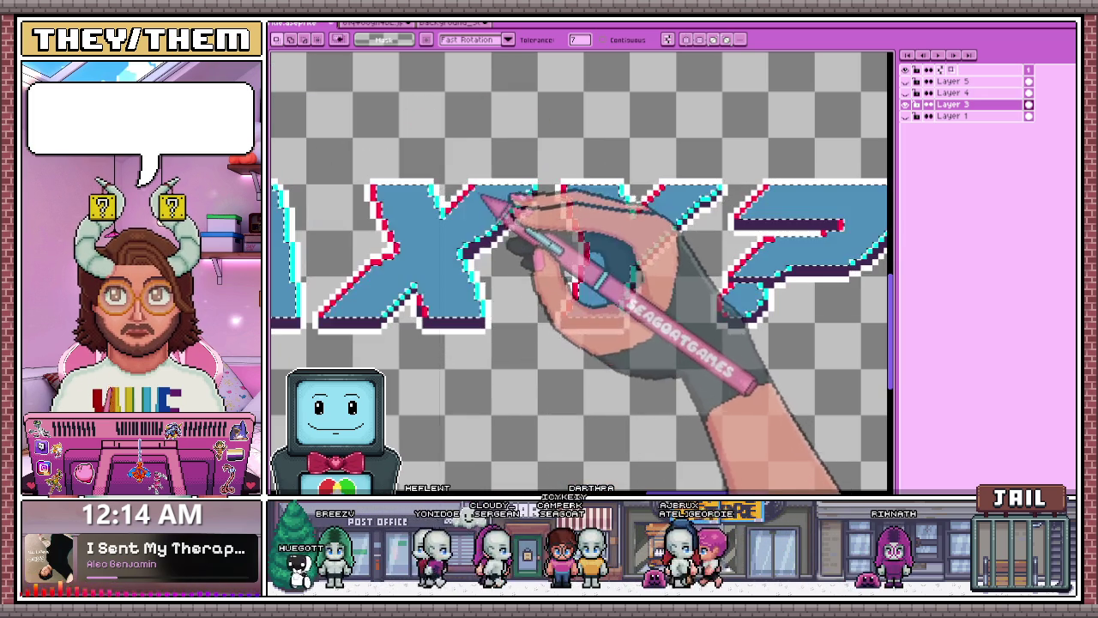
pyautogui.click(510, 133)
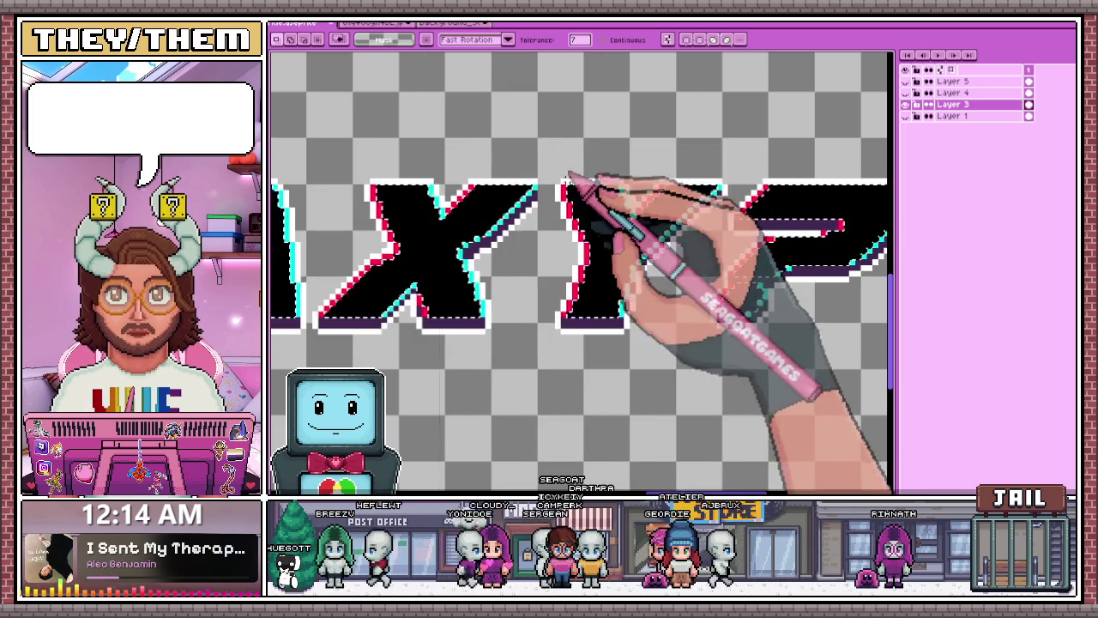
pyautogui.scroll(-3, 540, 197)
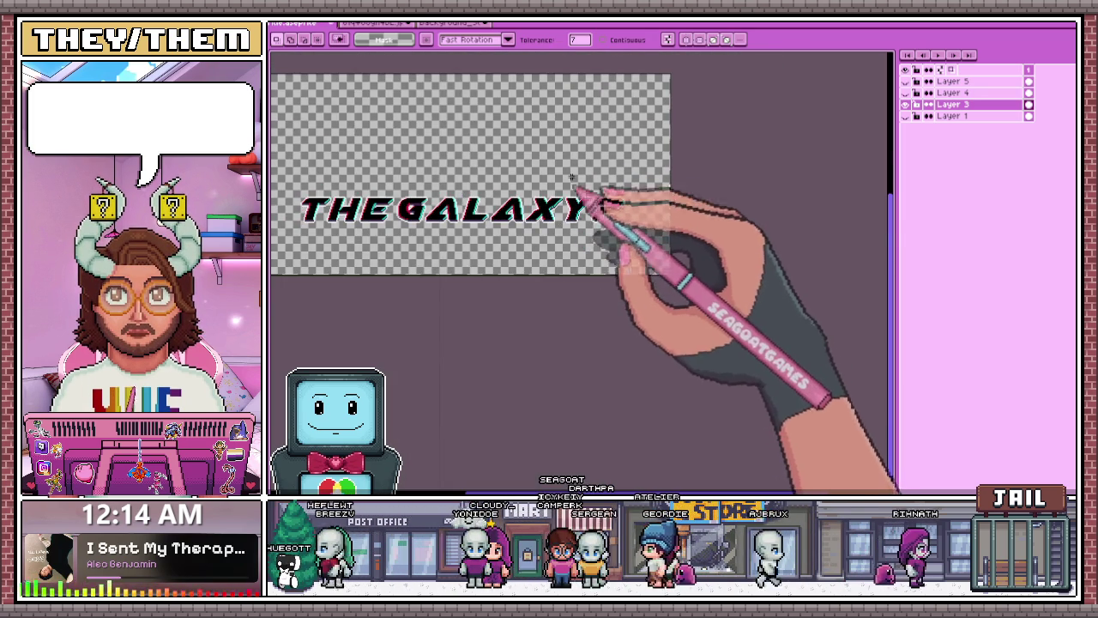
# - Pick white from the canvas and dot seven white star pixels inside the letter A
pyautogui.scroll(1, 572, 177)
pyautogui.scroll(2, 588, 175)
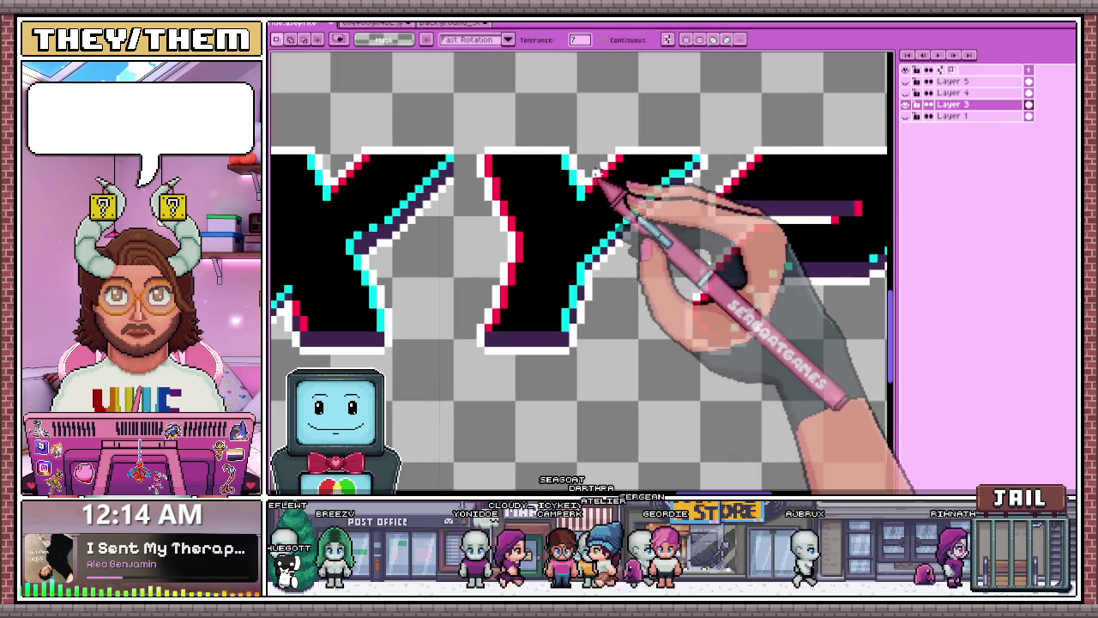
pyautogui.press('i')
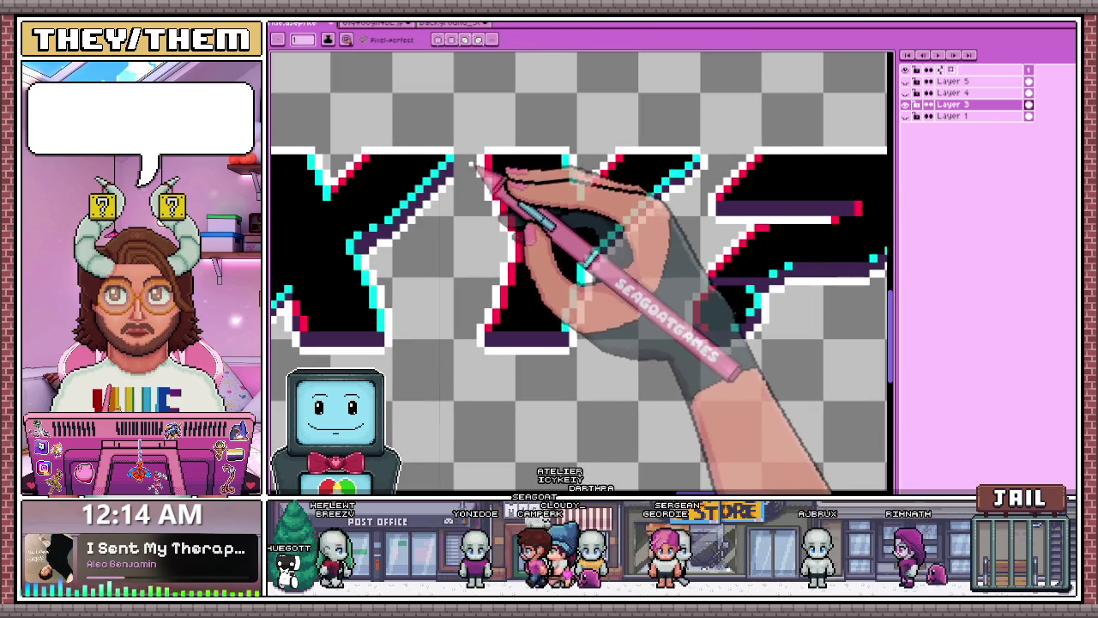
pyautogui.scroll(1, 471, 165)
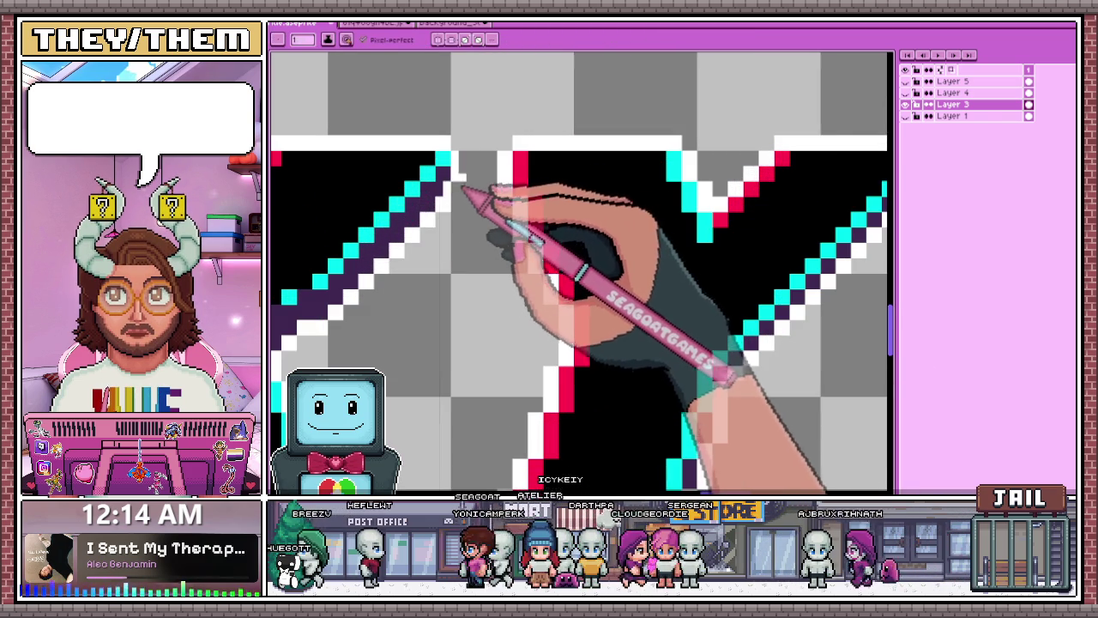
pyautogui.scroll(1, 458, 187)
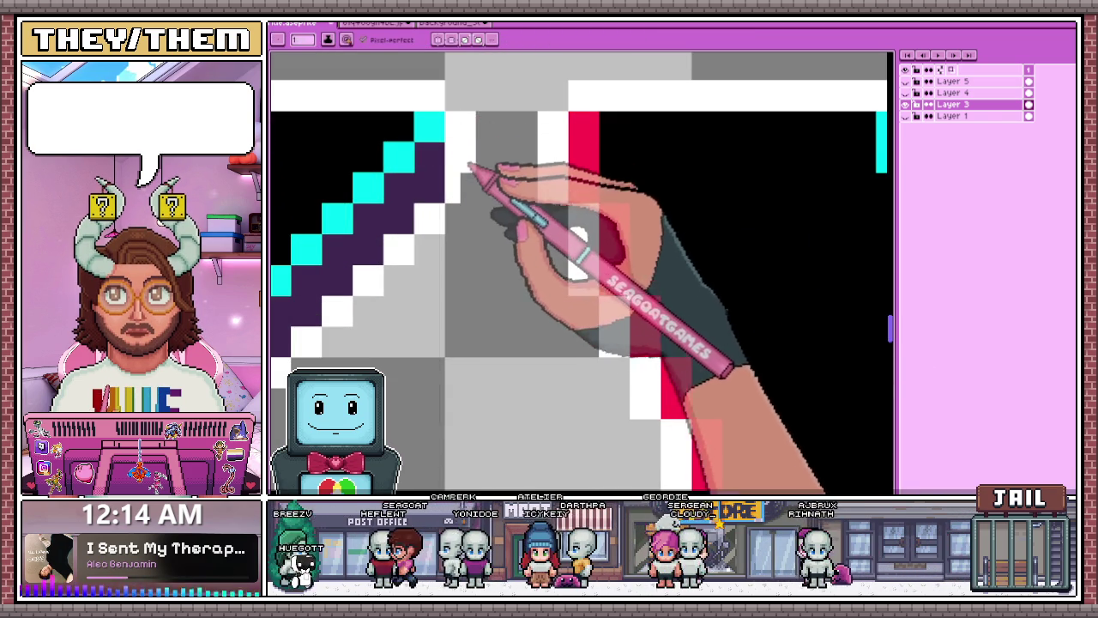
pyautogui.scroll(-1, 470, 166)
pyautogui.scroll(-2, 486, 191)
pyautogui.scroll(-2, 595, 197)
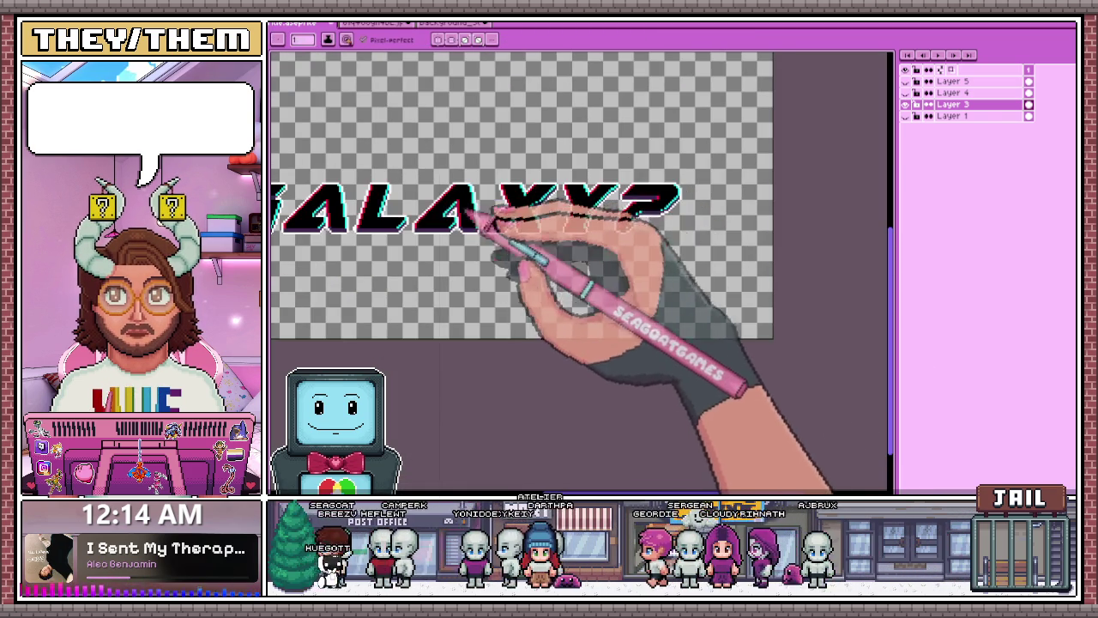
pyautogui.scroll(-1, 480, 221)
pyautogui.scroll(3, 428, 223)
pyautogui.scroll(-3, 480, 198)
pyautogui.scroll(1, 493, 191)
pyautogui.scroll(-1, 455, 208)
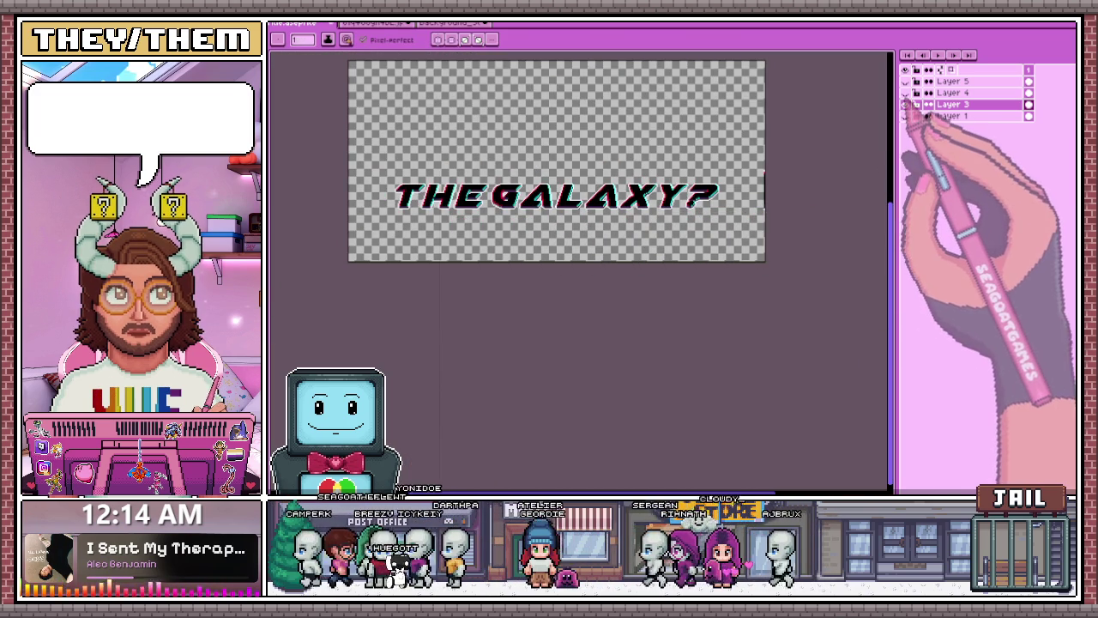
pyautogui.scroll(3, 703, 203)
pyautogui.scroll(-3, 526, 209)
pyautogui.scroll(3, 429, 215)
pyautogui.scroll(1, 378, 144)
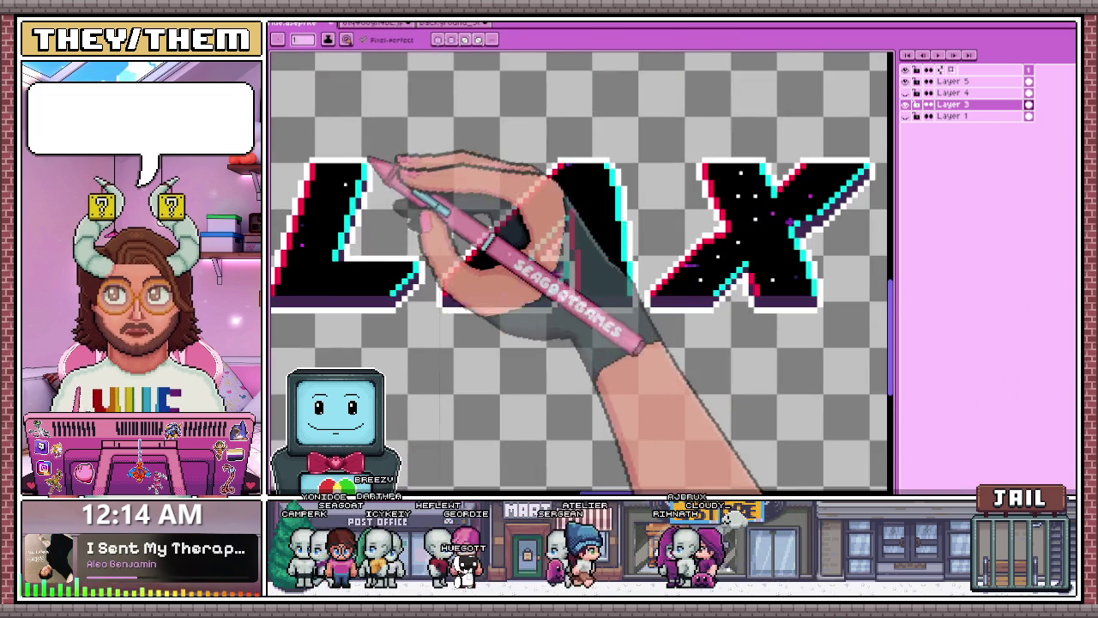
pyautogui.scroll(2, 378, 144)
pyautogui.scroll(-2, 355, 294)
pyautogui.scroll(1, 534, 314)
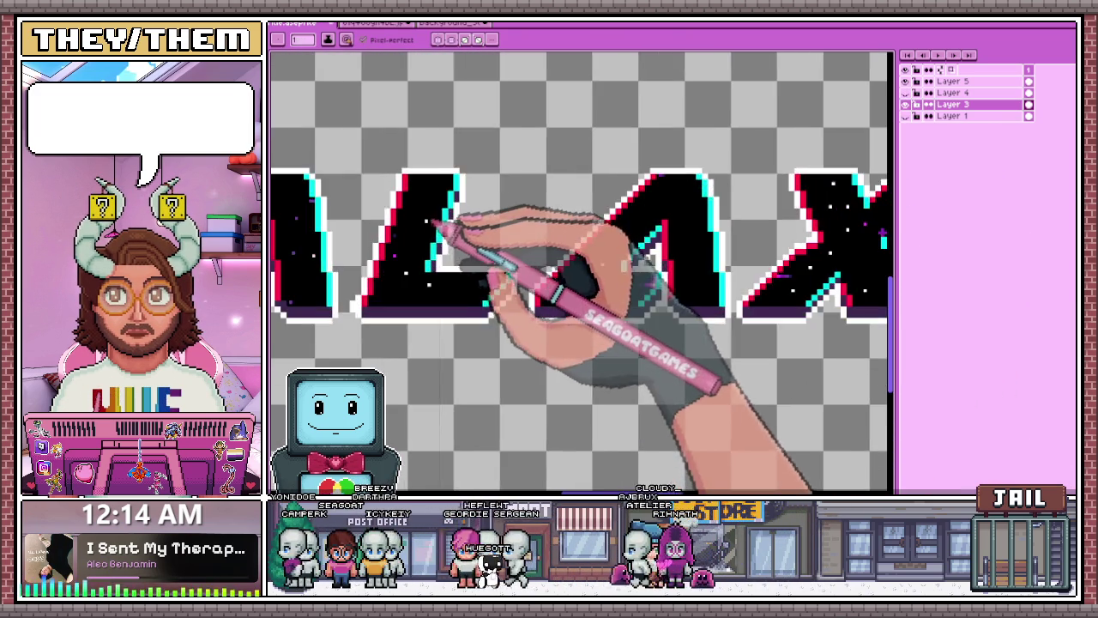
pyautogui.scroll(1, 431, 220)
pyautogui.scroll(1, 425, 217)
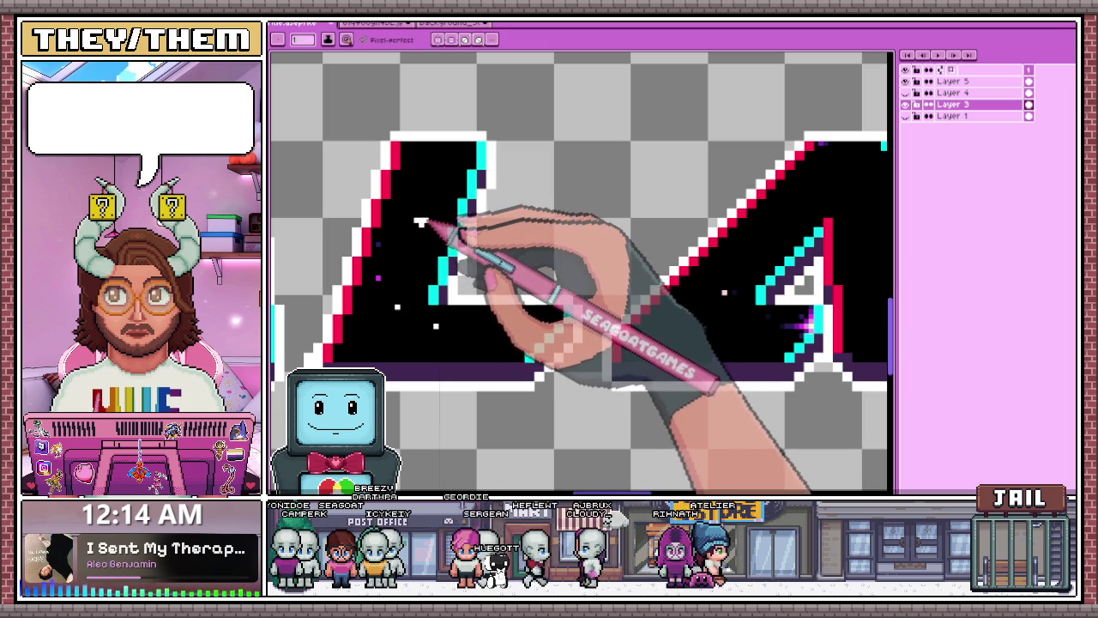
pyautogui.scroll(-3, 420, 221)
pyautogui.scroll(2, 486, 215)
pyautogui.scroll(1, 469, 247)
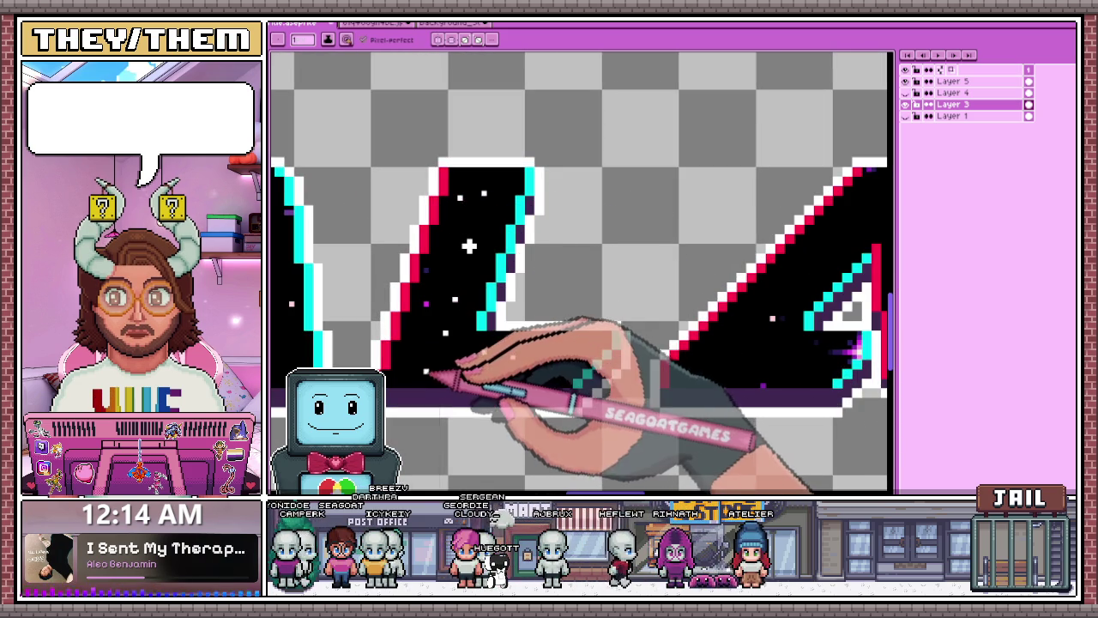
pyautogui.scroll(-3, 469, 246)
pyautogui.scroll(1, 562, 281)
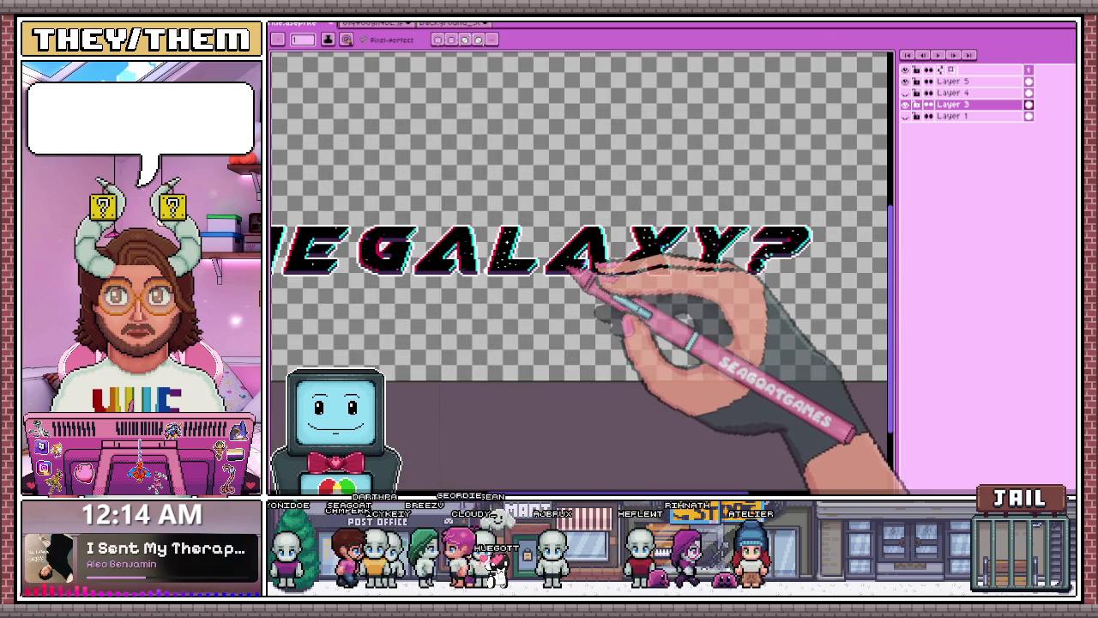
pyautogui.scroll(2, 591, 262)
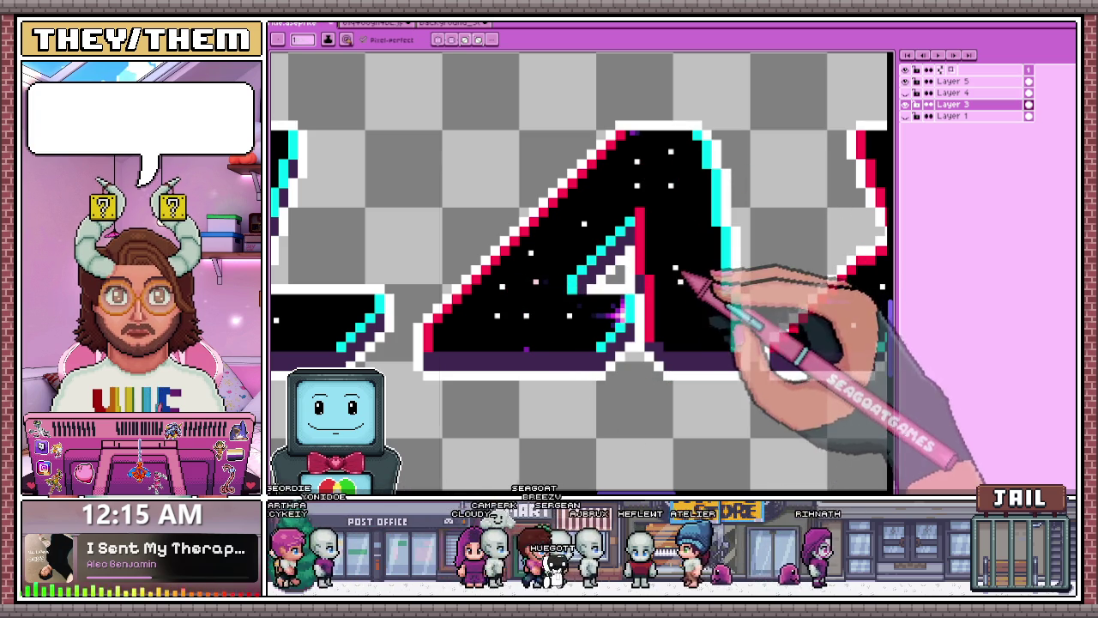
pyautogui.scroll(-2, 716, 286)
pyautogui.scroll(-2, 735, 216)
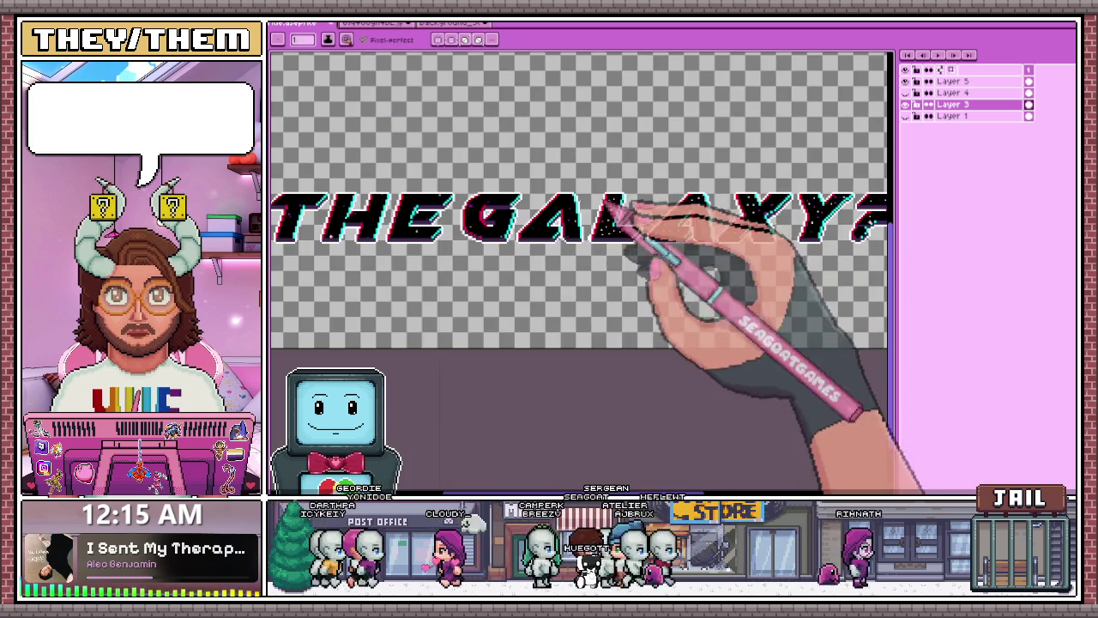
pyautogui.scroll(2, 556, 230)
pyautogui.scroll(1, 527, 240)
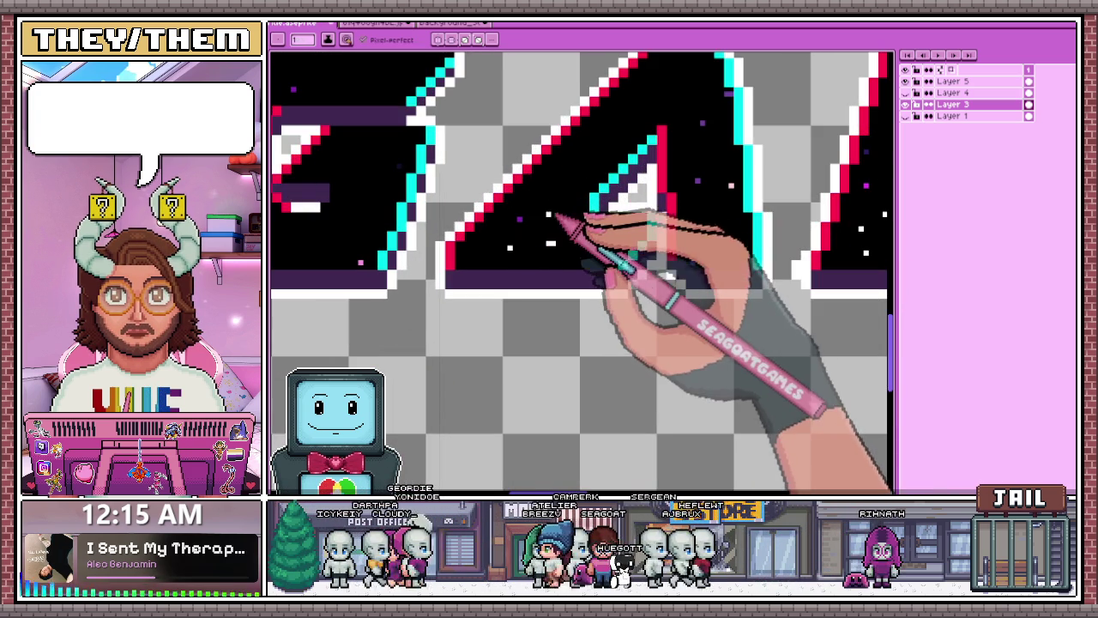
pyautogui.click(641, 112)
pyautogui.click(592, 156)
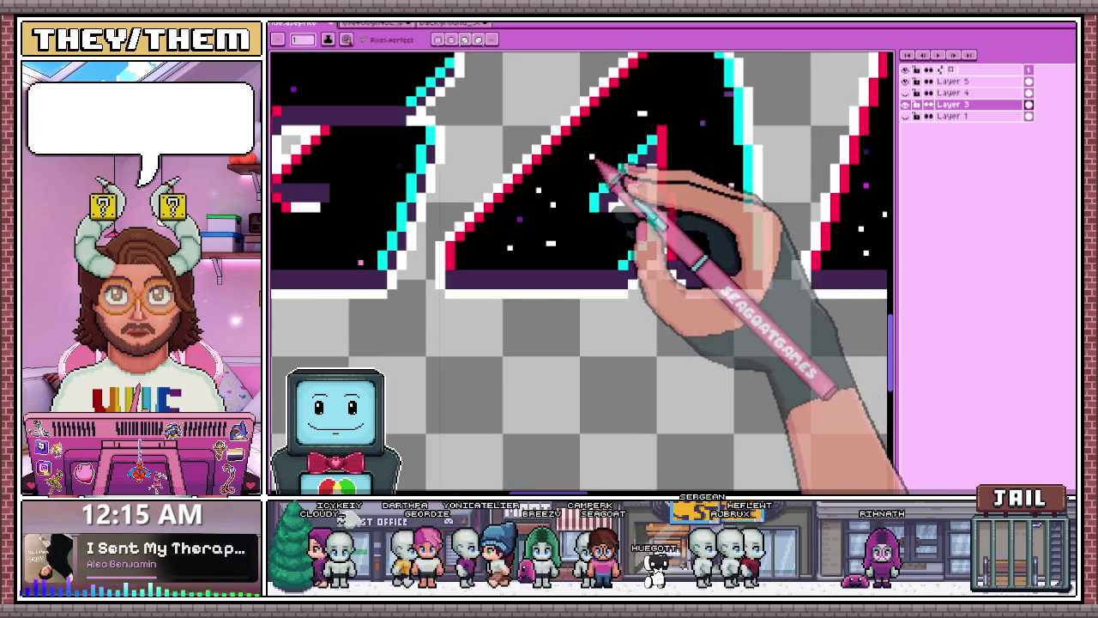
pyautogui.click(615, 119)
pyautogui.click(663, 84)
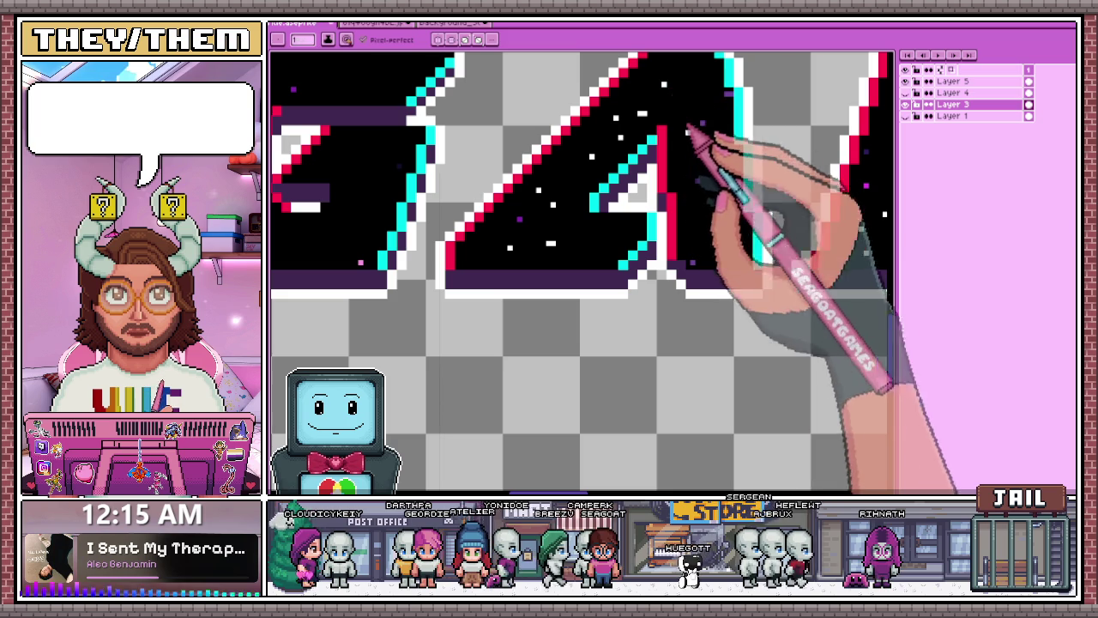
pyautogui.click(696, 89)
pyautogui.click(730, 185)
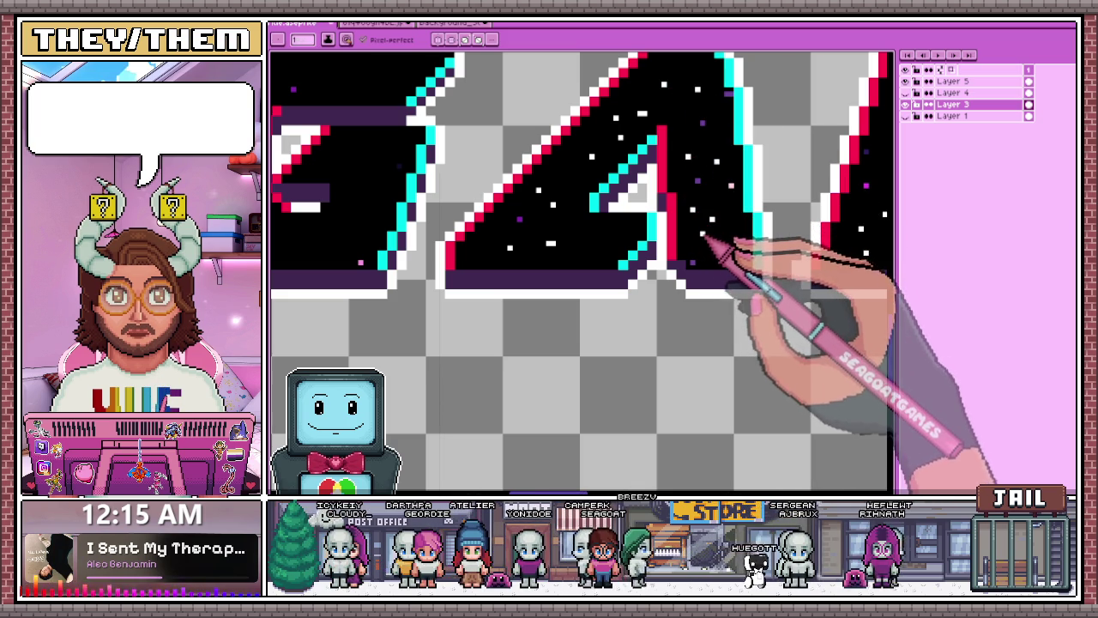
pyautogui.click(730, 241)
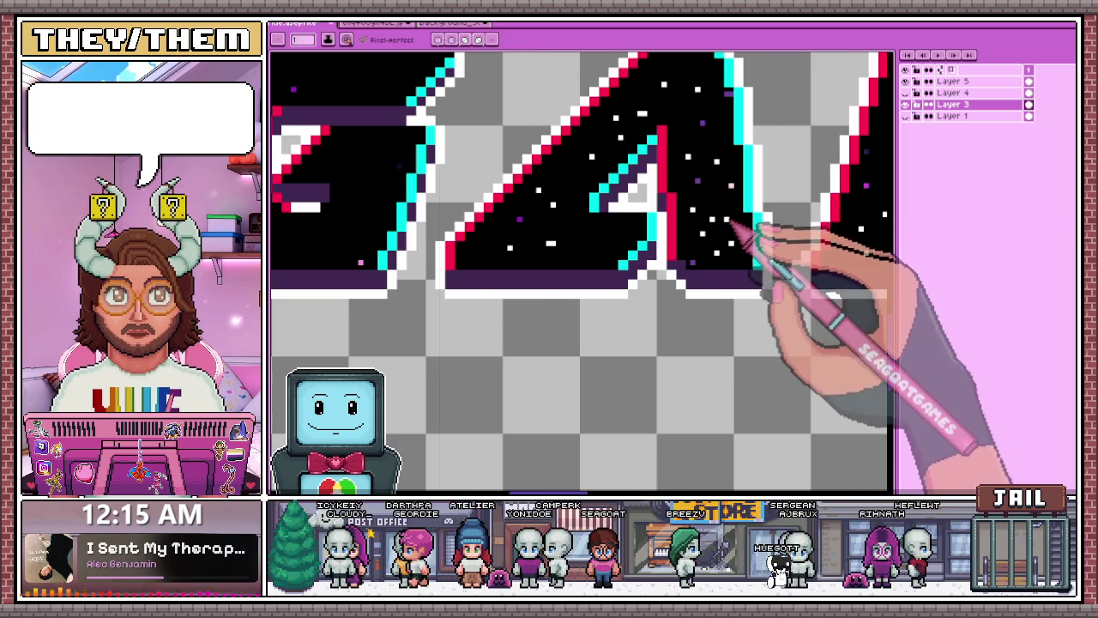
# - Scatter seven white star pixels inside the letter G
pyautogui.scroll(-3, 731, 225)
pyautogui.scroll(3, 642, 201)
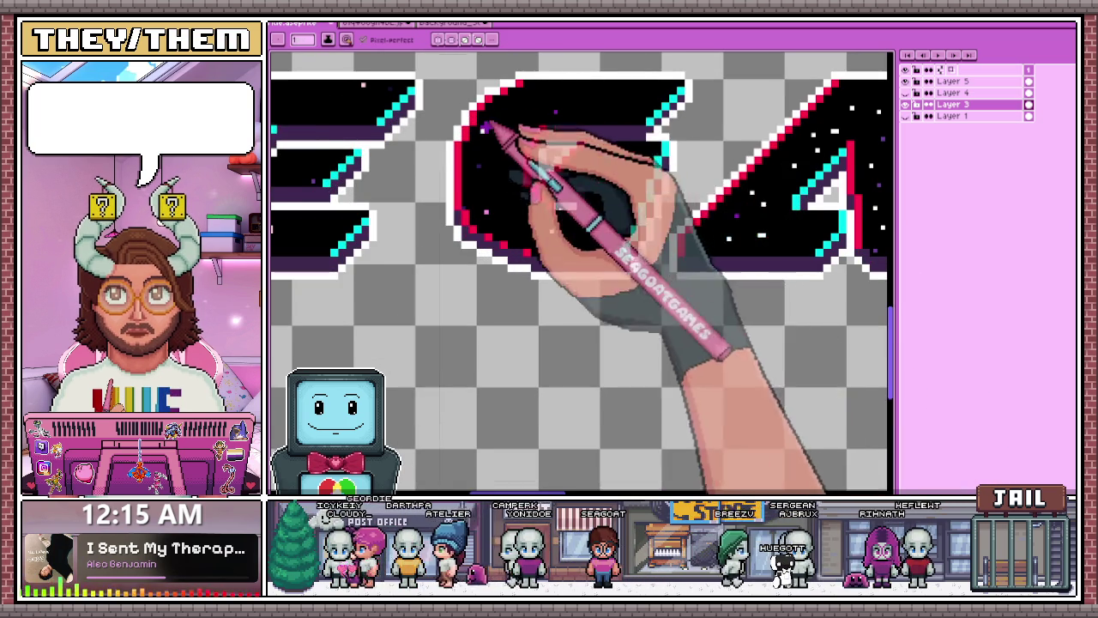
pyautogui.scroll(2, 487, 146)
pyautogui.click(498, 173)
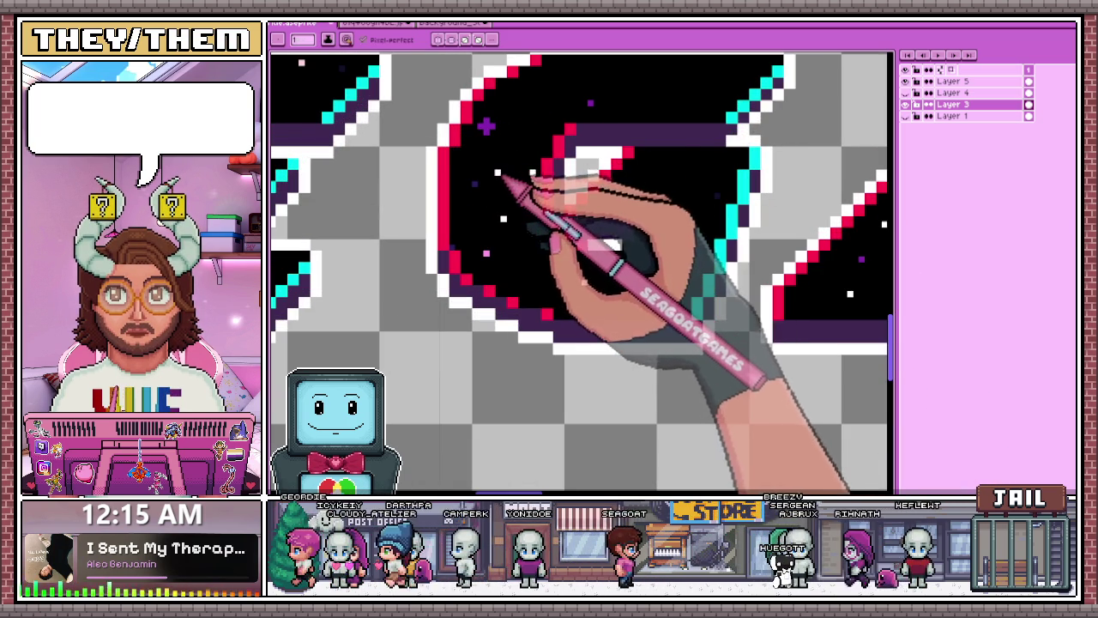
pyautogui.click(538, 103)
pyautogui.click(618, 75)
pyautogui.click(665, 103)
pyautogui.click(718, 80)
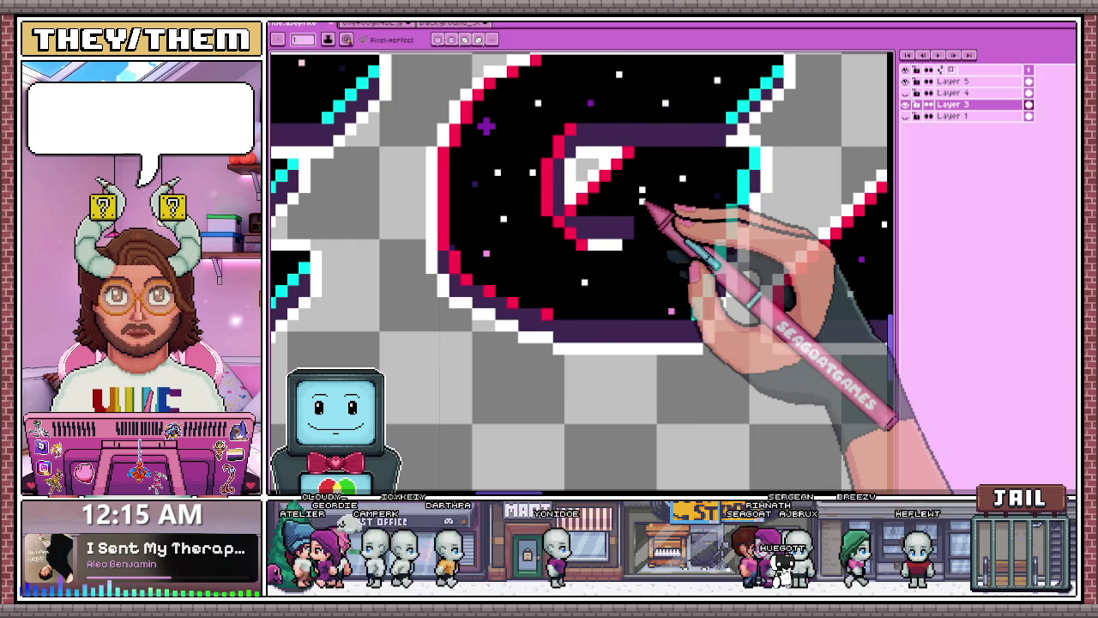
pyautogui.click(671, 230)
pyautogui.click(717, 178)
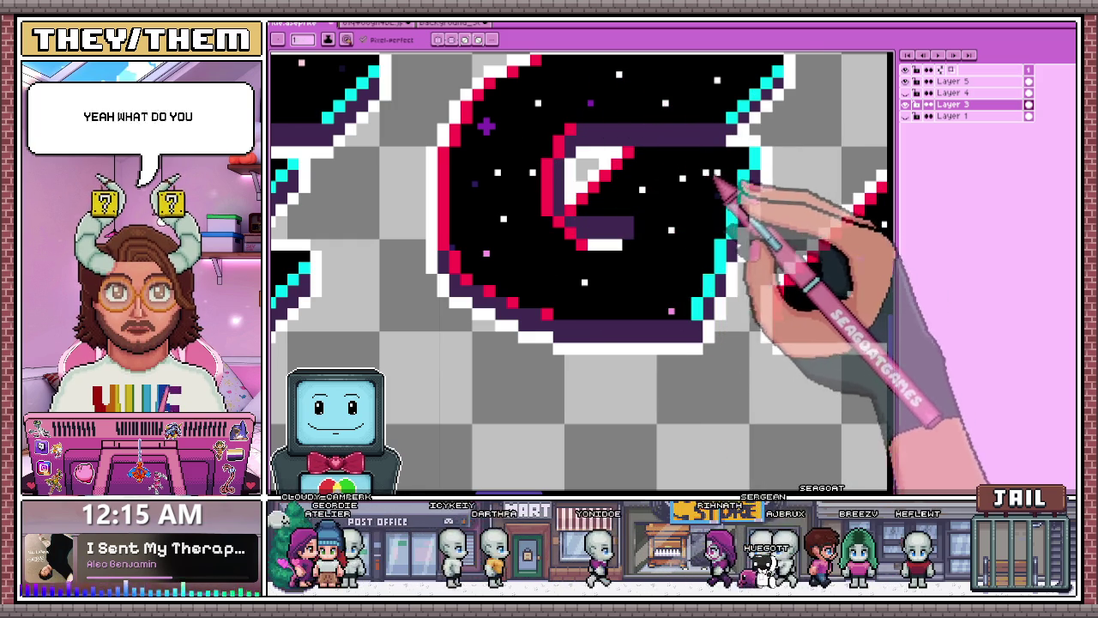
# - Sprinkle about nine white star pixels across the black fill of the E
pyautogui.scroll(-1, 674, 195)
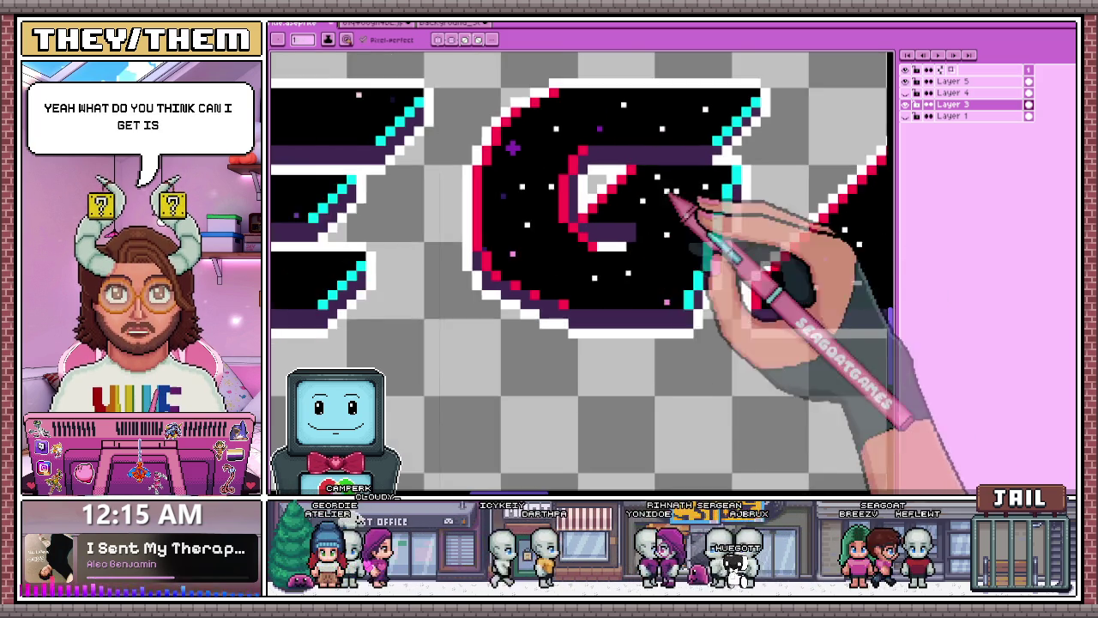
pyautogui.scroll(-2, 422, 191)
pyautogui.hscroll(-3, 368, 184)
pyautogui.scroll(2, 490, 314)
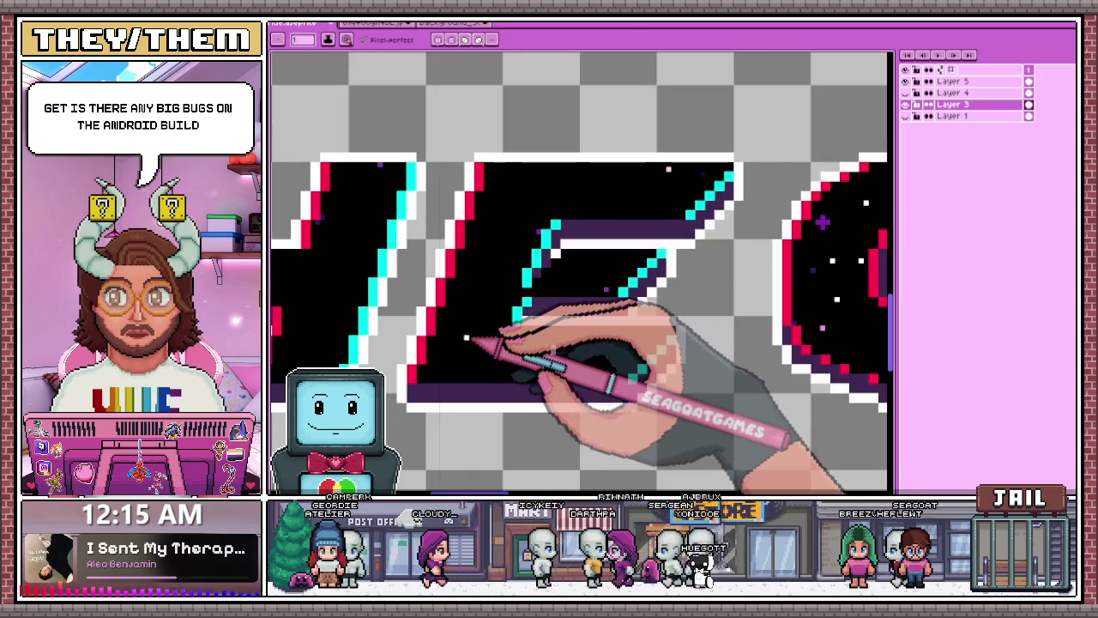
pyautogui.click(486, 309)
pyautogui.click(471, 294)
pyautogui.click(495, 247)
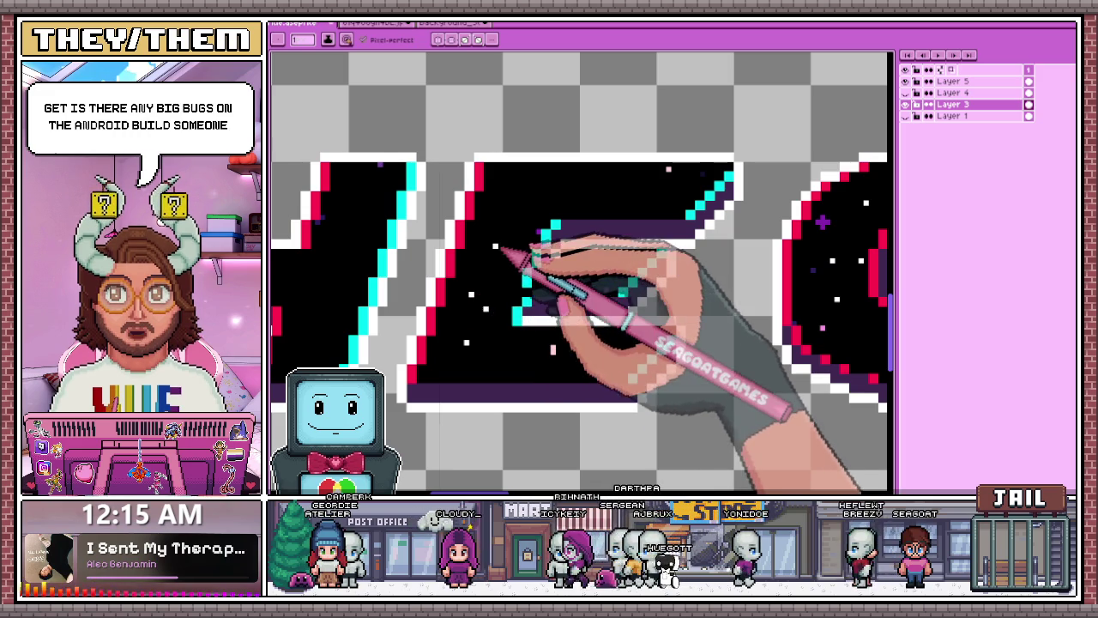
pyautogui.click(495, 203)
pyautogui.click(524, 184)
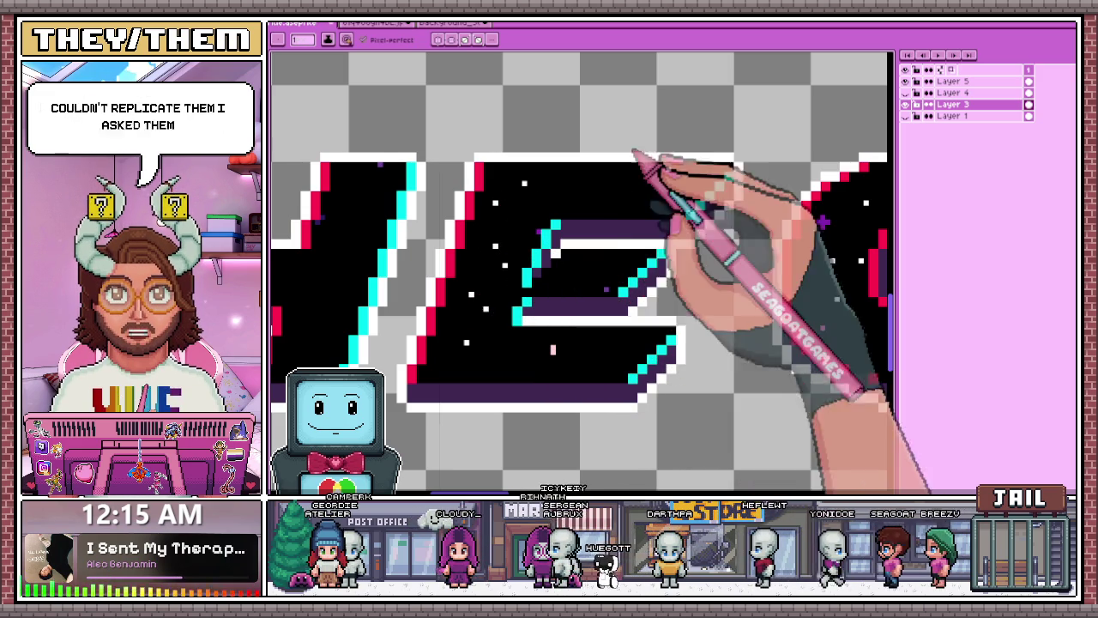
pyautogui.click(610, 188)
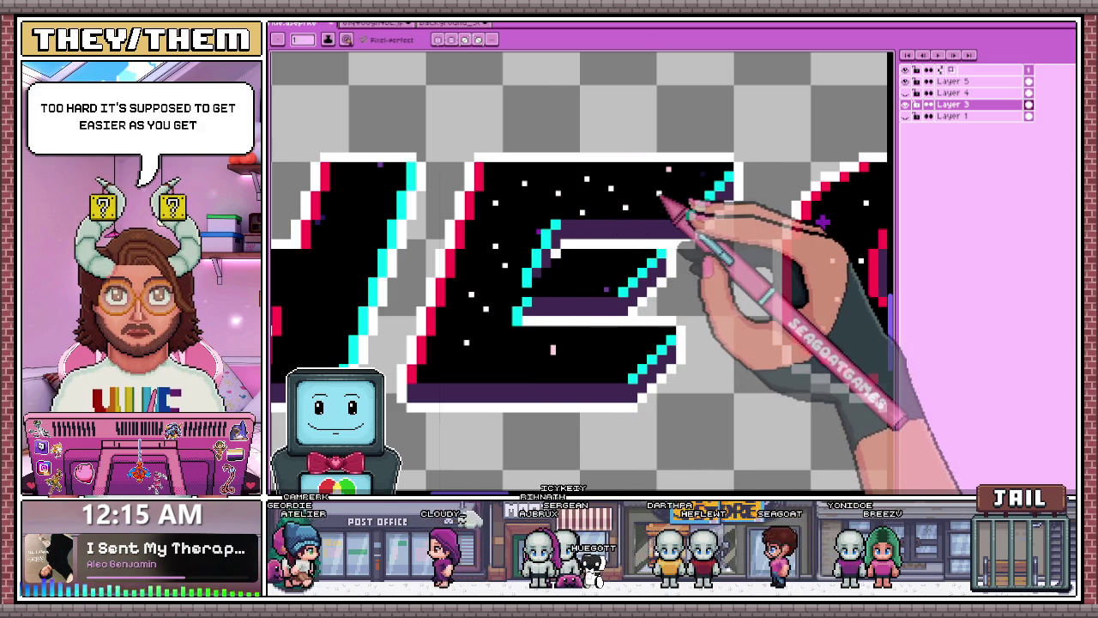
pyautogui.scroll(-2, 661, 232)
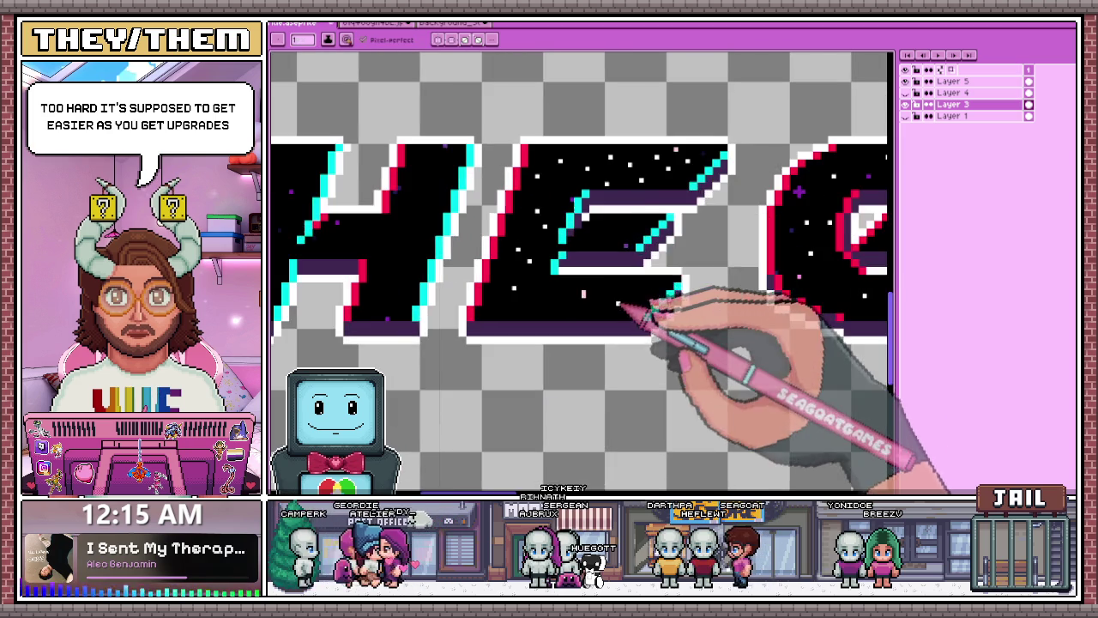
pyautogui.scroll(3, 598, 248)
pyautogui.scroll(1, 596, 240)
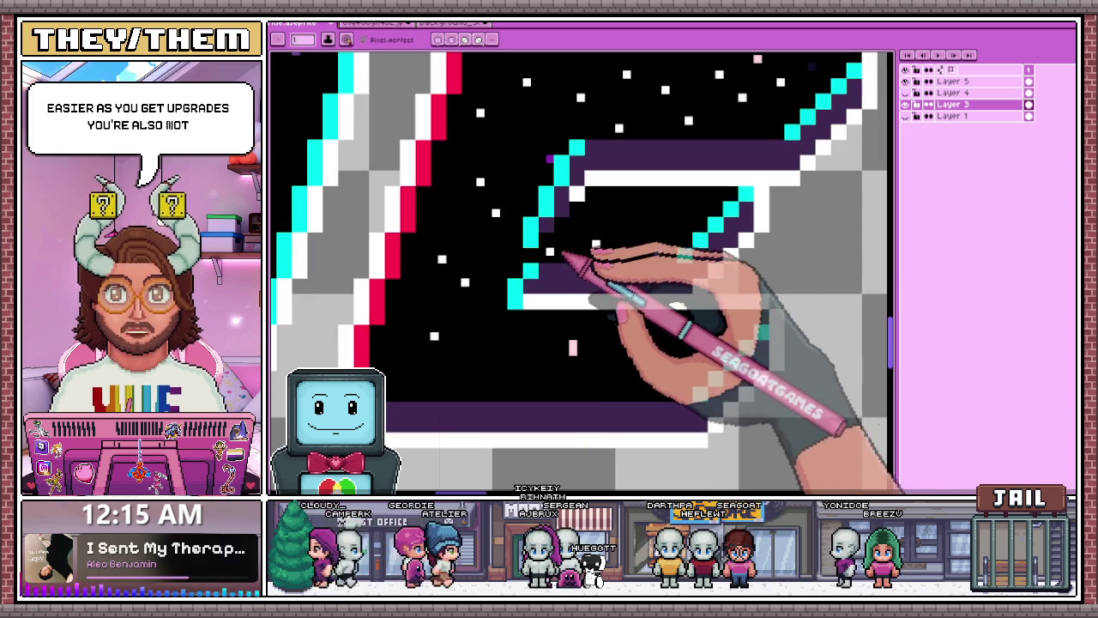
pyautogui.scroll(-1, 592, 250)
pyautogui.scroll(1, 570, 248)
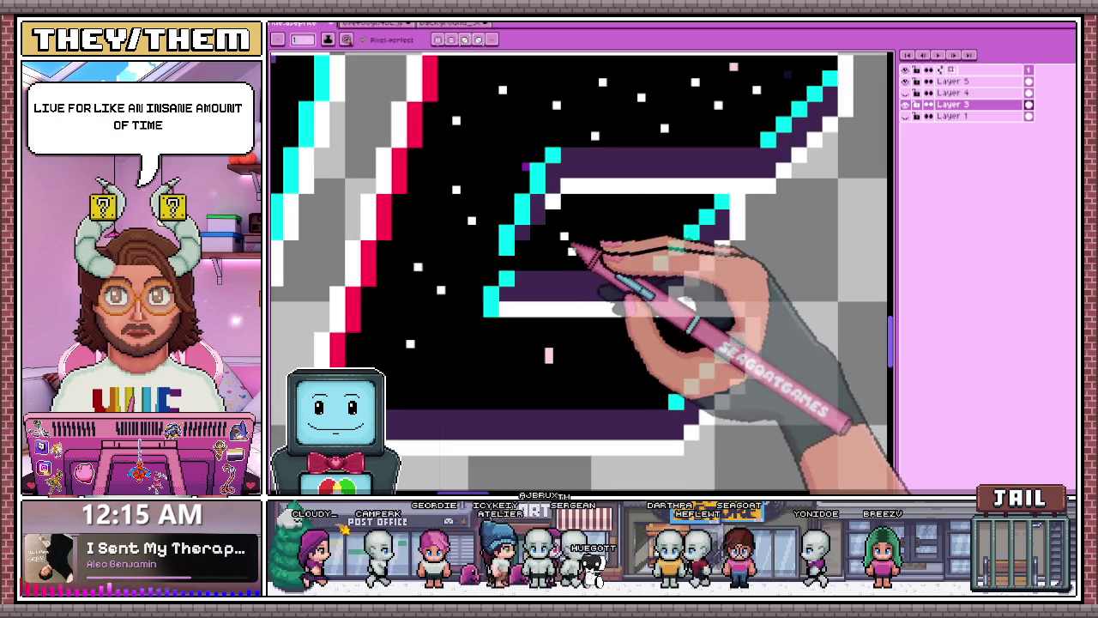
pyautogui.click(586, 212)
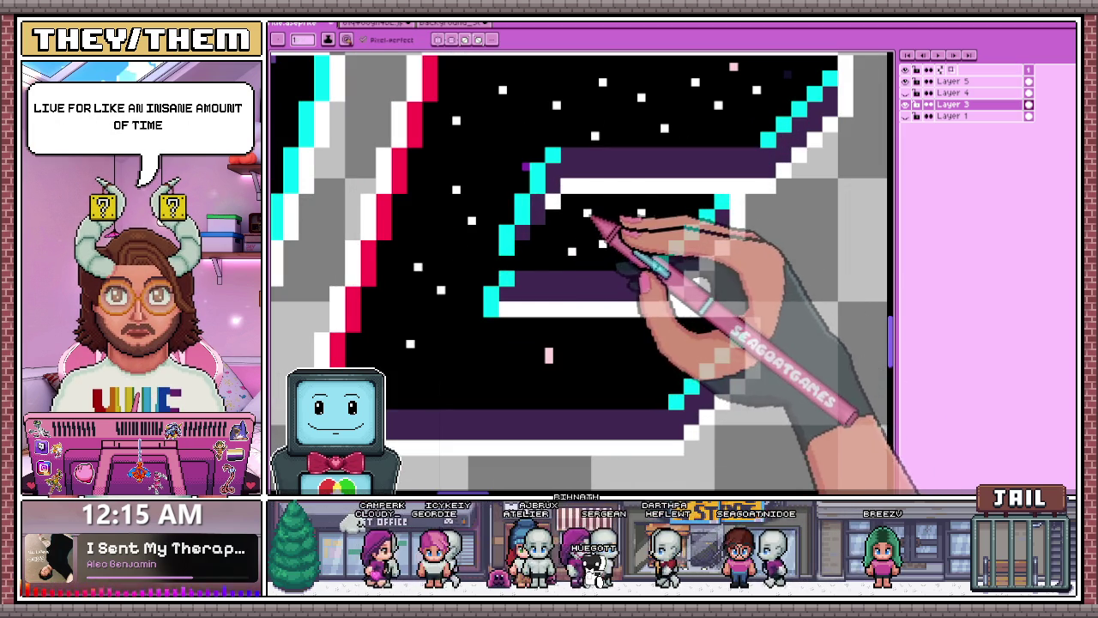
pyautogui.click(541, 245)
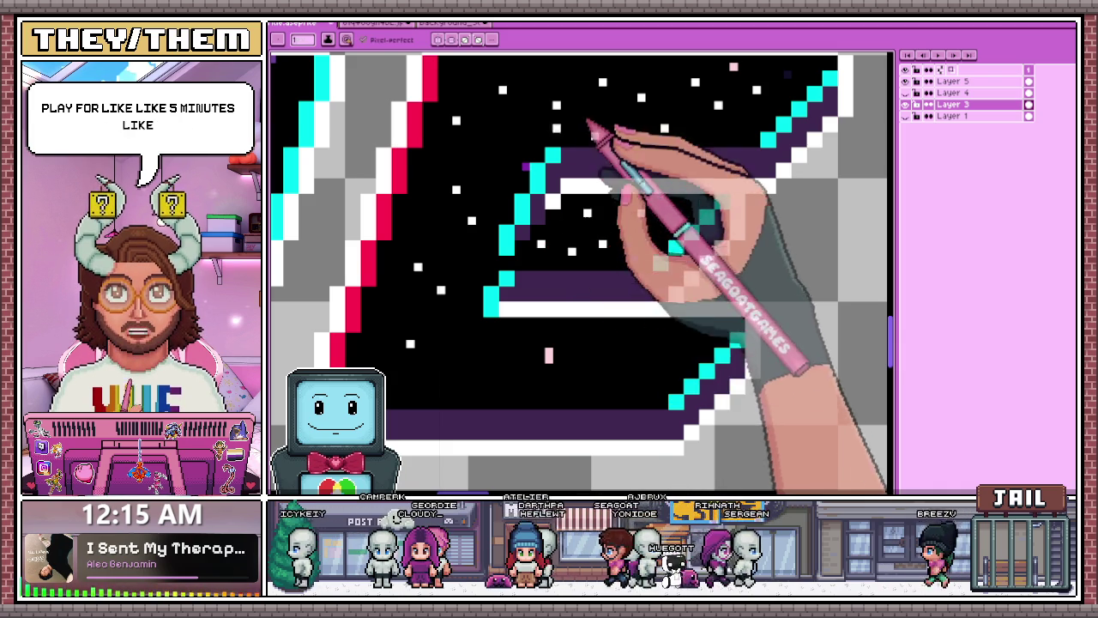
pyautogui.click(610, 113)
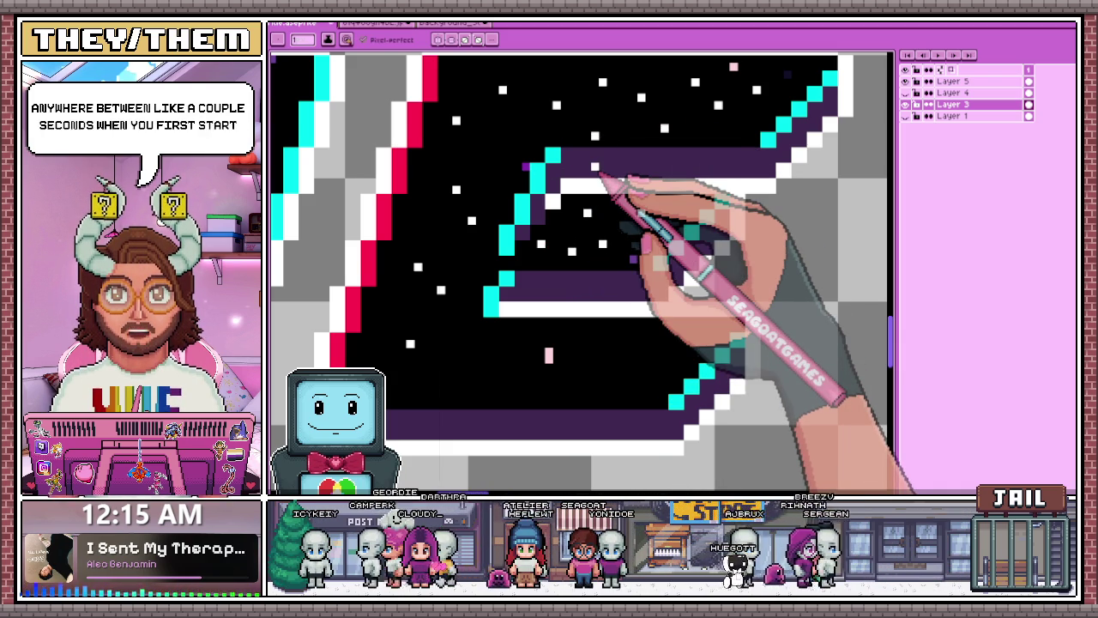
# - Make Layer 5 the active drawing layer
pyautogui.scroll(1, 735, 216)
pyautogui.scroll(-1, 760, 197)
pyautogui.scroll(-2, 636, 221)
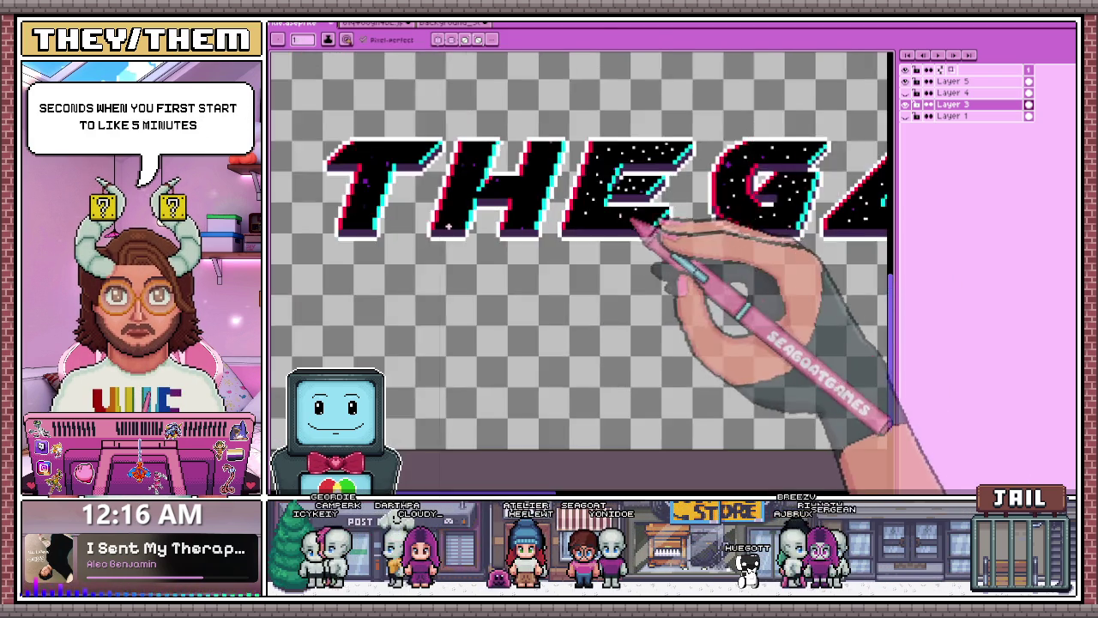
pyautogui.scroll(3, 637, 220)
pyautogui.scroll(1, 626, 196)
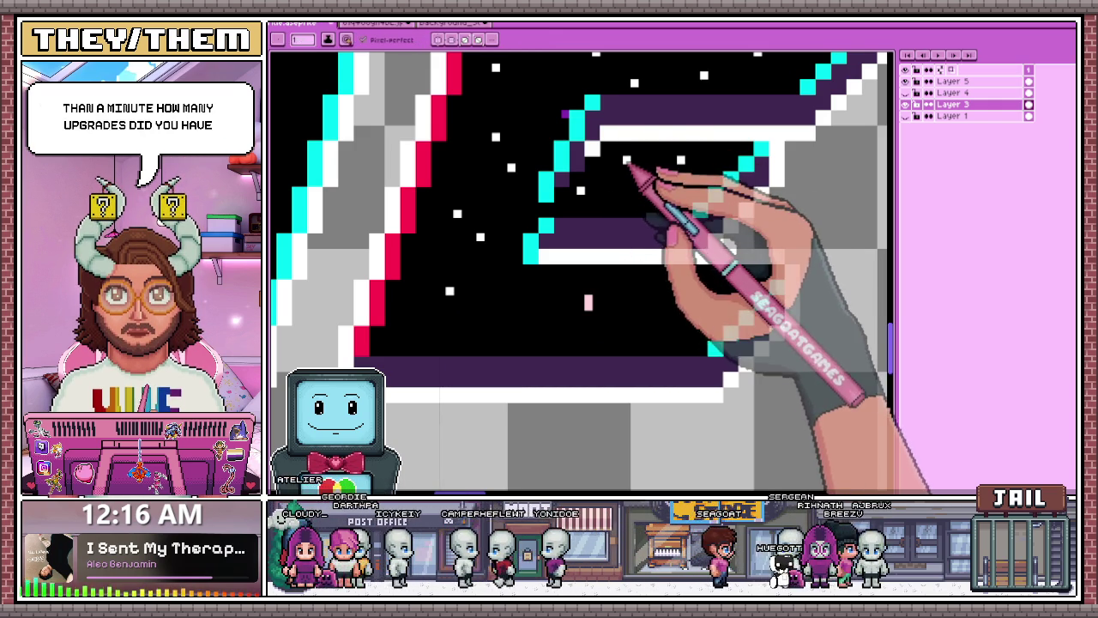
pyautogui.scroll(-2, 630, 163)
pyautogui.scroll(2, 608, 236)
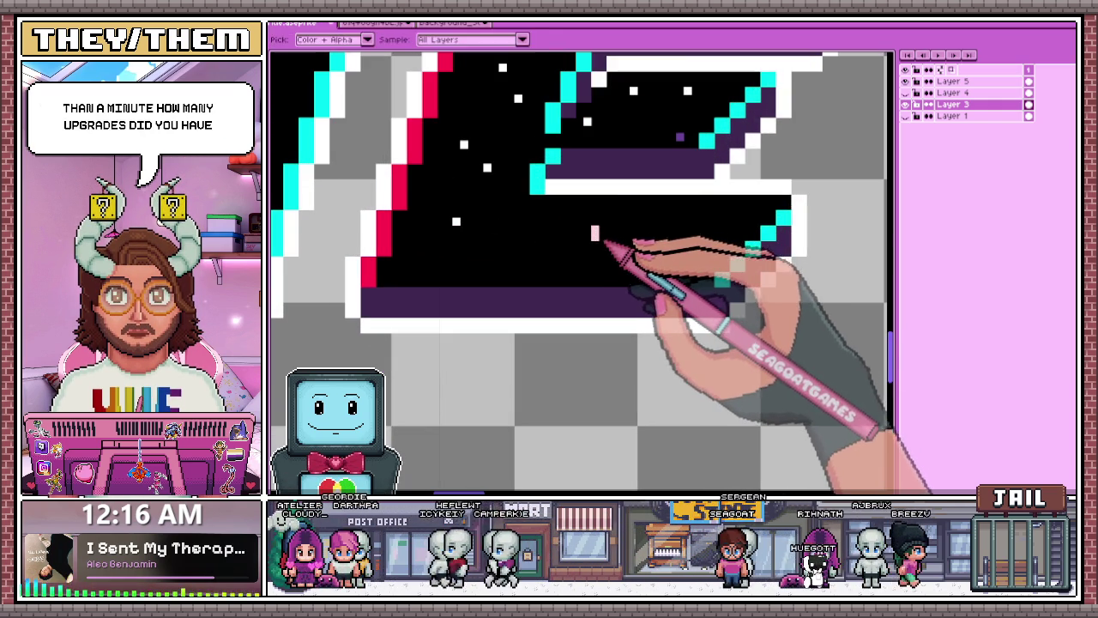
pyautogui.click(952, 81)
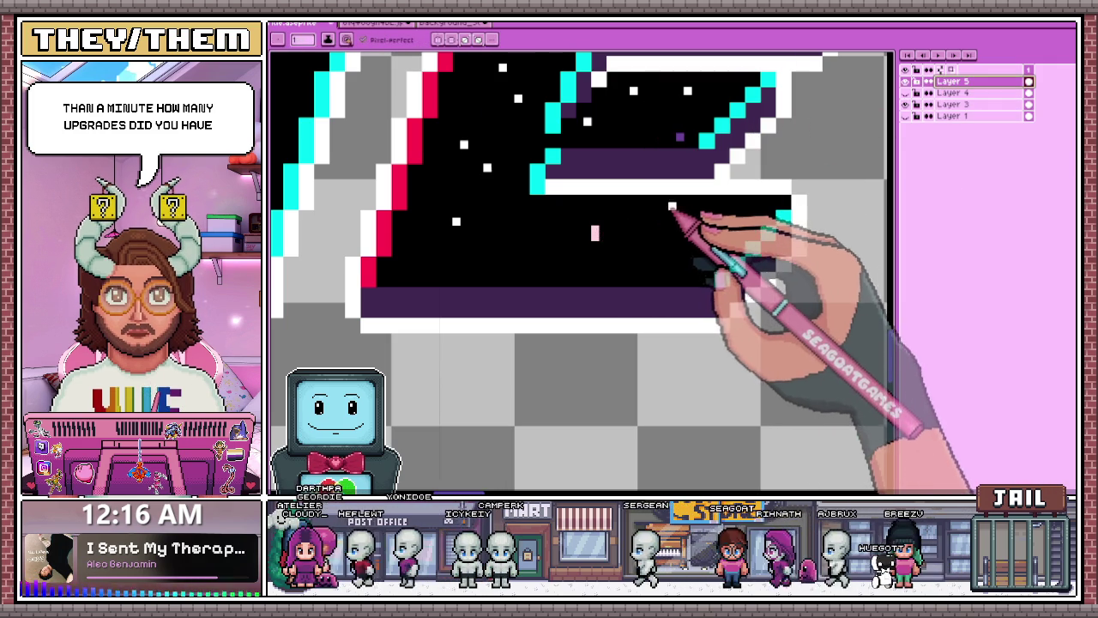
# - Dot white star pixels into the E's black fill and its lower-left area on Layer 5
pyautogui.click(525, 245)
pyautogui.click(526, 267)
pyautogui.click(549, 237)
pyautogui.click(440, 268)
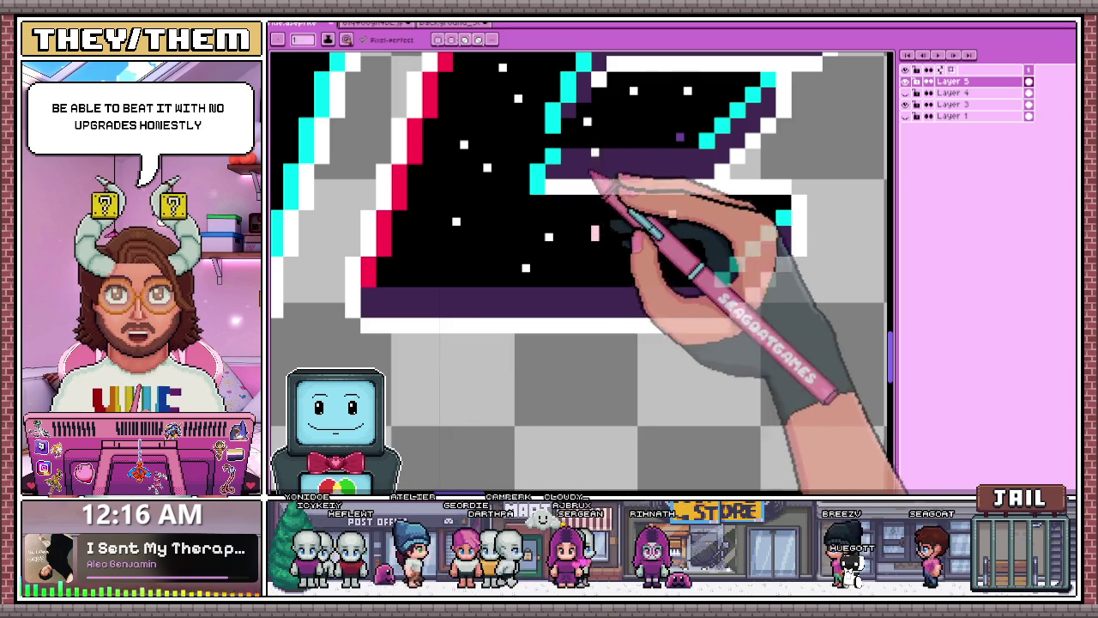
pyautogui.moveTo(510, 229); pyautogui.dragTo(520, 234)
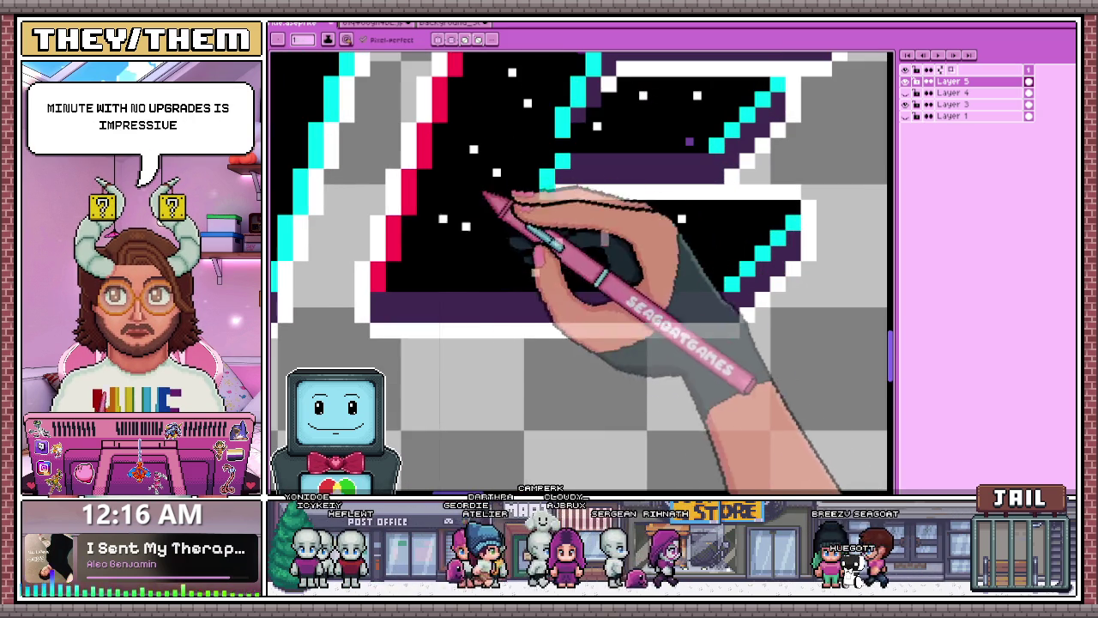
pyautogui.scroll(-2, 600, 246)
pyautogui.scroll(-1, 390, 182)
pyautogui.scroll(3, 387, 177)
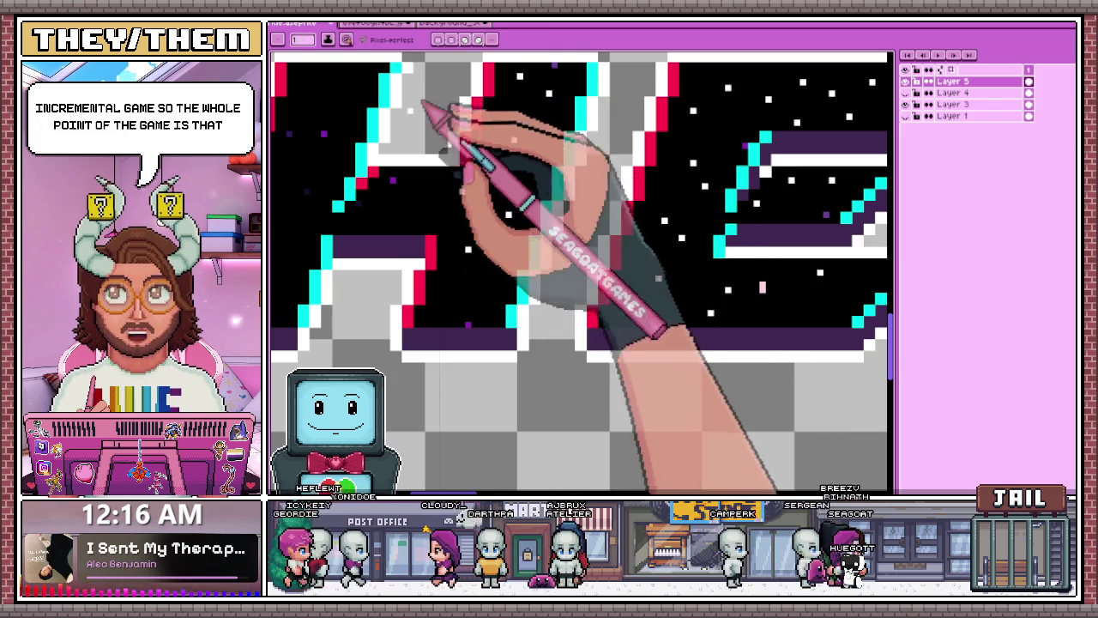
# - Add a white star pixel inside the H, sampling colours from the artwork with the eyedropper
pyautogui.click(387, 214)
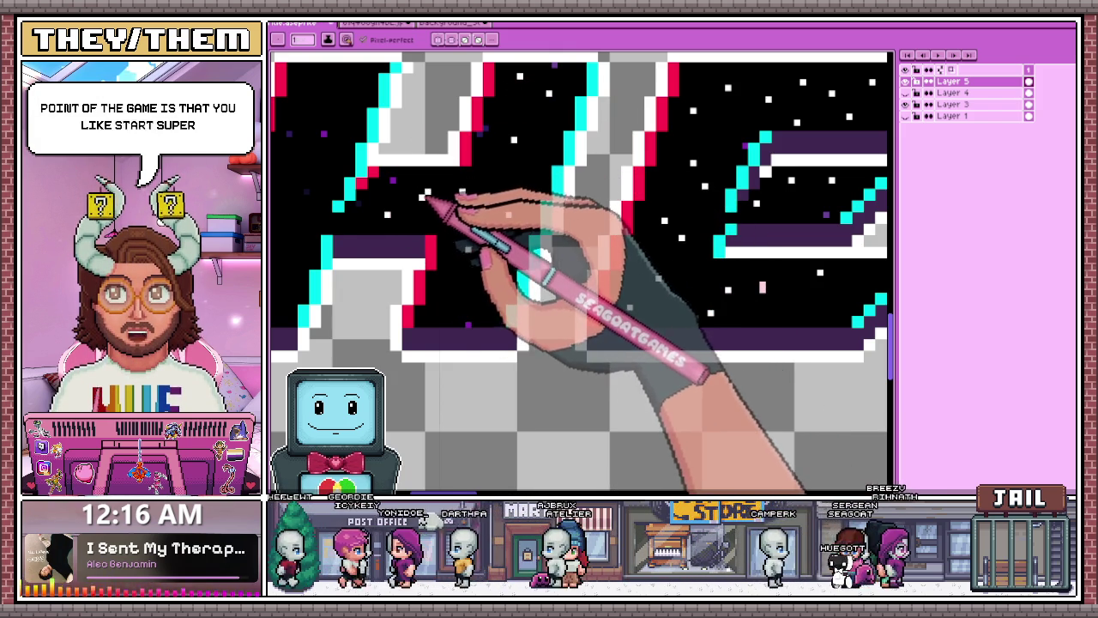
pyautogui.scroll(-2, 442, 214)
pyautogui.scroll(2, 463, 245)
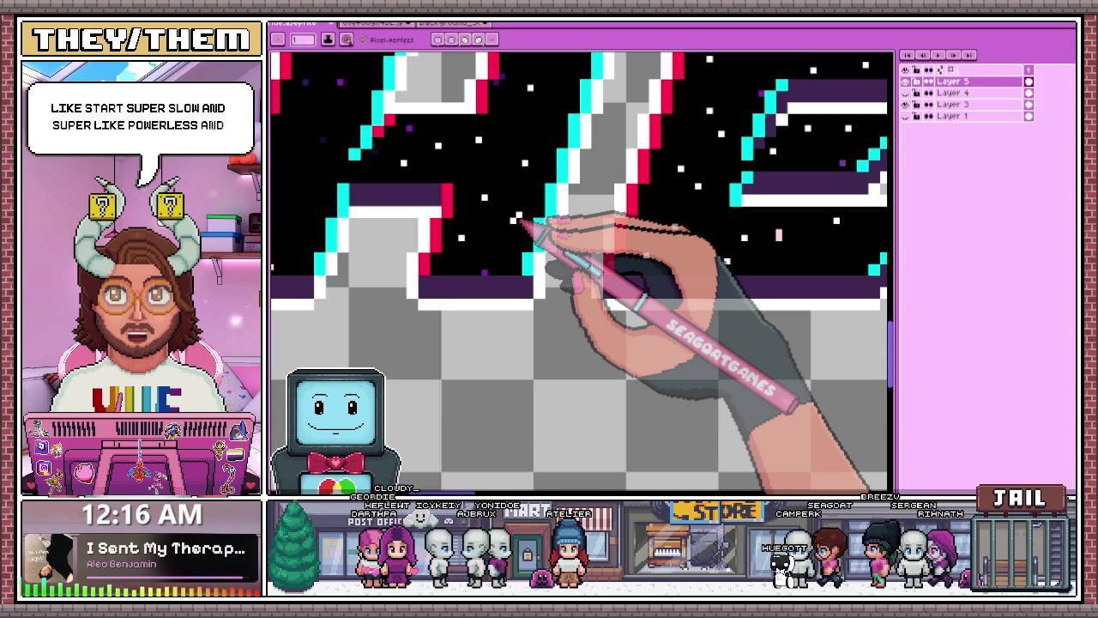
pyautogui.scroll(-1, 306, 255)
pyautogui.scroll(-1, 386, 283)
pyautogui.scroll(2, 448, 315)
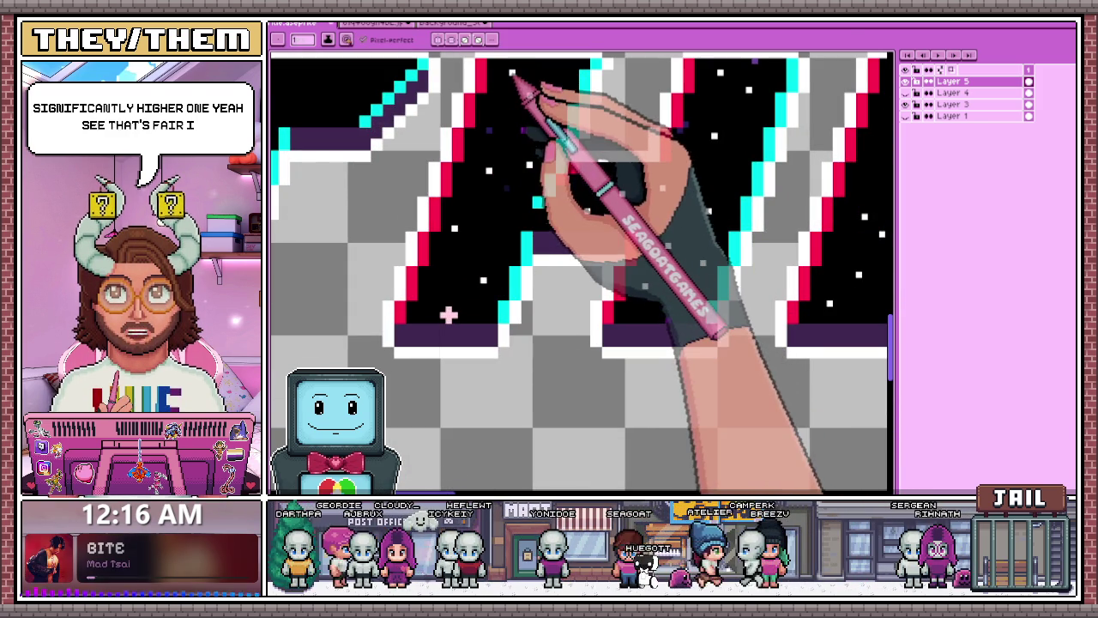
pyautogui.press('i')
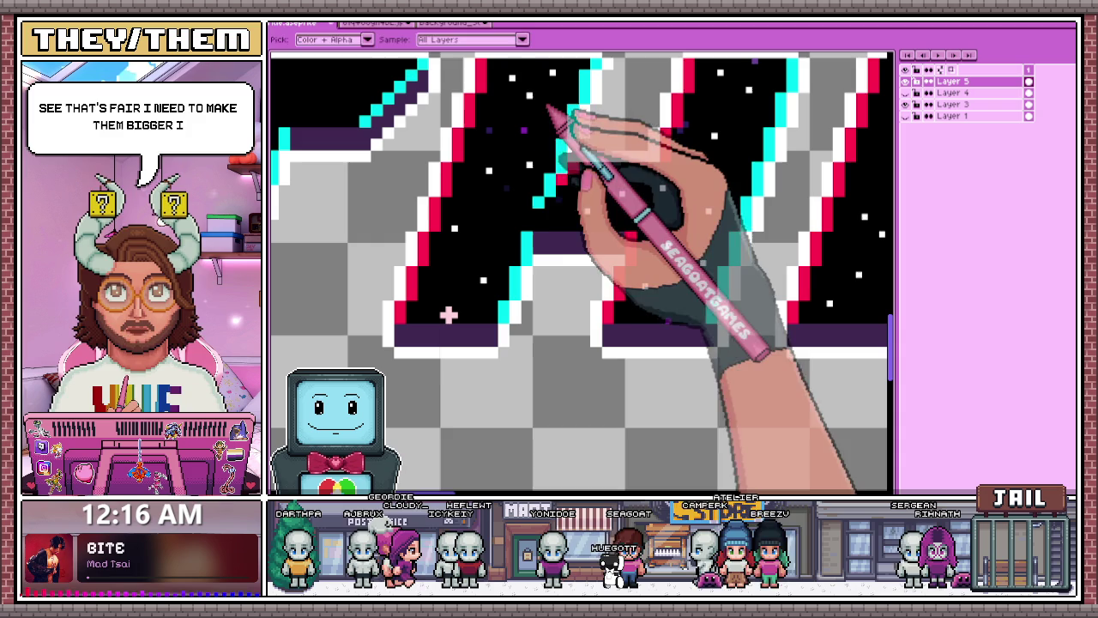
pyautogui.press('b')
pyautogui.scroll(-1, 448, 315)
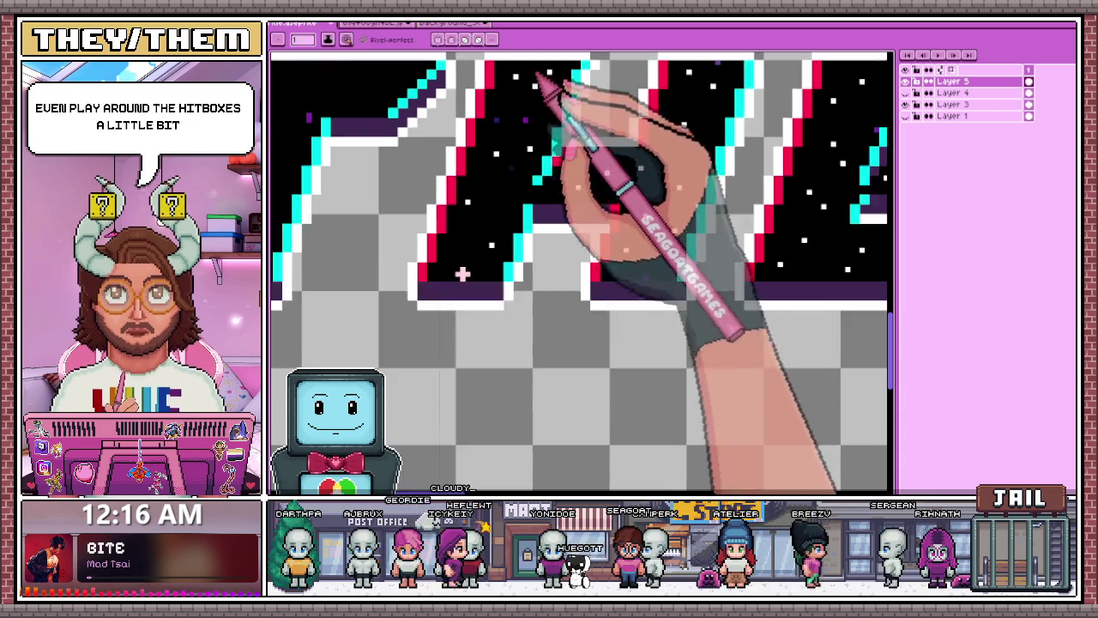
pyautogui.scroll(-1, 462, 272)
pyautogui.scroll(1, 560, 331)
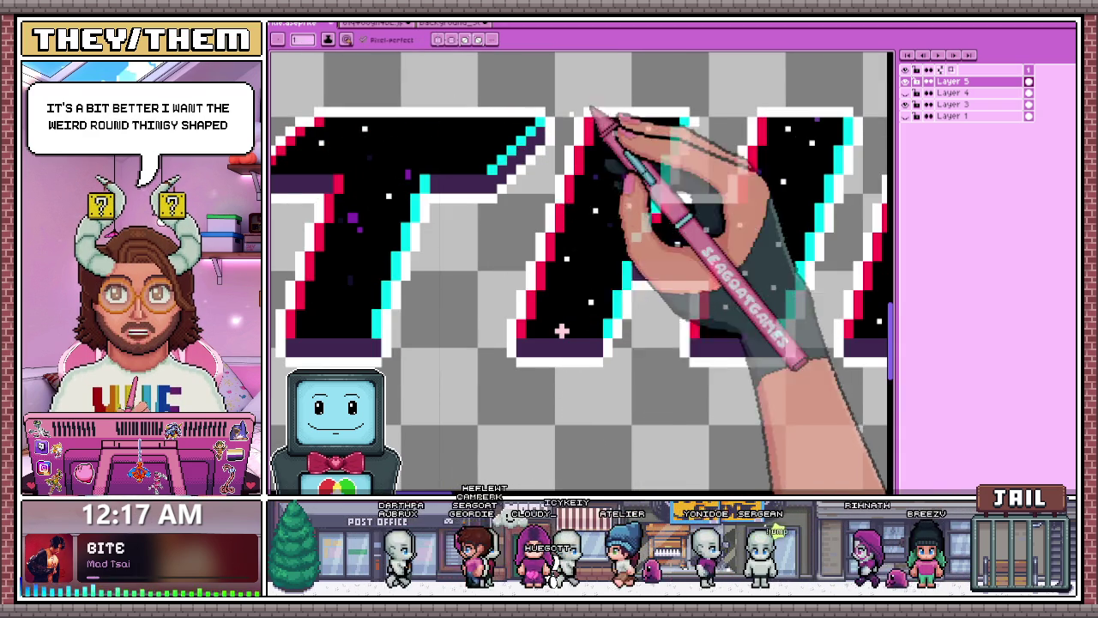
pyautogui.scroll(-1, 532, 317)
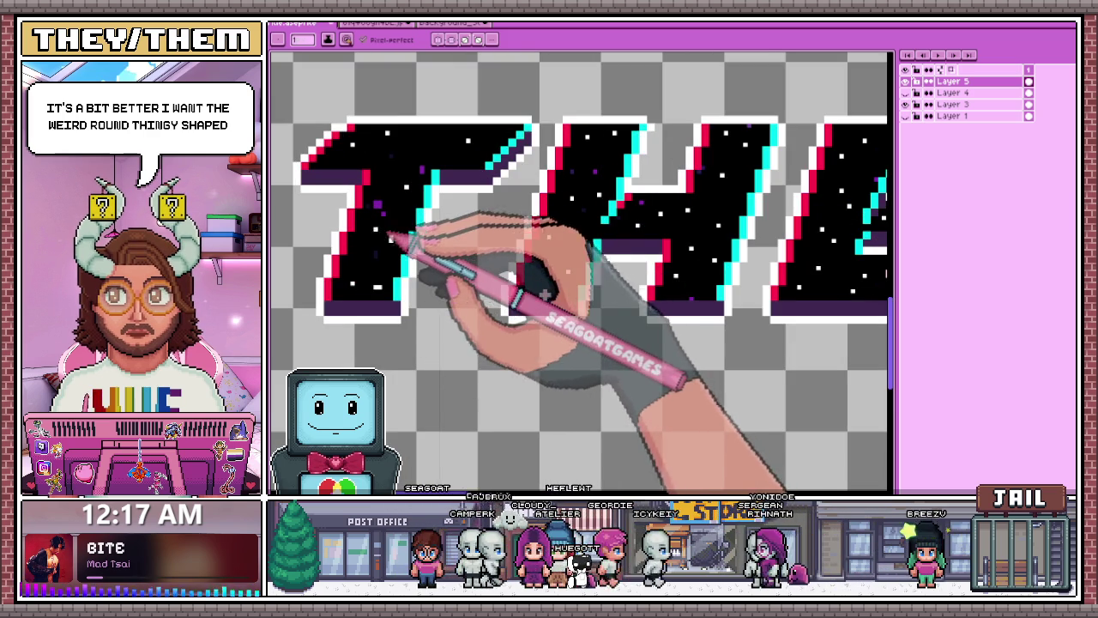
pyautogui.scroll(-1, 436, 146)
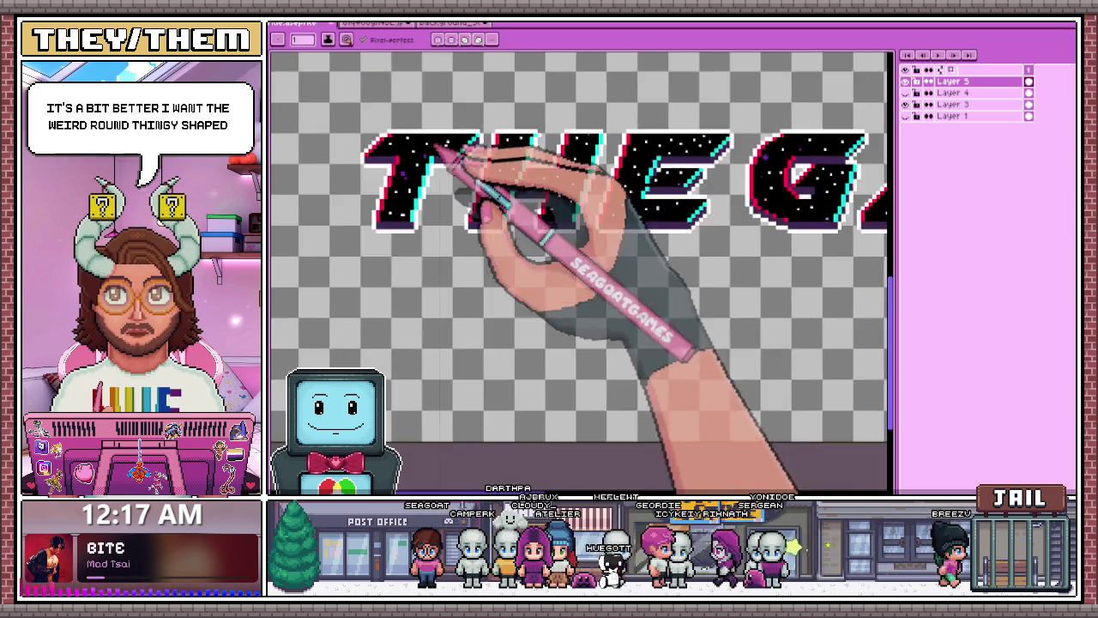
pyautogui.scroll(-1, 514, 223)
pyautogui.scroll(1, 736, 220)
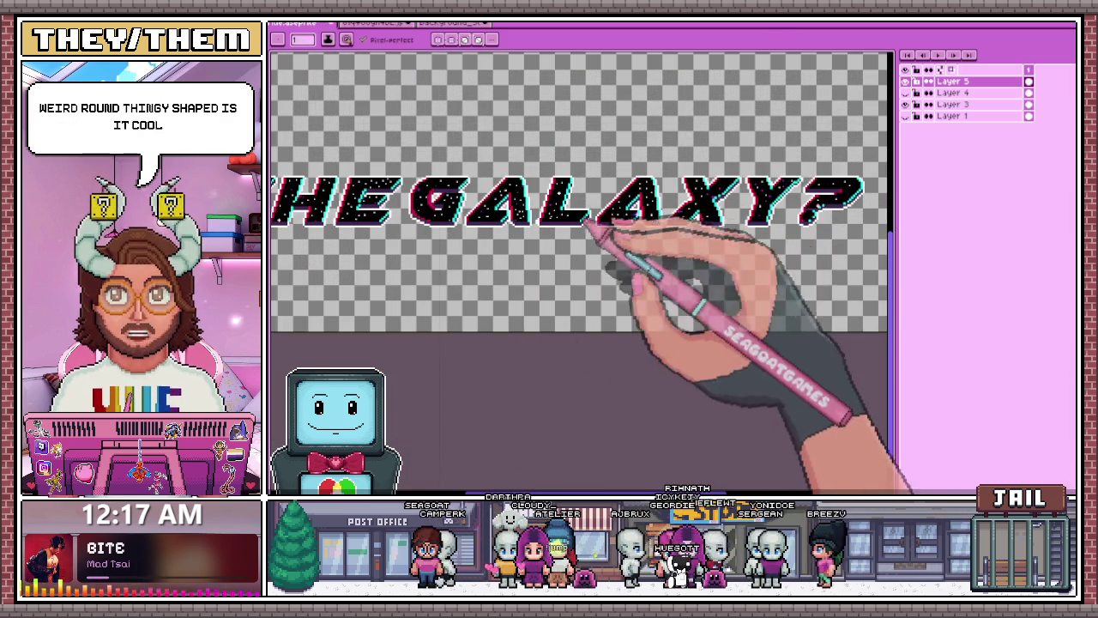
pyautogui.scroll(3, 588, 221)
pyautogui.scroll(-1, 515, 227)
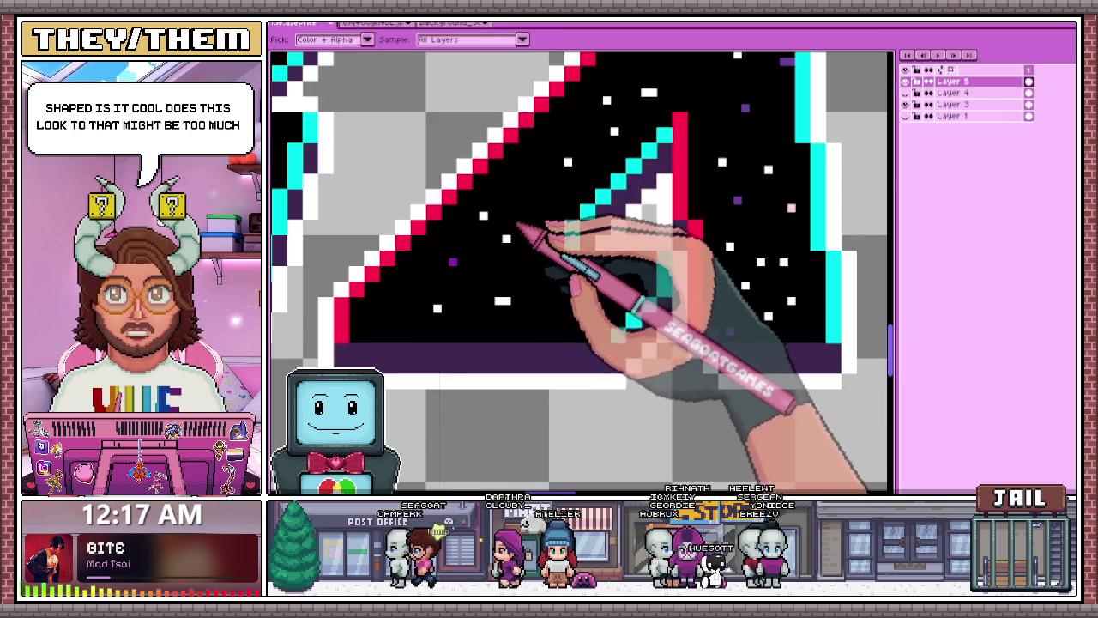
pyautogui.press('b')
pyautogui.scroll(-2, 557, 181)
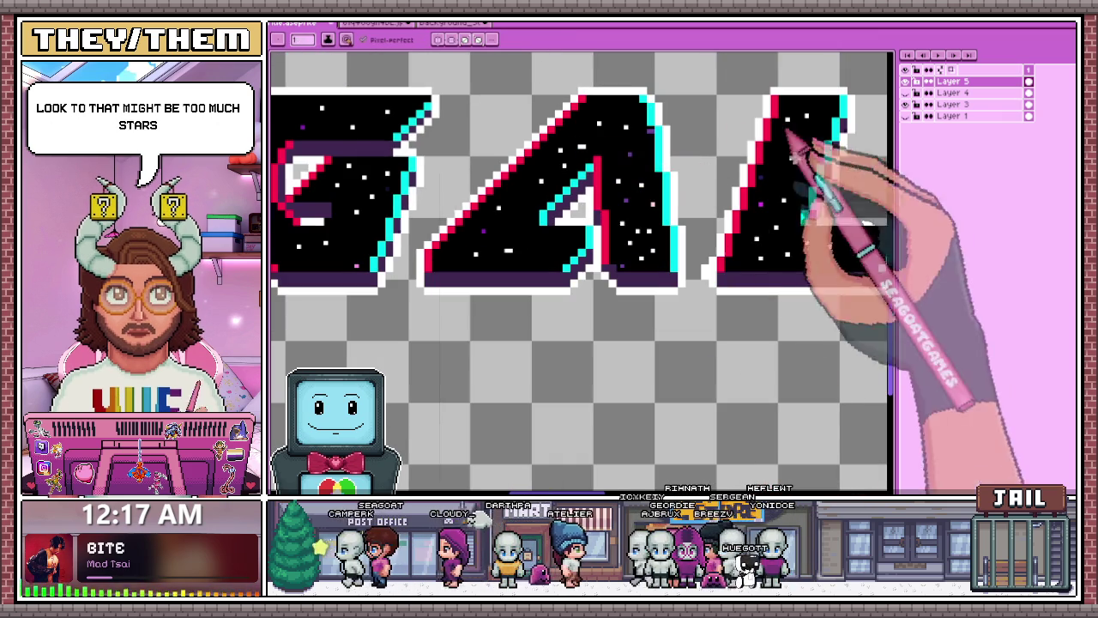
pyautogui.rightClick(961, 93)
# - Merge the star layers into a single Flattened layer and zoom around the title
pyautogui.click(978, 128)
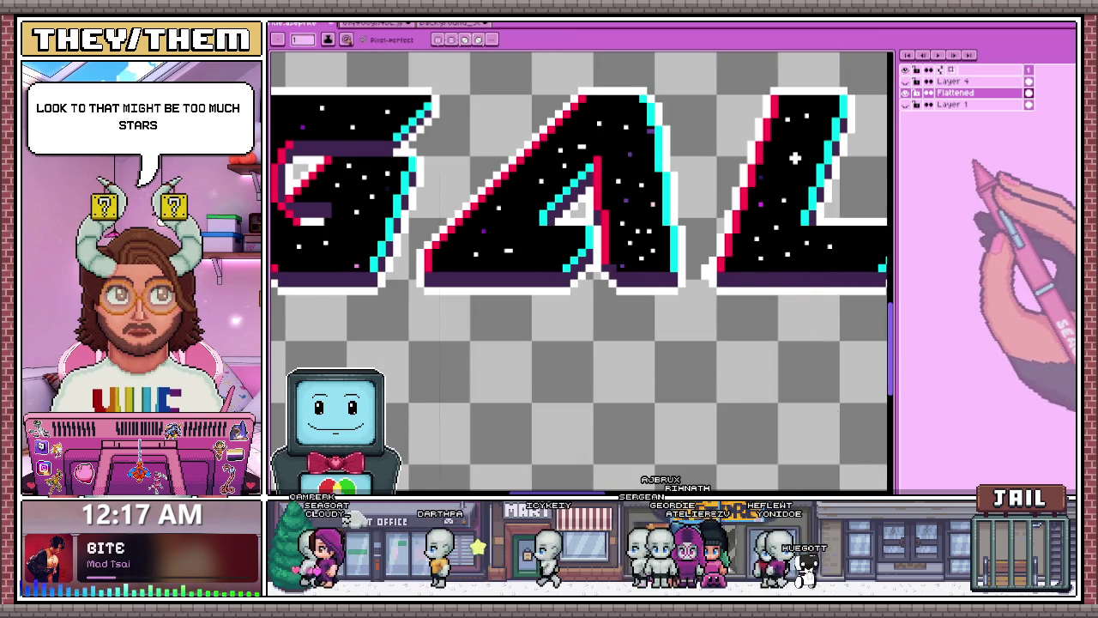
pyautogui.scroll(1, 645, 219)
pyautogui.scroll(-1, 869, 122)
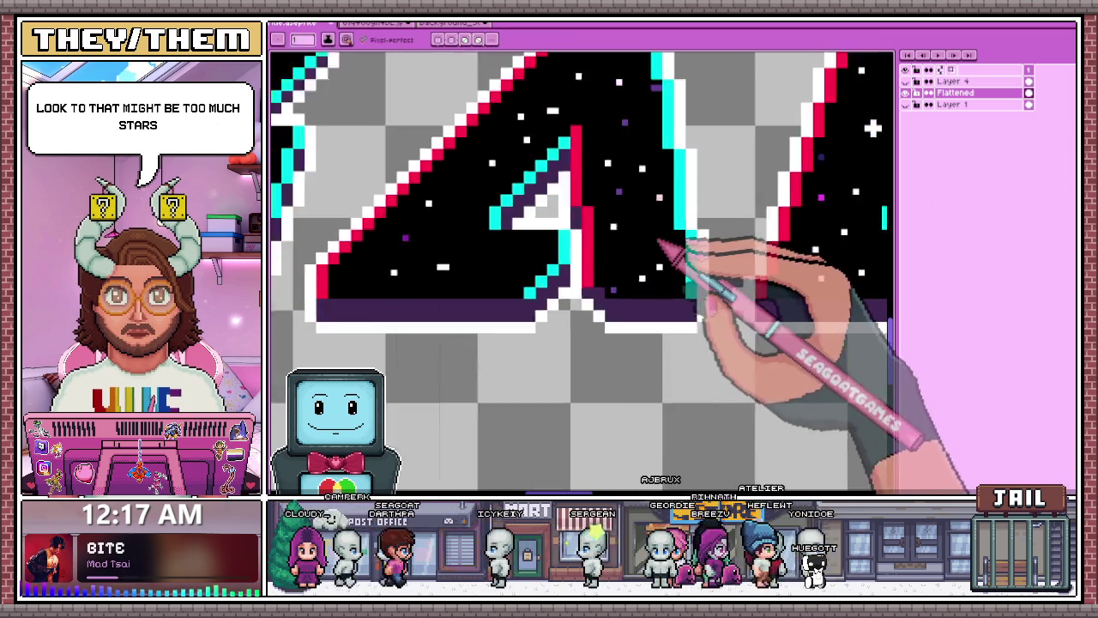
pyautogui.scroll(-1, 870, 123)
pyautogui.scroll(2, 703, 101)
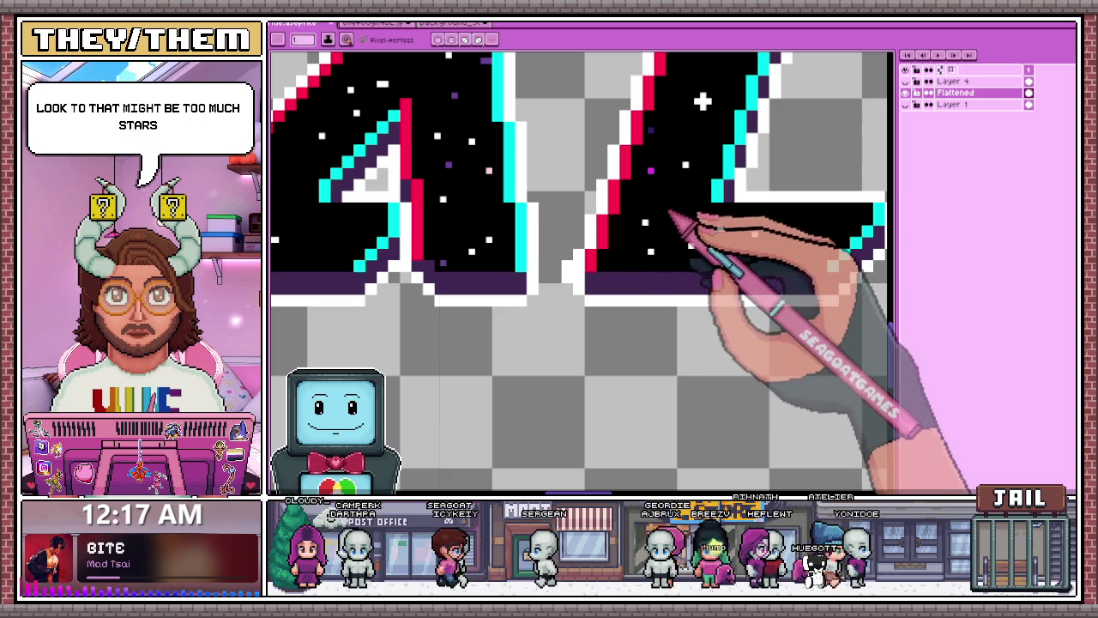
pyautogui.scroll(-2, 702, 101)
pyautogui.scroll(2, 491, 204)
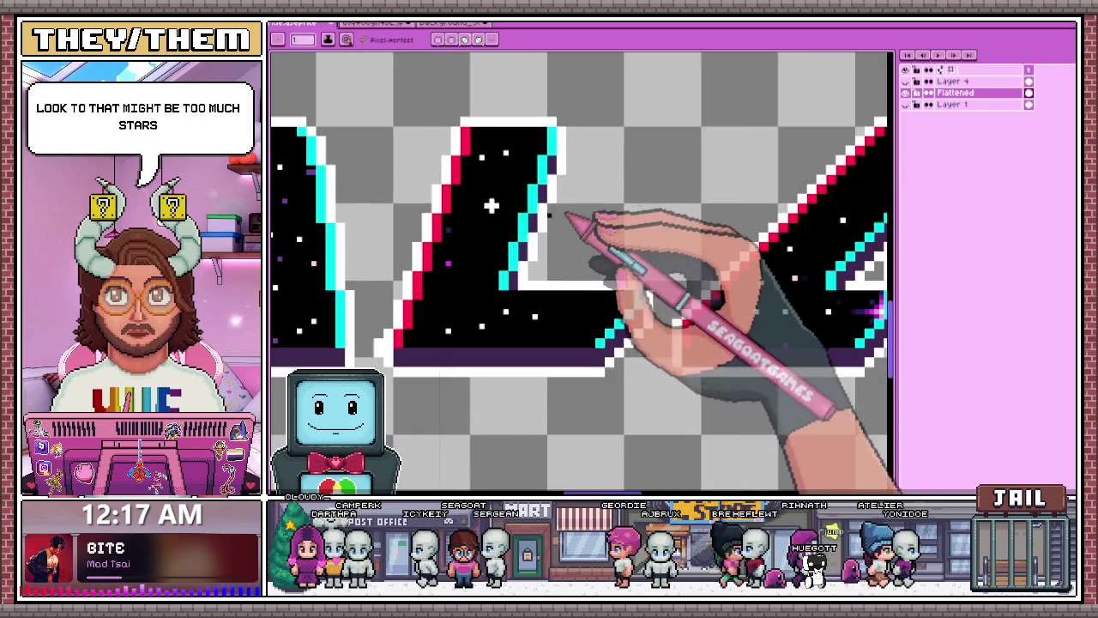
pyautogui.scroll(-1, 498, 210)
pyautogui.scroll(-1, 737, 219)
pyautogui.scroll(1, 527, 257)
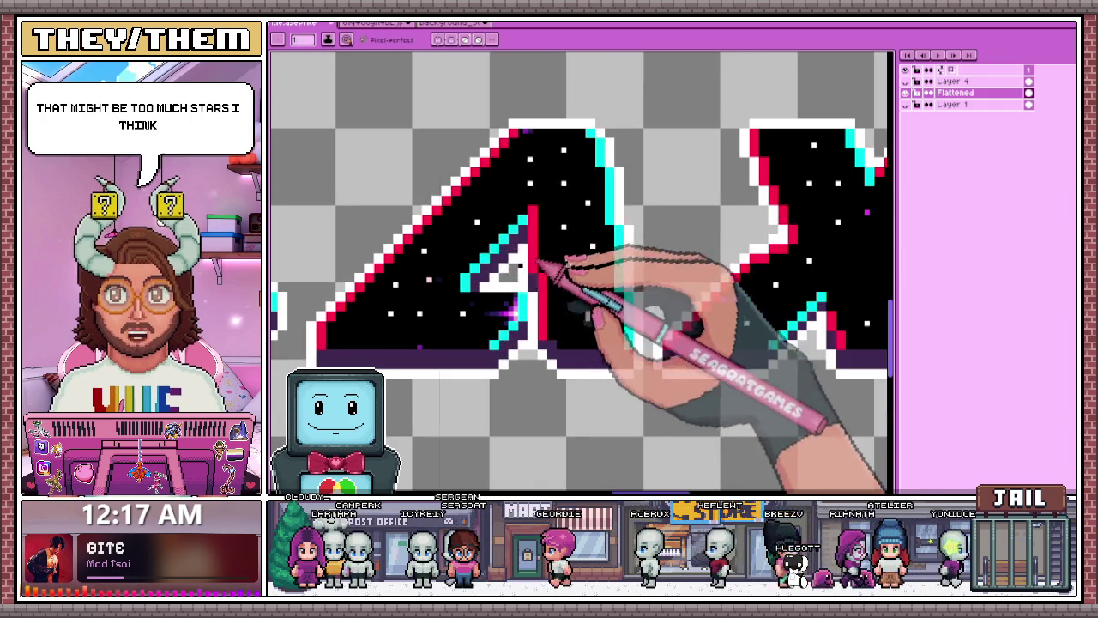
pyautogui.scroll(1, 528, 225)
pyautogui.scroll(-1, 528, 198)
pyautogui.scroll(2, 533, 171)
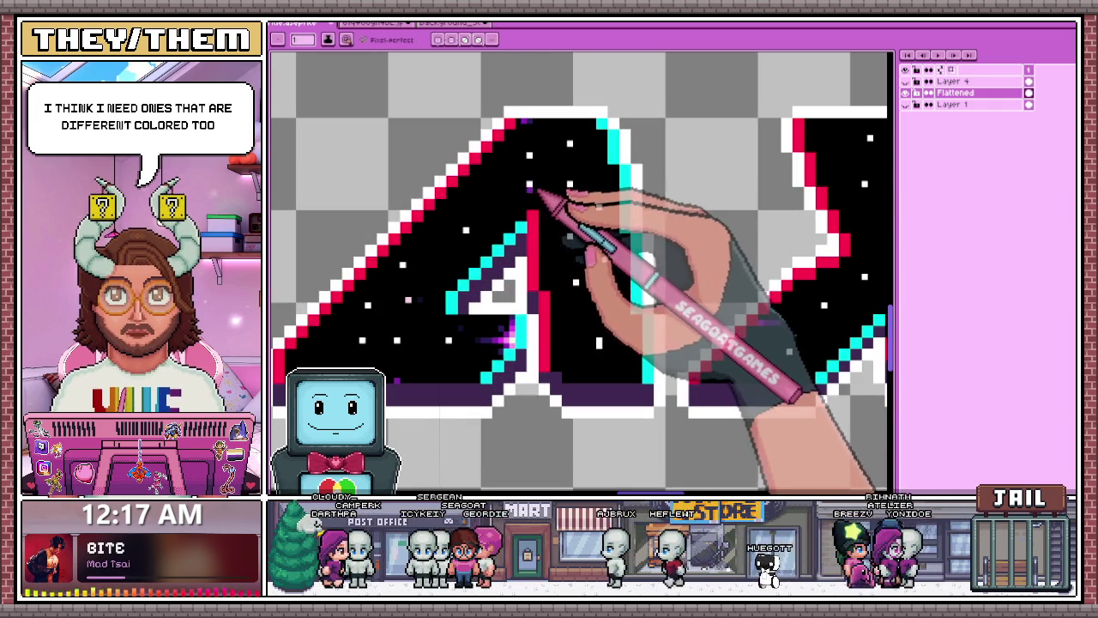
pyautogui.scroll(1, 529, 184)
pyautogui.scroll(-2, 584, 188)
pyautogui.scroll(1, 612, 232)
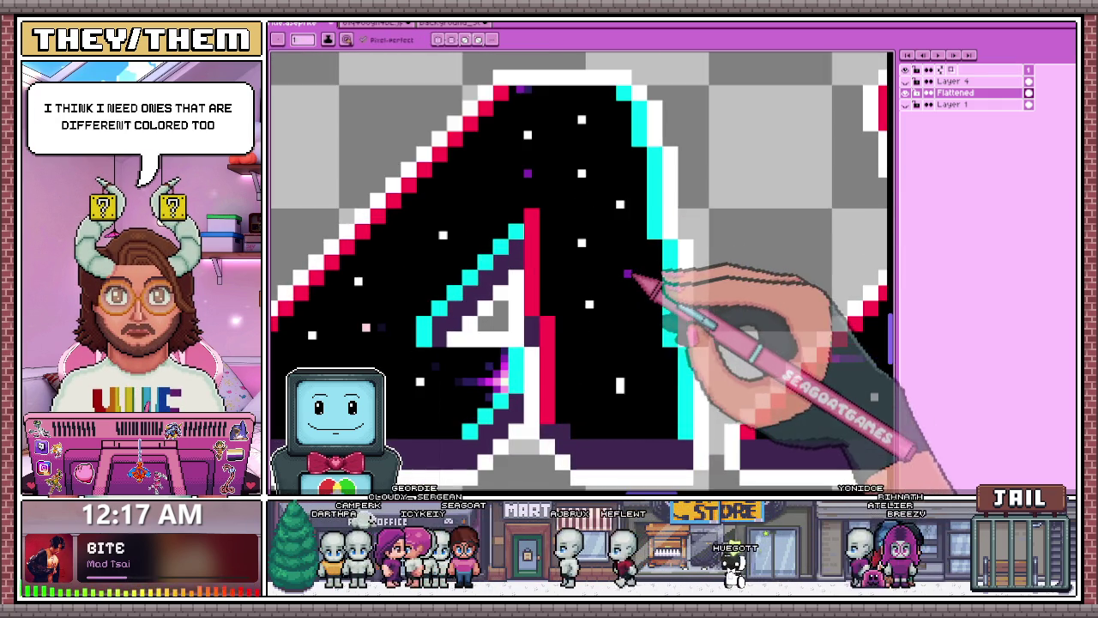
pyautogui.scroll(-1, 632, 277)
pyautogui.scroll(-1, 652, 206)
pyautogui.scroll(1, 705, 213)
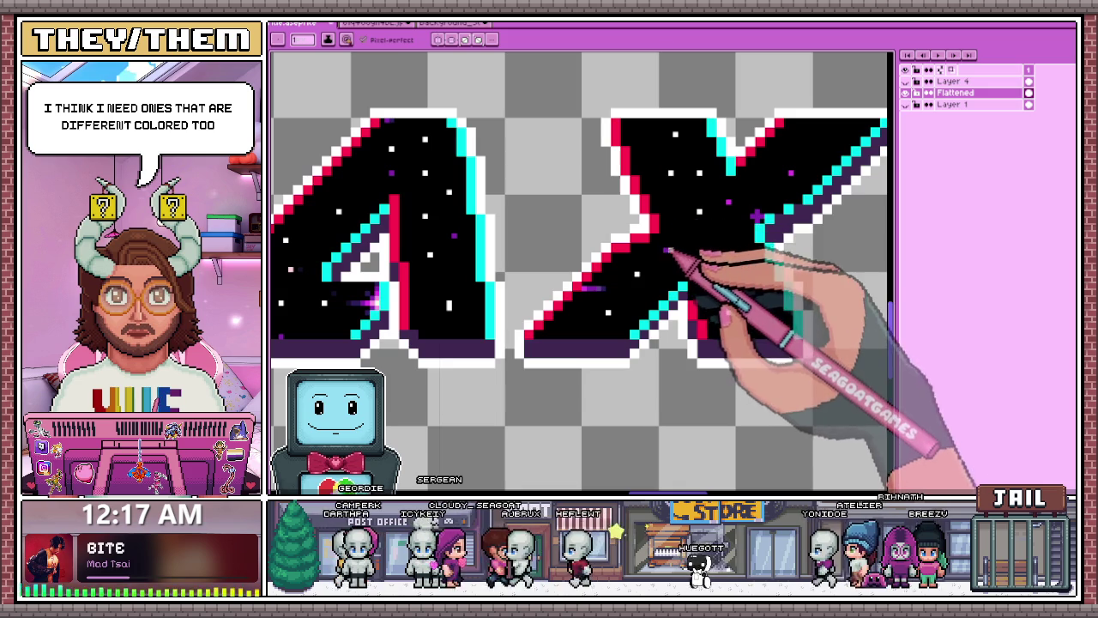
pyautogui.scroll(-3, 678, 135)
pyautogui.scroll(1, 527, 233)
pyautogui.scroll(2, 589, 220)
pyautogui.scroll(-2, 506, 265)
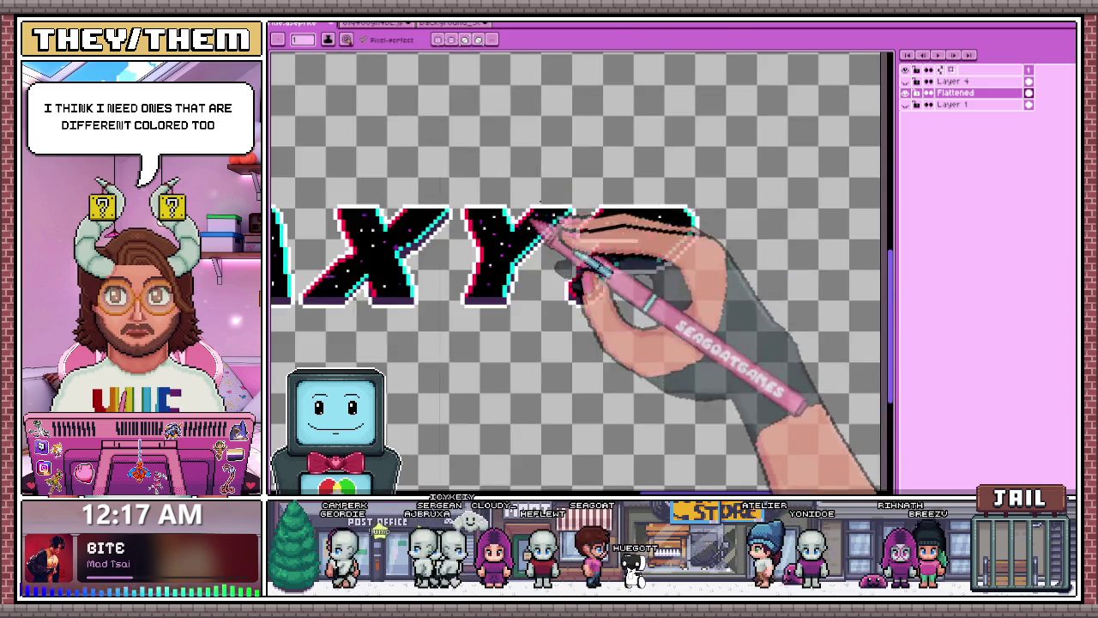
pyautogui.scroll(2, 681, 232)
pyautogui.scroll(-2, 696, 228)
pyautogui.scroll(1, 651, 257)
pyautogui.scroll(-1, 657, 246)
pyautogui.scroll(-3, 514, 236)
pyautogui.scroll(4, 446, 236)
pyautogui.scroll(2, 437, 238)
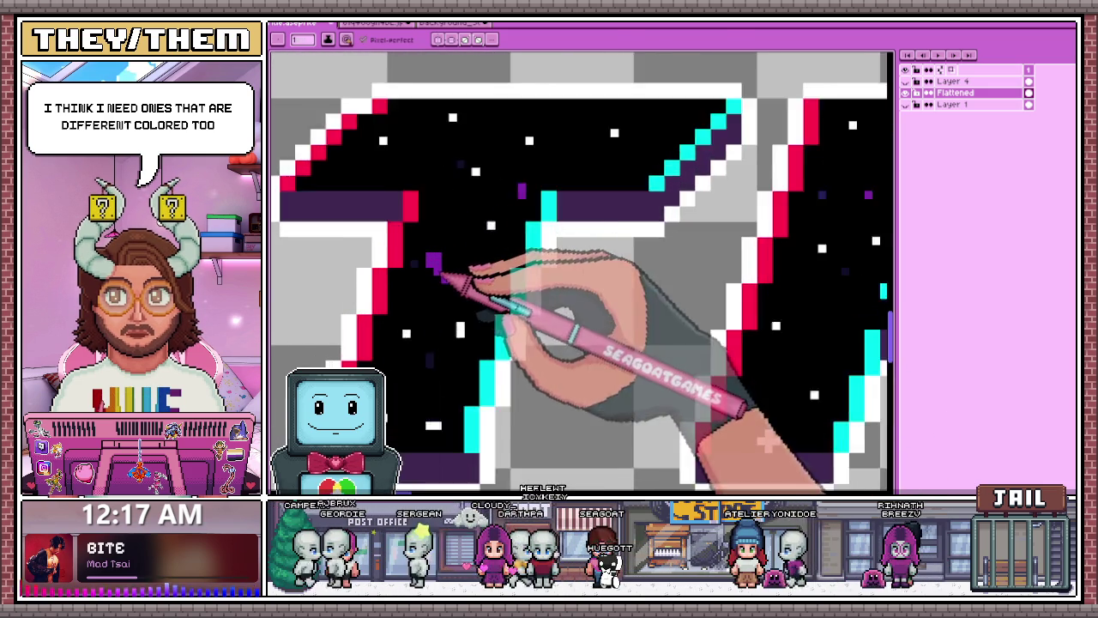
pyautogui.scroll(2, 440, 266)
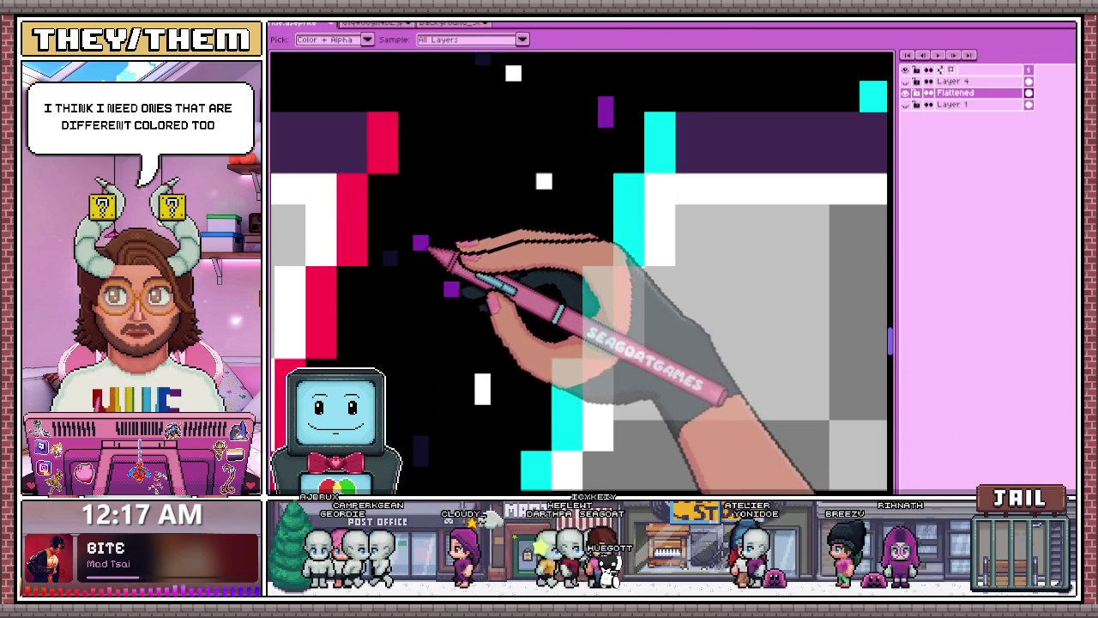
pyautogui.scroll(-1, 446, 257)
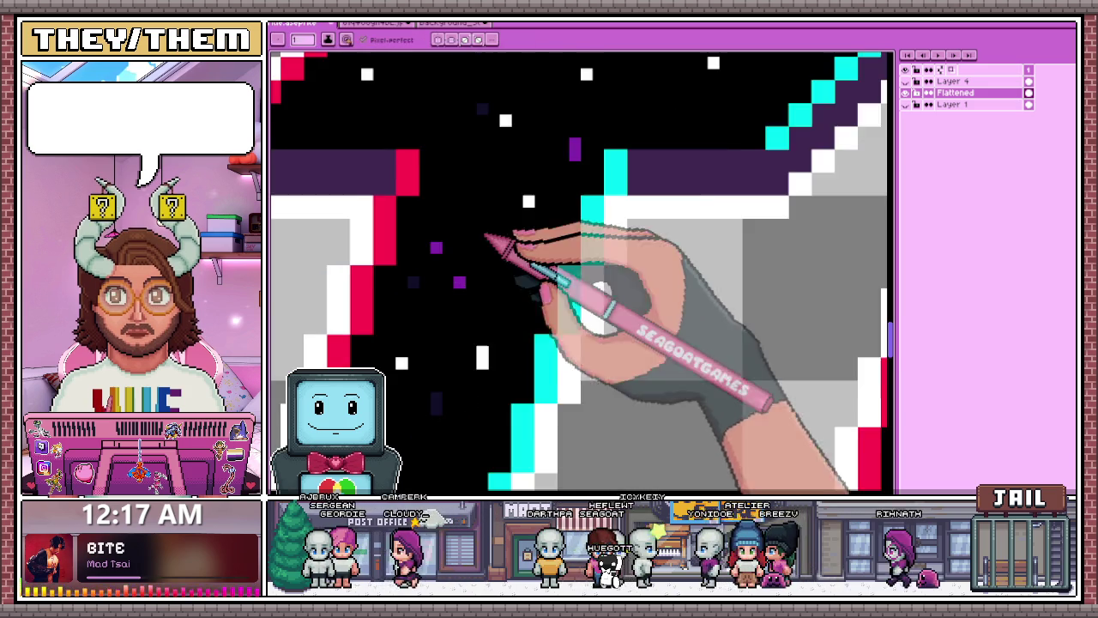
pyautogui.scroll(-1, 489, 251)
pyautogui.scroll(-1, 523, 219)
pyautogui.scroll(-1, 566, 240)
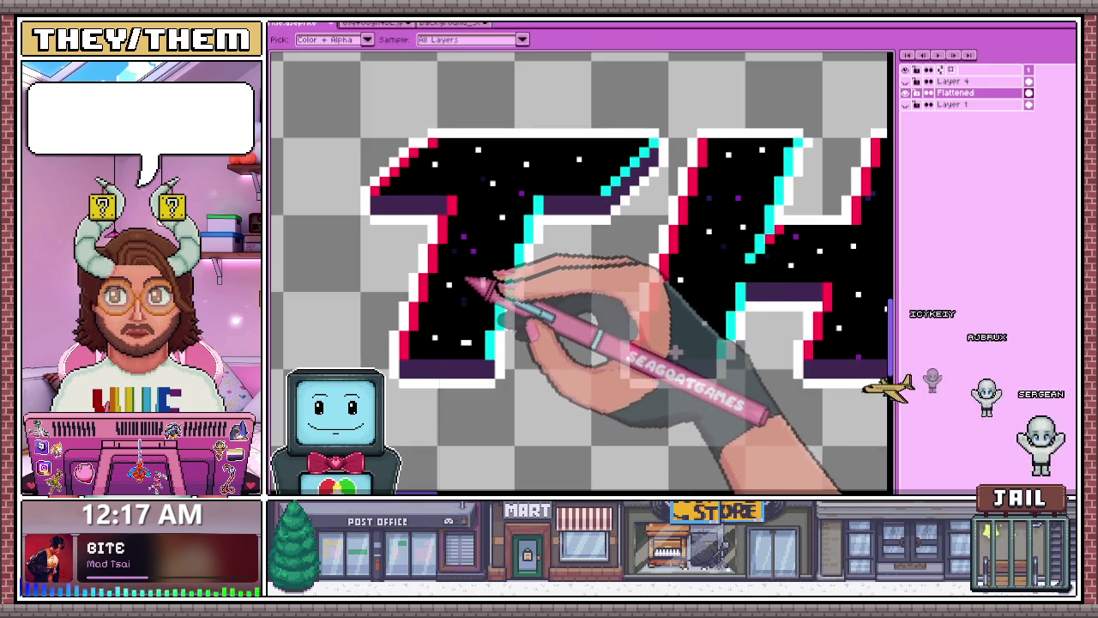
pyautogui.scroll(2, 476, 287)
pyautogui.scroll(-2, 497, 360)
pyautogui.scroll(1, 514, 361)
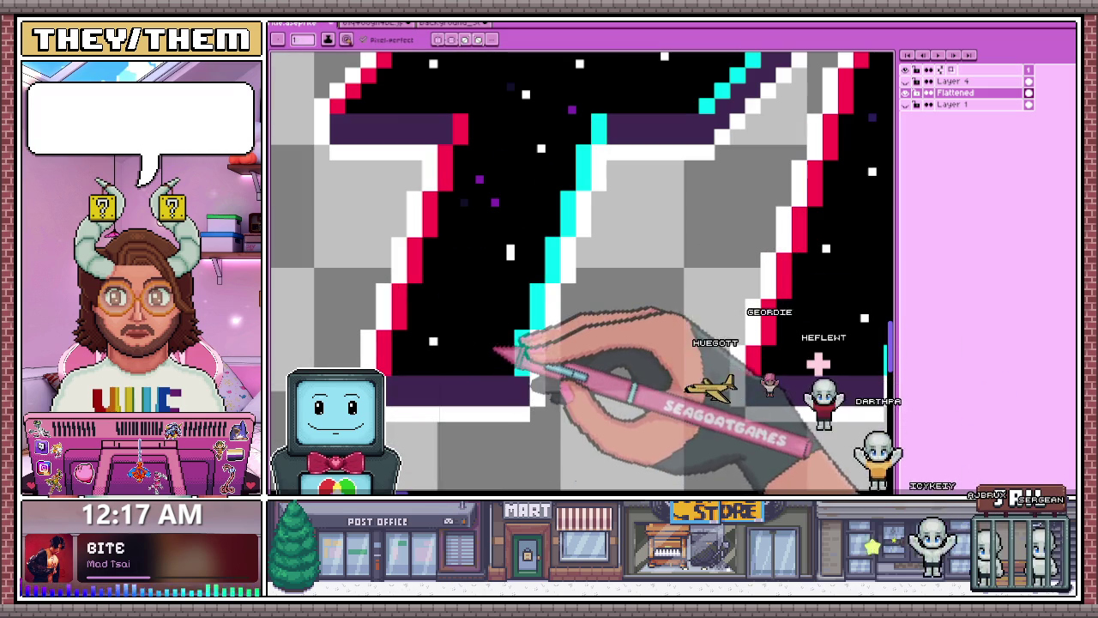
# - Add a white star pixel inside the letter T and inspect the lettering up close
pyautogui.click(486, 248)
pyautogui.scroll(-2, 489, 273)
pyautogui.scroll(-1, 524, 311)
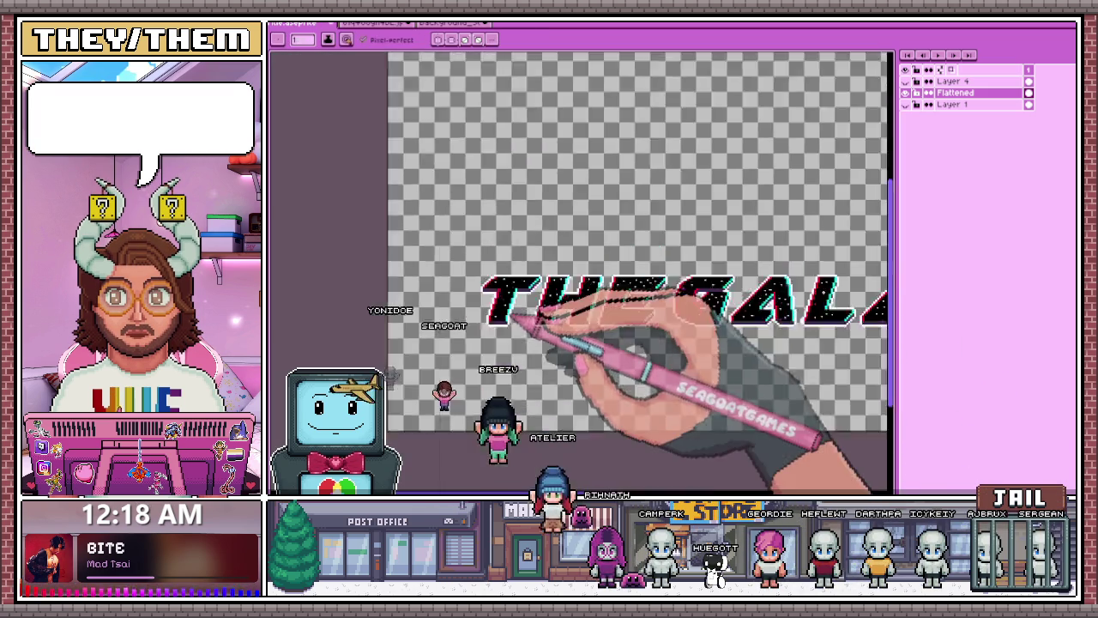
pyautogui.scroll(2, 589, 300)
pyautogui.scroll(1, 574, 296)
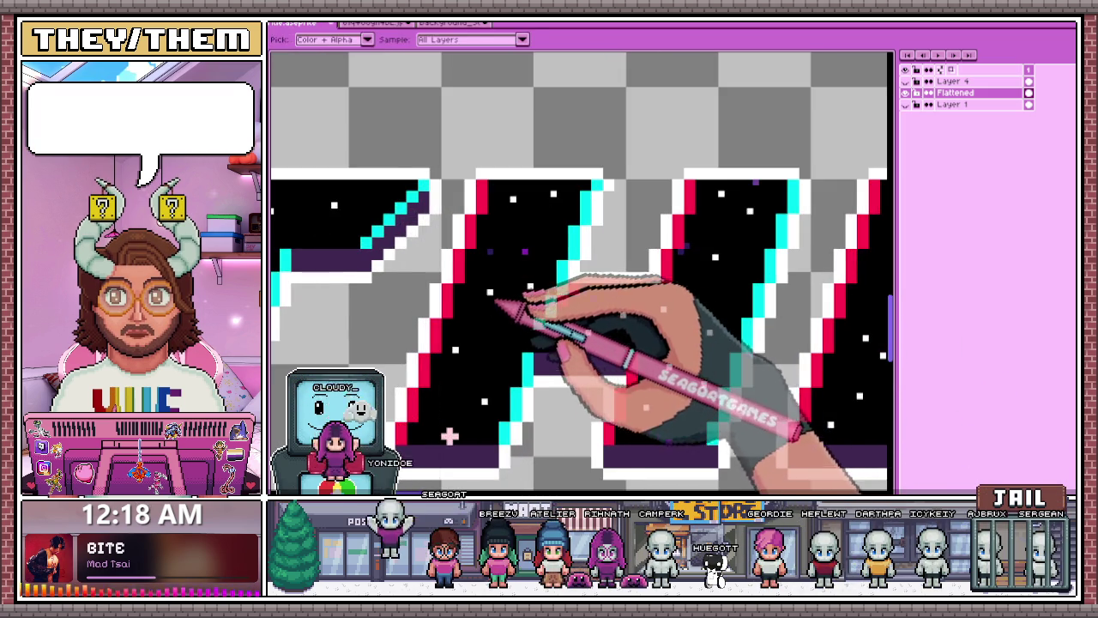
pyautogui.scroll(1, 557, 291)
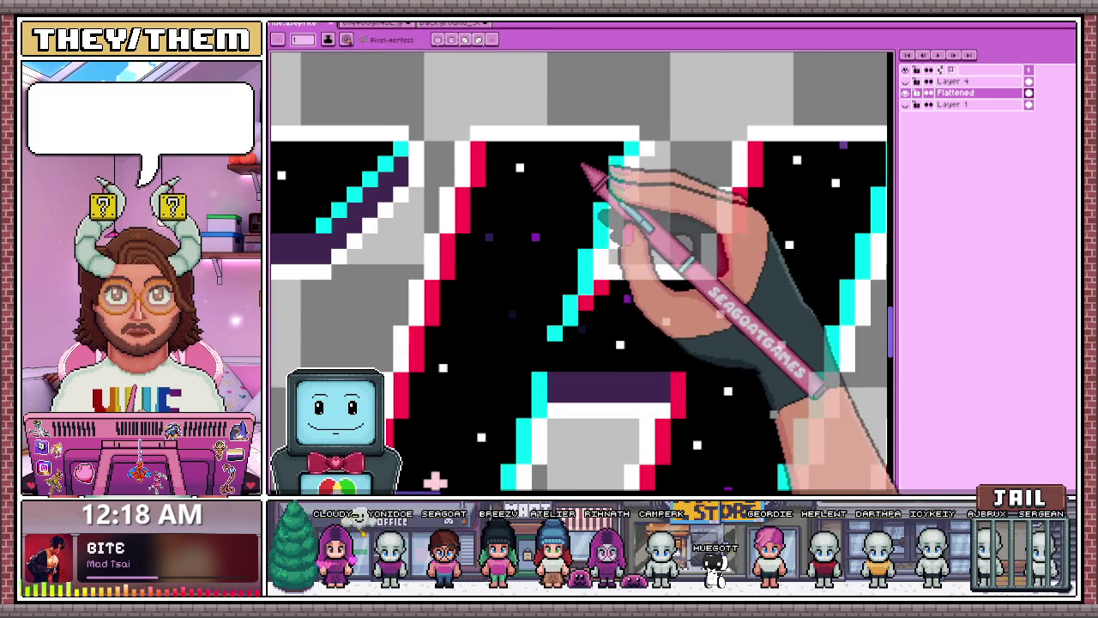
pyautogui.scroll(-1, 600, 180)
pyautogui.scroll(2, 686, 249)
pyautogui.scroll(-1, 634, 278)
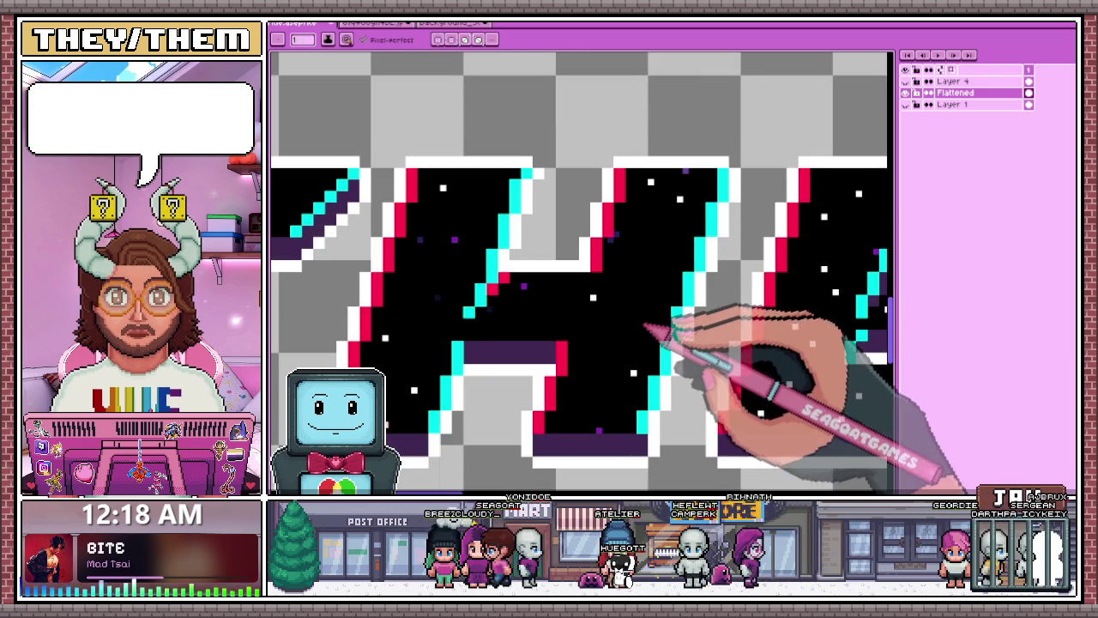
pyautogui.scroll(-3, 623, 377)
pyautogui.scroll(3, 623, 378)
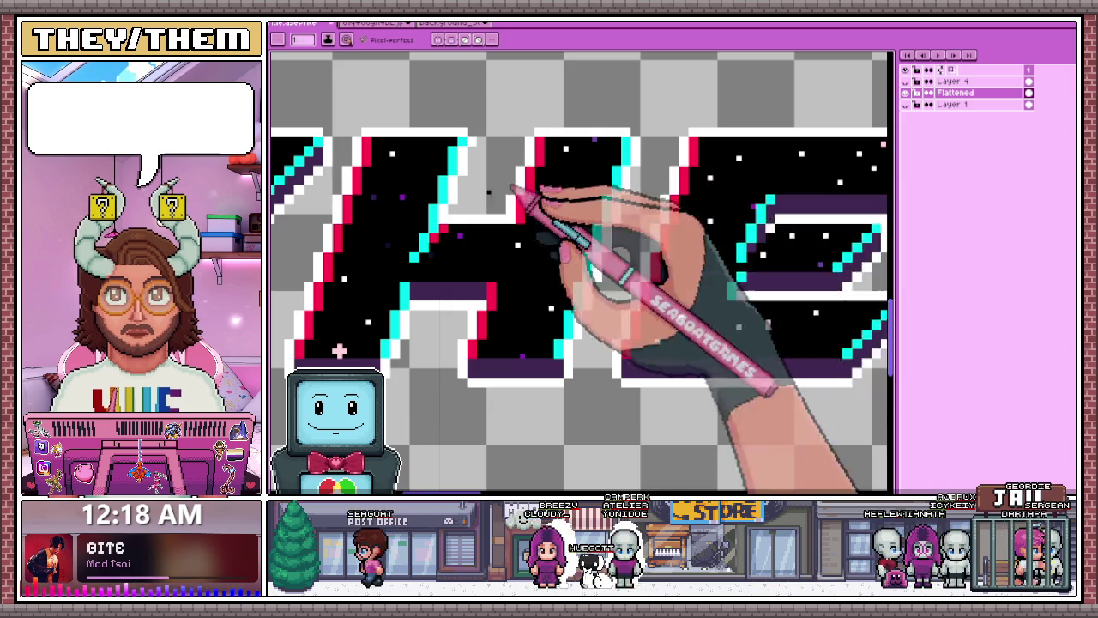
pyautogui.scroll(-1, 555, 169)
pyautogui.scroll(1, 633, 197)
pyautogui.scroll(1, 610, 201)
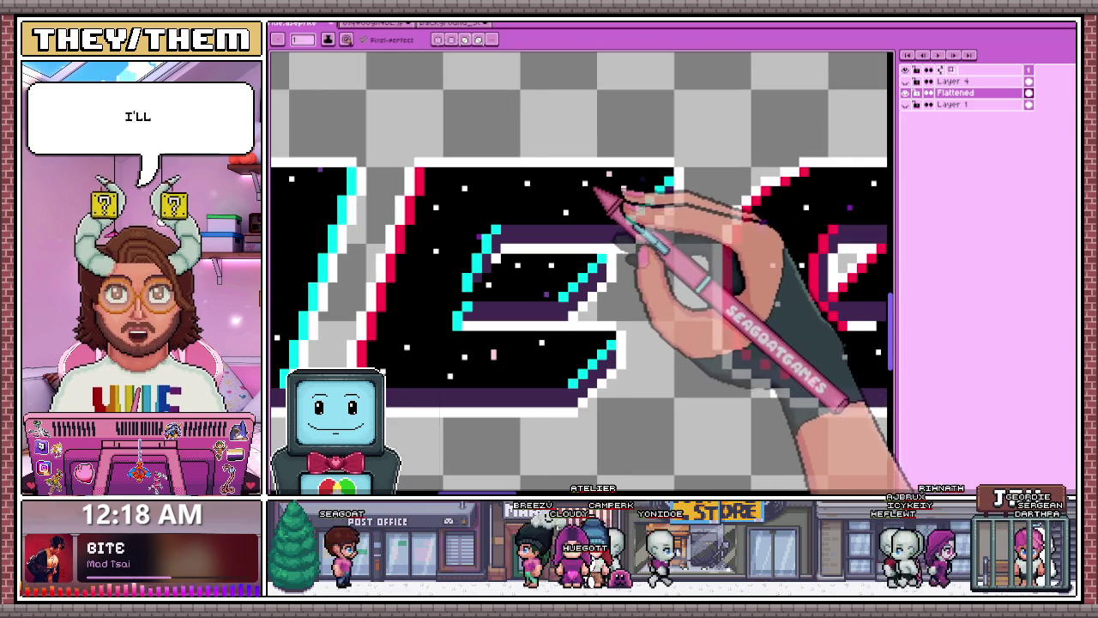
pyautogui.scroll(-2, 527, 294)
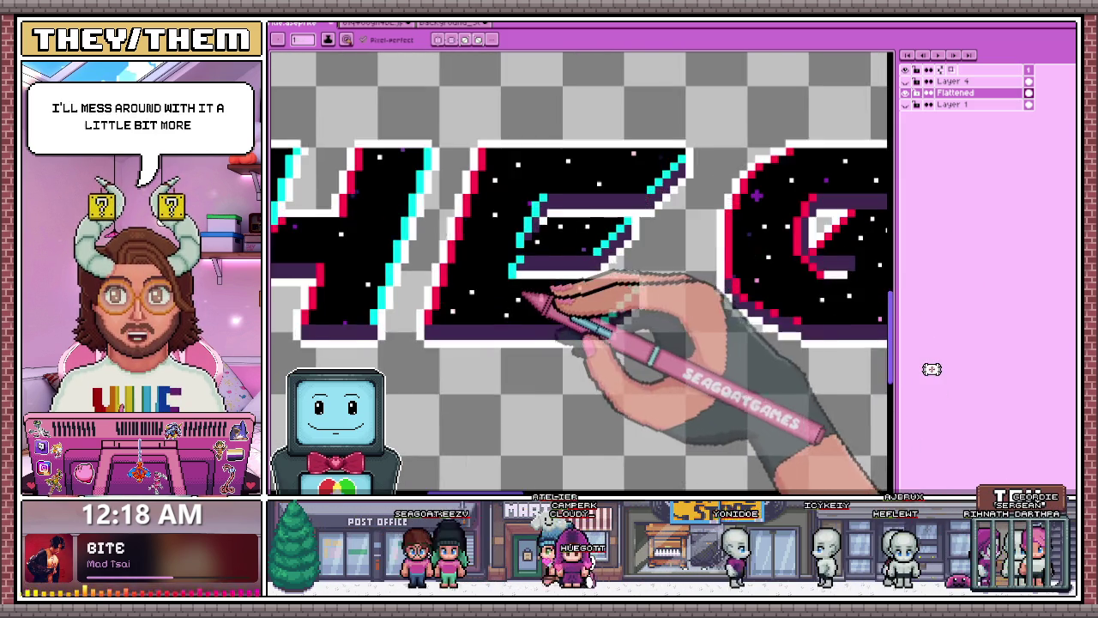
pyautogui.scroll(3, 557, 296)
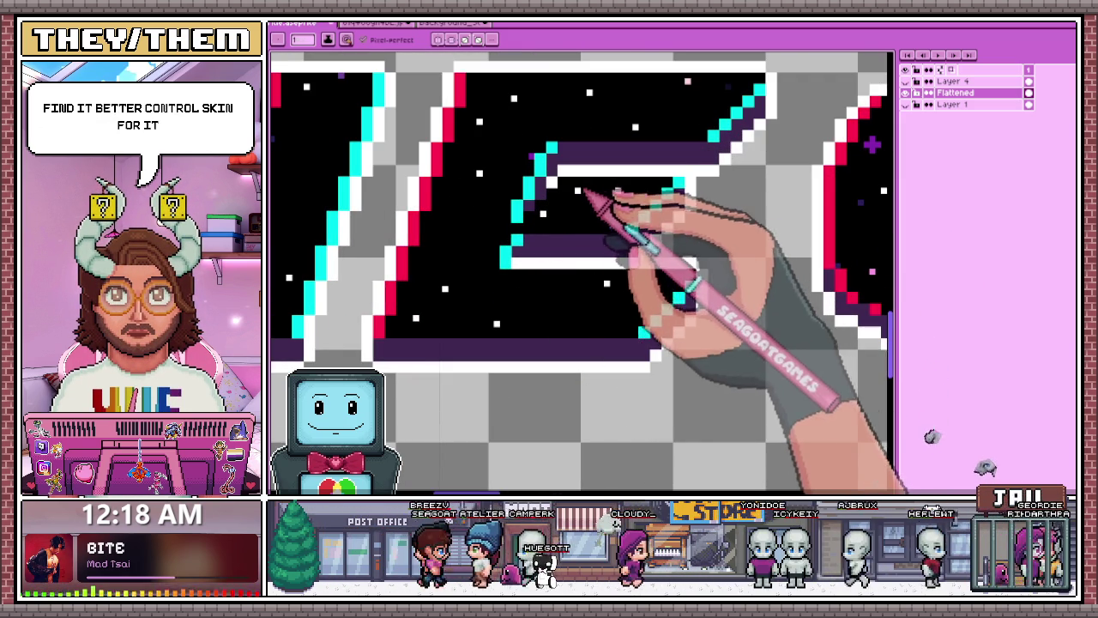
pyautogui.scroll(-1, 588, 282)
pyautogui.scroll(-1, 605, 273)
pyautogui.scroll(2, 601, 285)
pyautogui.scroll(1, 635, 310)
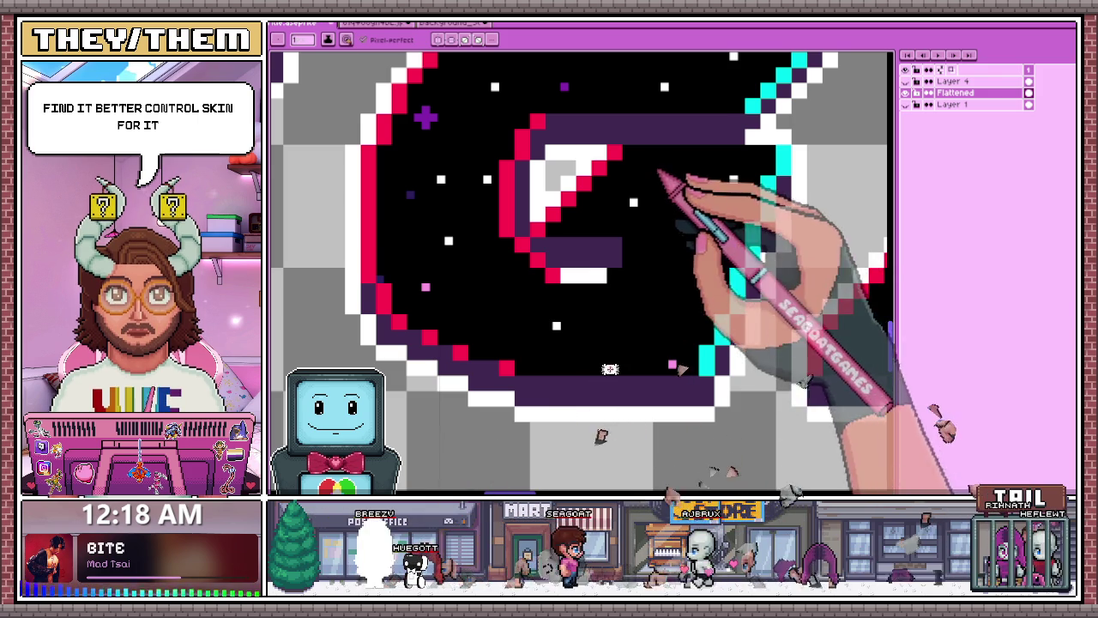
pyautogui.scroll(-2, 635, 180)
pyautogui.scroll(3, 566, 184)
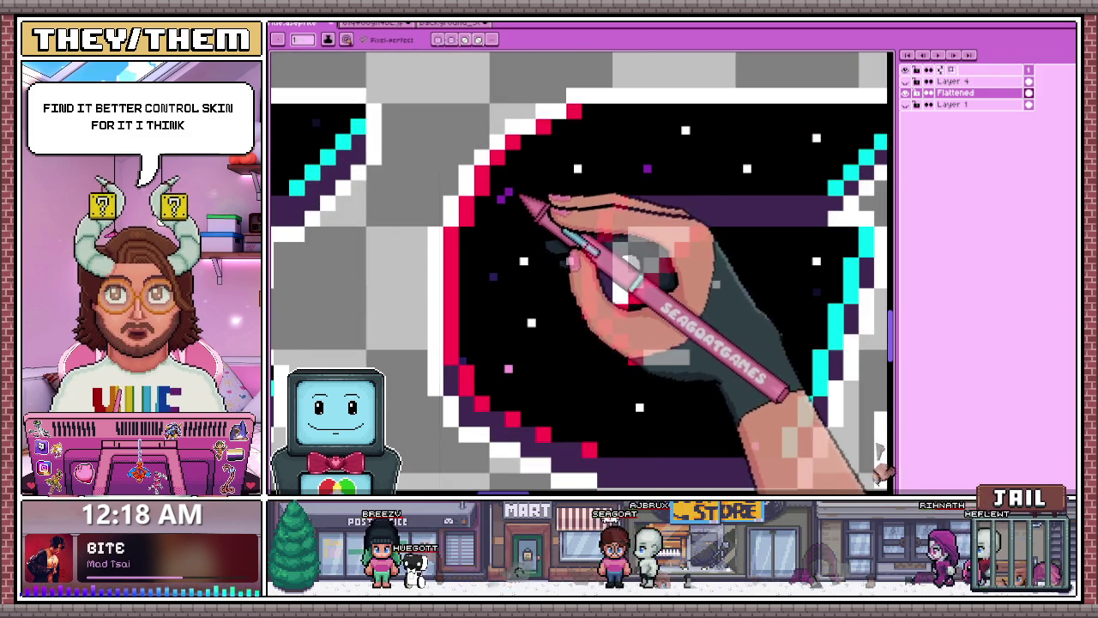
pyautogui.scroll(-1, 548, 178)
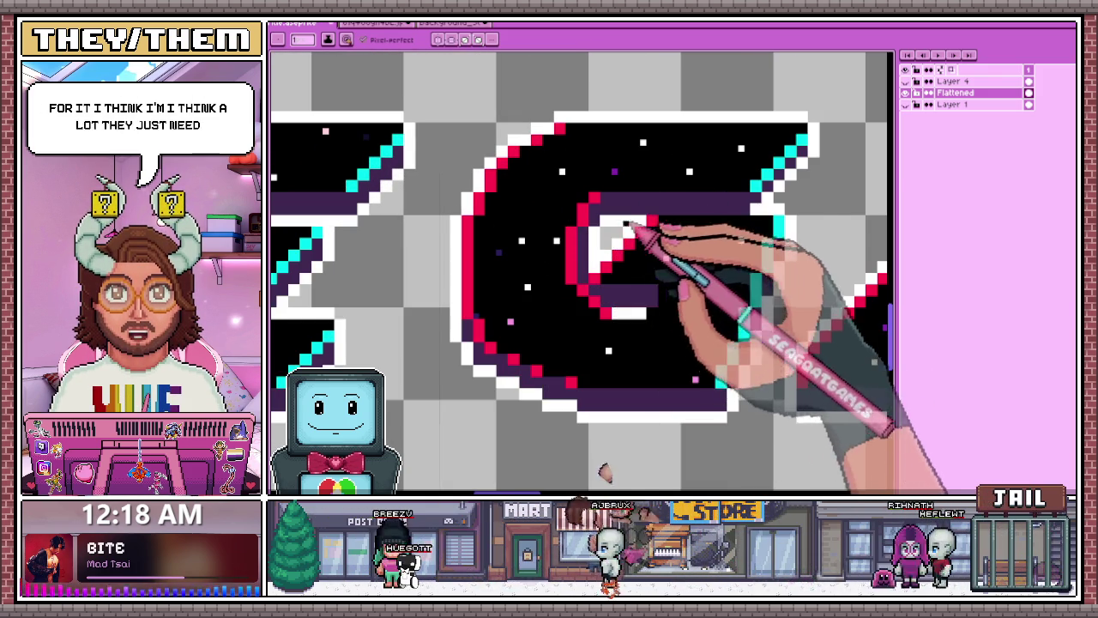
pyautogui.scroll(2, 651, 223)
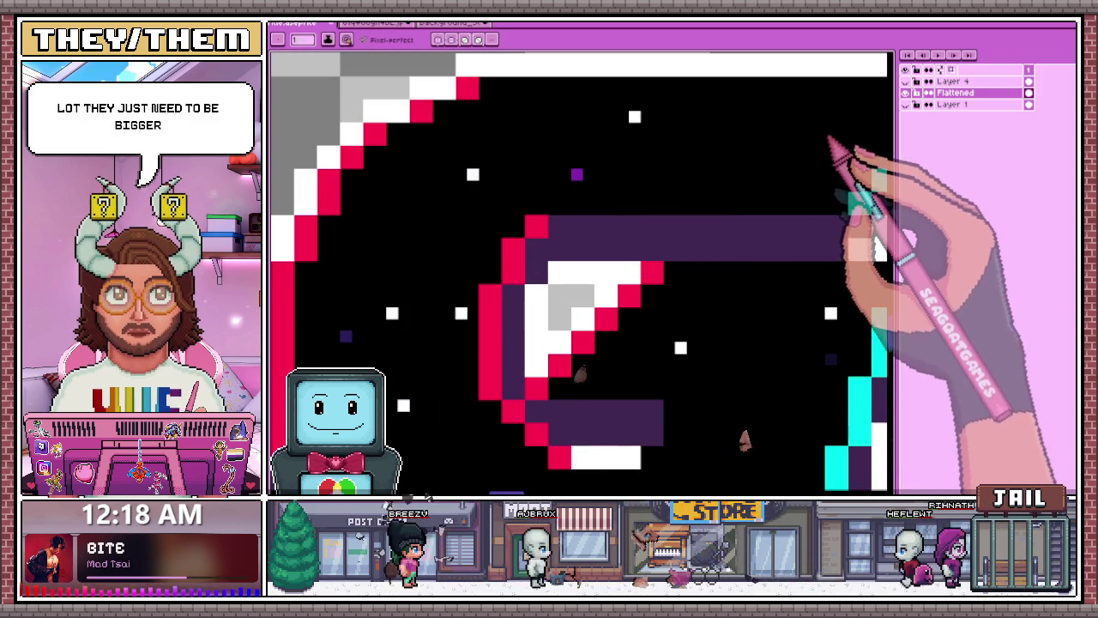
pyautogui.scroll(-3, 515, 182)
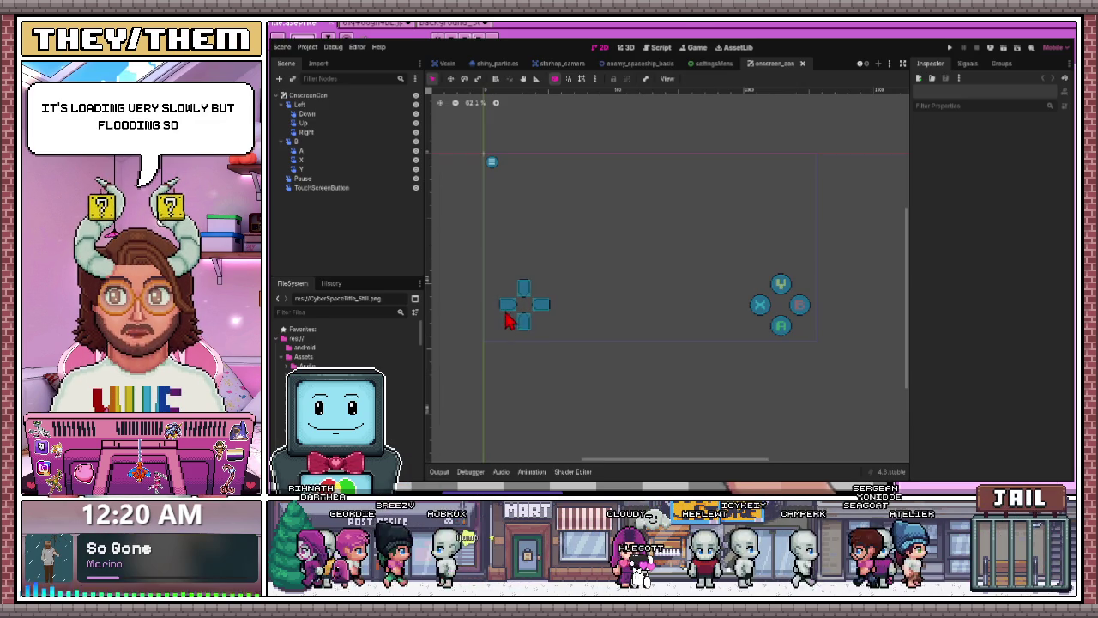
# - Check the d-pad node, then select TouchScreenButton and change one of its visibility properties
pyautogui.click(525, 303)
pyautogui.click(332, 242)
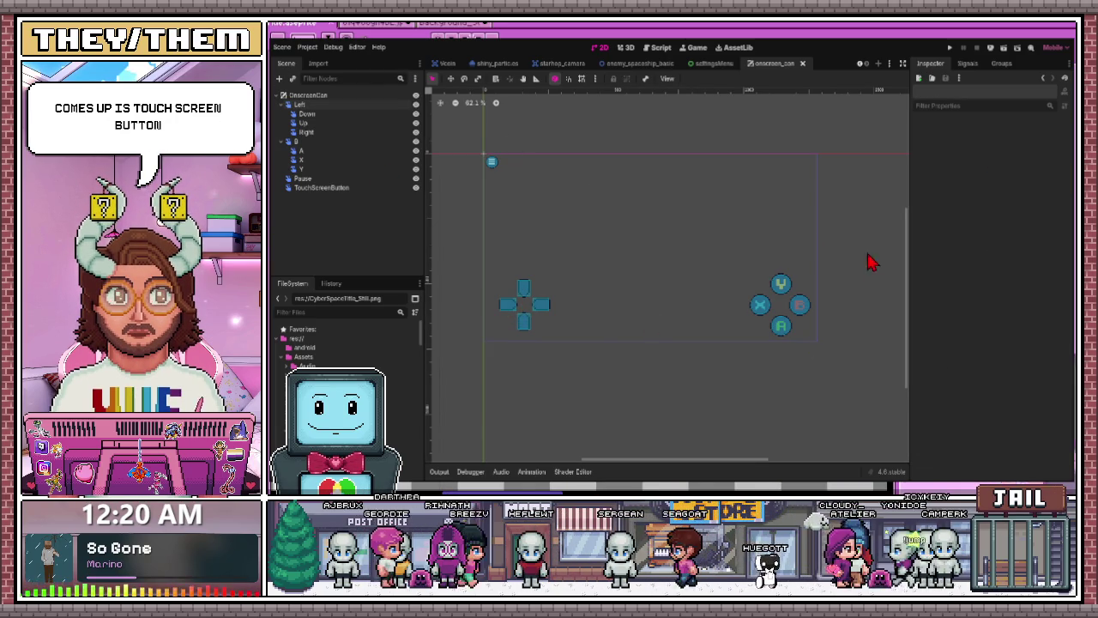
pyautogui.click(322, 188)
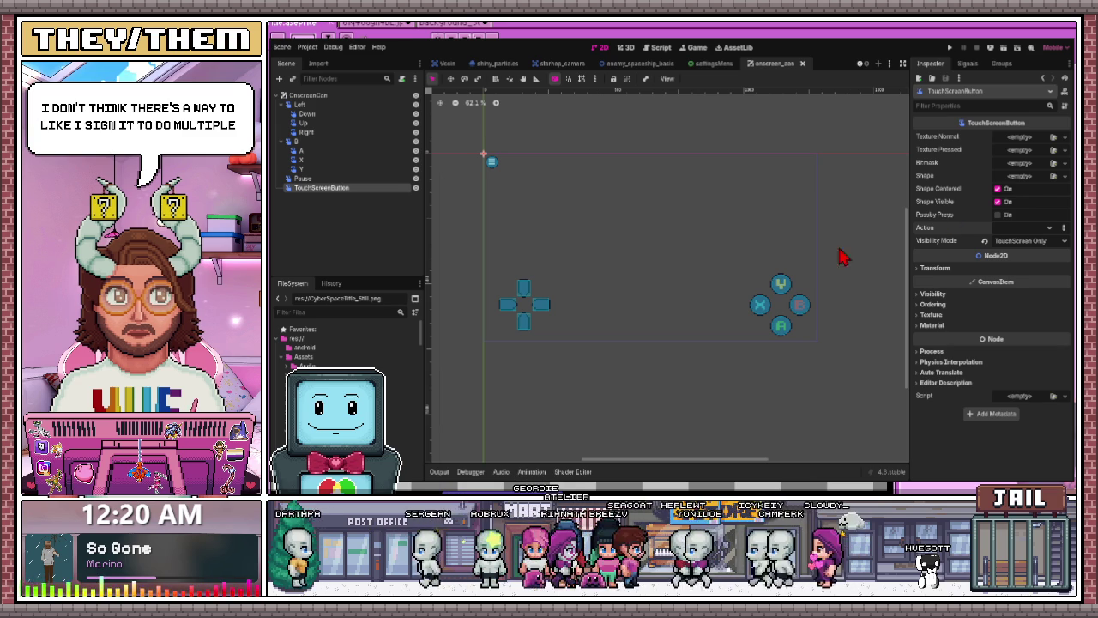
pyautogui.click(416, 189)
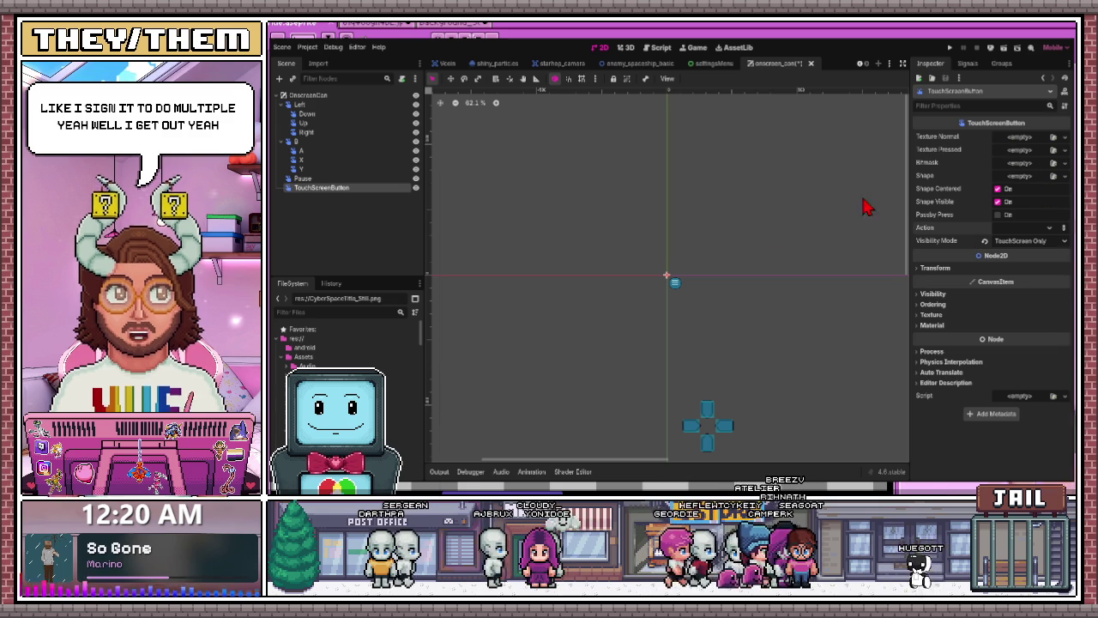
pyautogui.scroll(-1, 736, 410)
pyautogui.scroll(4, 778, 440)
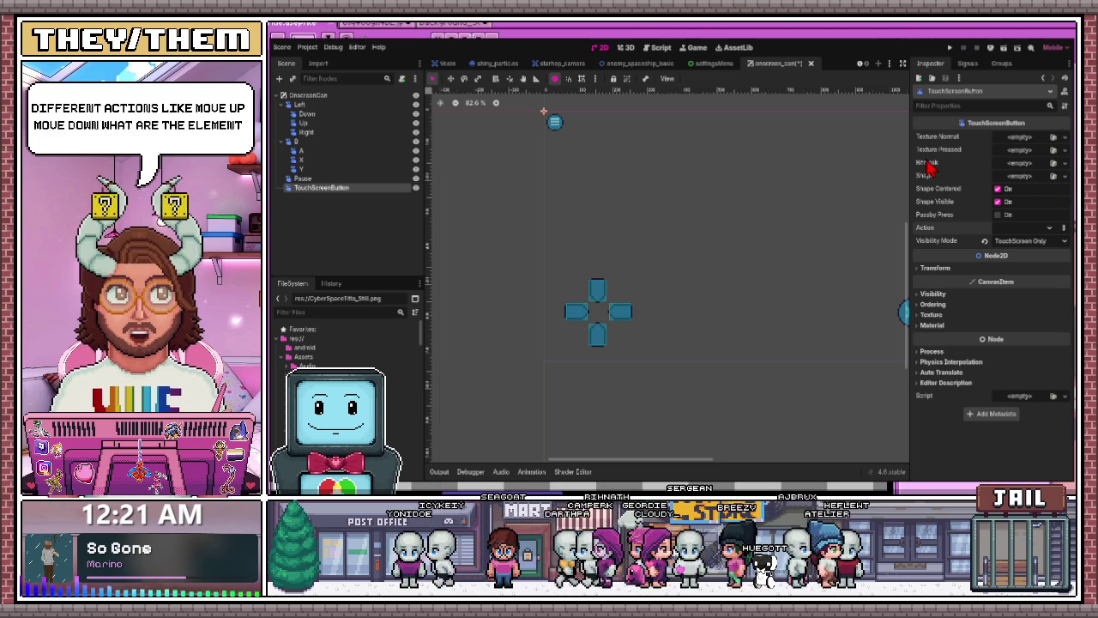
# - Review the TouchScreenButton settings in the Inspector, then save the scene and run the project
pyautogui.scroll(1, 771, 228)
pyautogui.scroll(-1, 740, 253)
pyautogui.hscroll(1, 841, 275)
pyautogui.hscroll(2, 792, 289)
pyautogui.hscroll(1, 776, 285)
pyautogui.scroll(1, 775, 286)
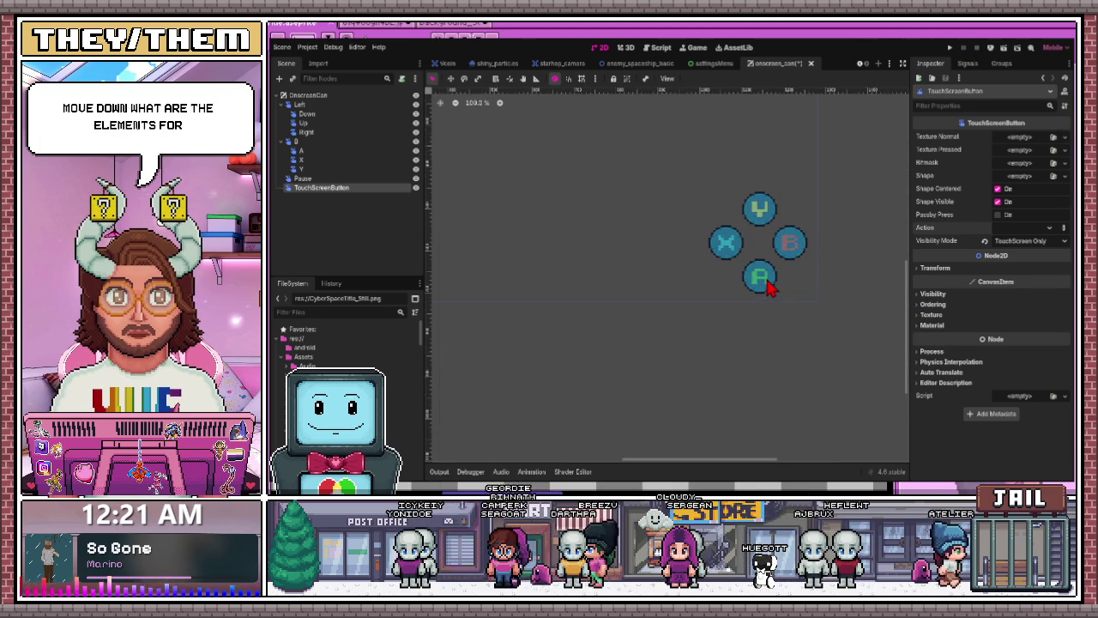
pyautogui.scroll(1, 770, 286)
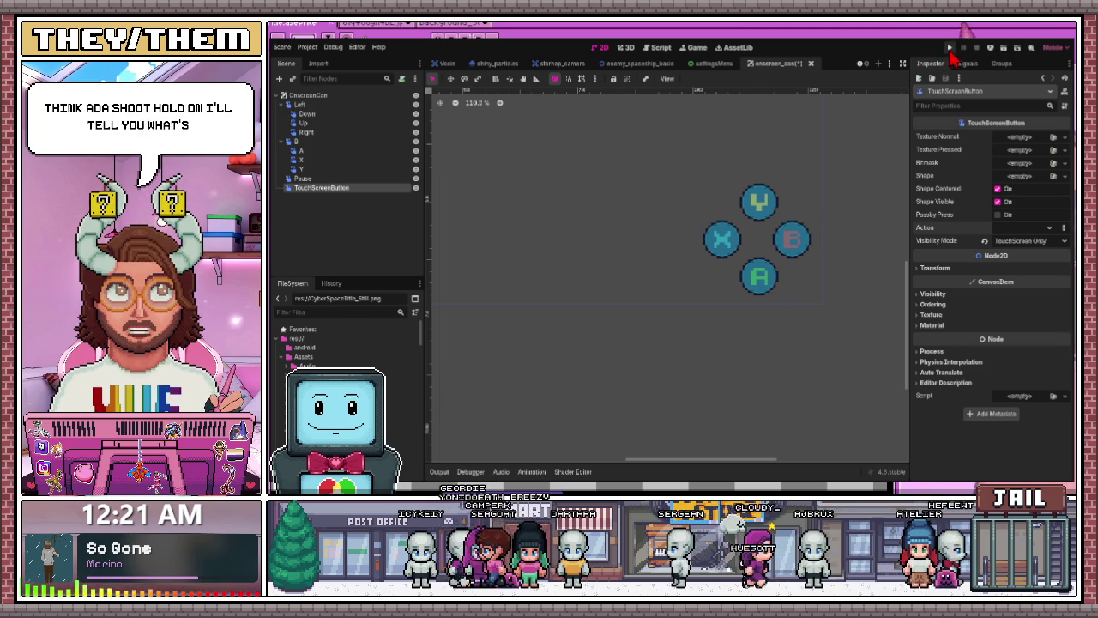
pyautogui.click(1008, 53)
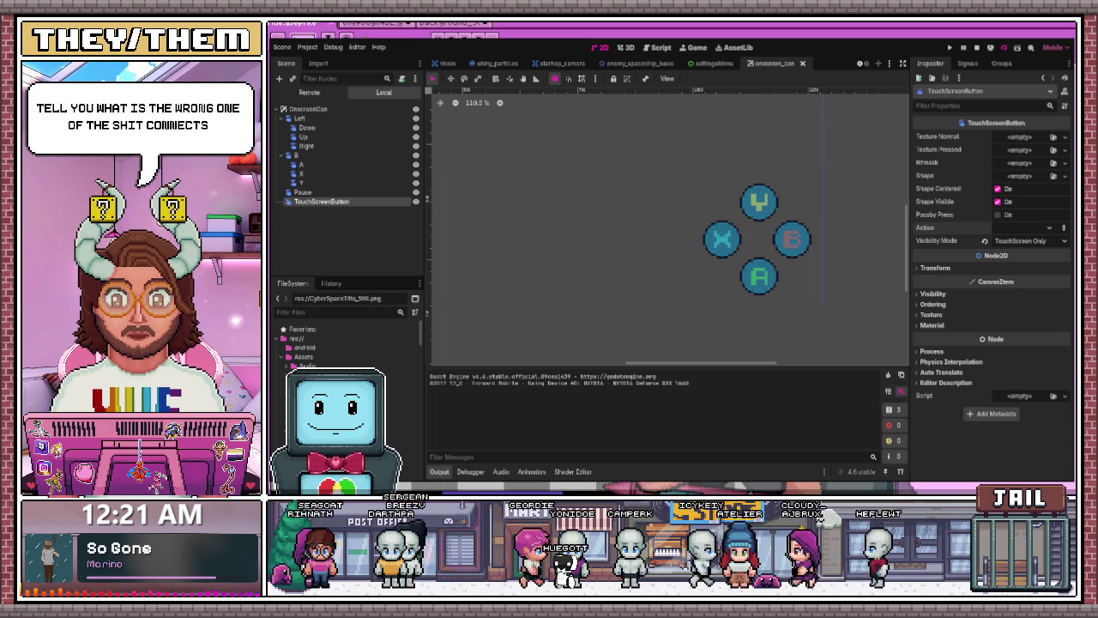
# - Stop the running game with F8 and rerun it with F5 to bring up the main menu
pyautogui.press('F8')
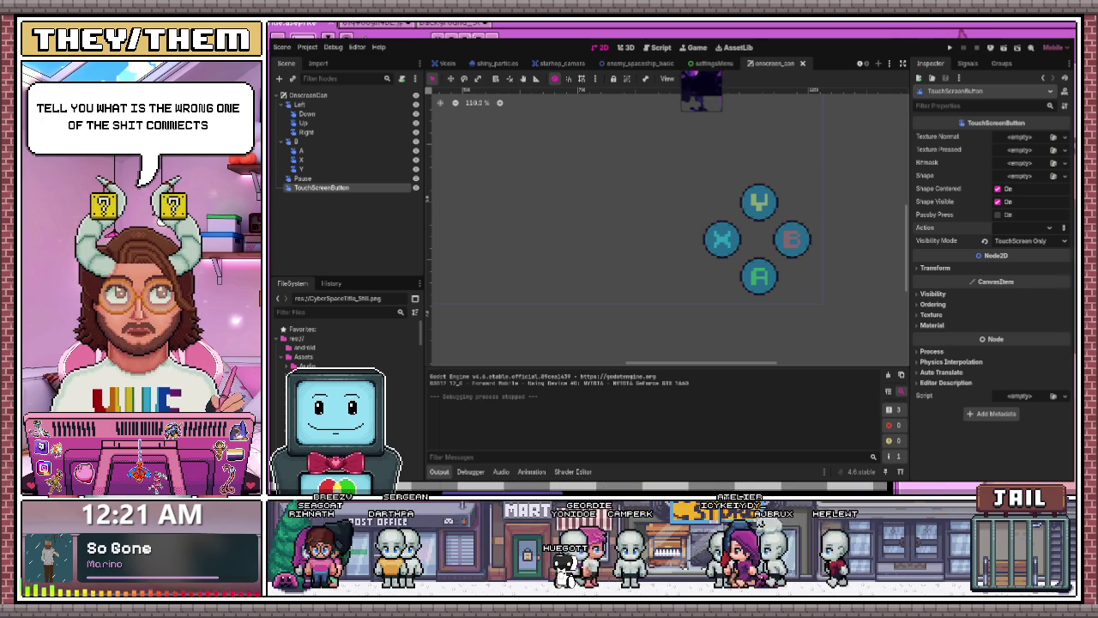
pyautogui.press('F5')
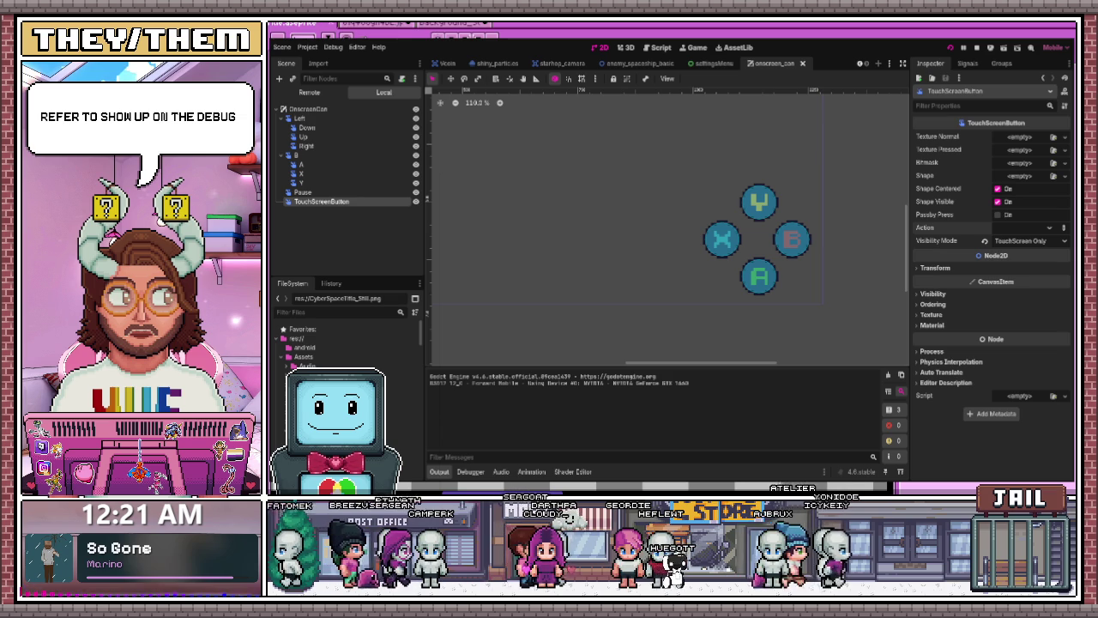
pyautogui.press('F5')
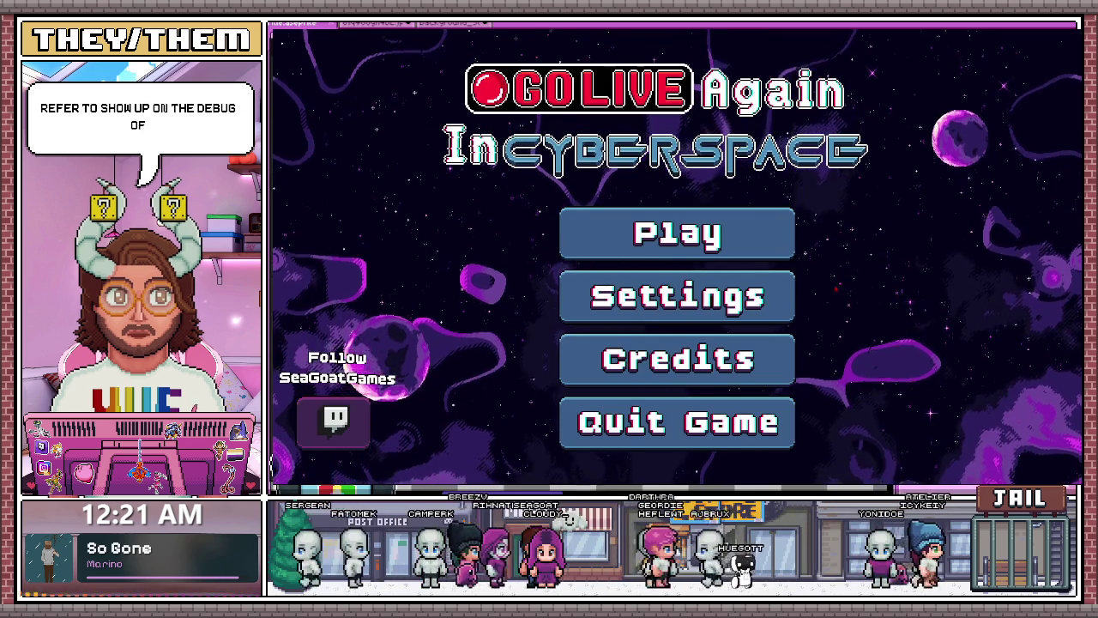
# - Start a run from the menu and steer the ship right, left and up while shooting
pyautogui.click(639, 226)
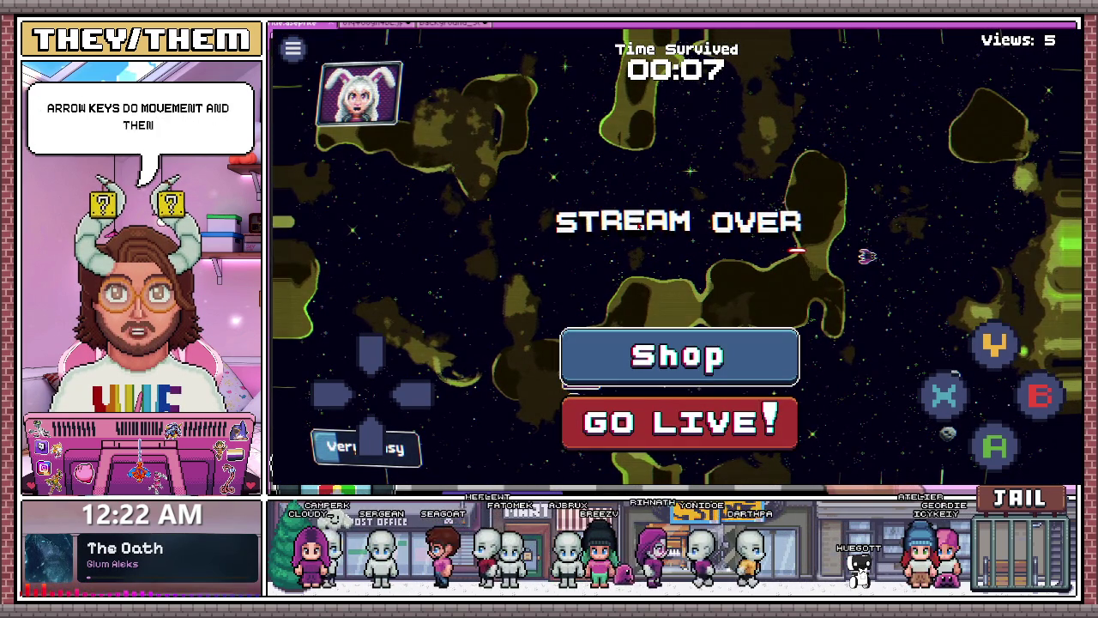
pyautogui.press('Return')
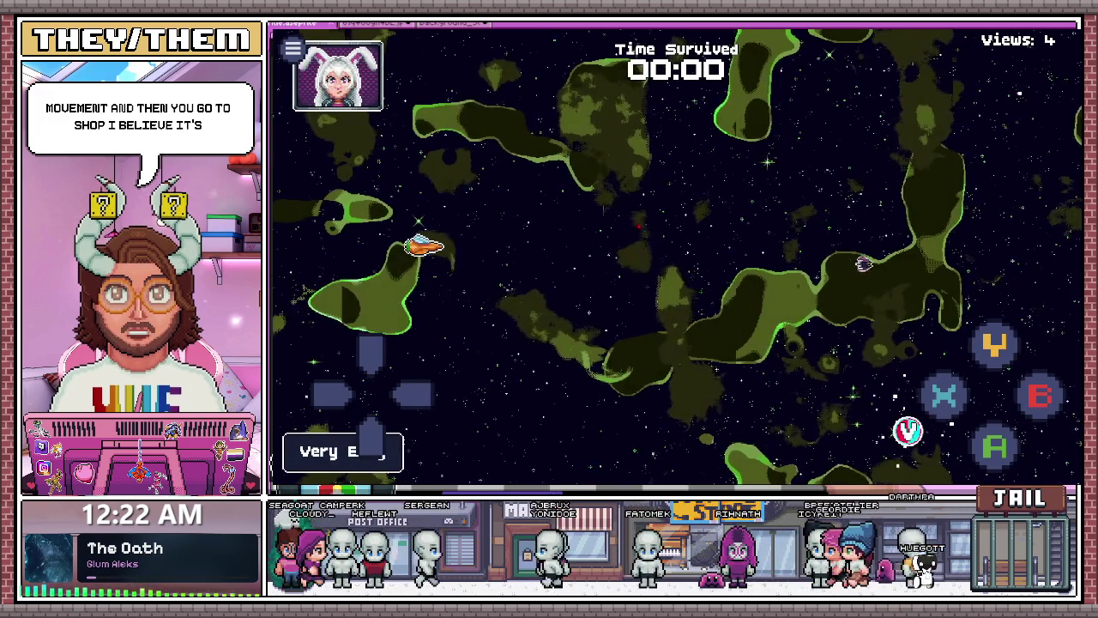
pyautogui.press('Right')
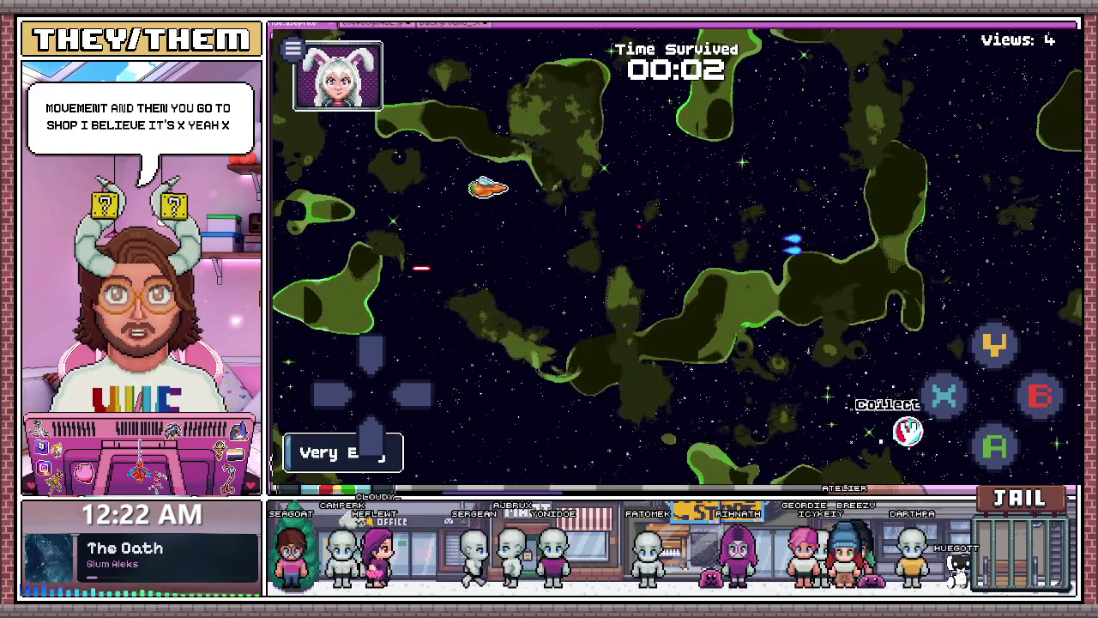
pyautogui.press('Left')
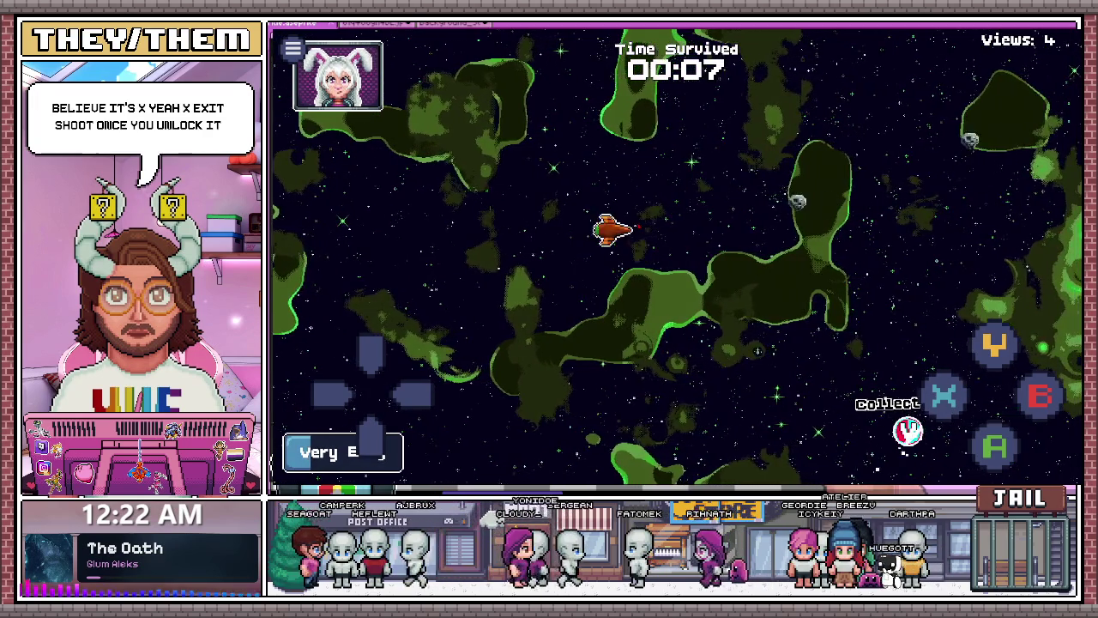
pyautogui.press('Right')
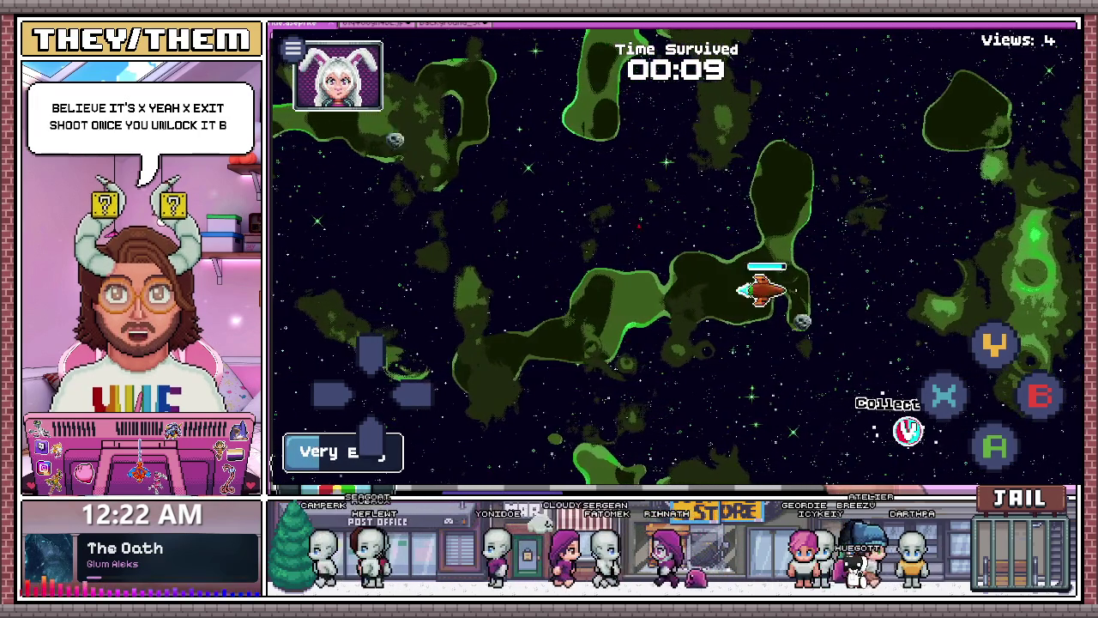
pyautogui.press('Up')
# - Dodge around the top-right corner until the stream ends, then open the shop
pyautogui.press('Left')
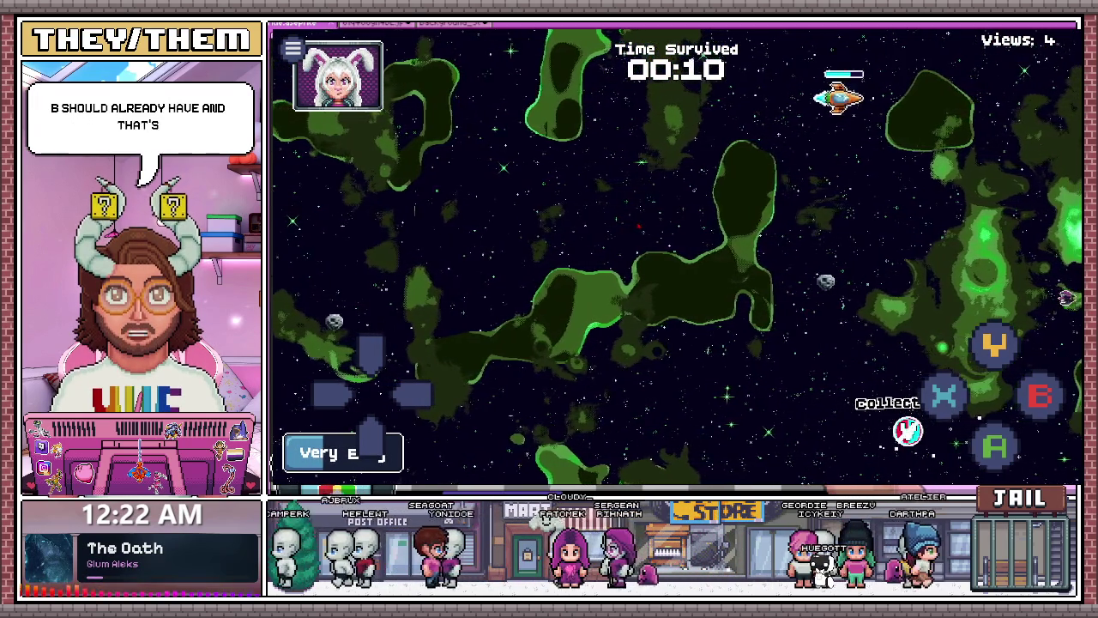
pyautogui.press('Down')
pyautogui.press('Right')
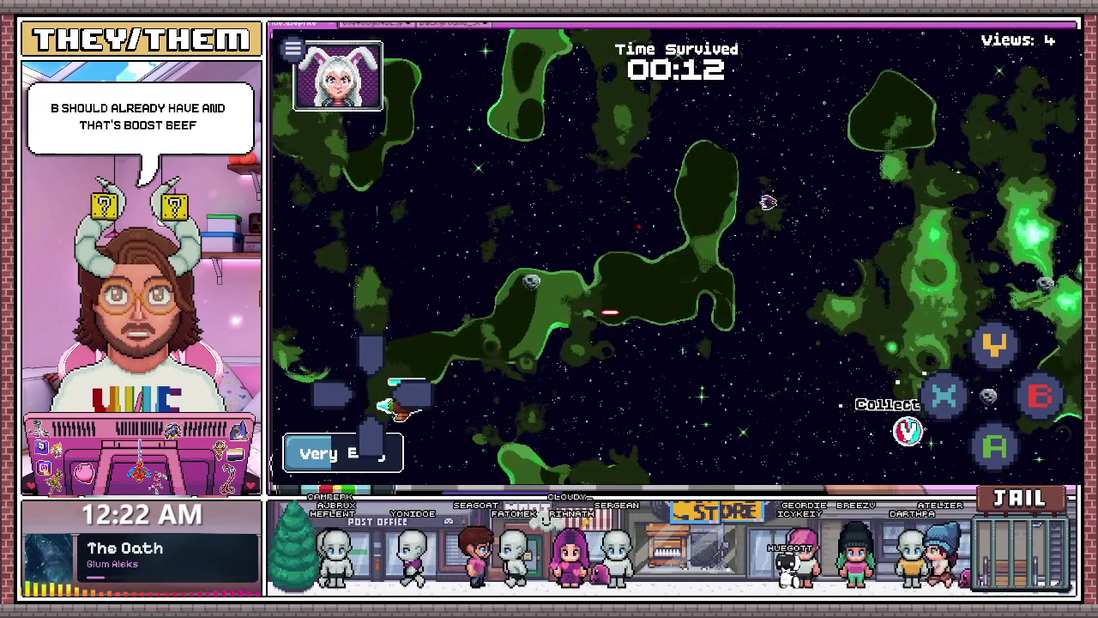
pyautogui.press('Up')
pyautogui.press('Right')
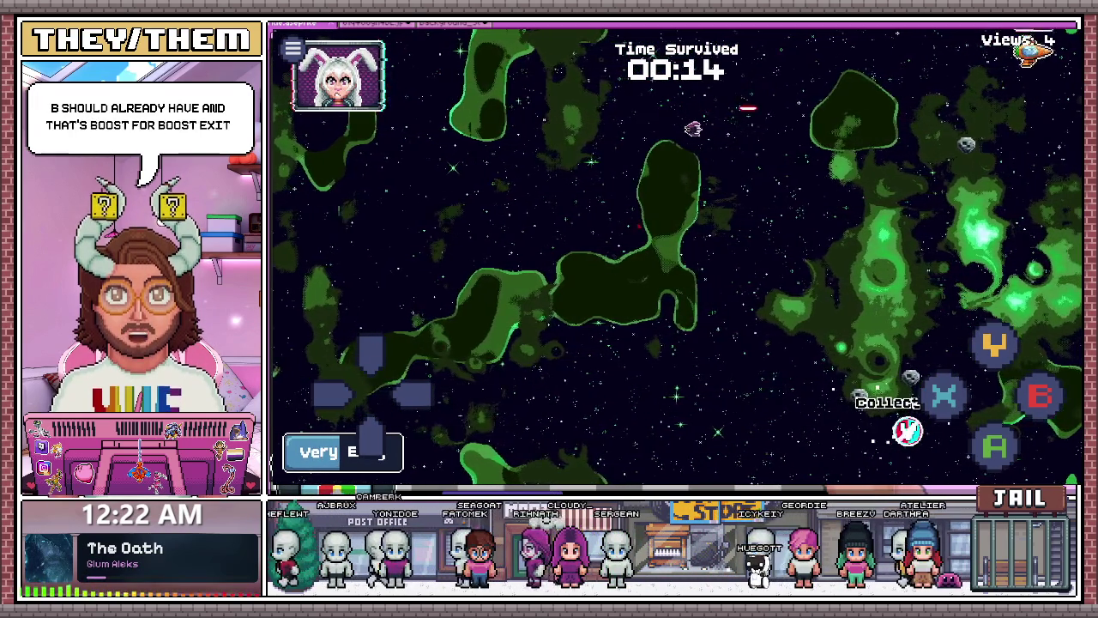
pyautogui.press('Left')
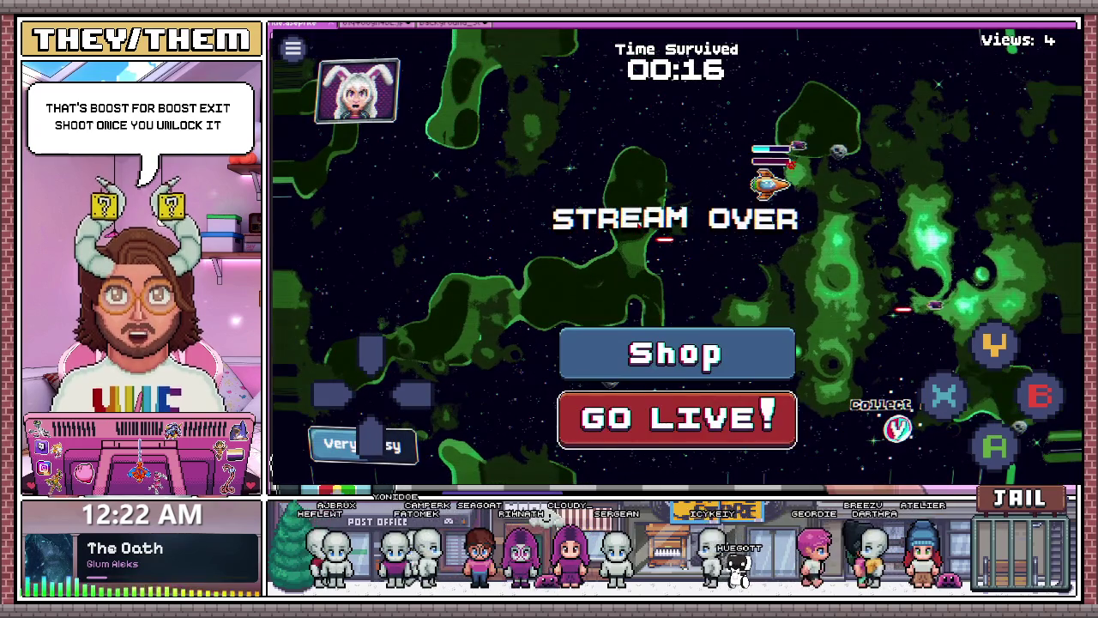
pyautogui.press('Return')
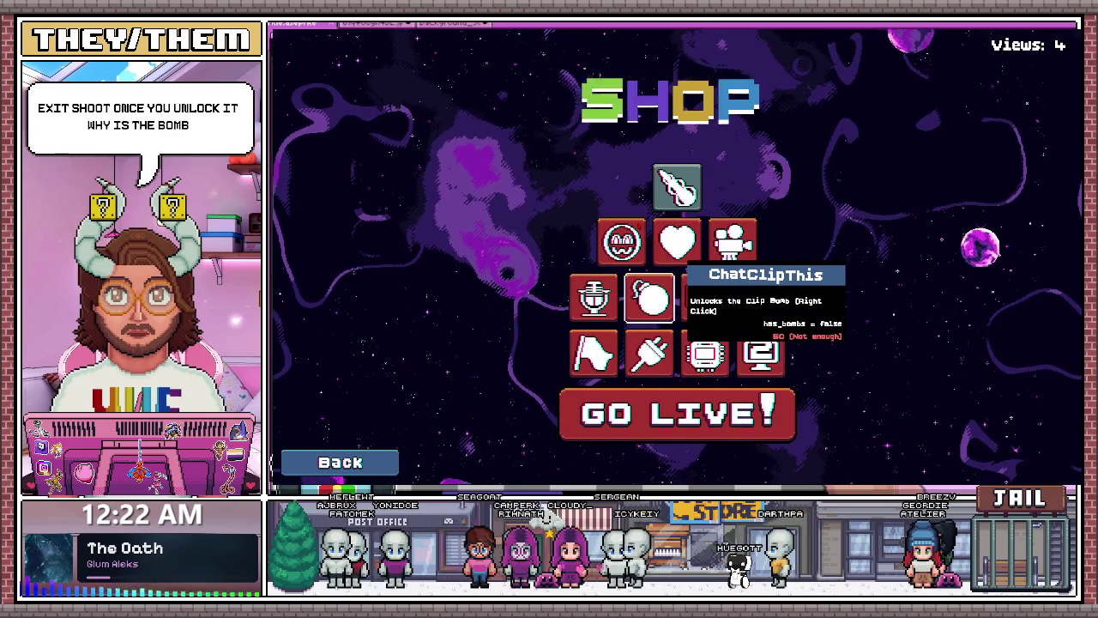
# - Highlight the New Emote! upgrade in the shop and fly the ship around the field
pyautogui.press('Up')
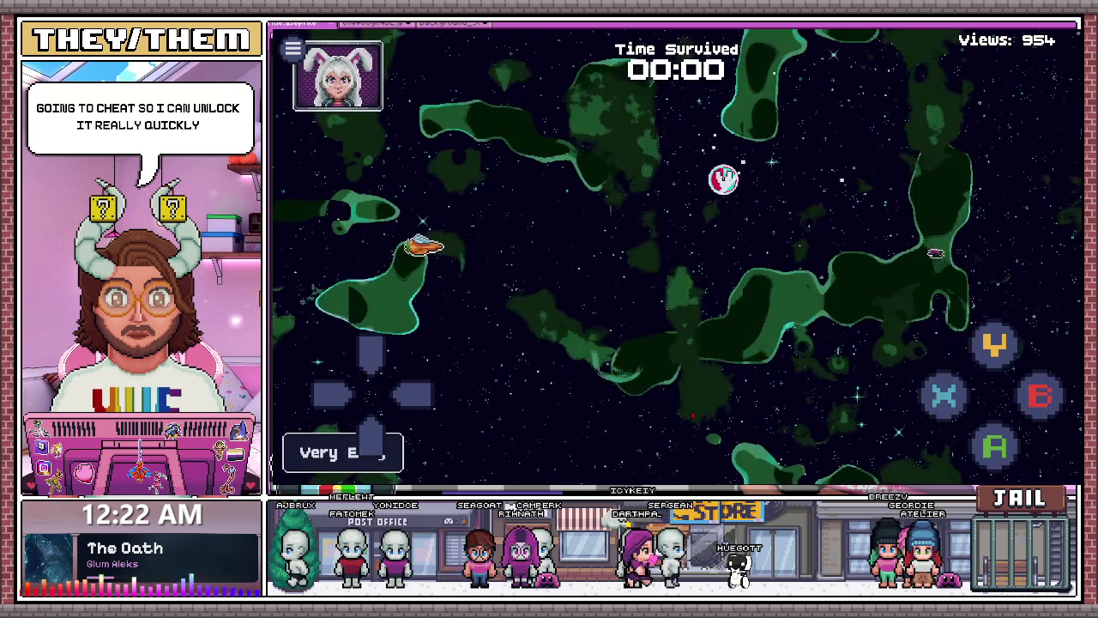
pyautogui.press('Up')
pyautogui.press('Right')
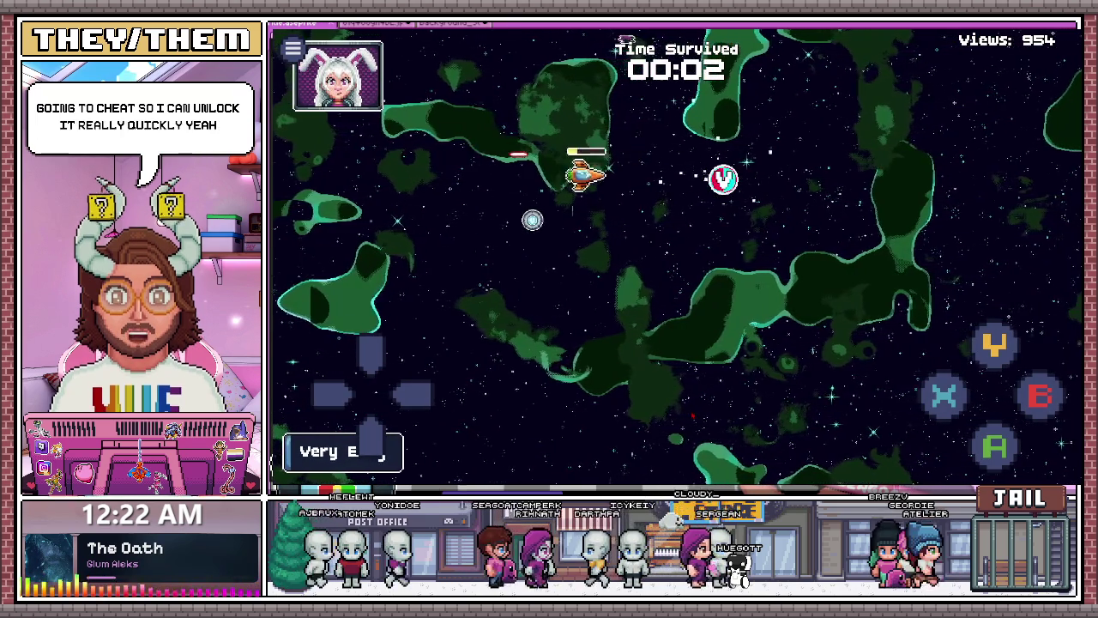
pyautogui.press('Right')
pyautogui.press('Left')
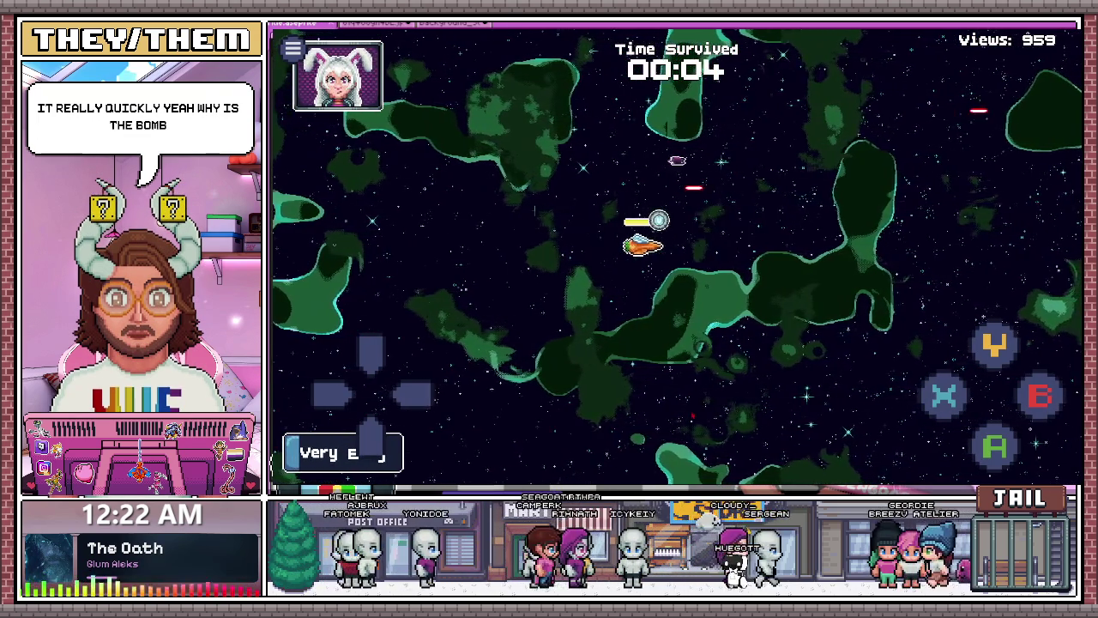
pyautogui.press('Right')
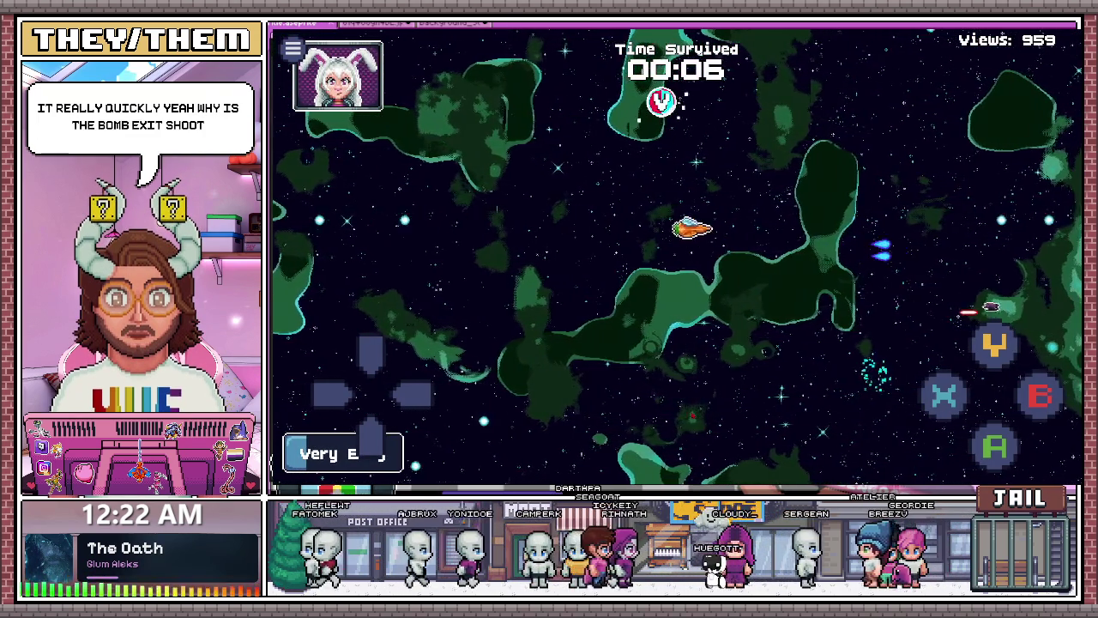
pyautogui.press('Left')
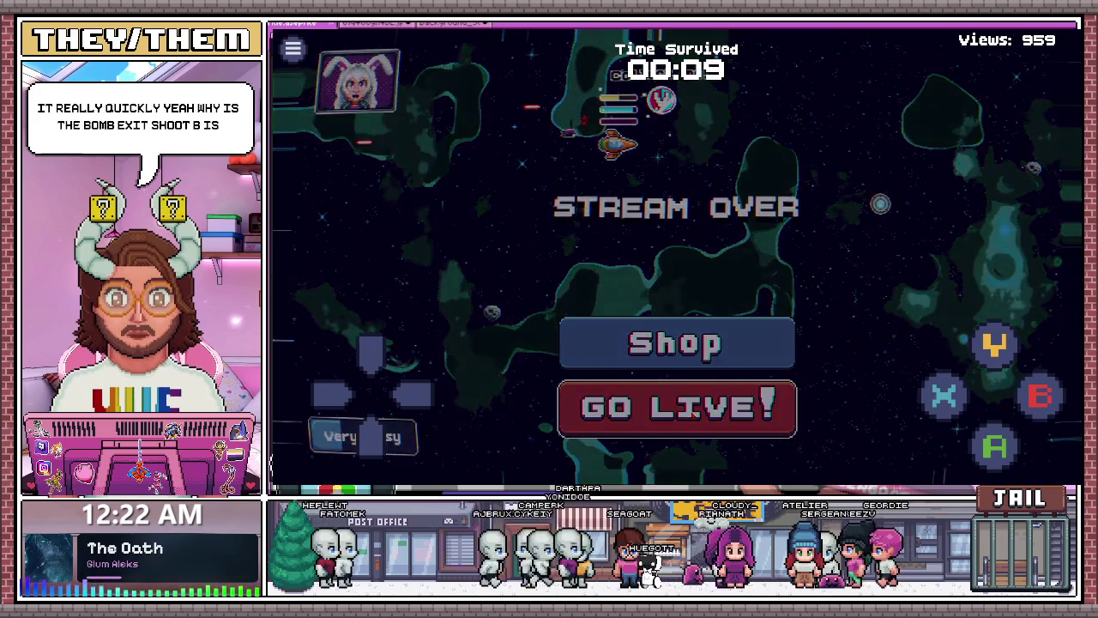
# - Start a new stream run and steer right, left and down to avoid bullets
pyautogui.click(680, 394)
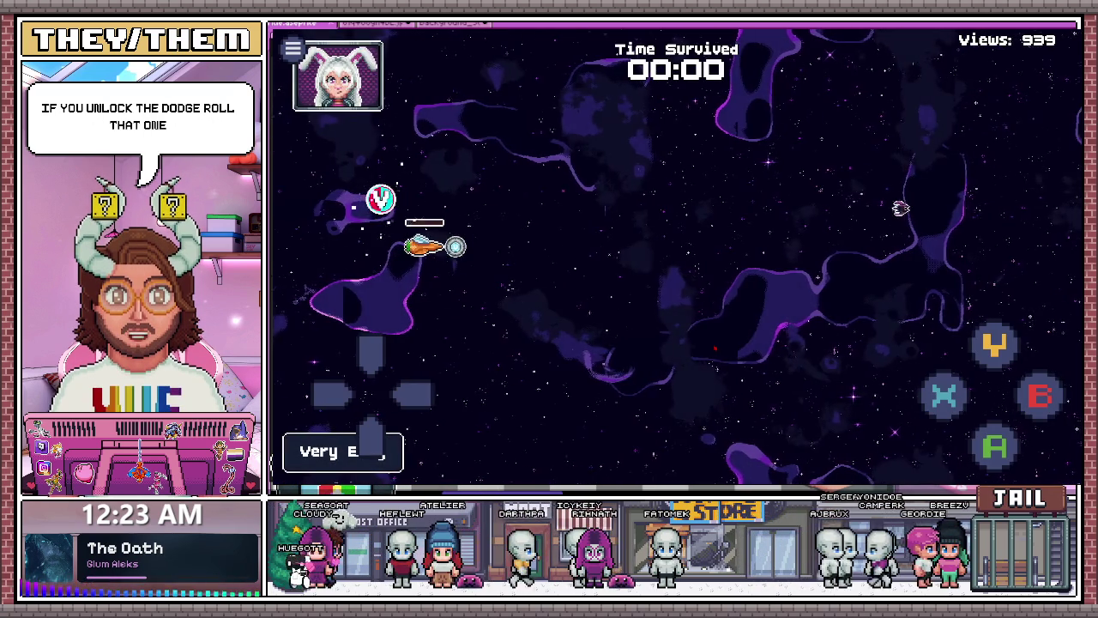
pyautogui.press('Right')
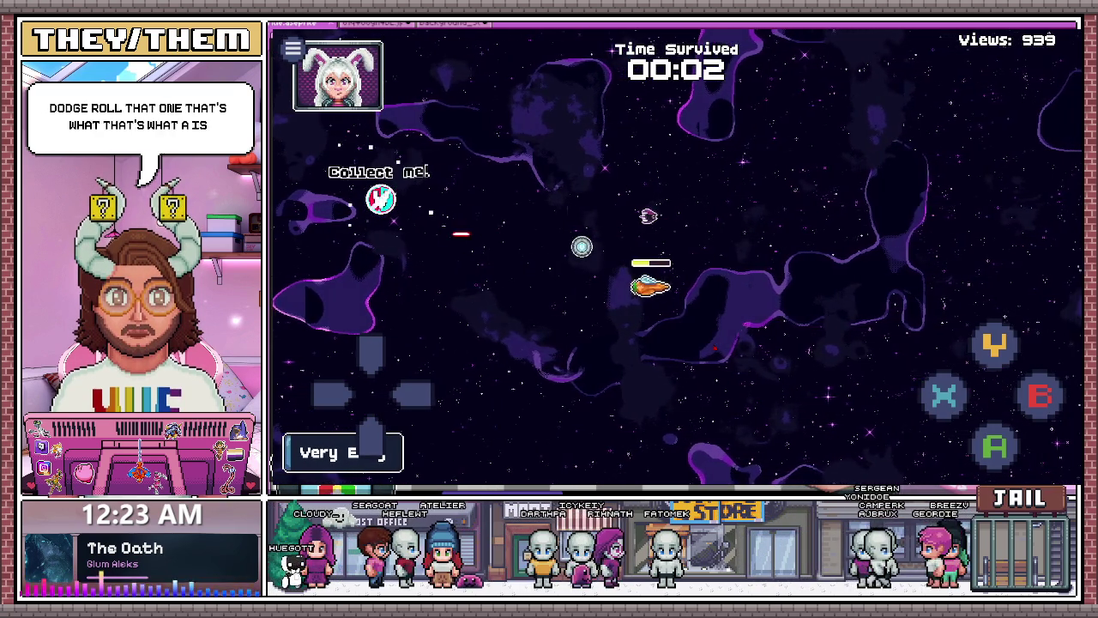
pyautogui.press('Left')
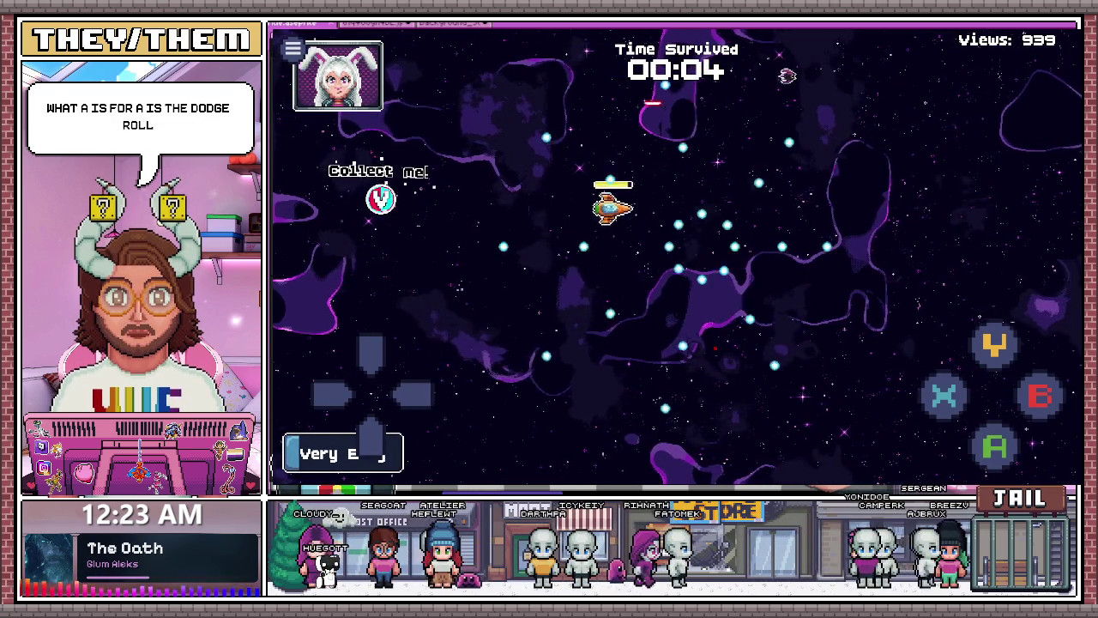
pyautogui.press('Up')
pyautogui.press('Right')
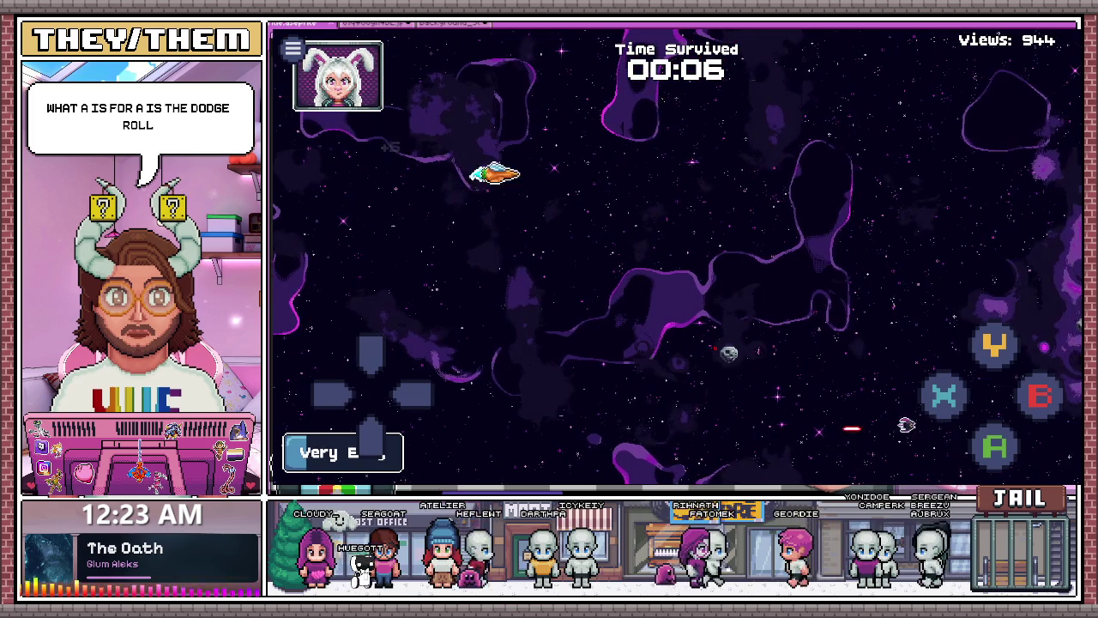
pyautogui.press('Down')
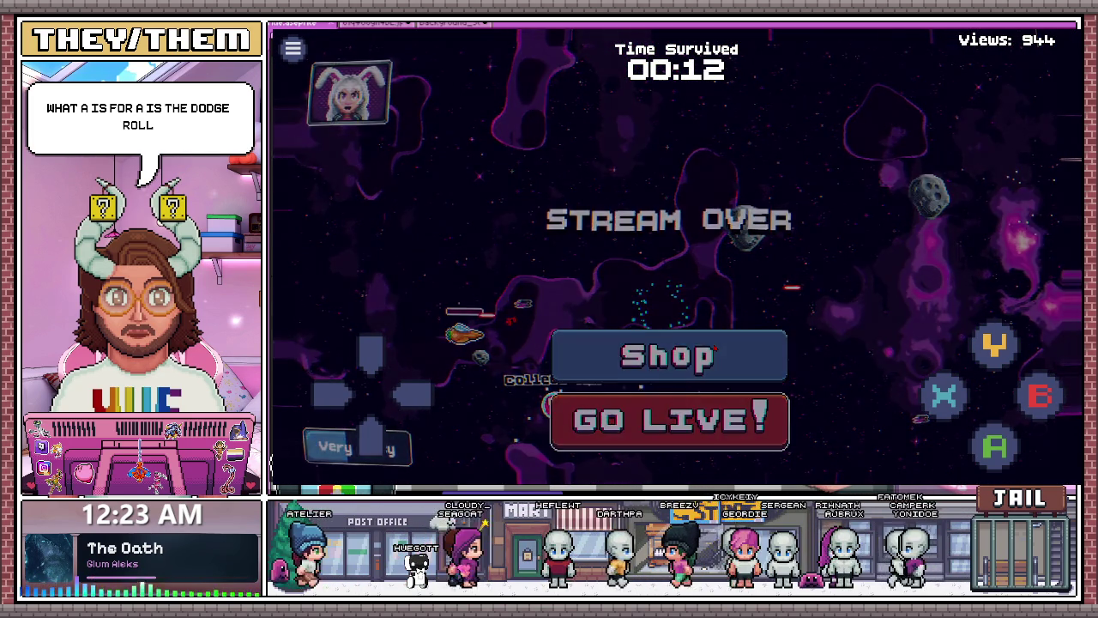
# - Go live for another run, then open the shop once the stream ends
pyautogui.press('Return')
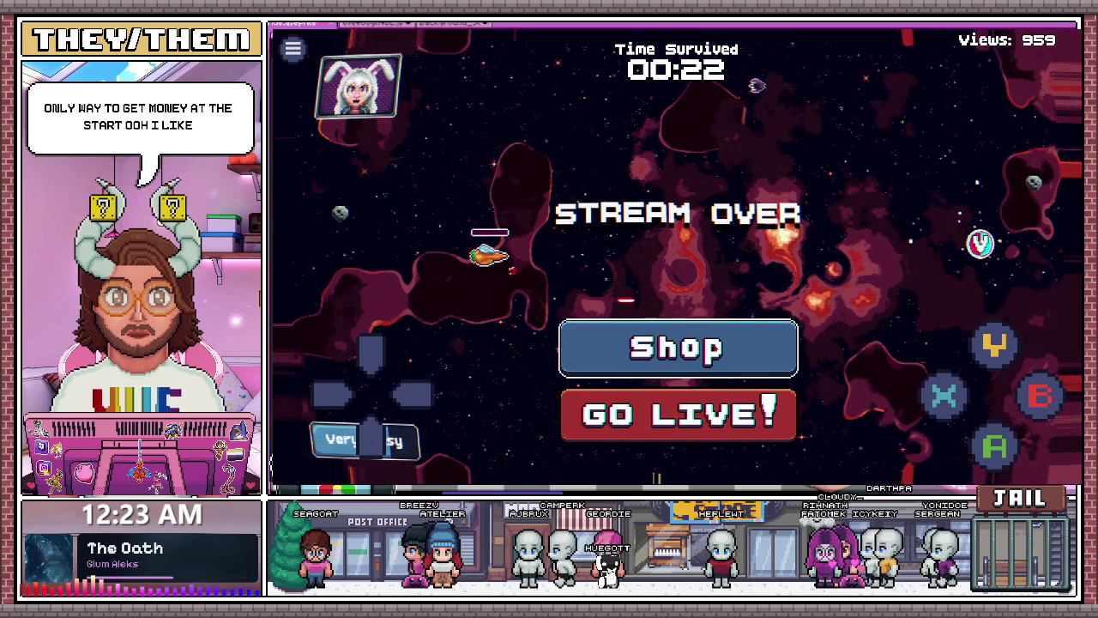
pyautogui.press('Down')
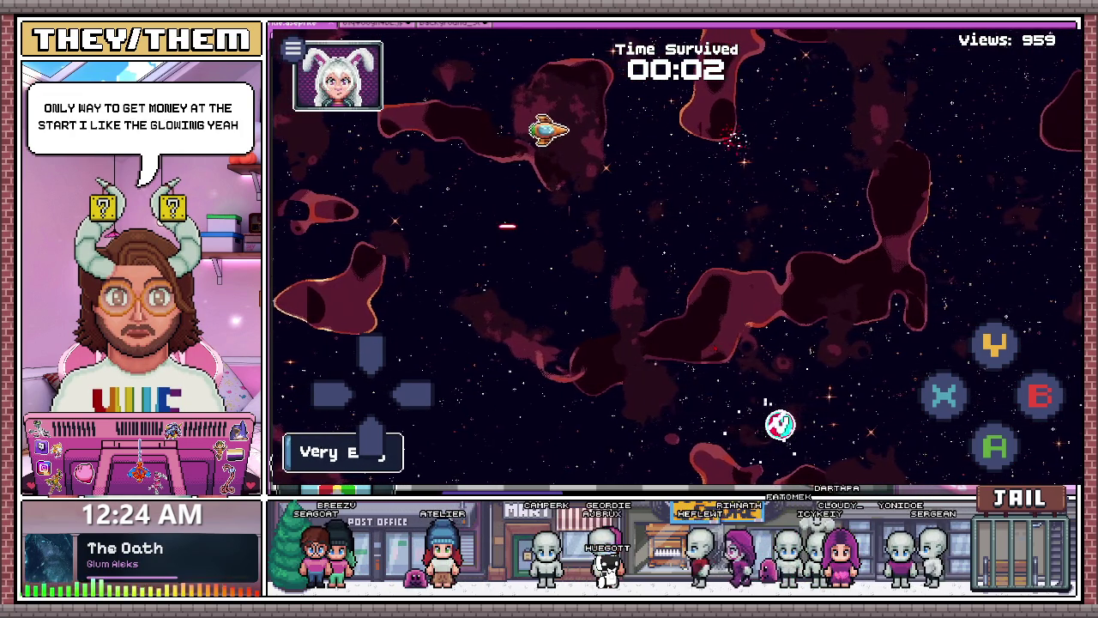
pyautogui.press('Down')
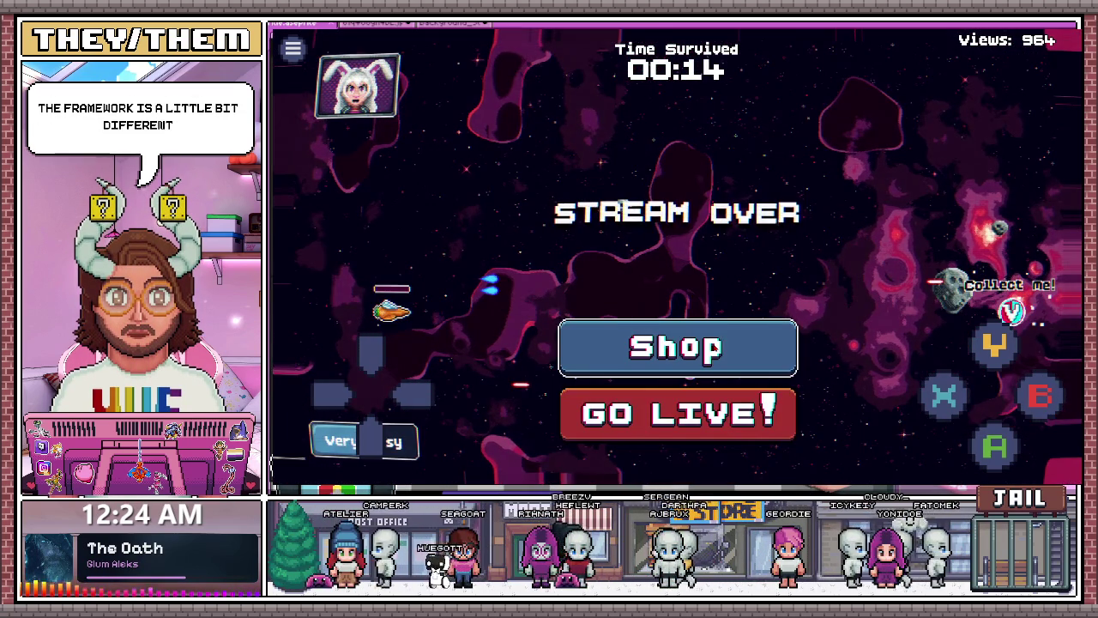
pyautogui.press('Return')
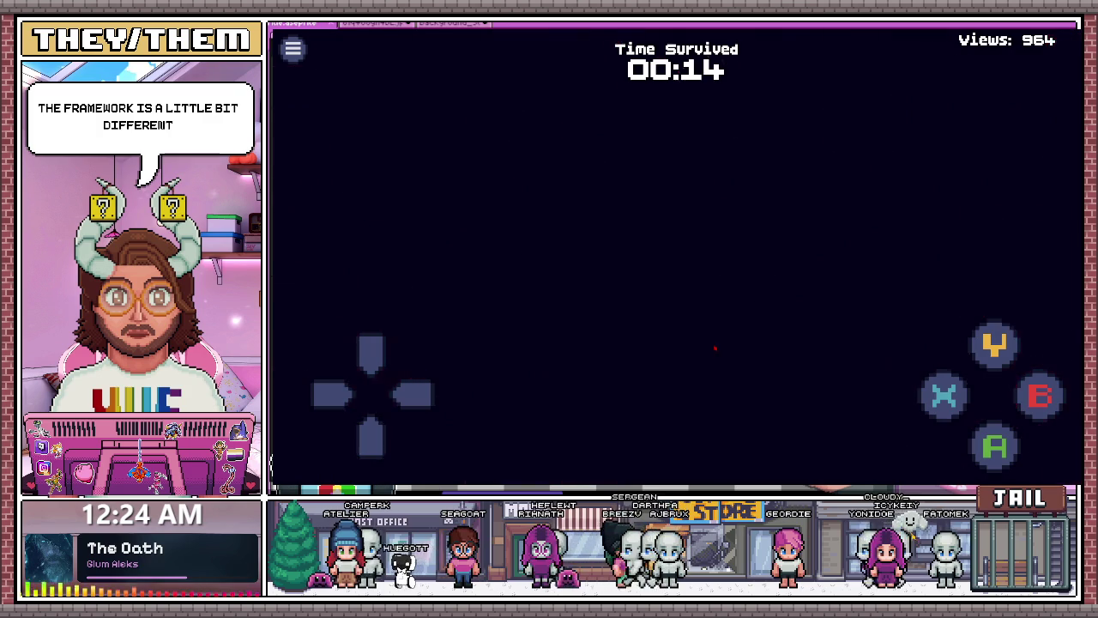
# - Buy New Follower and New Emote! upgrades for more HP and faster firing
pyautogui.click(621, 241)
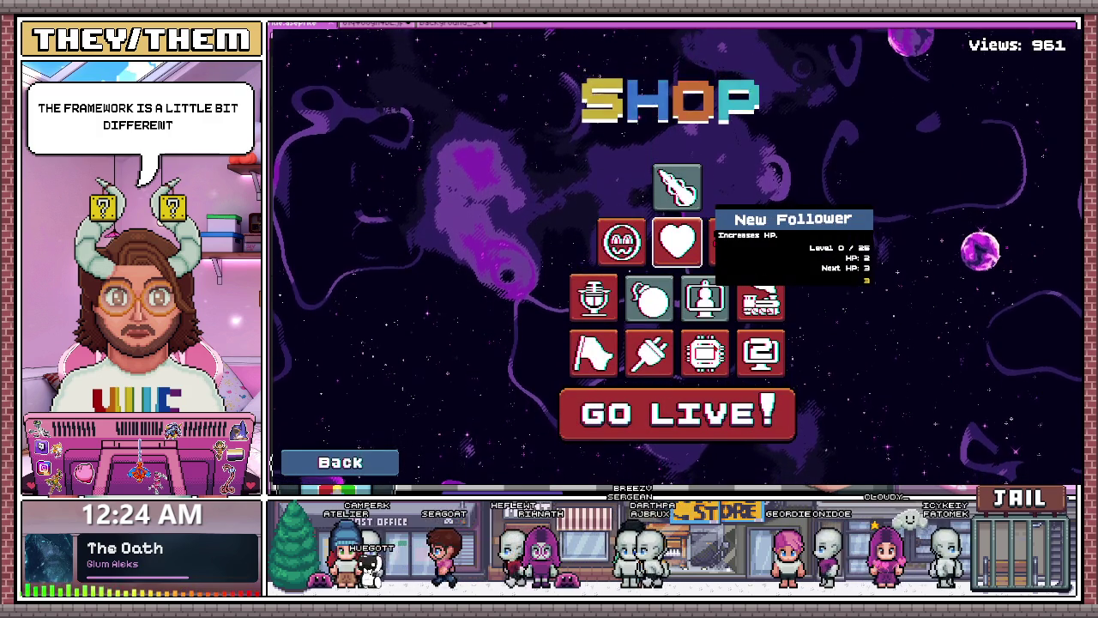
pyautogui.press('Return')
pyautogui.press('Return')
pyautogui.press('Left')
pyautogui.press('Return')
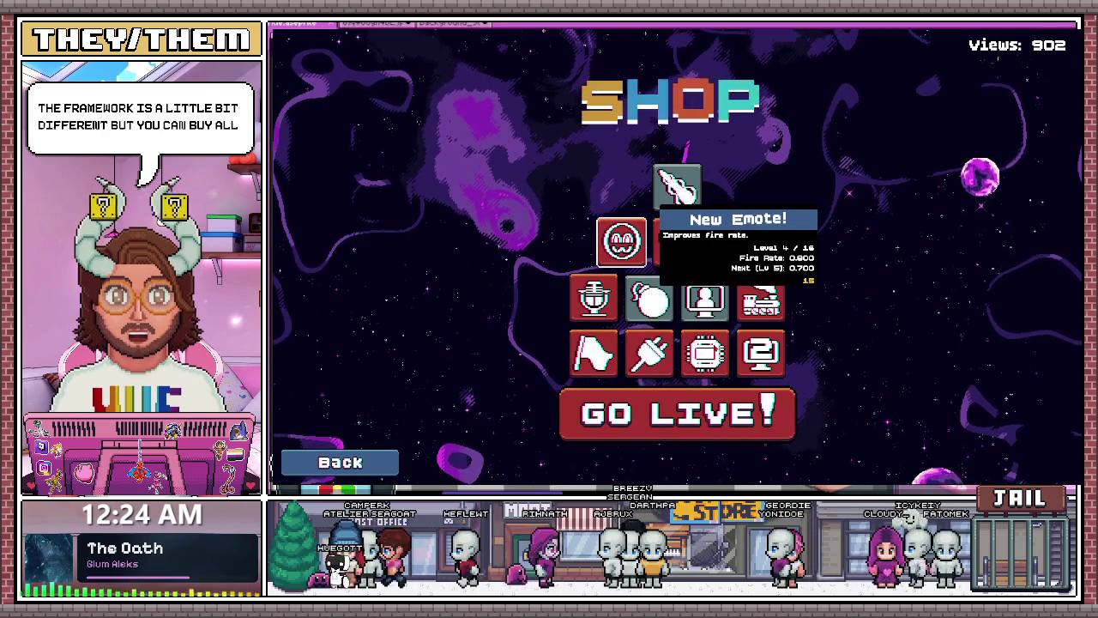
pyautogui.press('Return')
pyautogui.press('Return')
pyautogui.press('Return')
pyautogui.press('Return')
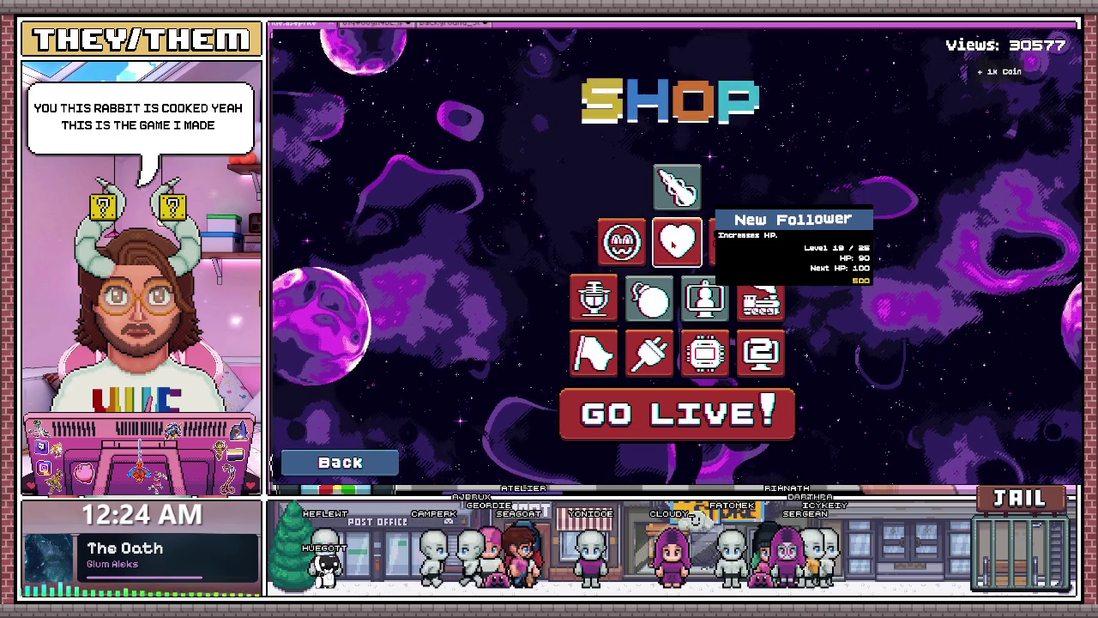
pyautogui.click(621, 241)
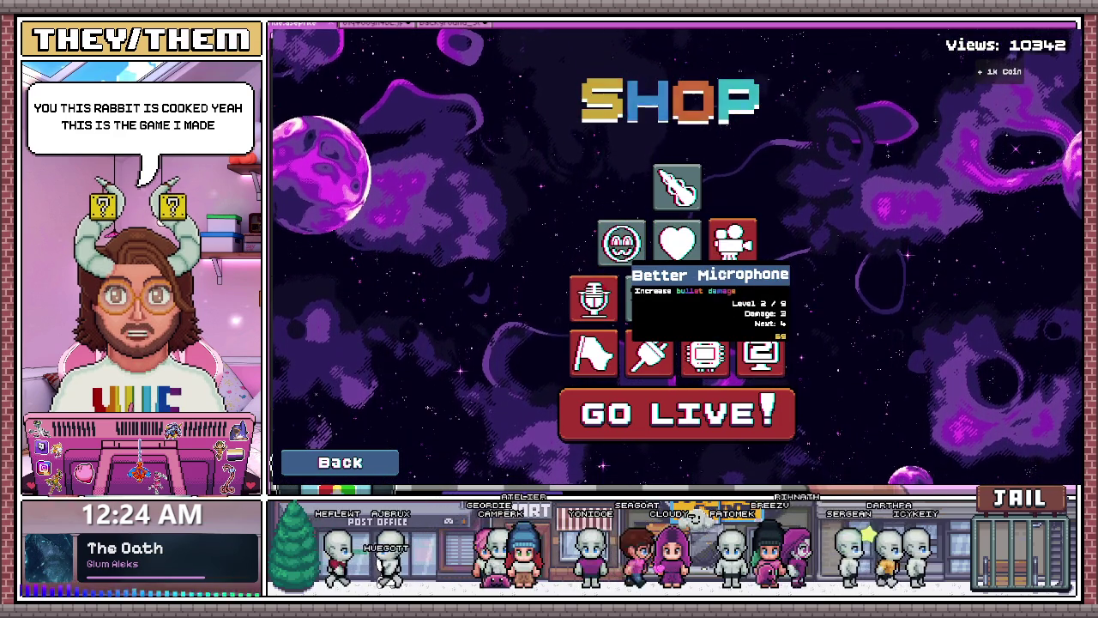
# - Buy Better Microphone bullet damage and several PC RAM Upgrade levels
pyautogui.click(605, 287)
pyautogui.click(593, 296)
pyautogui.click(593, 352)
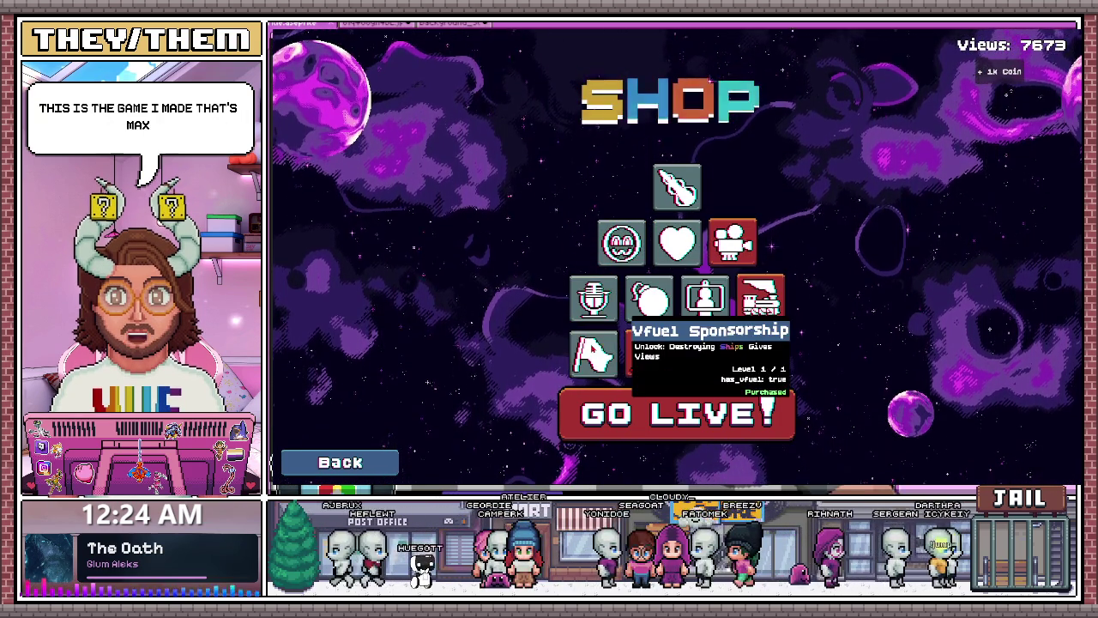
pyautogui.click(650, 352)
pyautogui.click(705, 352)
pyautogui.click(706, 352)
pyautogui.click(705, 352)
pyautogui.click(705, 352)
pyautogui.click(705, 352)
pyautogui.click(705, 352)
pyautogui.click(705, 352)
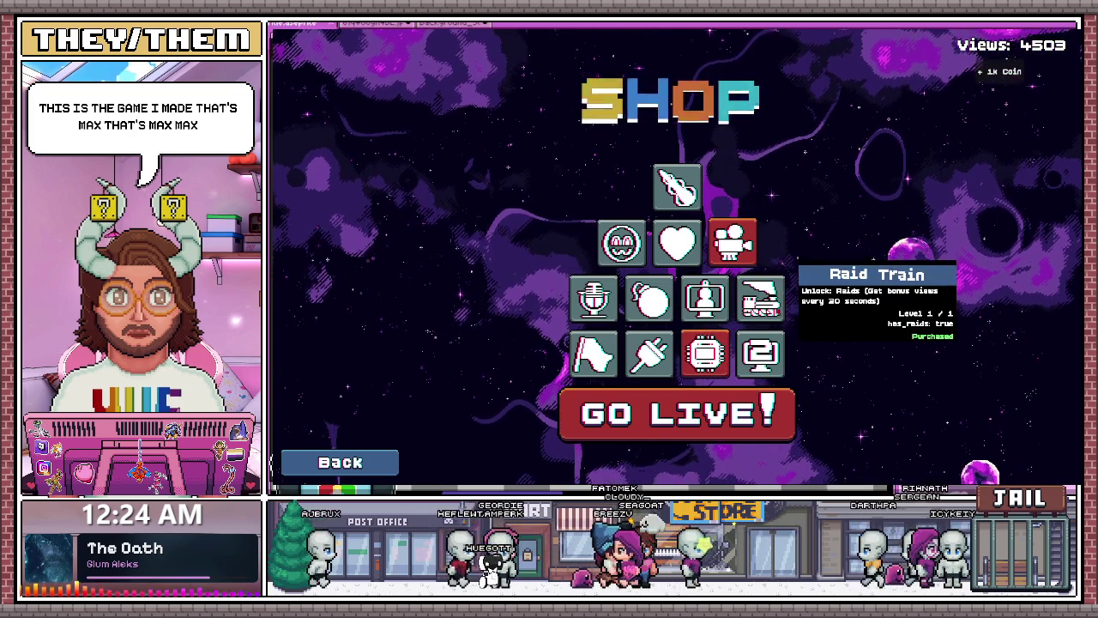
# - Add a New Subscriber upgrade, max out PC RAM, and launch the survival run
pyautogui.click(732, 242)
pyautogui.click(732, 242)
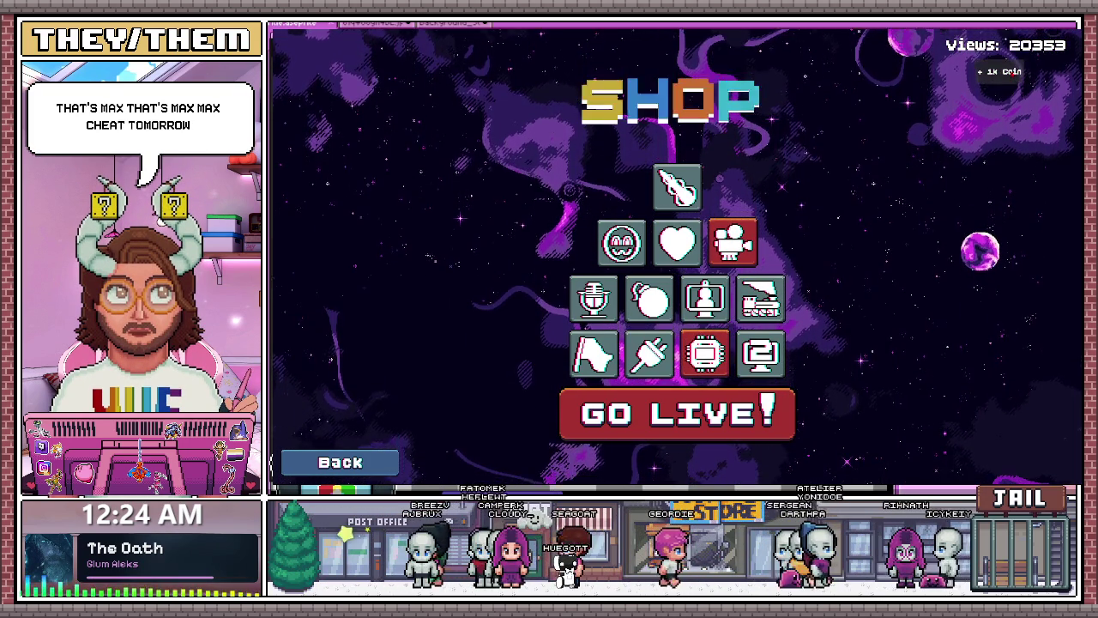
pyautogui.click(705, 352)
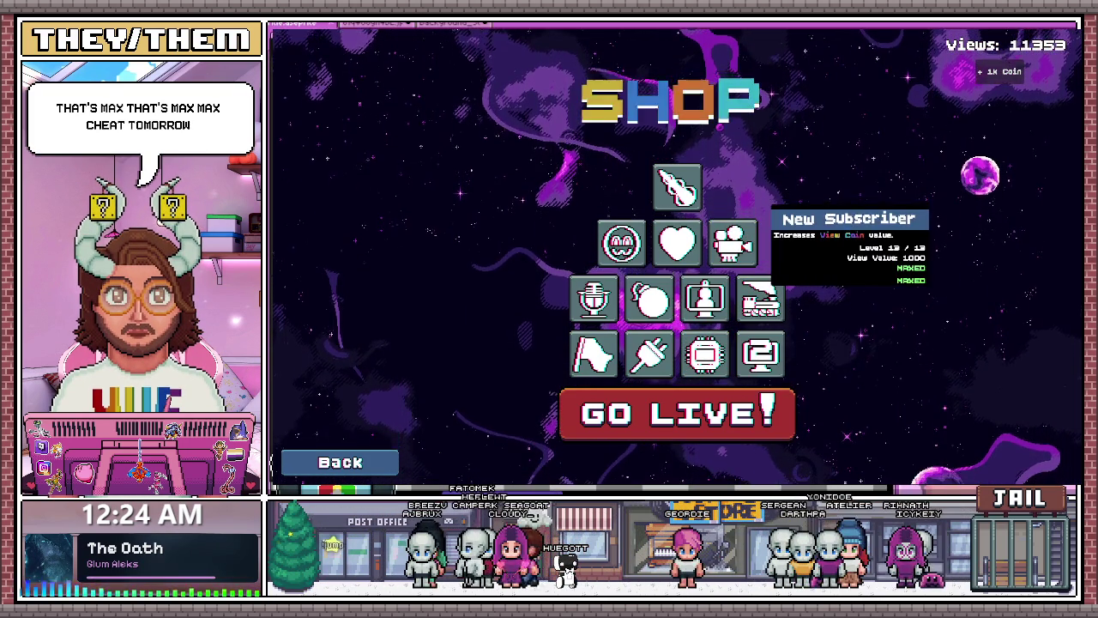
pyautogui.click(721, 415)
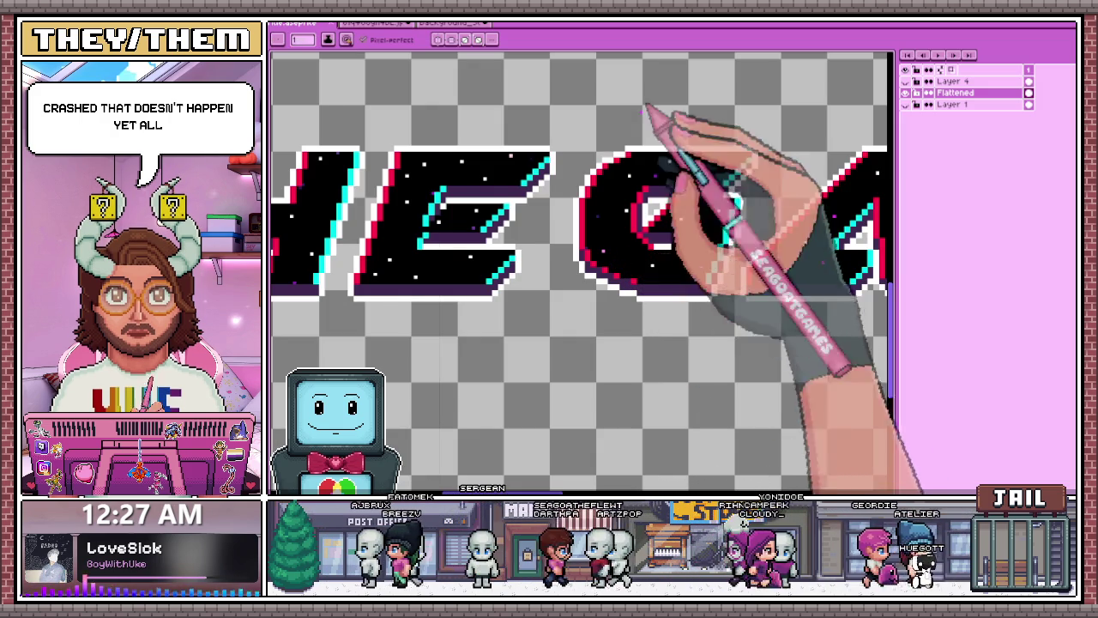
# - Zoom into the title letters and pick a colour from the existing artwork
pyautogui.scroll(2, 697, 188)
pyautogui.scroll(-1, 710, 168)
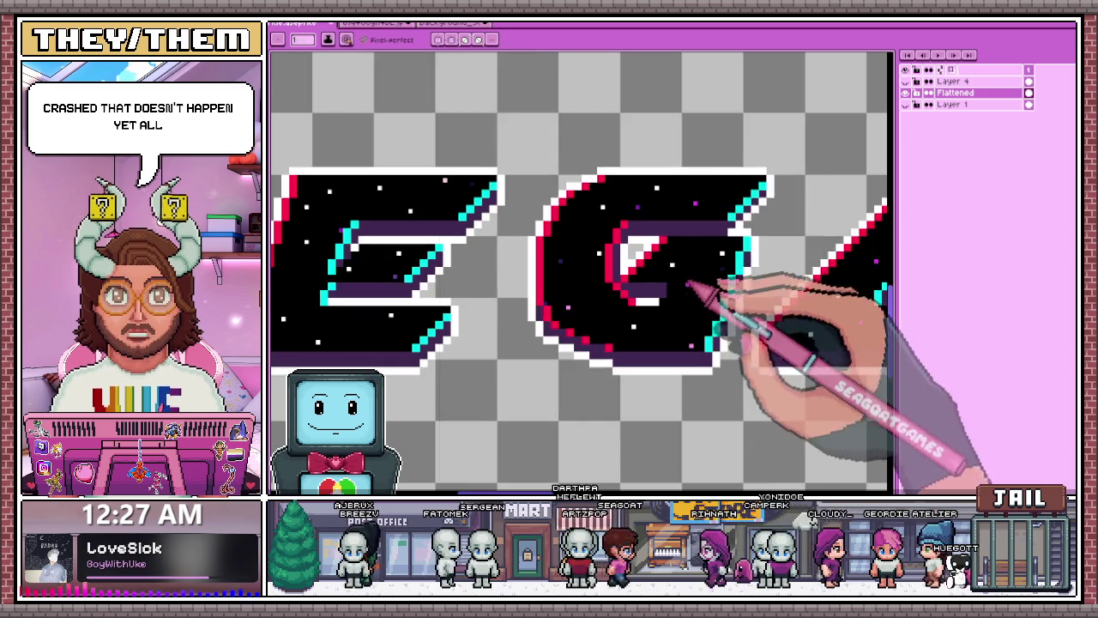
pyautogui.scroll(1, 690, 273)
pyautogui.scroll(-3, 690, 249)
pyautogui.scroll(2, 515, 232)
pyautogui.scroll(2, 448, 237)
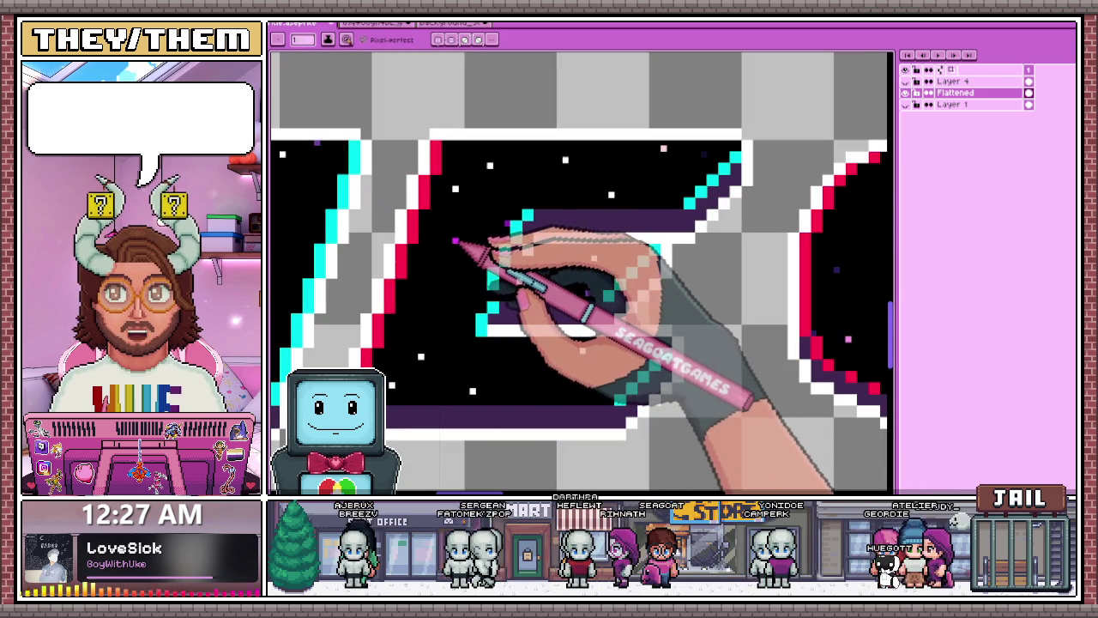
pyautogui.scroll(-2, 565, 161)
pyautogui.scroll(3, 561, 157)
pyautogui.press('i')
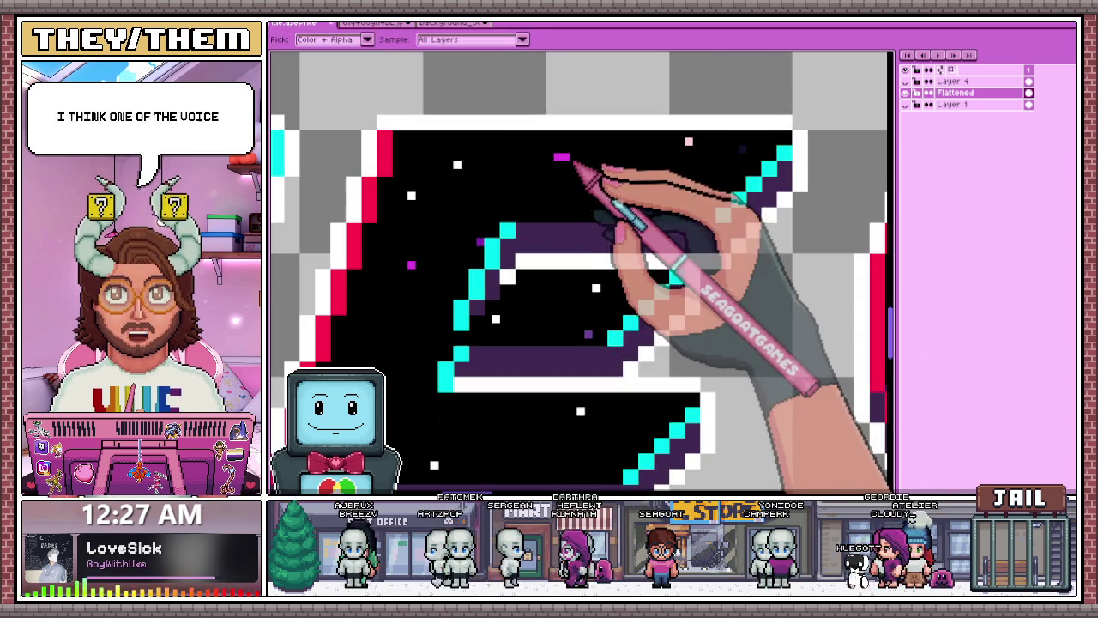
# - Work through each letter placing small star sparkle pixels, including a pink glint on the '?'
pyautogui.scroll(-2, 558, 157)
pyautogui.scroll(1, 403, 206)
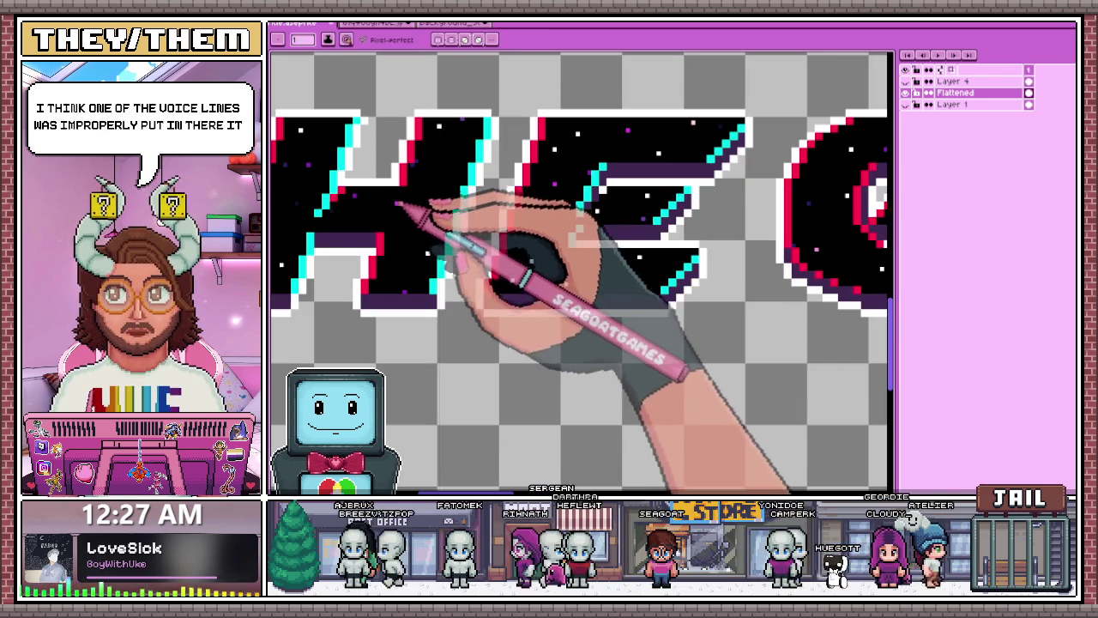
pyautogui.scroll(1, 400, 204)
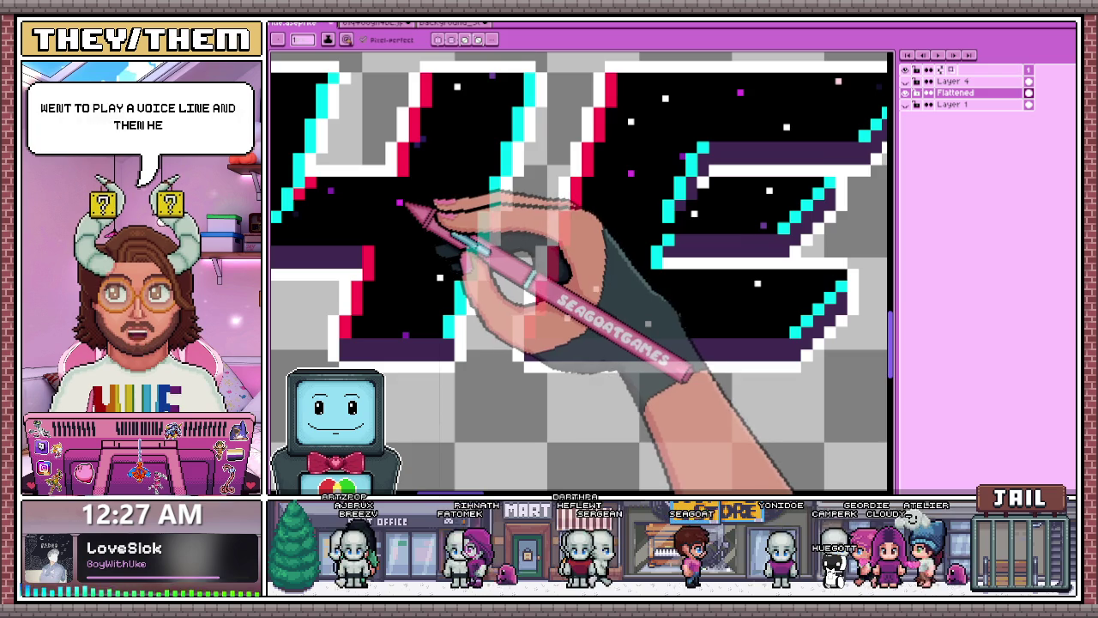
pyautogui.scroll(-1, 588, 143)
pyautogui.scroll(-1, 559, 196)
pyautogui.scroll(1, 520, 160)
pyautogui.scroll(-1, 479, 185)
pyautogui.scroll(2, 485, 187)
pyautogui.scroll(1, 480, 190)
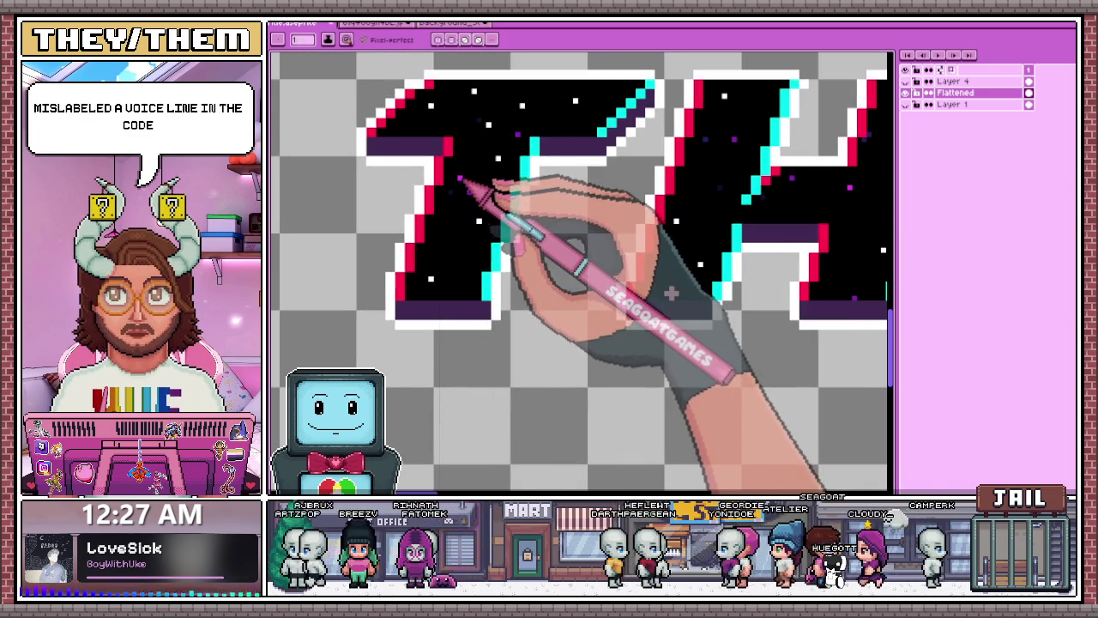
pyautogui.scroll(-2, 467, 185)
pyautogui.scroll(-1, 557, 195)
pyautogui.scroll(1, 562, 193)
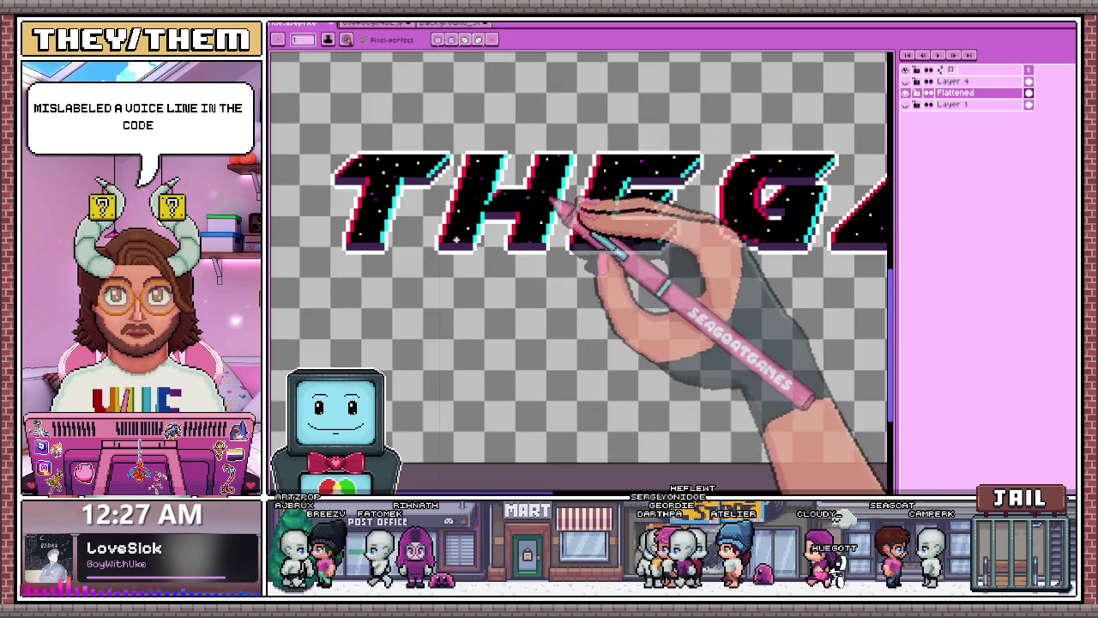
pyautogui.scroll(2, 568, 161)
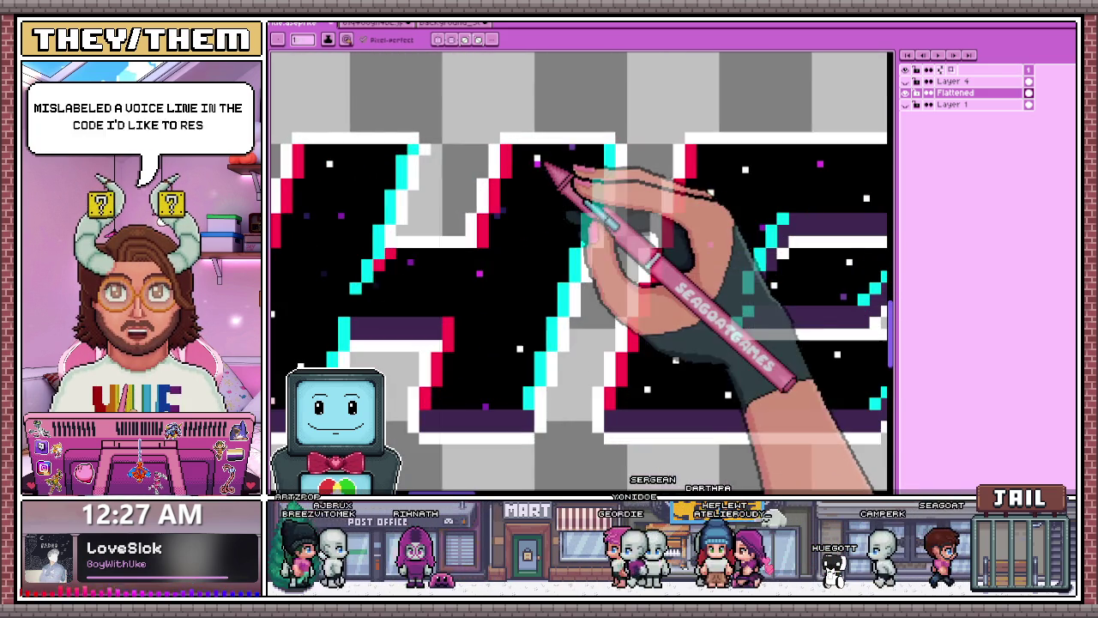
pyautogui.scroll(1, 515, 210)
pyautogui.scroll(-1, 601, 133)
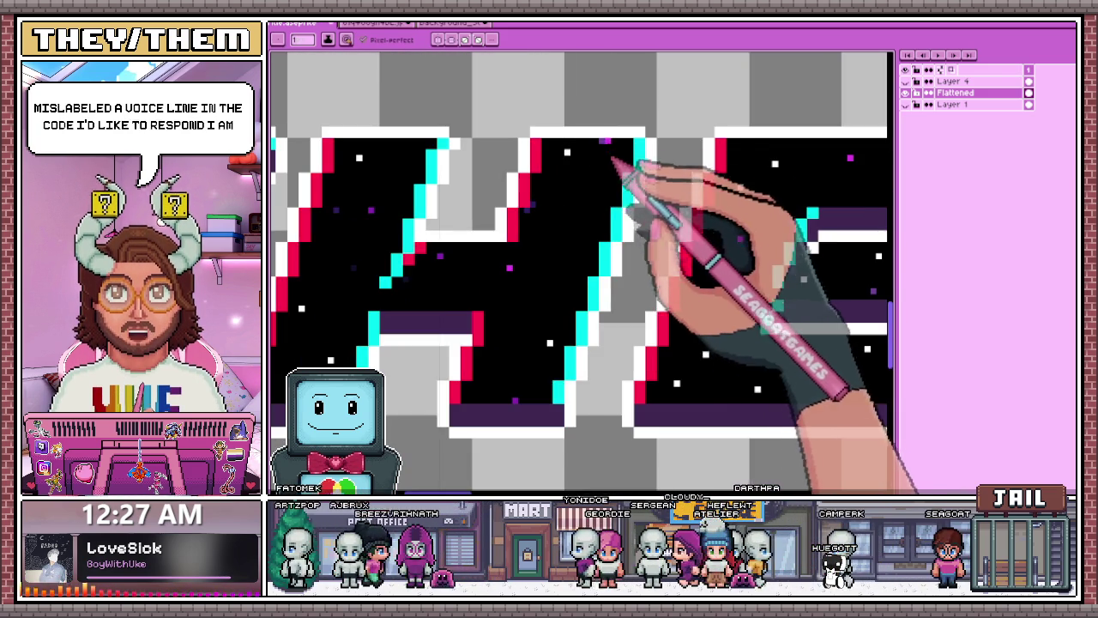
pyautogui.scroll(-1, 613, 160)
pyautogui.scroll(-1, 612, 216)
pyautogui.scroll(-1, 588, 215)
pyautogui.scroll(-1, 600, 228)
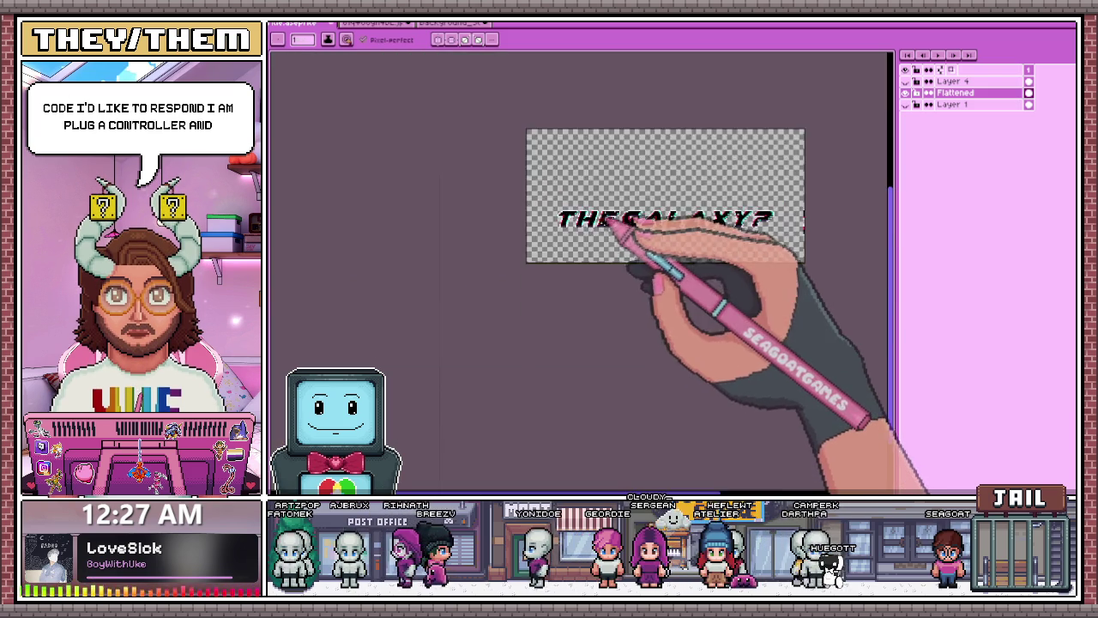
pyautogui.scroll(2, 607, 220)
pyautogui.scroll(-2, 625, 221)
pyautogui.scroll(2, 580, 214)
pyautogui.scroll(2, 776, 194)
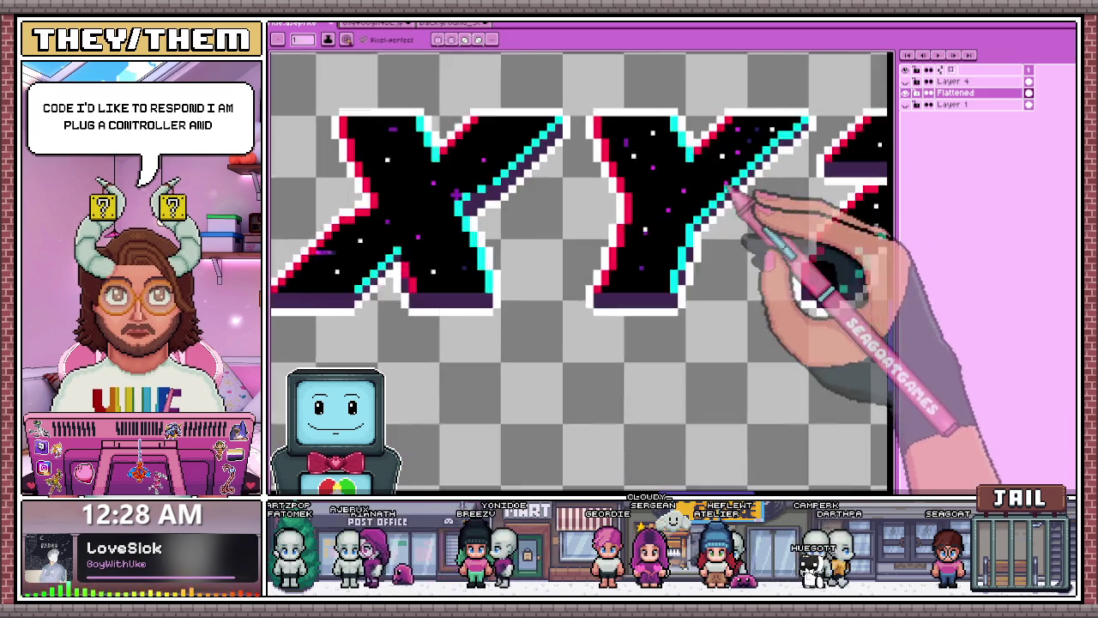
pyautogui.scroll(-1, 727, 189)
pyautogui.scroll(2, 581, 216)
pyautogui.scroll(-1, 660, 210)
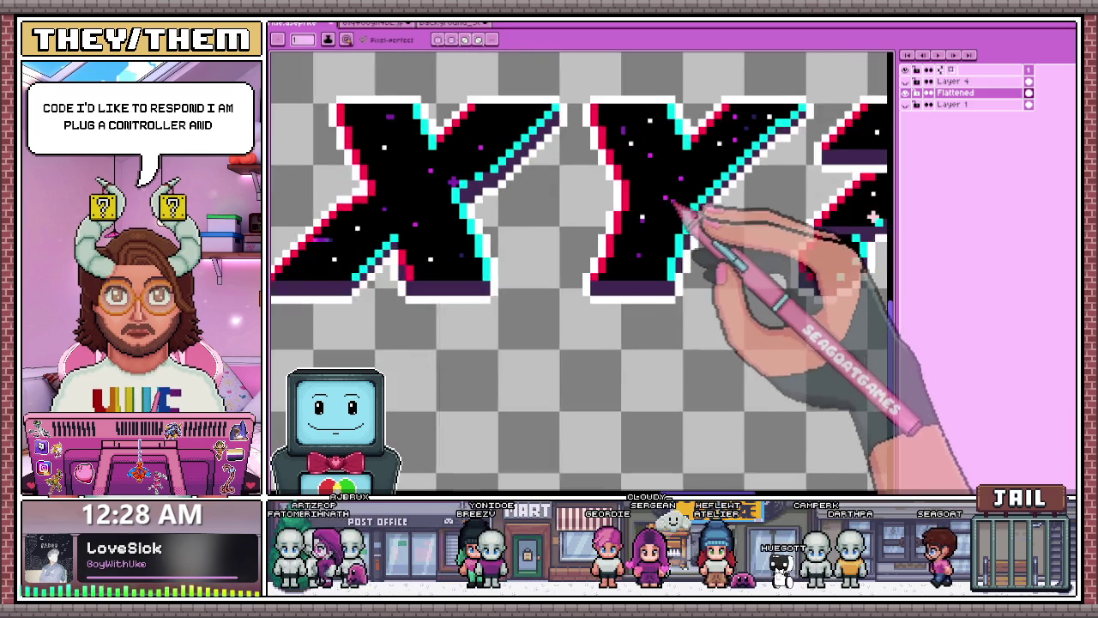
pyautogui.scroll(2, 657, 215)
pyautogui.scroll(1, 677, 222)
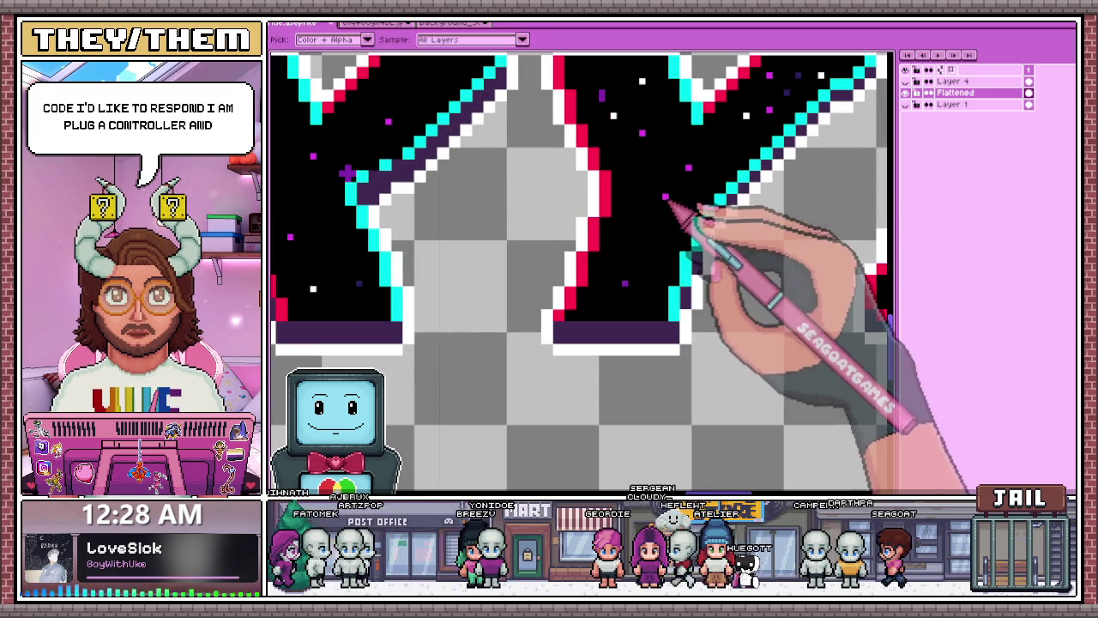
pyautogui.scroll(-3, 600, 216)
pyautogui.scroll(2, 635, 215)
pyautogui.scroll(2, 532, 212)
pyautogui.scroll(2, 508, 208)
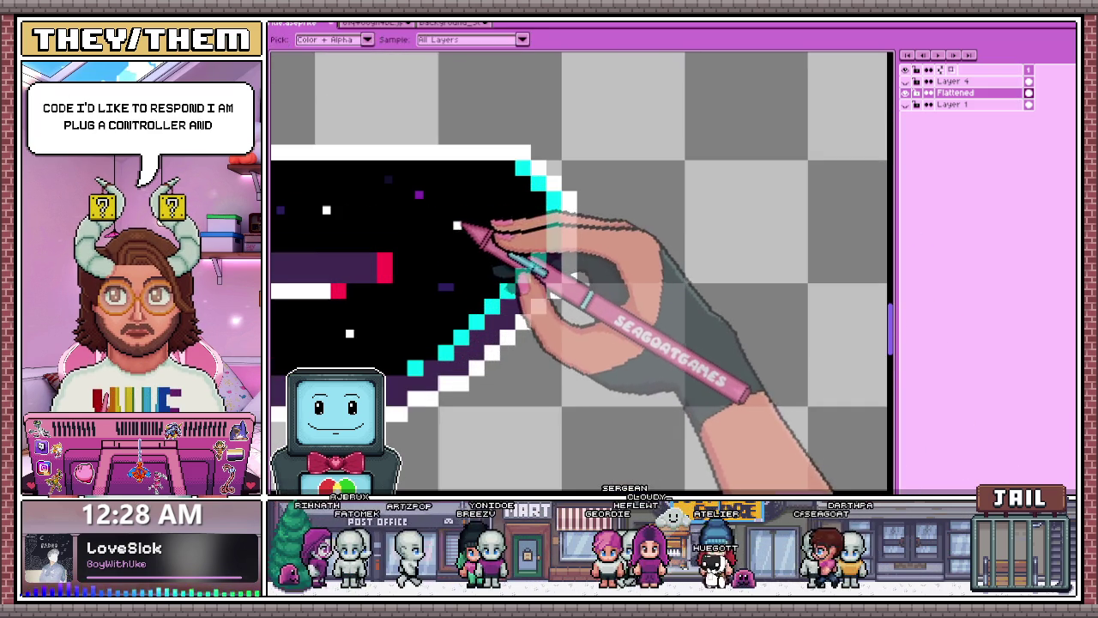
pyautogui.scroll(-1, 536, 182)
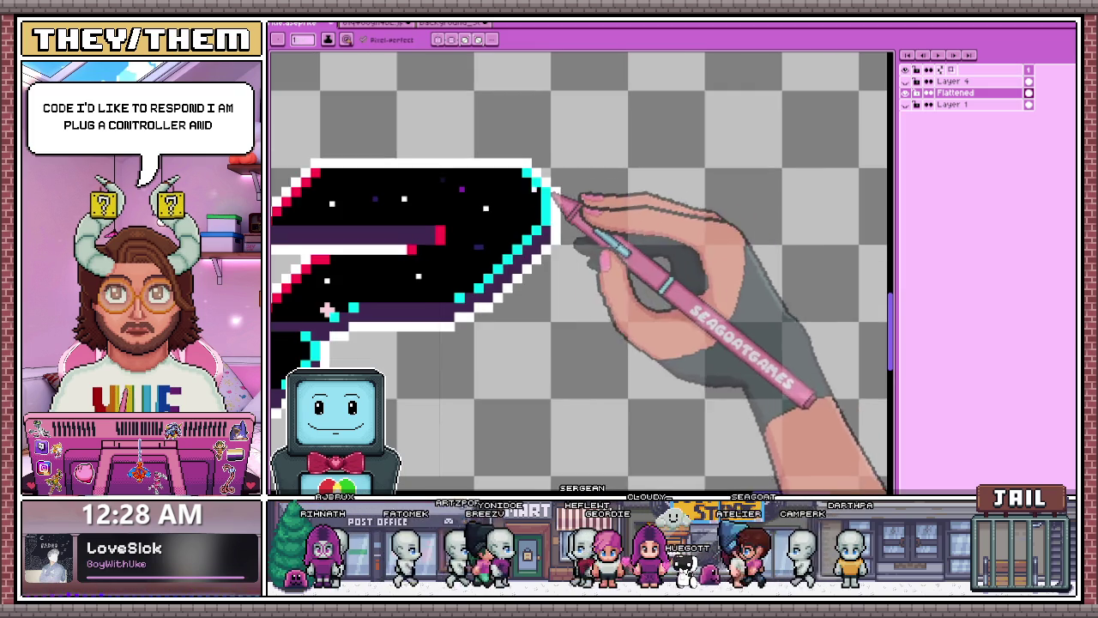
pyautogui.scroll(1, 515, 217)
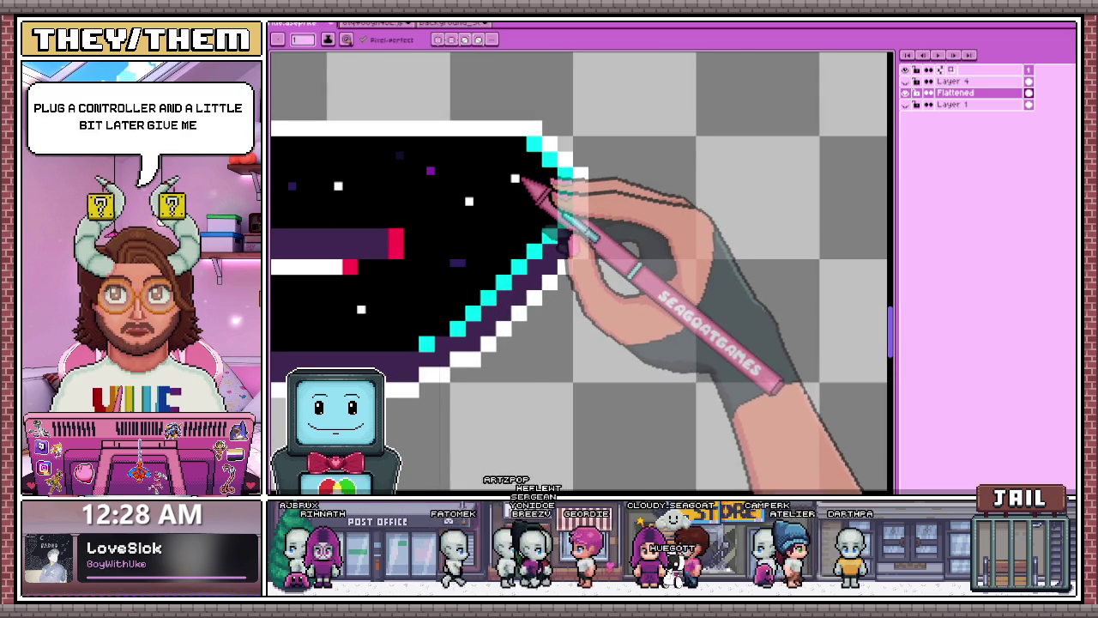
pyautogui.scroll(-1, 520, 182)
pyautogui.scroll(-1, 527, 197)
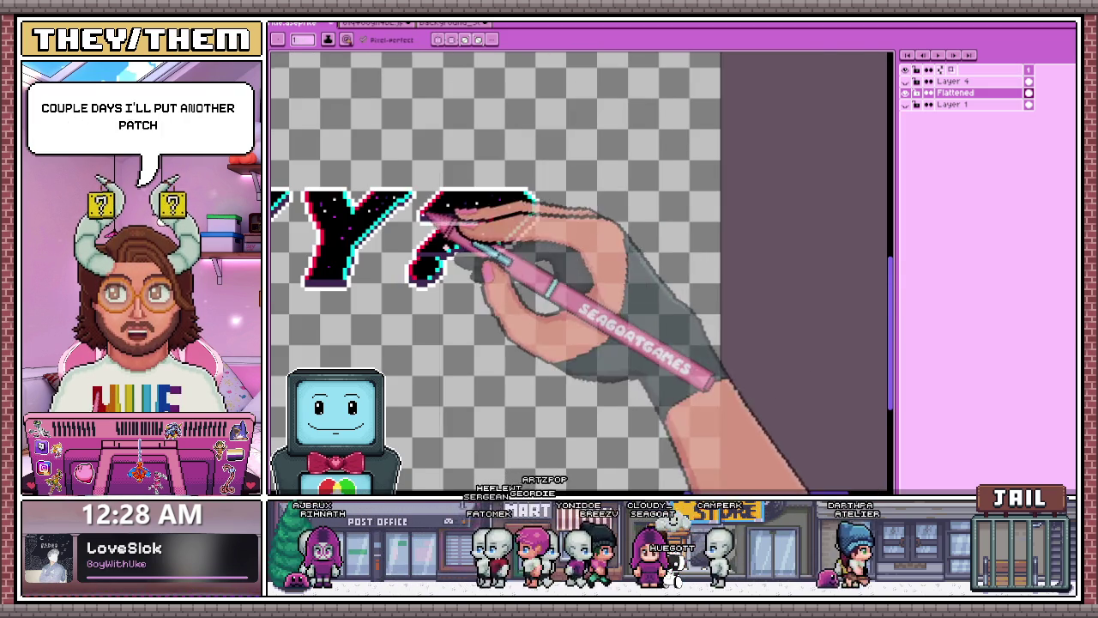
pyautogui.scroll(1, 442, 215)
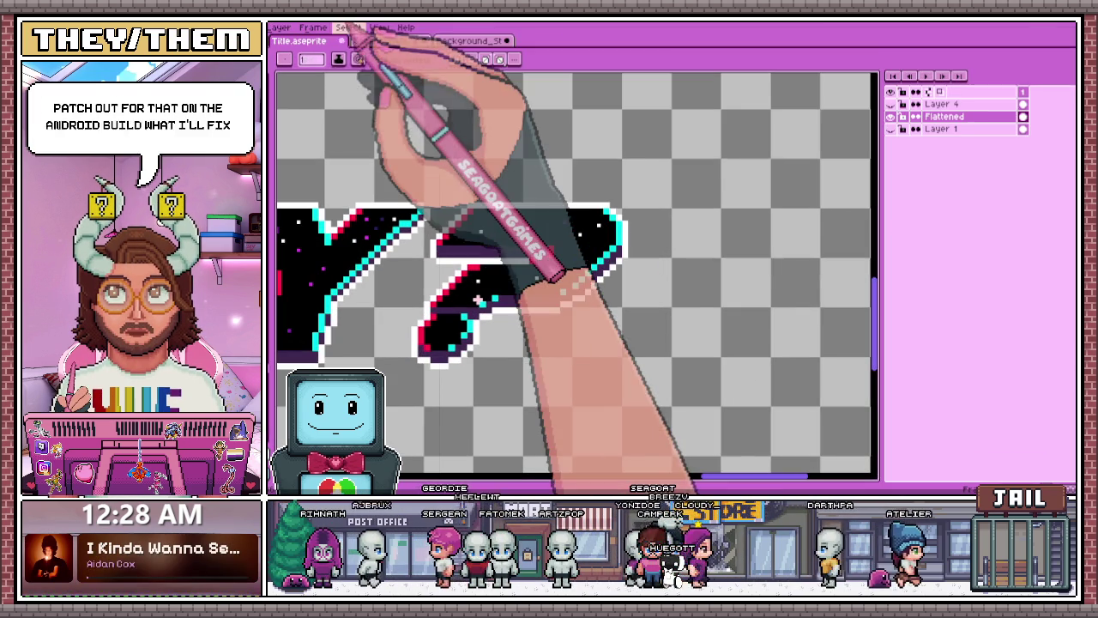
# - Open and dismiss the Select menu, finish the sparkles, then bring up the starry background sprite
pyautogui.click(347, 28)
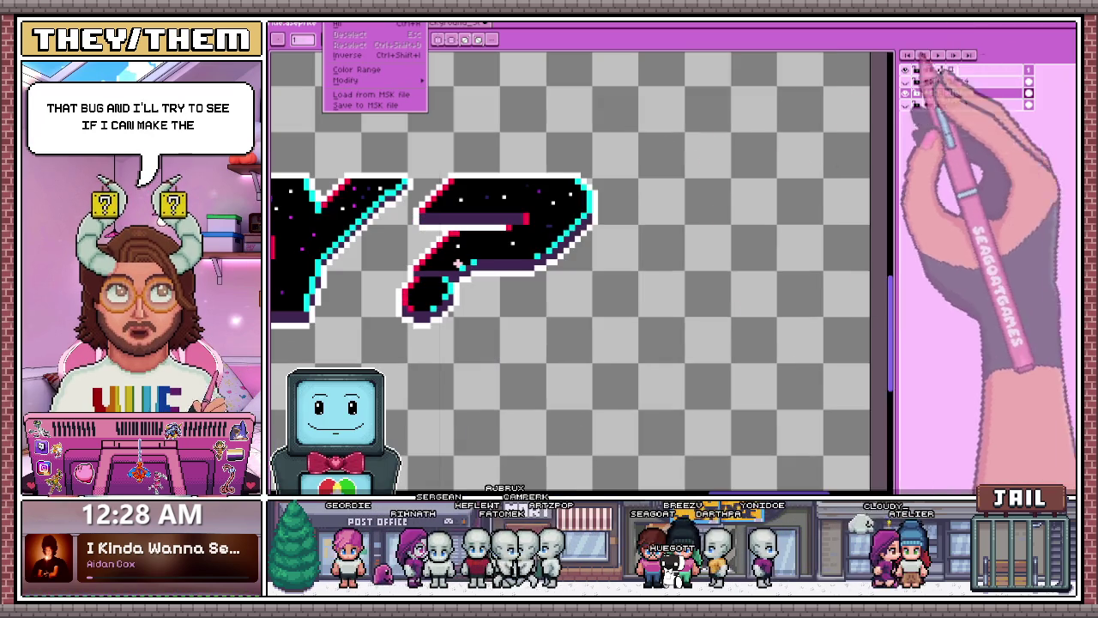
pyautogui.scroll(1, 545, 191)
pyautogui.press('Escape')
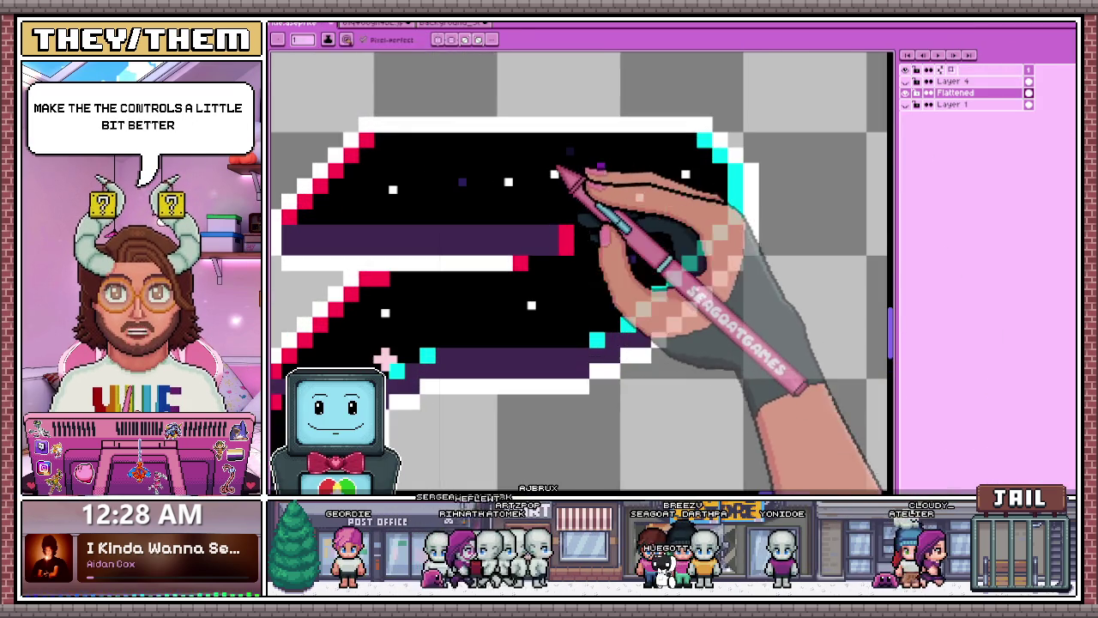
pyautogui.scroll(2, 536, 176)
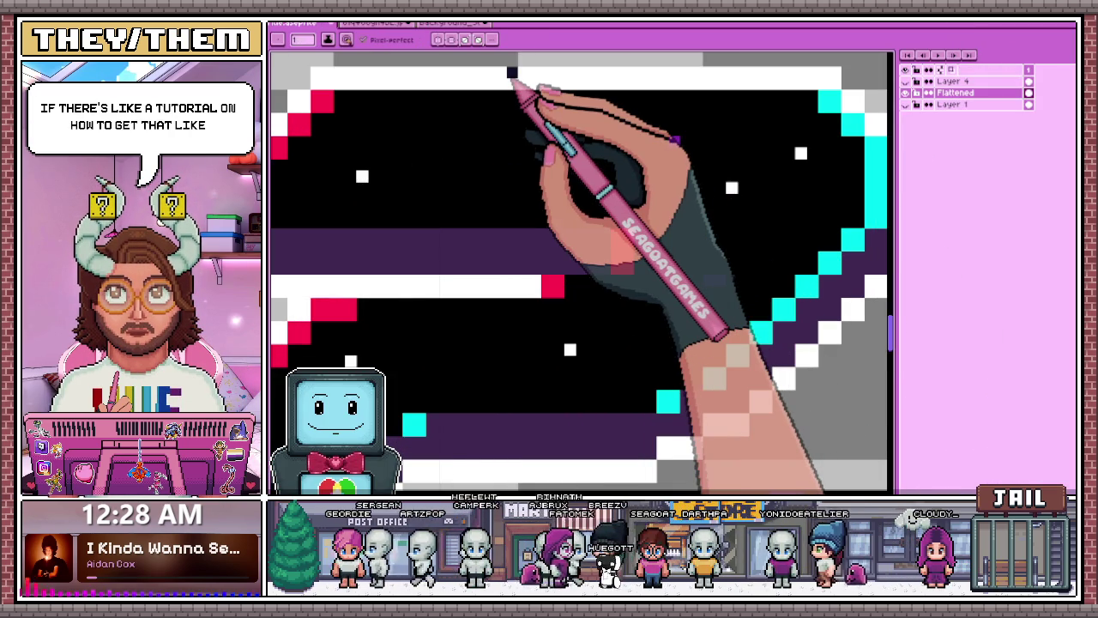
pyautogui.scroll(-2, 512, 72)
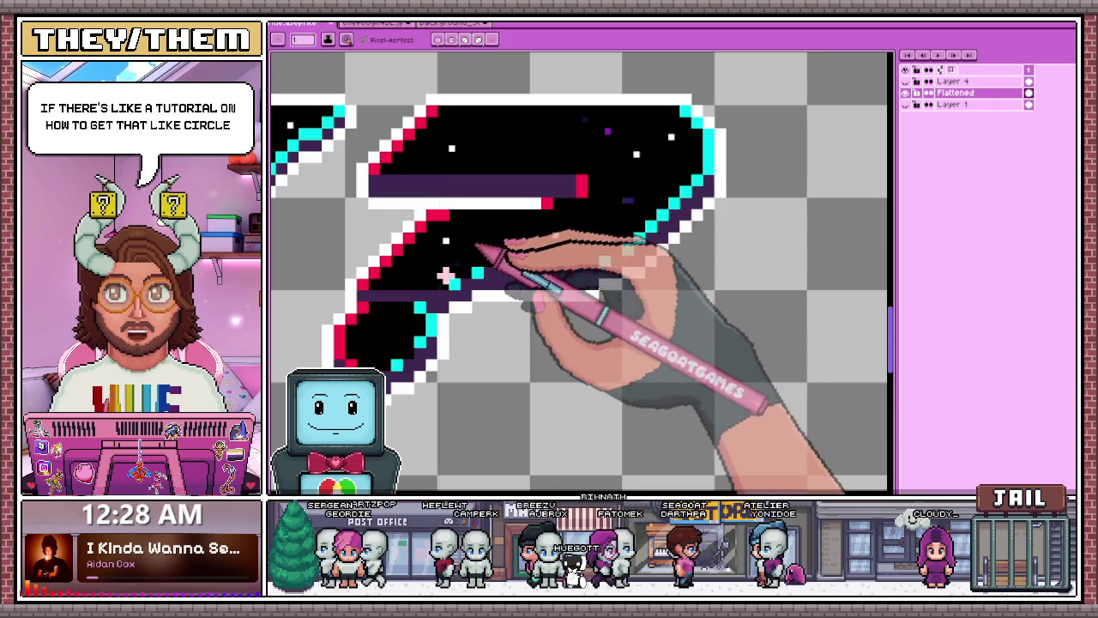
pyautogui.scroll(-3, 643, 230)
pyautogui.scroll(1, 642, 233)
pyautogui.scroll(1, 713, 232)
pyautogui.scroll(1, 711, 232)
pyautogui.scroll(1, 711, 233)
pyautogui.scroll(-2, 701, 229)
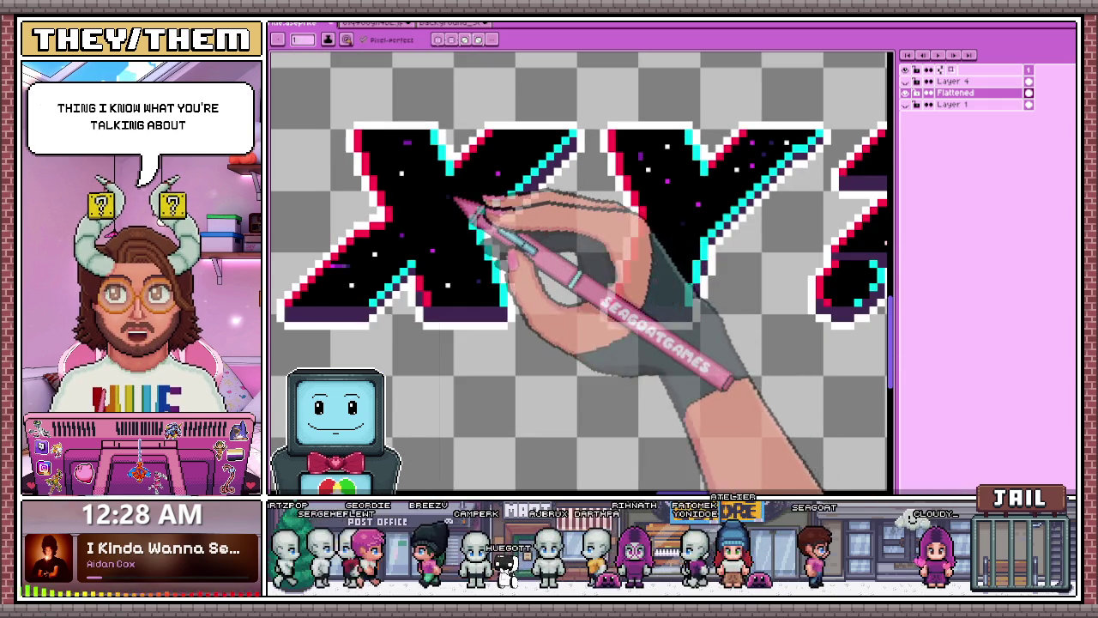
pyautogui.scroll(1, 483, 215)
pyautogui.scroll(1, 465, 208)
pyautogui.scroll(-4, 454, 254)
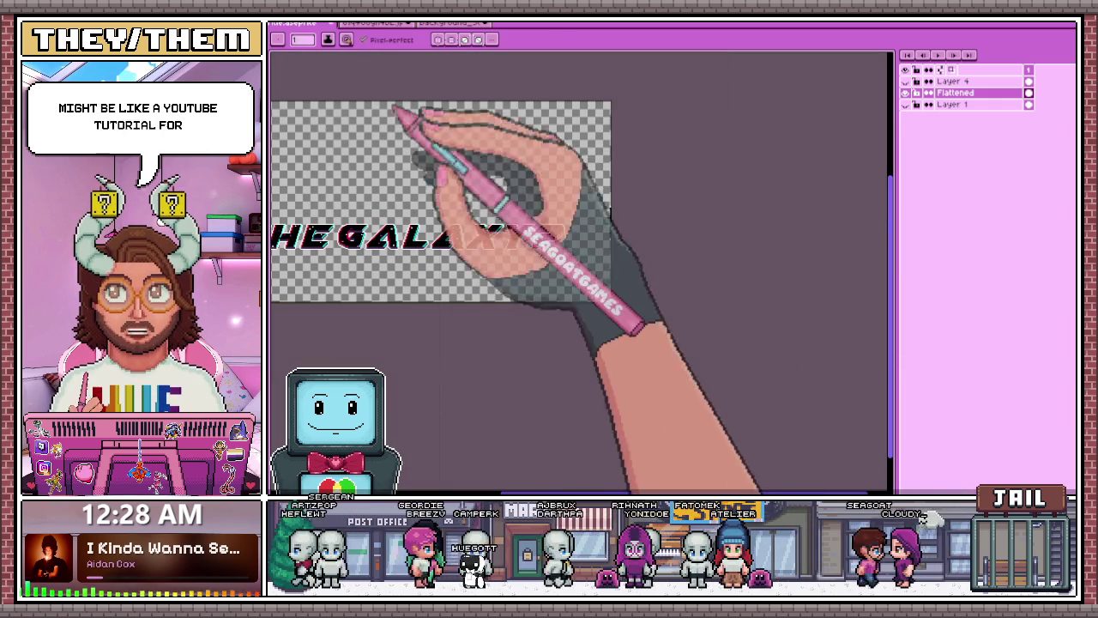
pyautogui.click(455, 23)
# - Zoom in on the starfield and select the whole canvas
pyautogui.scroll(1, 600, 343)
pyautogui.scroll(1, 581, 277)
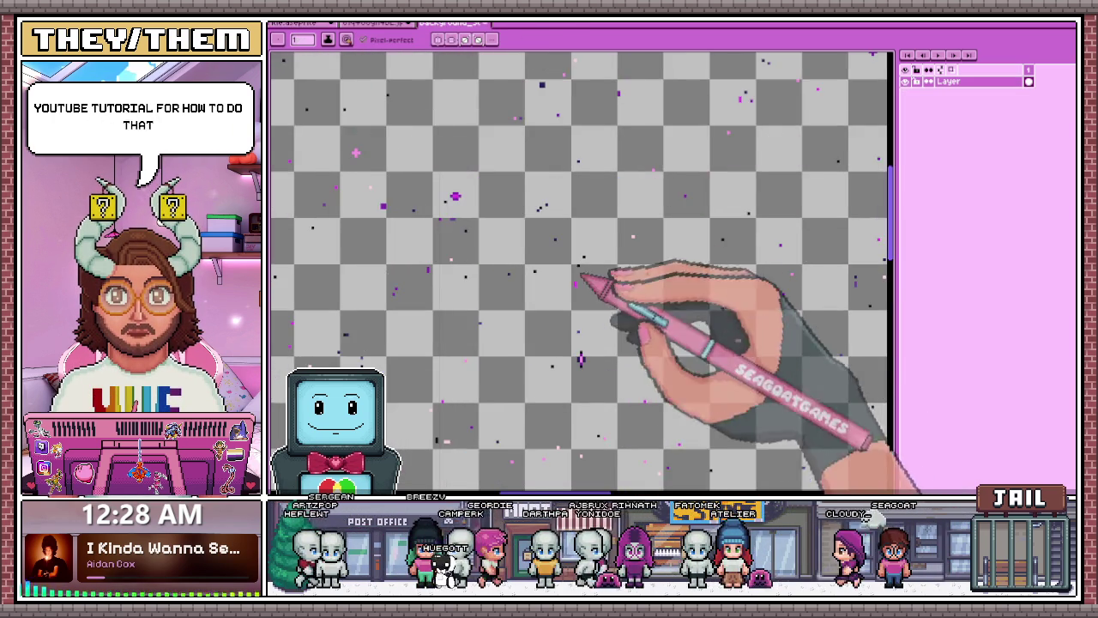
pyautogui.scroll(1, 611, 390)
pyautogui.scroll(1, 617, 366)
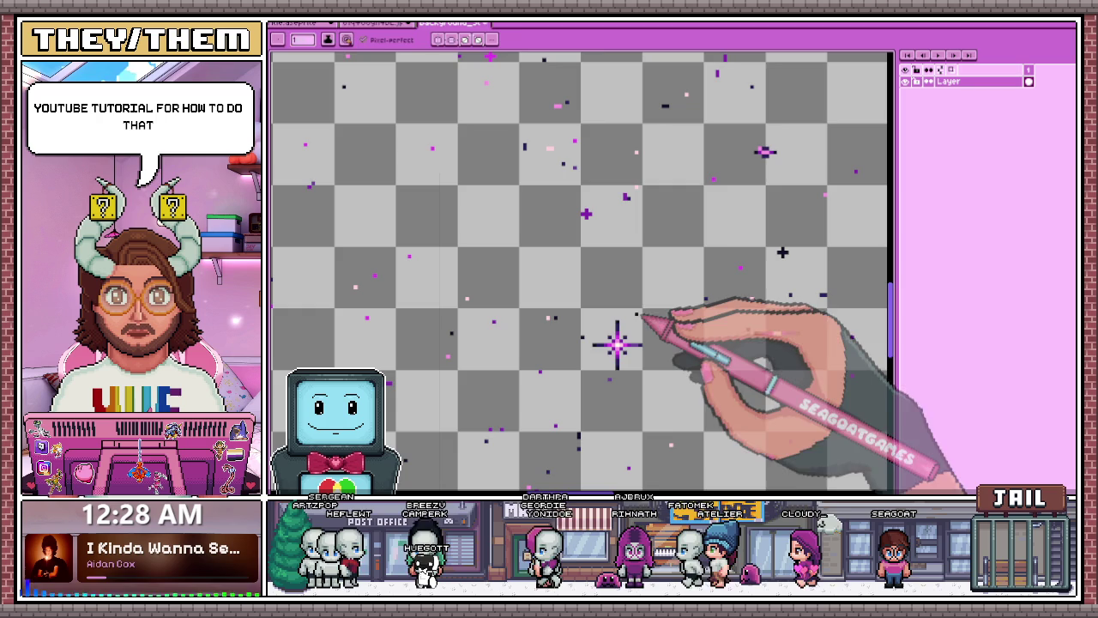
pyautogui.scroll(1, 617, 344)
pyautogui.scroll(-2, 629, 355)
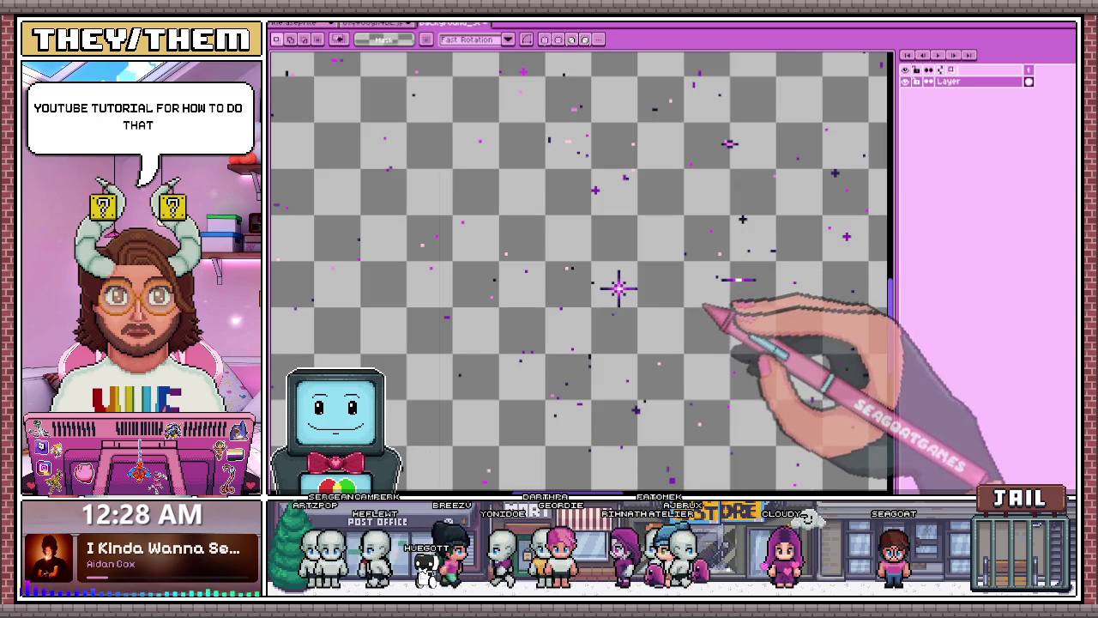
pyautogui.hotkey('ctrl', 'a')
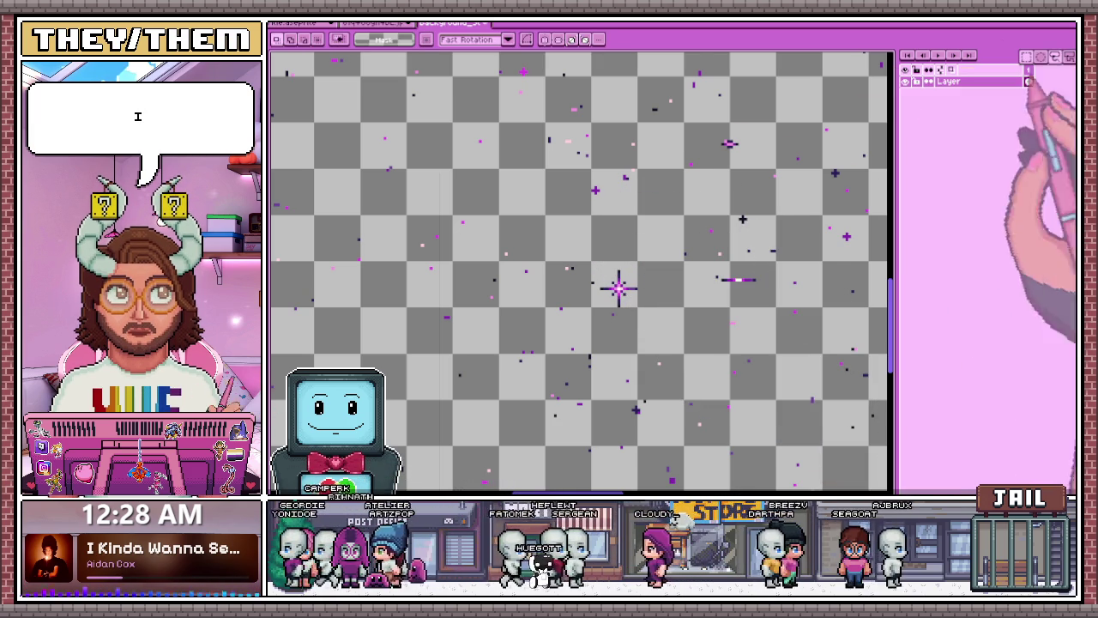
# - Drag a marquee box tightly around the four-point sparkle star
pyautogui.moveTo(618, 288); pyautogui.dragTo(650, 337)
pyautogui.scroll(-5, 650, 337)
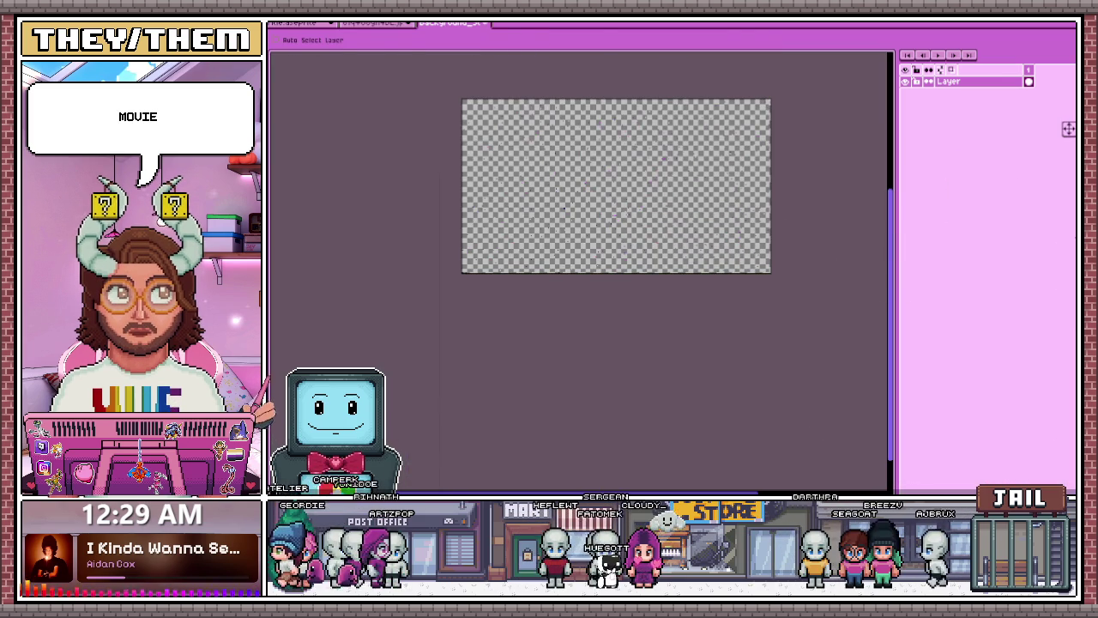
pyautogui.scroll(5, 624, 257)
pyautogui.moveTo(597, 199); pyautogui.dragTo(665, 280)
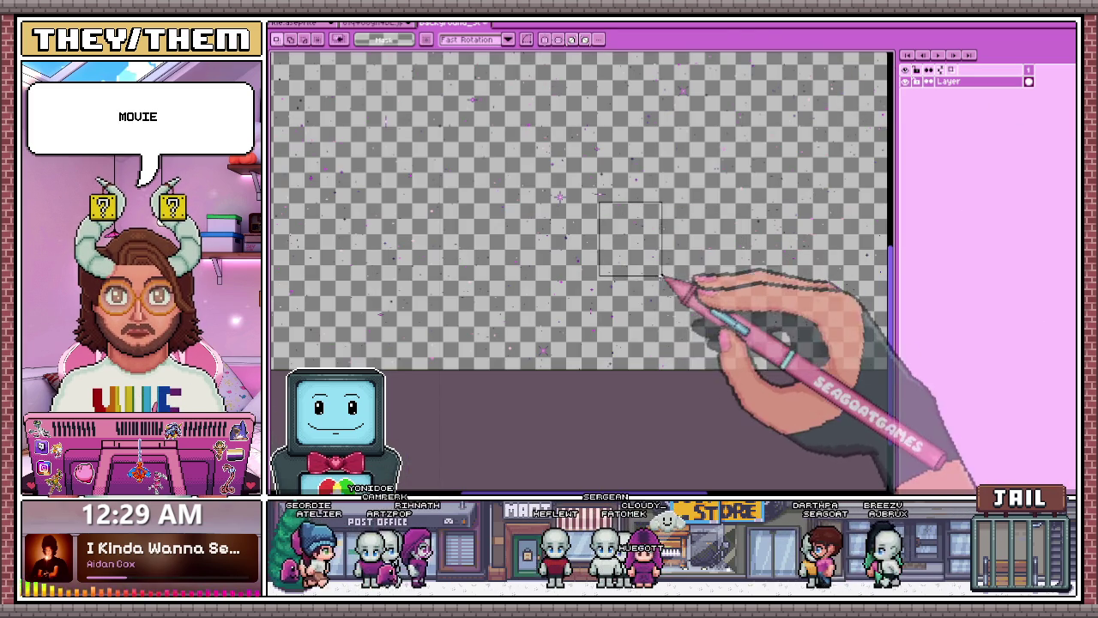
pyautogui.scroll(2, 563, 191)
pyautogui.scroll(3, 562, 192)
pyautogui.moveTo(523, 158); pyautogui.dragTo(605, 280)
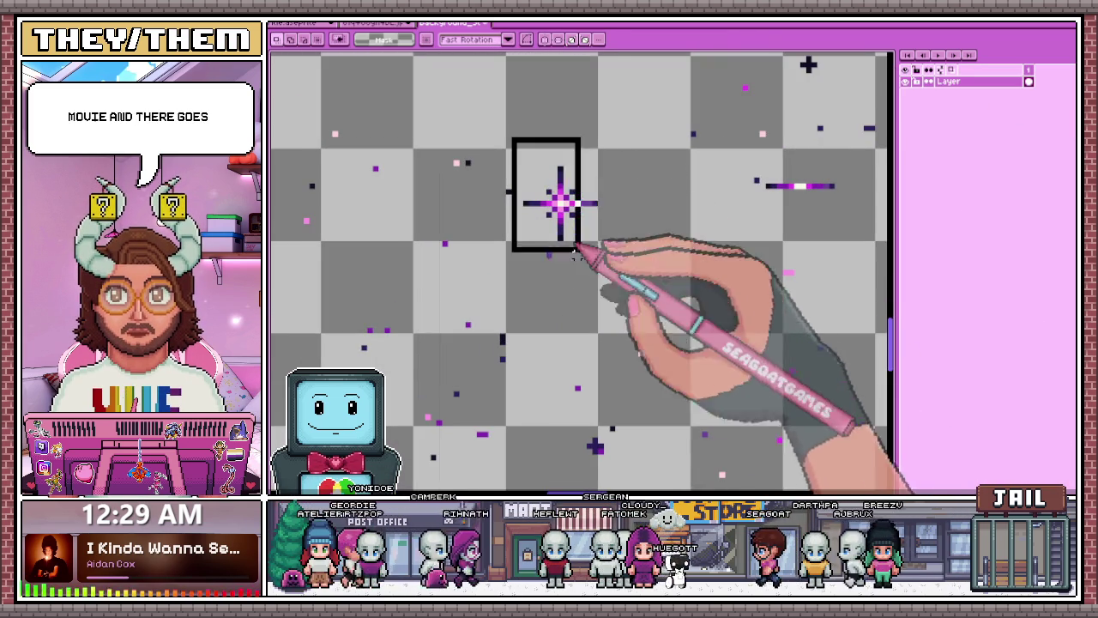
# - Return to the THE GALAXY? title, zoom in, and switch between eyedropper, marquee and pencil
pyautogui.click(369, 23)
pyautogui.scroll(3, 421, 274)
pyautogui.scroll(-3, 441, 314)
pyautogui.scroll(4, 441, 301)
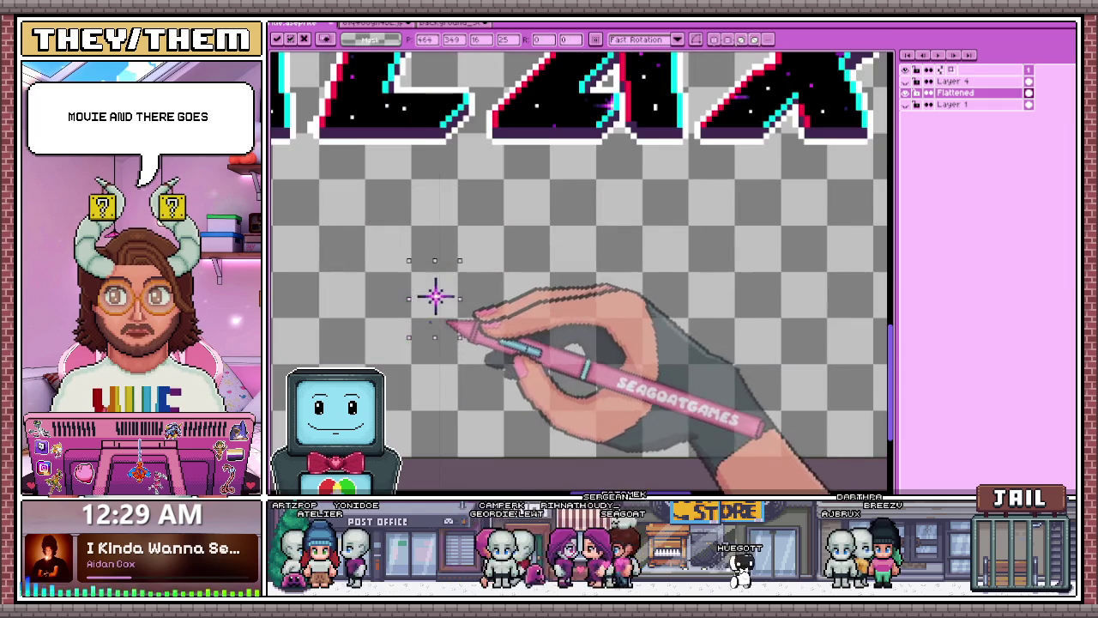
pyautogui.scroll(-3, 418, 140)
pyautogui.scroll(2, 417, 152)
pyautogui.scroll(1, 368, 146)
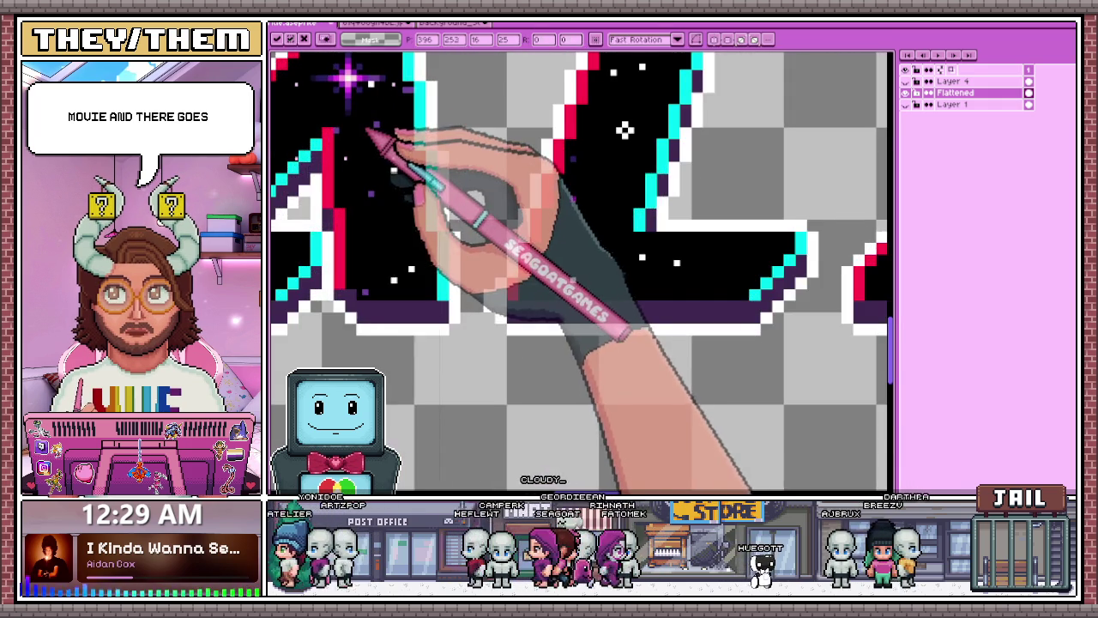
pyautogui.scroll(-1, 377, 150)
pyautogui.scroll(1, 386, 154)
pyautogui.scroll(-1, 382, 146)
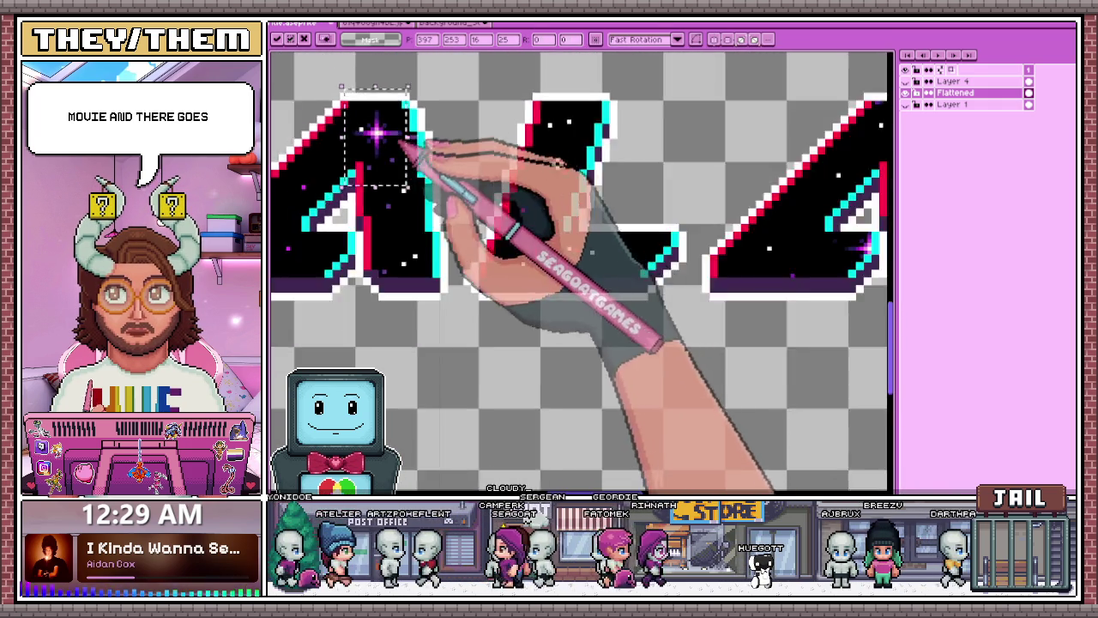
pyautogui.scroll(-1, 369, 116)
pyautogui.scroll(-2, 411, 223)
pyautogui.press('i')
pyautogui.scroll(2, 436, 167)
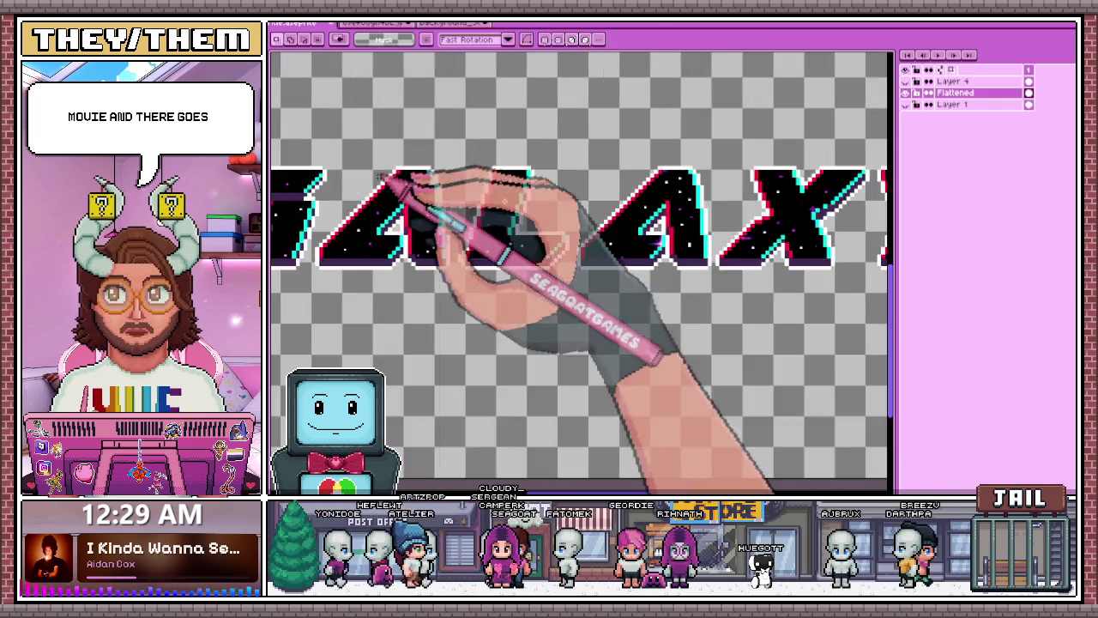
pyautogui.scroll(2, 421, 176)
pyautogui.press('m')
pyautogui.press('b')
pyautogui.scroll(1, 433, 150)
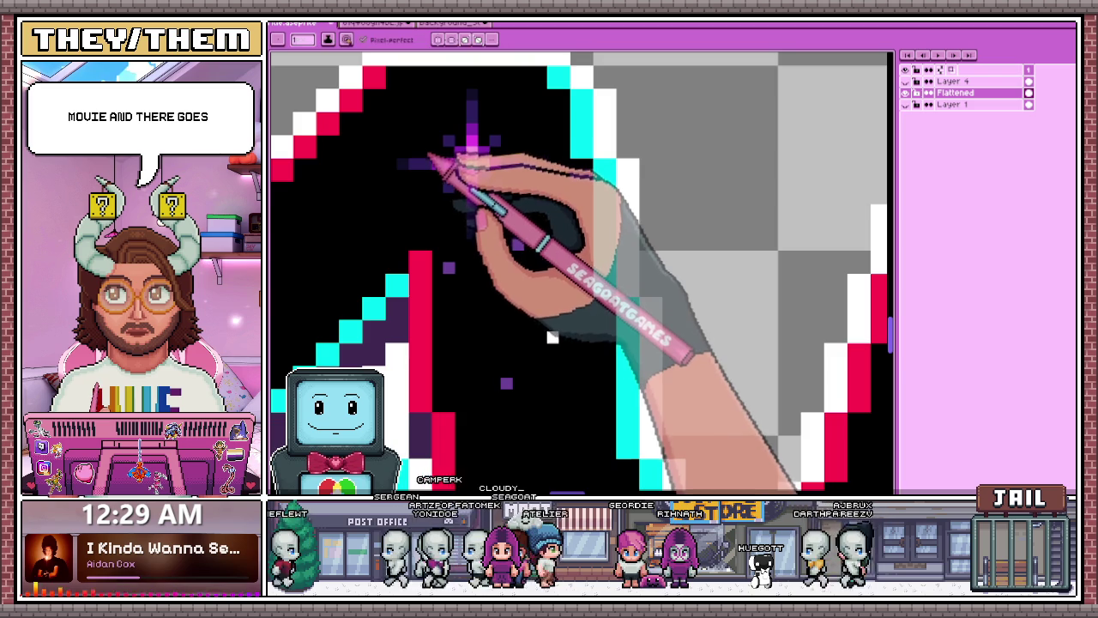
pyautogui.scroll(-2, 470, 150)
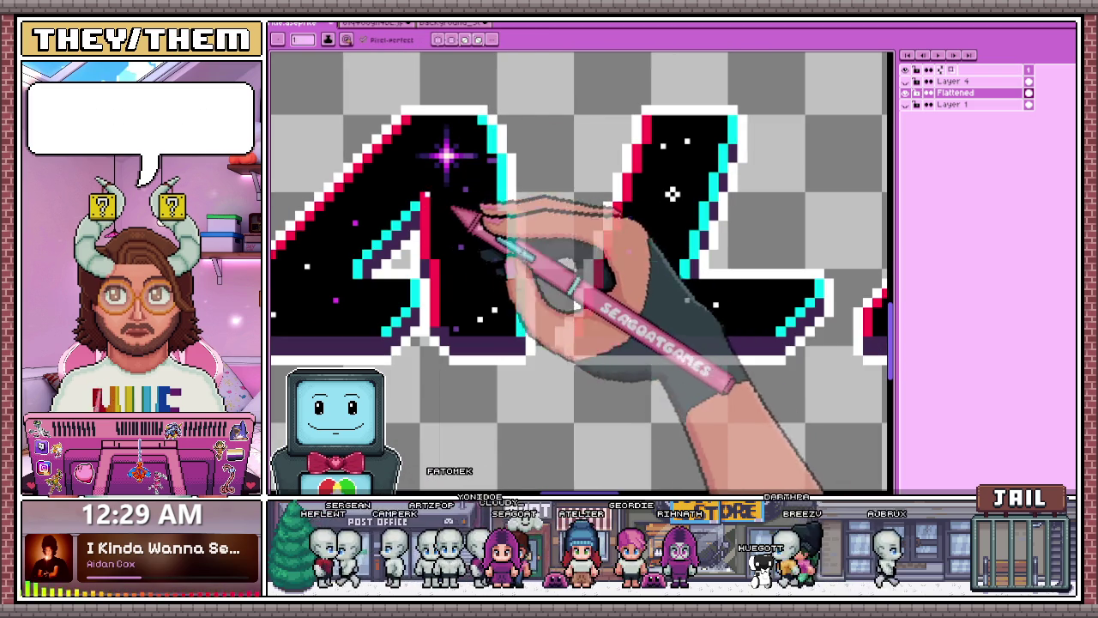
pyautogui.scroll(-1, 671, 194)
pyautogui.scroll(-1, 671, 194)
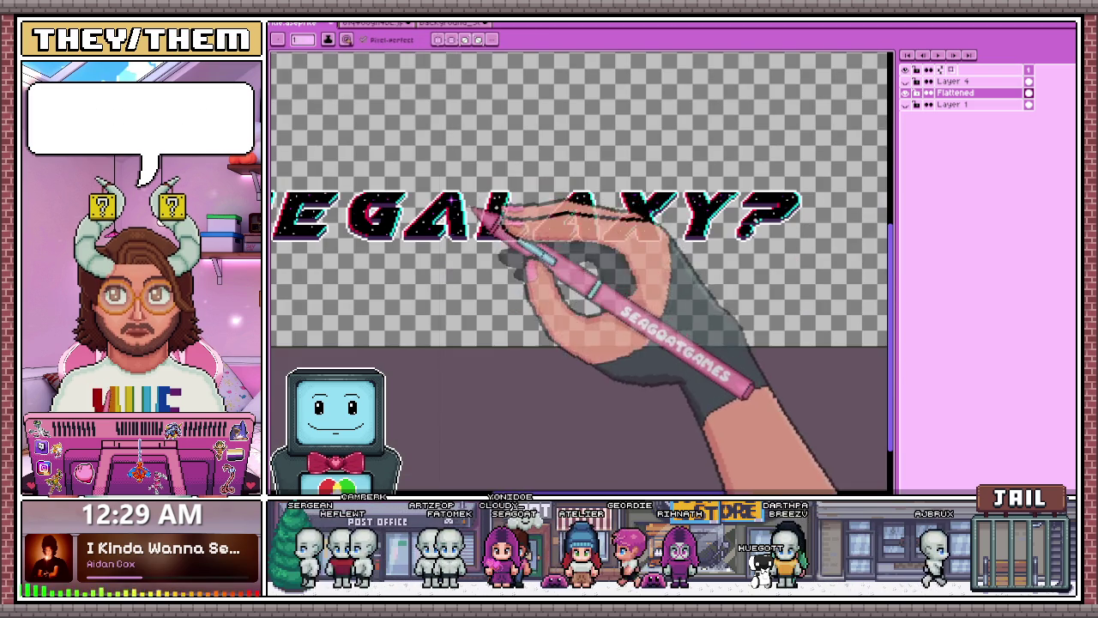
# - Copy a glint streak from the starfield and position the pasted copy on the lettering
pyautogui.click(455, 23)
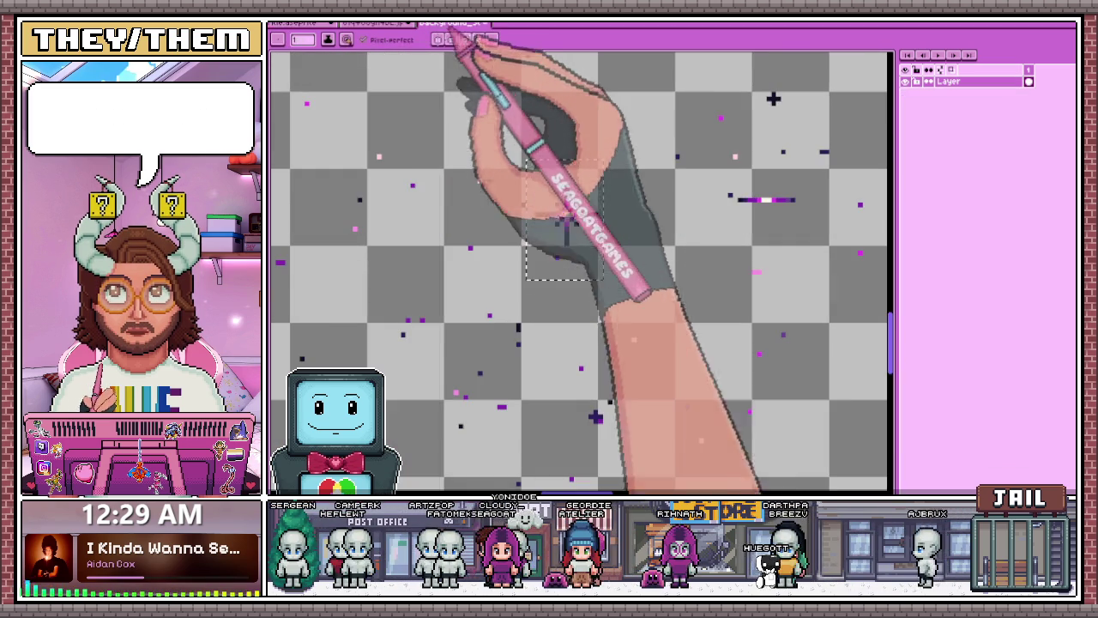
pyautogui.scroll(-1, 649, 209)
pyautogui.hscroll(1, 686, 193)
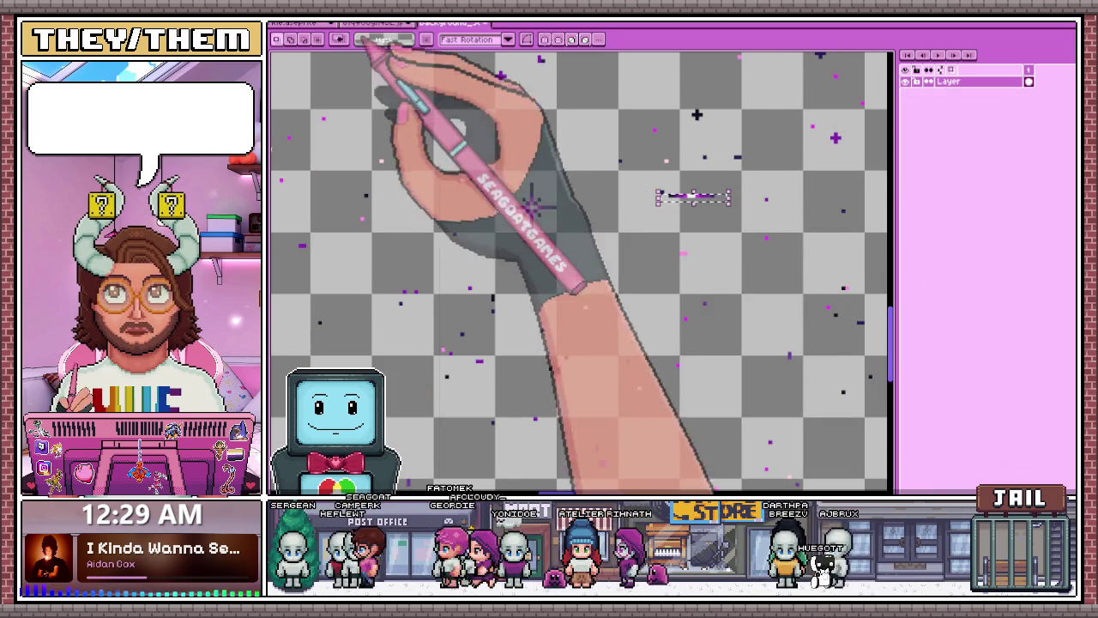
pyautogui.click(313, 25)
pyautogui.moveTo(652, 224); pyautogui.dragTo(482, 230)
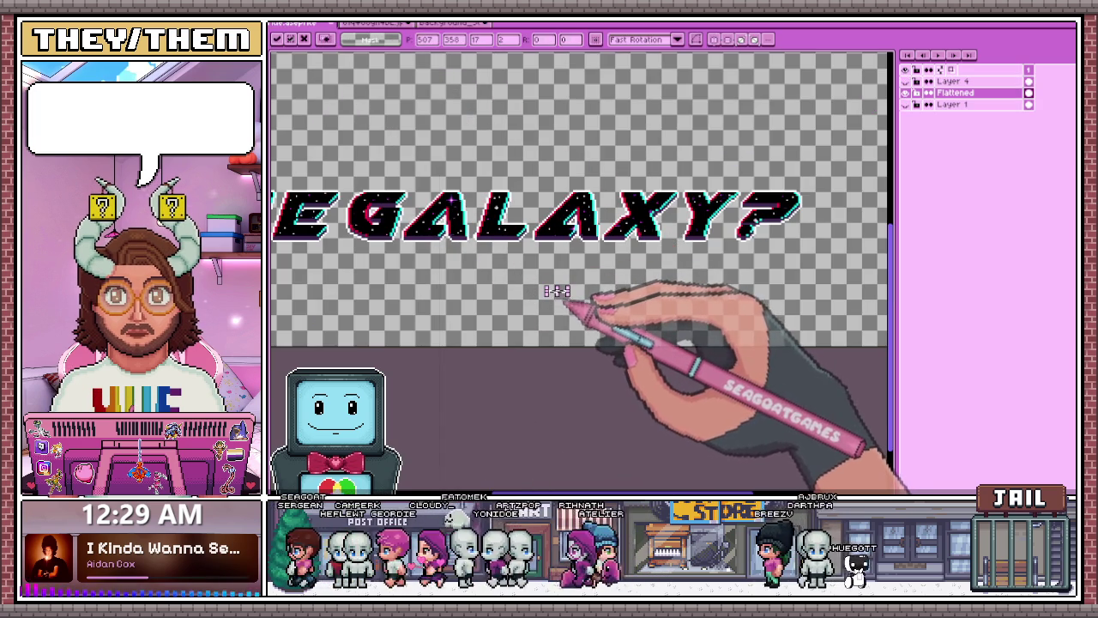
# - Move a glint streak onto the question mark
pyautogui.scroll(2, 527, 289)
pyautogui.scroll(-1, 559, 254)
pyautogui.scroll(1, 568, 167)
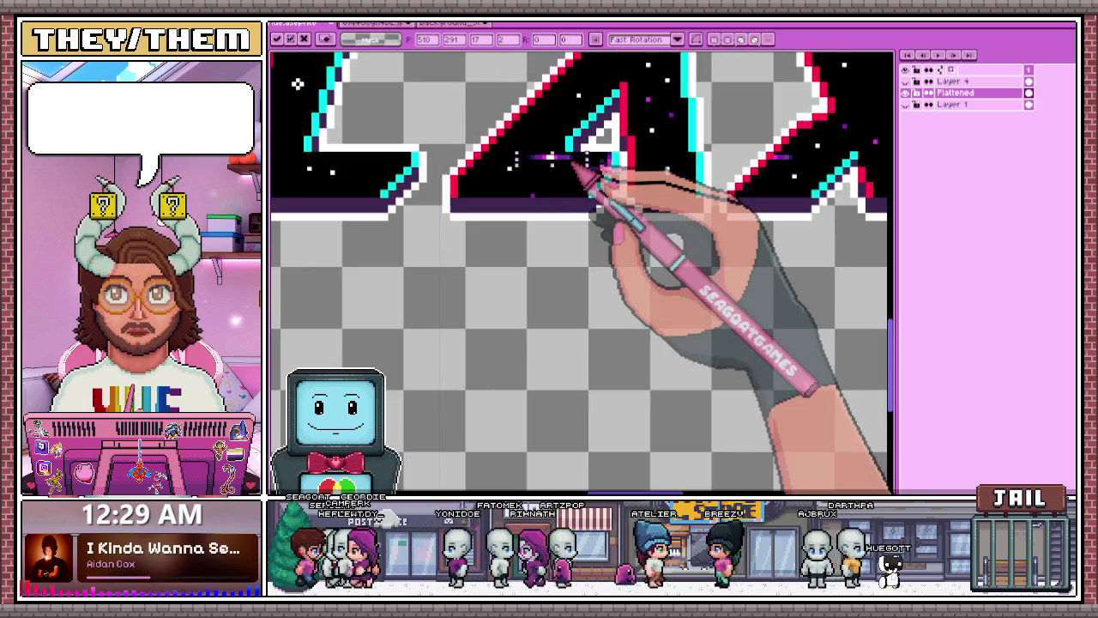
pyautogui.scroll(-1, 514, 167)
pyautogui.scroll(1, 490, 177)
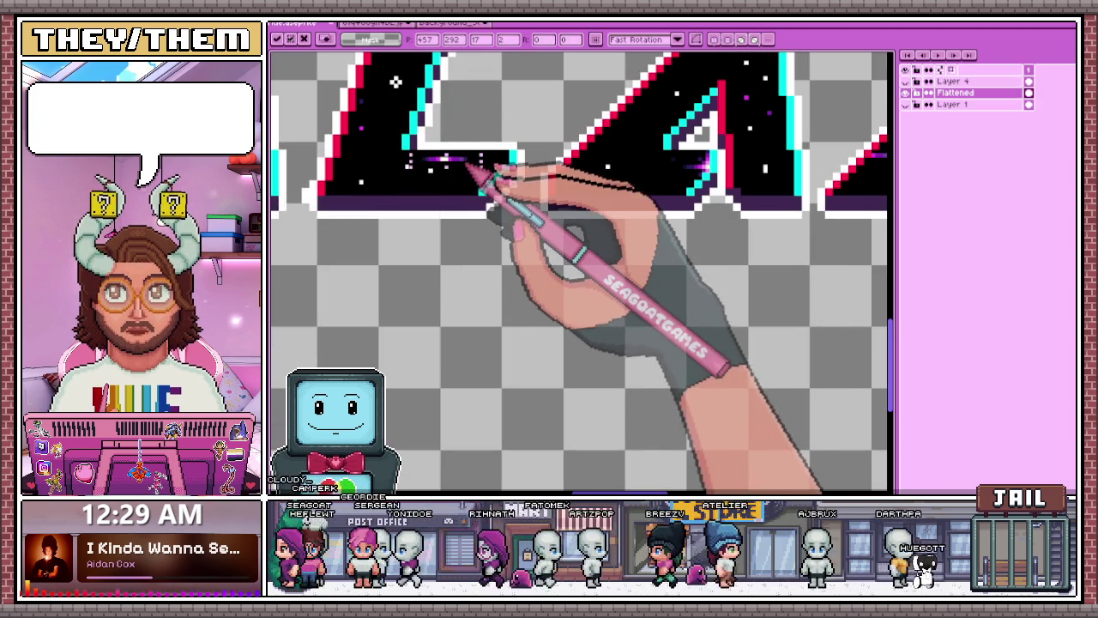
pyautogui.scroll(-1, 477, 178)
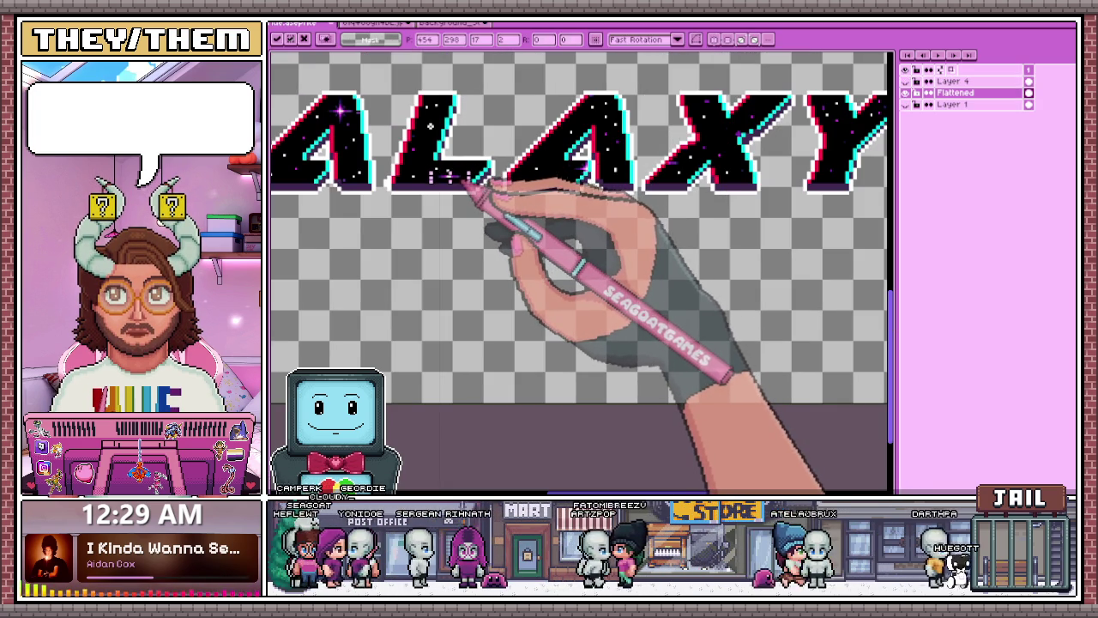
pyautogui.scroll(-2, 481, 198)
pyautogui.scroll(2, 569, 162)
pyautogui.scroll(1, 568, 377)
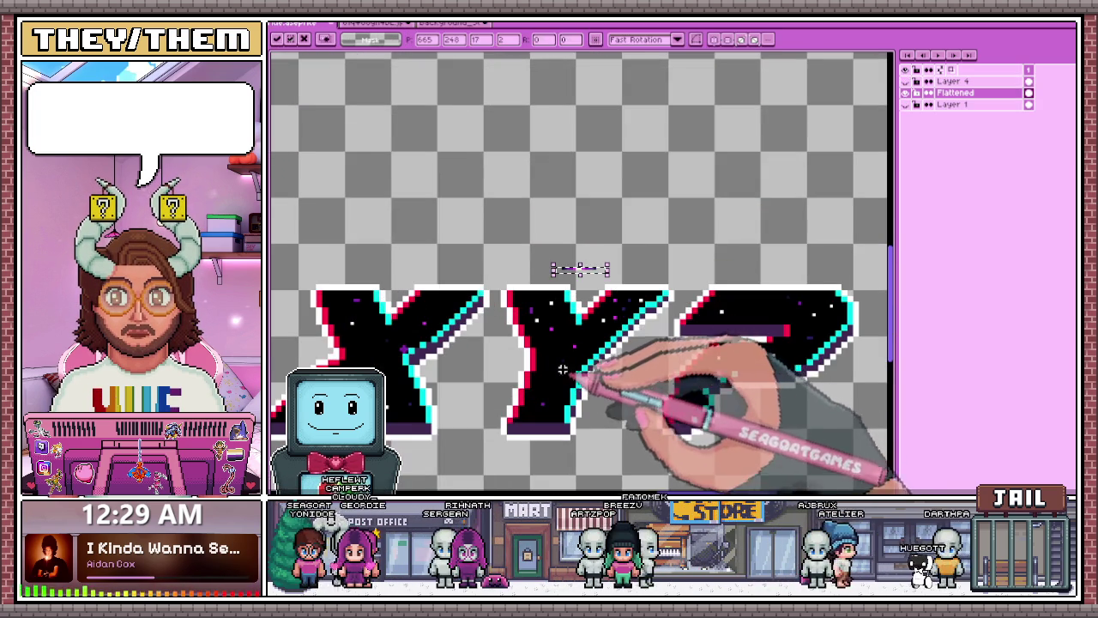
pyautogui.scroll(1, 591, 278)
pyautogui.scroll(-1, 573, 262)
pyautogui.scroll(1, 567, 331)
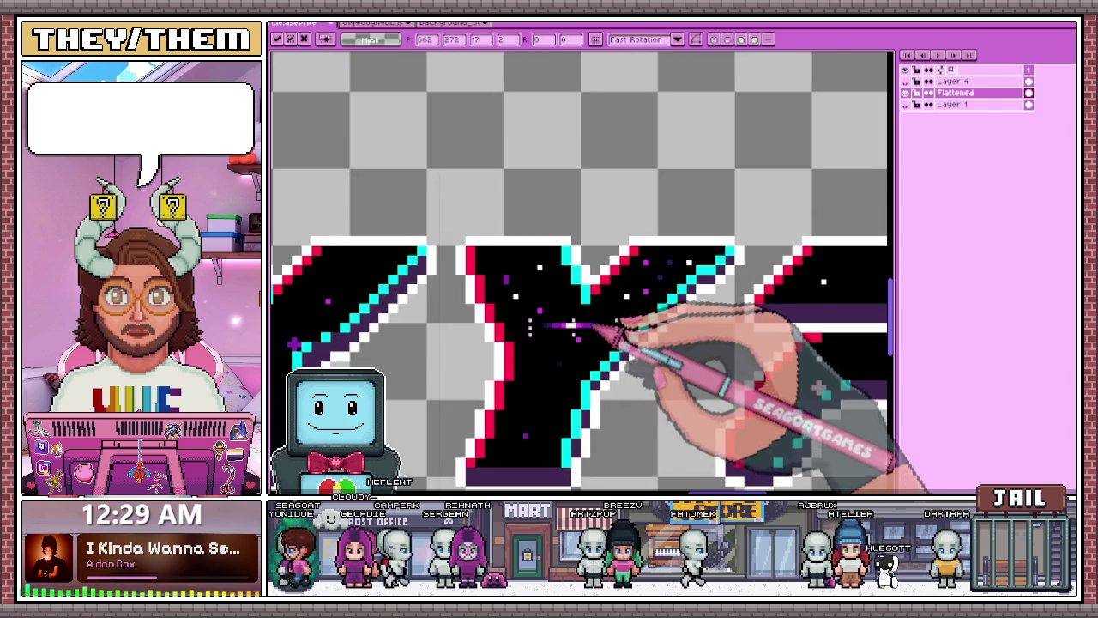
pyautogui.scroll(-1, 601, 341)
pyautogui.scroll(-1, 681, 252)
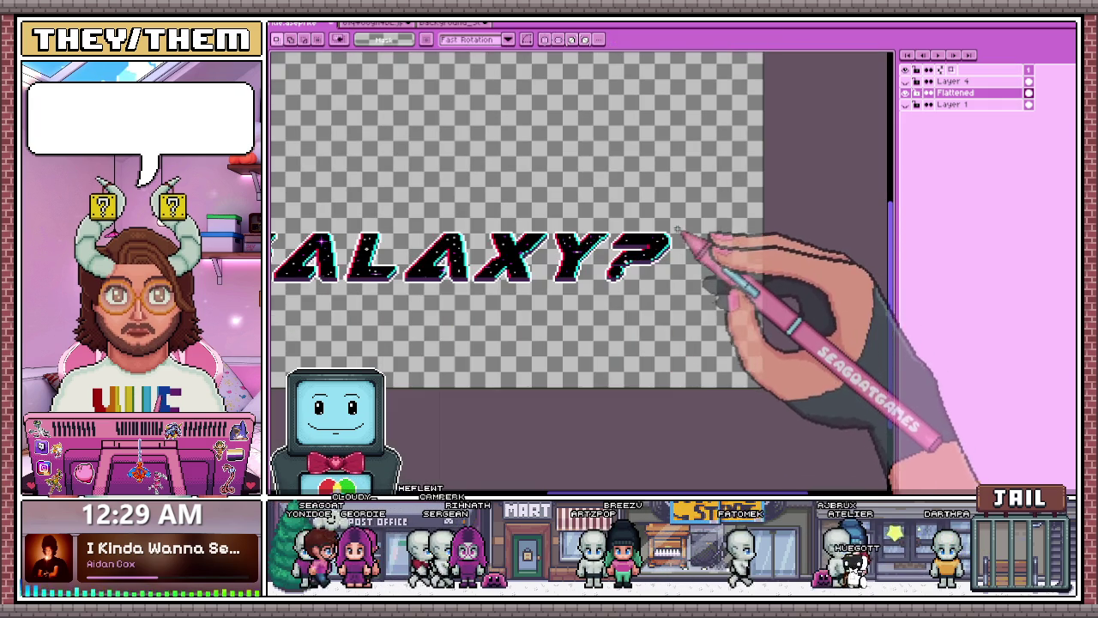
pyautogui.scroll(1, 665, 233)
pyautogui.scroll(1, 664, 233)
pyautogui.moveTo(543, 267); pyautogui.dragTo(615, 276)
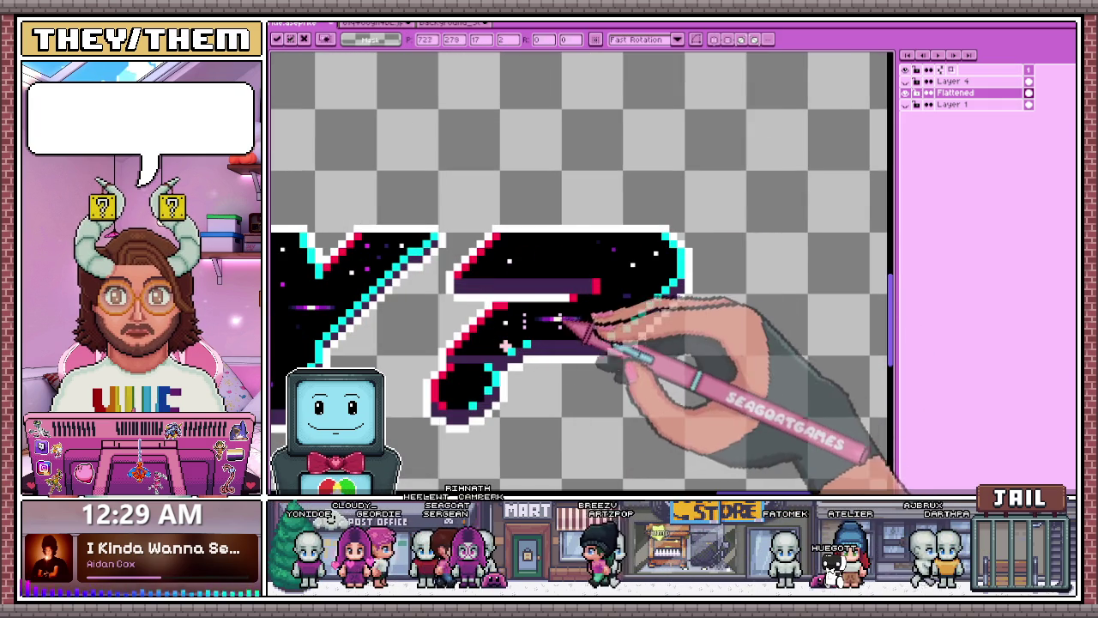
pyautogui.scroll(-3, 613, 335)
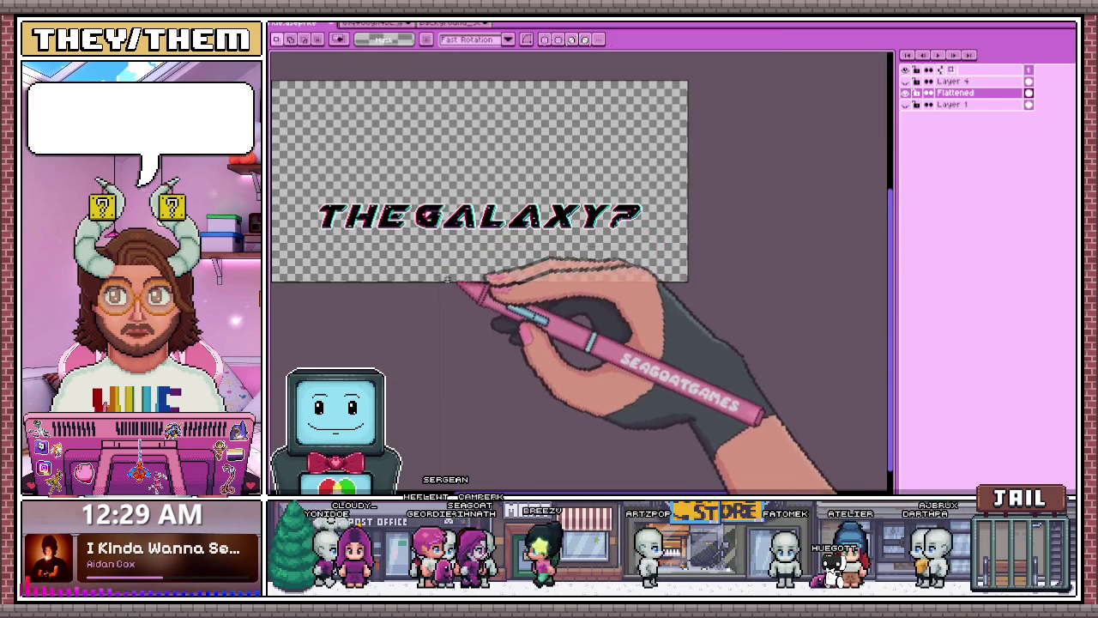
pyautogui.scroll(1, 478, 289)
pyautogui.scroll(2, 515, 206)
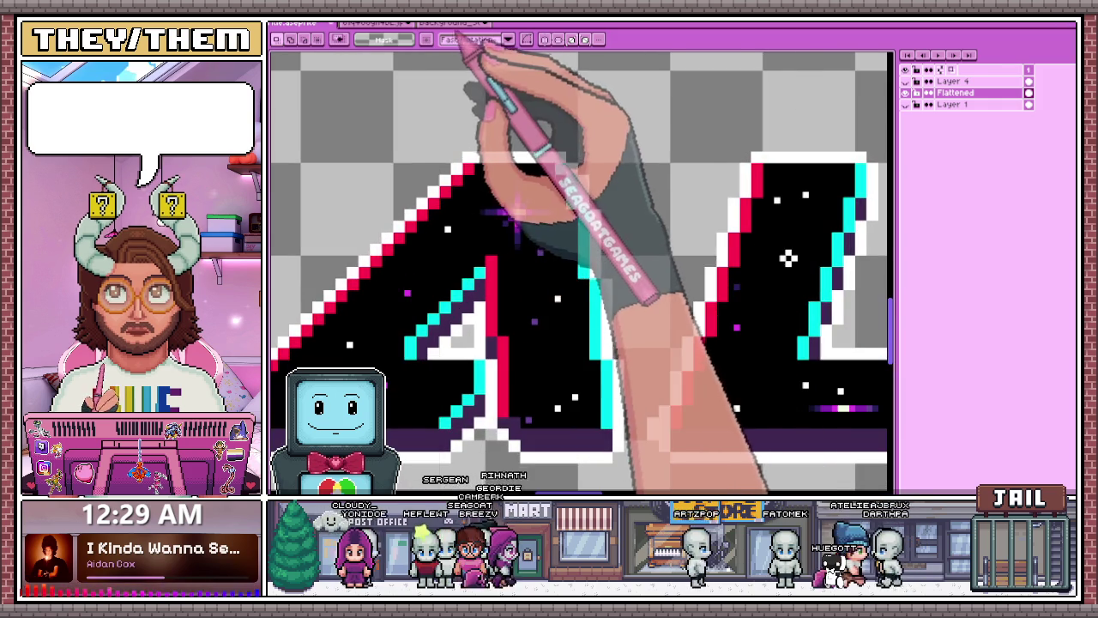
# - Marquee-select a sparkle star in the starfield background and copy it
pyautogui.click(467, 23)
pyautogui.moveTo(498, 169); pyautogui.dragTo(584, 255)
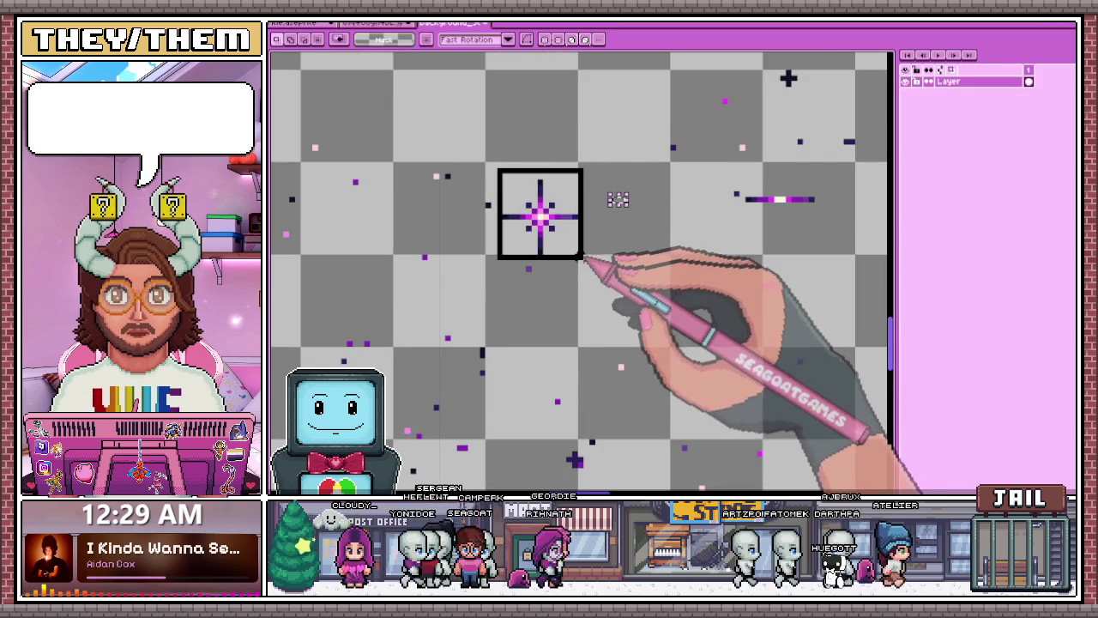
pyautogui.scroll(1, 514, 193)
pyautogui.hotkey('ctrl', 'c')
# - Paste the sparkle into the THE GALAXY? title and set it atop the question mark
pyautogui.click(369, 23)
pyautogui.hotkey('ctrl', 'v')
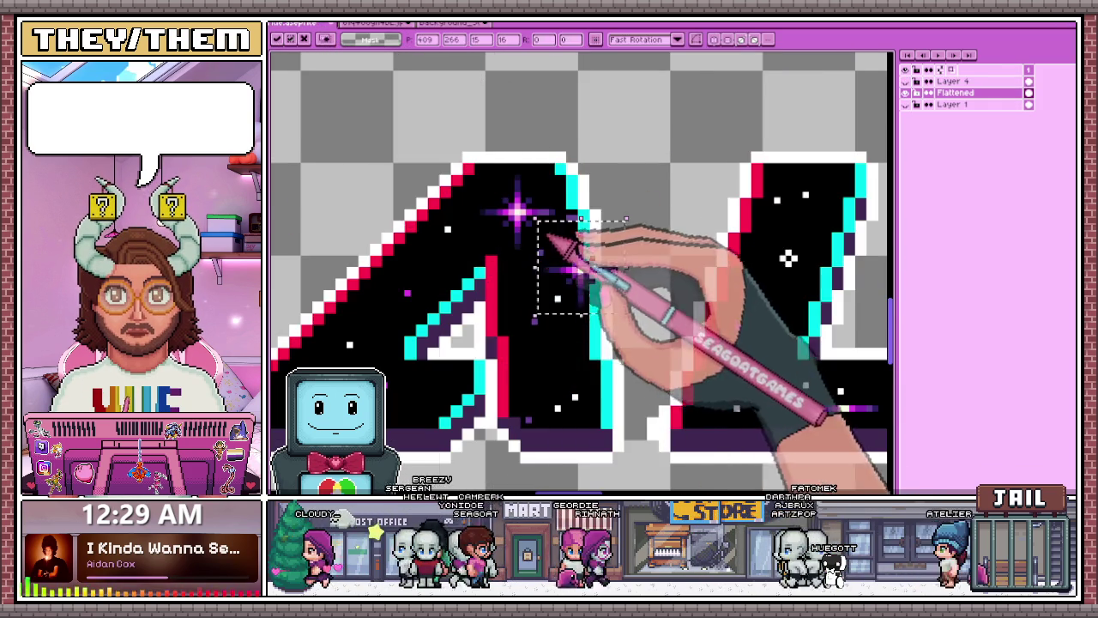
pyautogui.scroll(-2, 549, 224)
pyautogui.scroll(-2, 530, 268)
pyautogui.scroll(-2, 525, 261)
pyautogui.moveTo(446, 279); pyautogui.dragTo(641, 283)
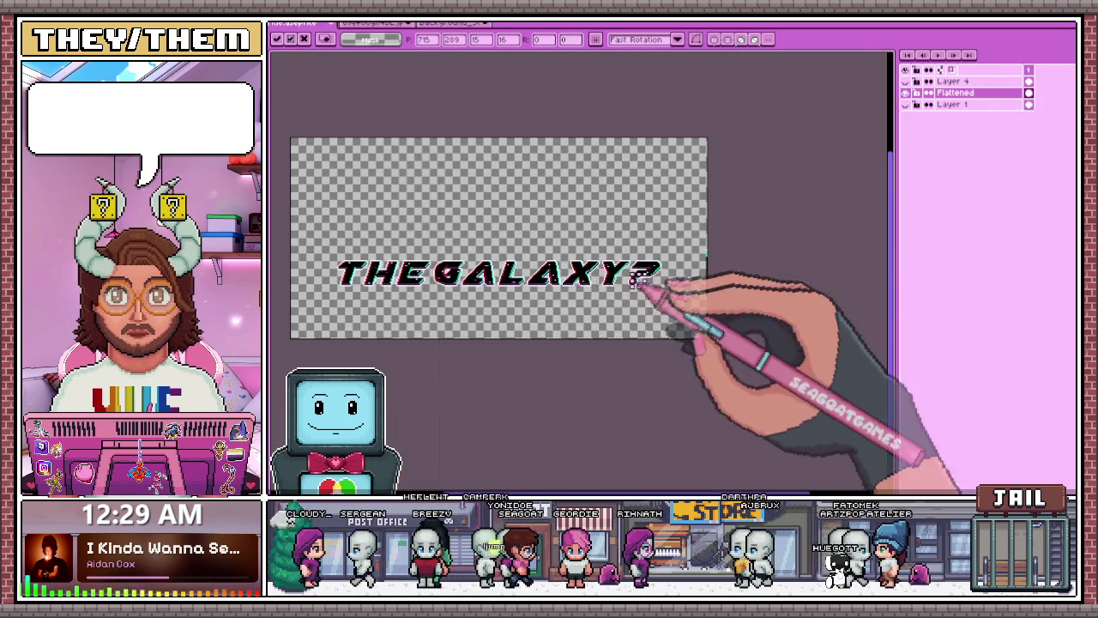
pyautogui.scroll(2, 642, 283)
pyautogui.scroll(-2, 691, 223)
pyautogui.press('Return')
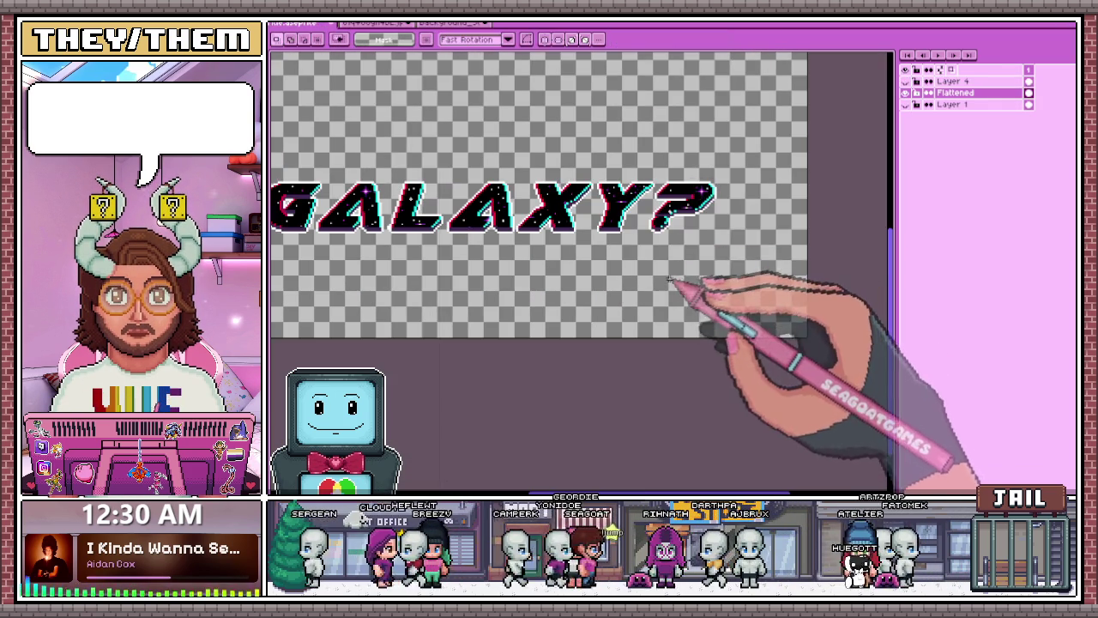
# - Zoom in and out on the title to check the sparkle on the question mark
pyautogui.scroll(1, 613, 177)
pyautogui.scroll(1, 587, 248)
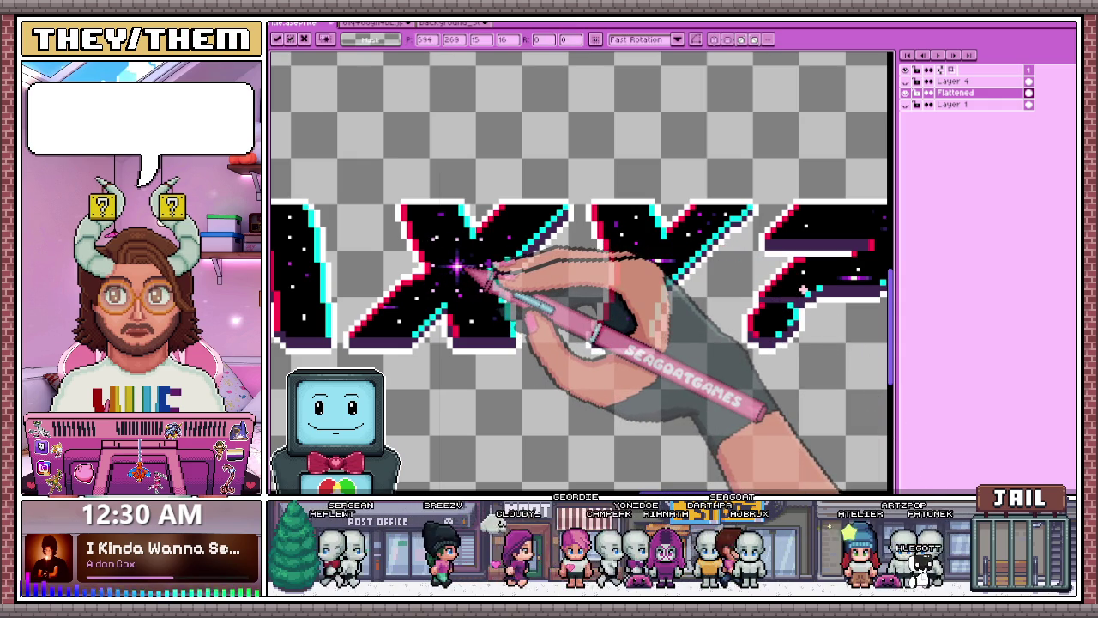
pyautogui.scroll(-1, 437, 228)
pyautogui.scroll(-2, 515, 233)
pyautogui.scroll(-2, 589, 274)
pyautogui.scroll(3, 502, 282)
pyautogui.scroll(1, 388, 282)
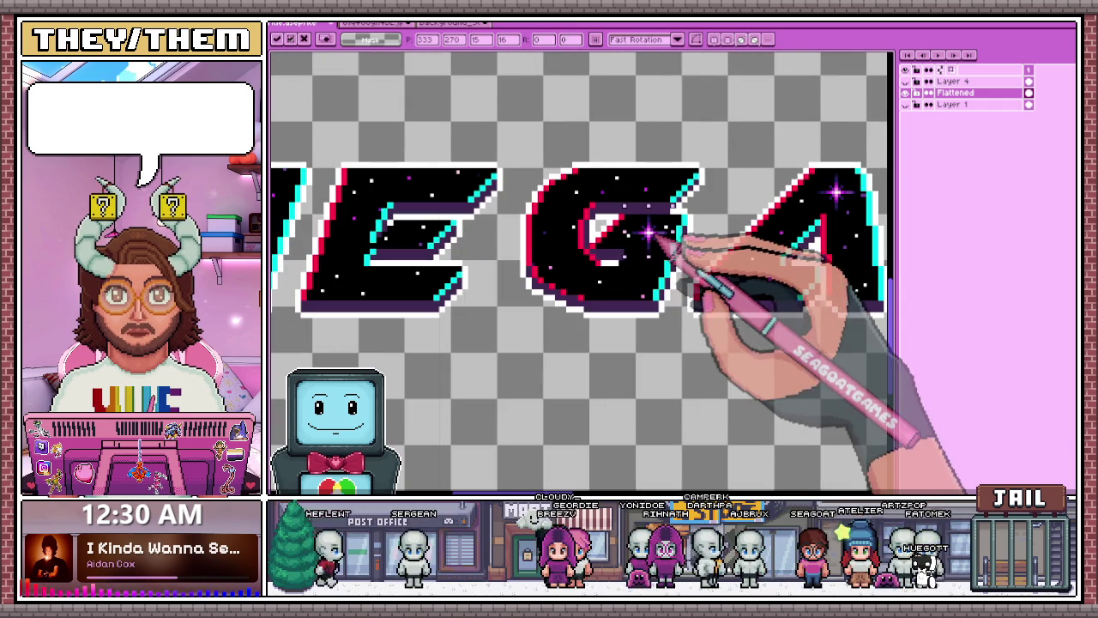
pyautogui.scroll(-3, 669, 244)
pyautogui.scroll(2, 514, 257)
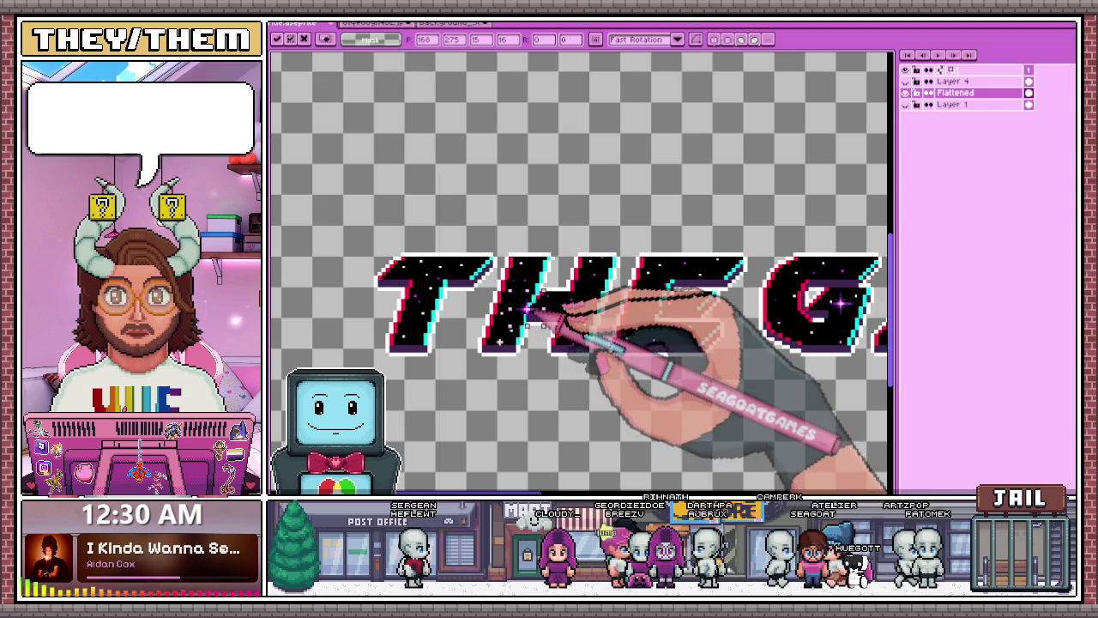
pyautogui.scroll(-3, 589, 257)
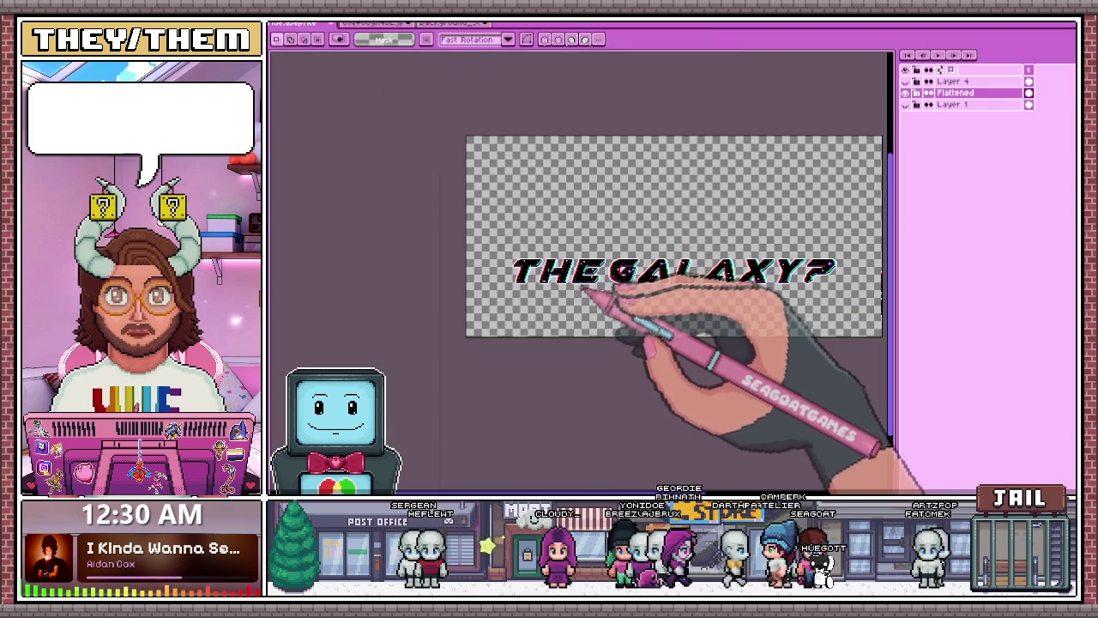
pyautogui.scroll(1, 600, 294)
pyautogui.click(459, 25)
# - Marquee-select another star in the starfield background
pyautogui.scroll(-2, 549, 223)
pyautogui.scroll(-1, 600, 257)
pyautogui.scroll(3, 590, 262)
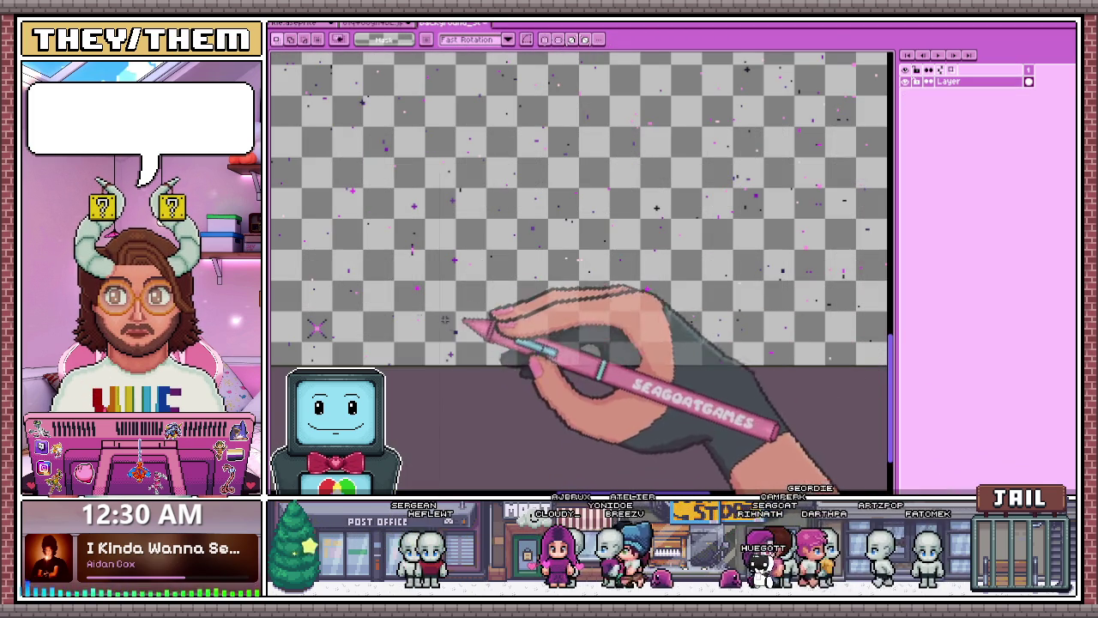
pyautogui.scroll(-1, 331, 257)
pyautogui.scroll(2, 326, 313)
pyautogui.moveTo(312, 276); pyautogui.dragTo(388, 362)
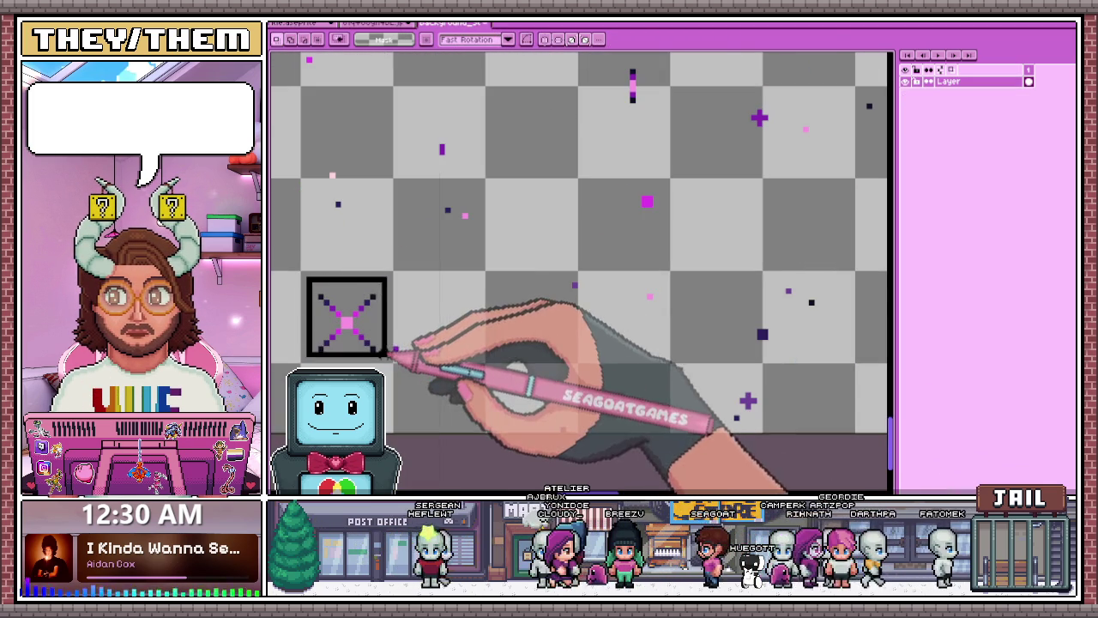
# - Paste a sparkle star into the title and commit it on the L
pyautogui.click(317, 24)
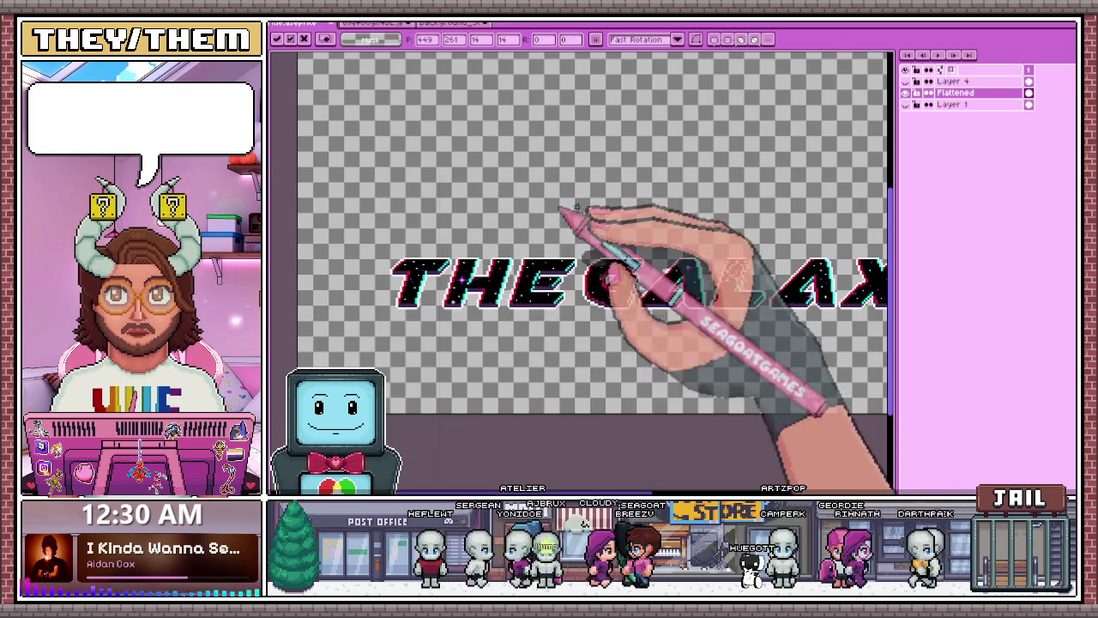
pyautogui.scroll(3, 652, 257)
pyautogui.hotkey('ctrl', 'v')
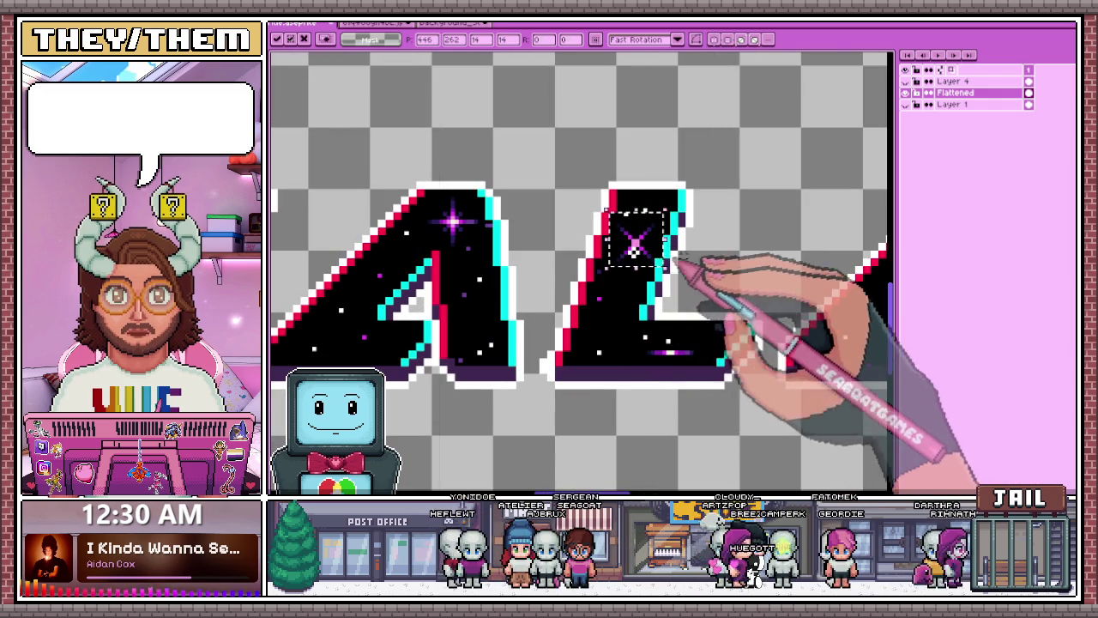
pyautogui.scroll(2, 677, 253)
pyautogui.press('Return')
# - Paste another sparkle star and commit it on the X
pyautogui.scroll(2, 624, 292)
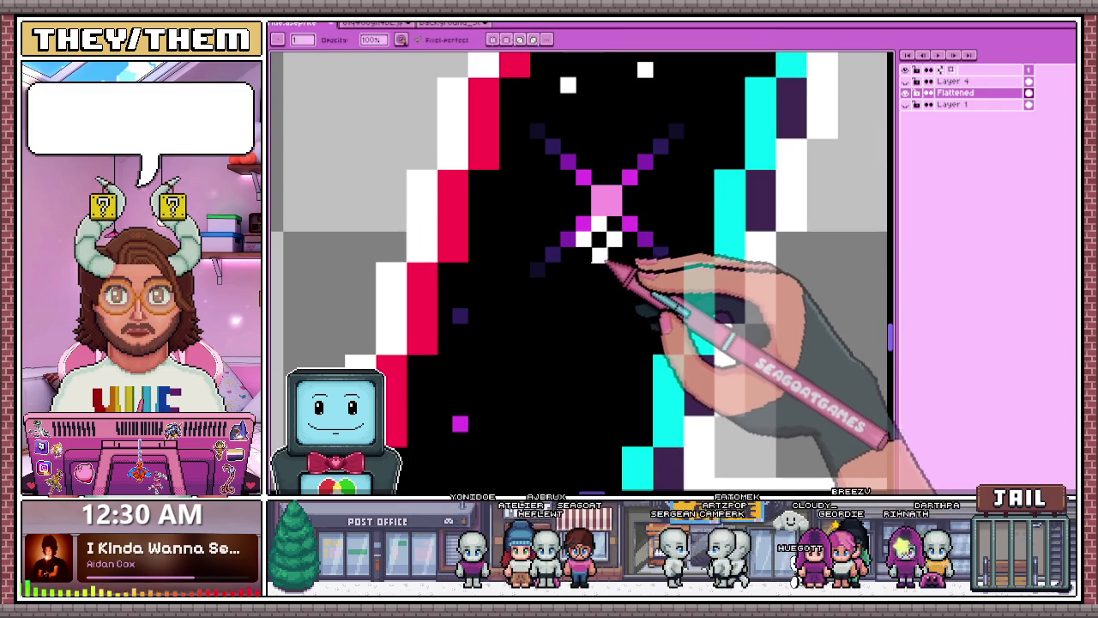
pyautogui.scroll(-3, 608, 240)
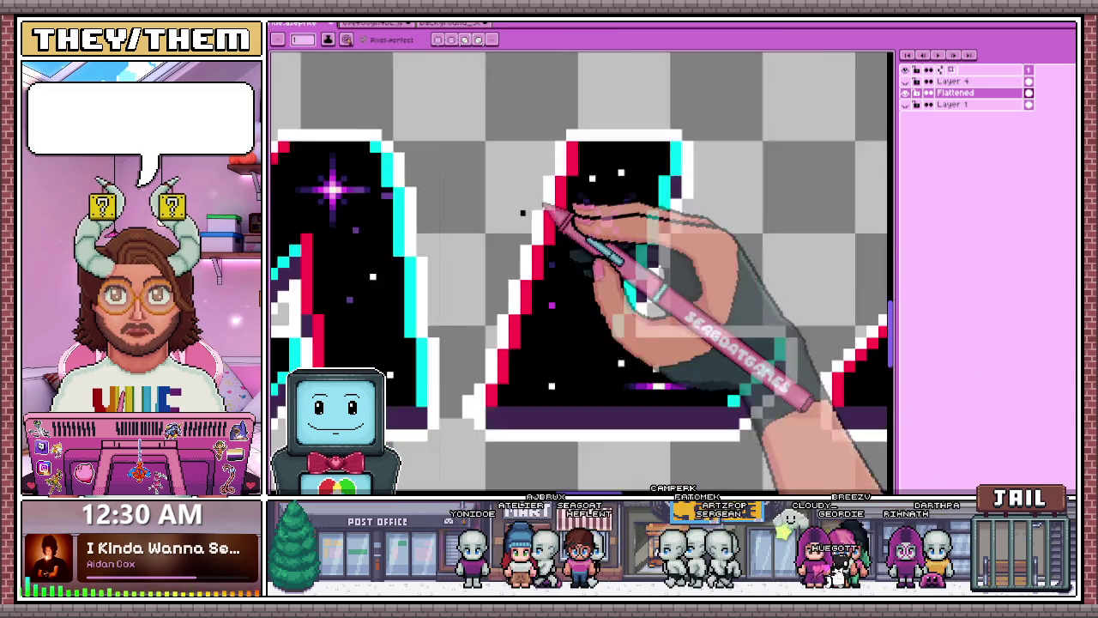
pyautogui.scroll(-2, 588, 220)
pyautogui.scroll(-2, 624, 270)
pyautogui.hotkey('ctrl', 'v')
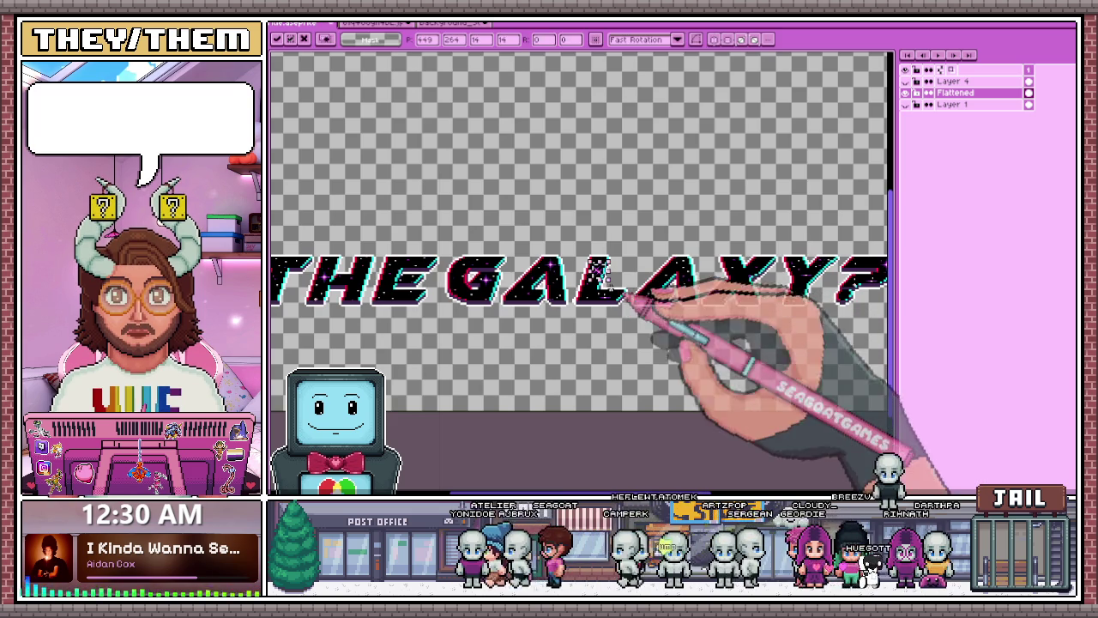
pyautogui.scroll(-2, 760, 331)
pyautogui.scroll(3, 735, 295)
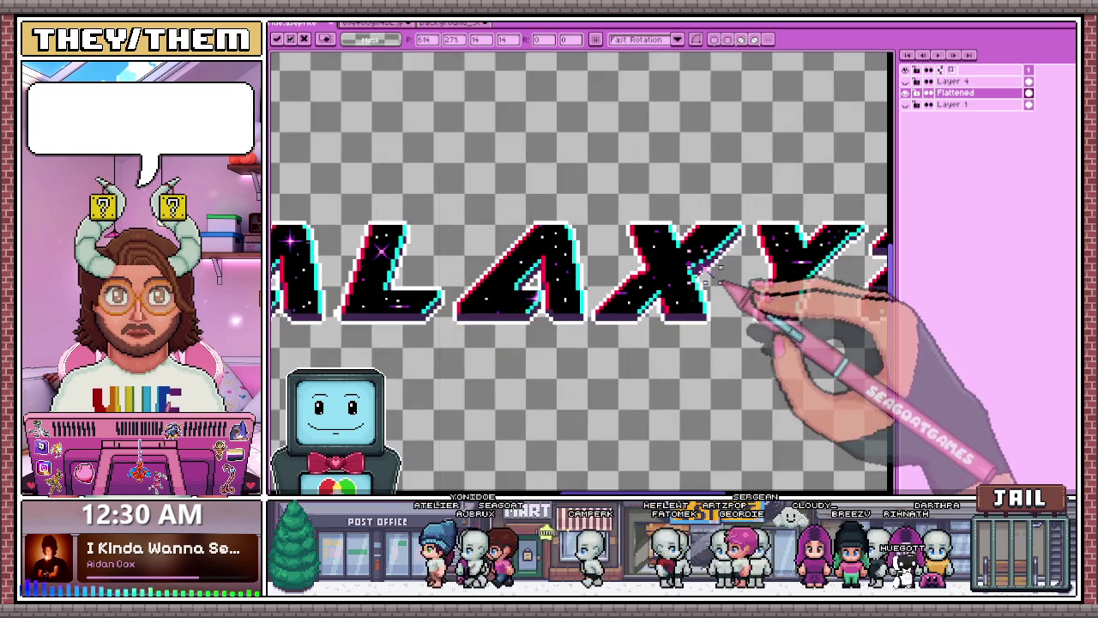
pyautogui.scroll(2, 712, 270)
pyautogui.scroll(-2, 760, 233)
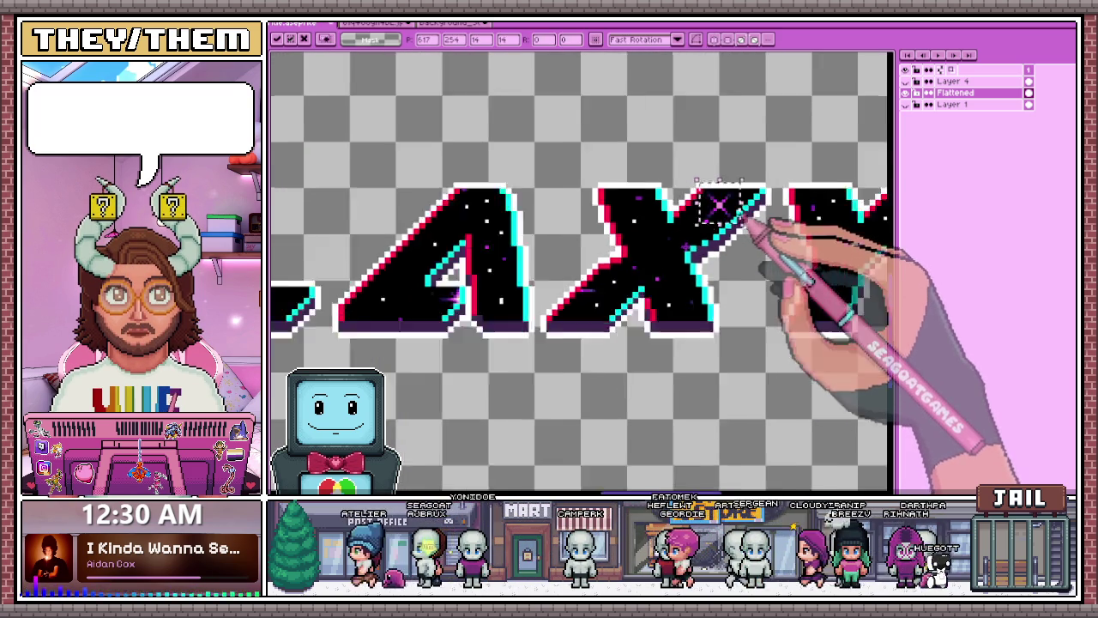
pyautogui.scroll(-2, 767, 238)
pyautogui.press('Return')
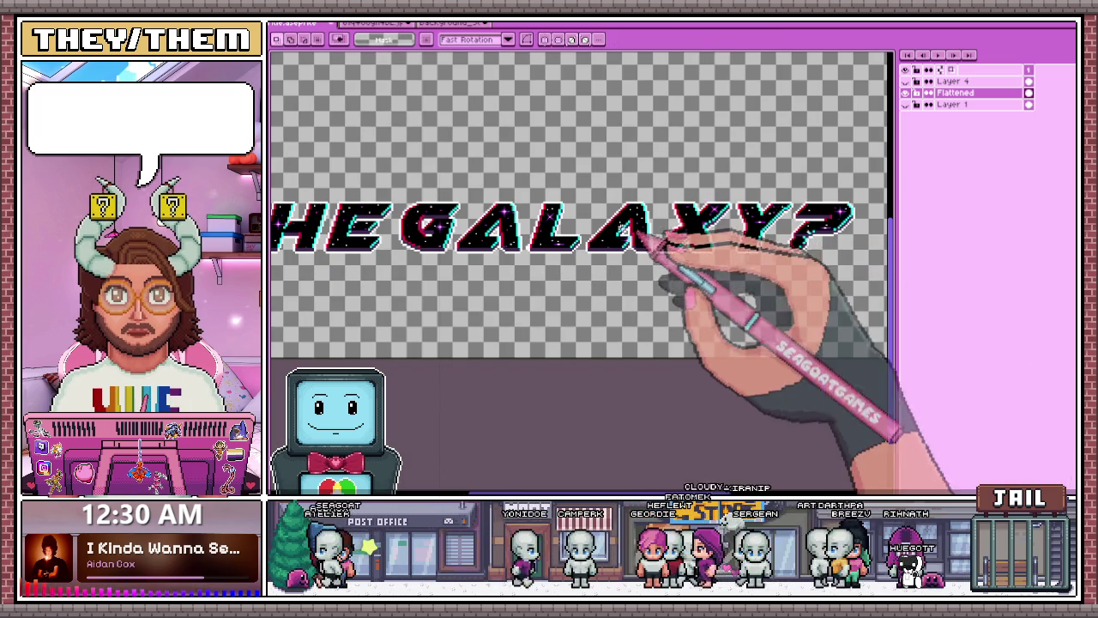
# - Paste a pink sparkle star and place copies on the letter T
pyautogui.scroll(-2, 772, 215)
pyautogui.scroll(2, 535, 219)
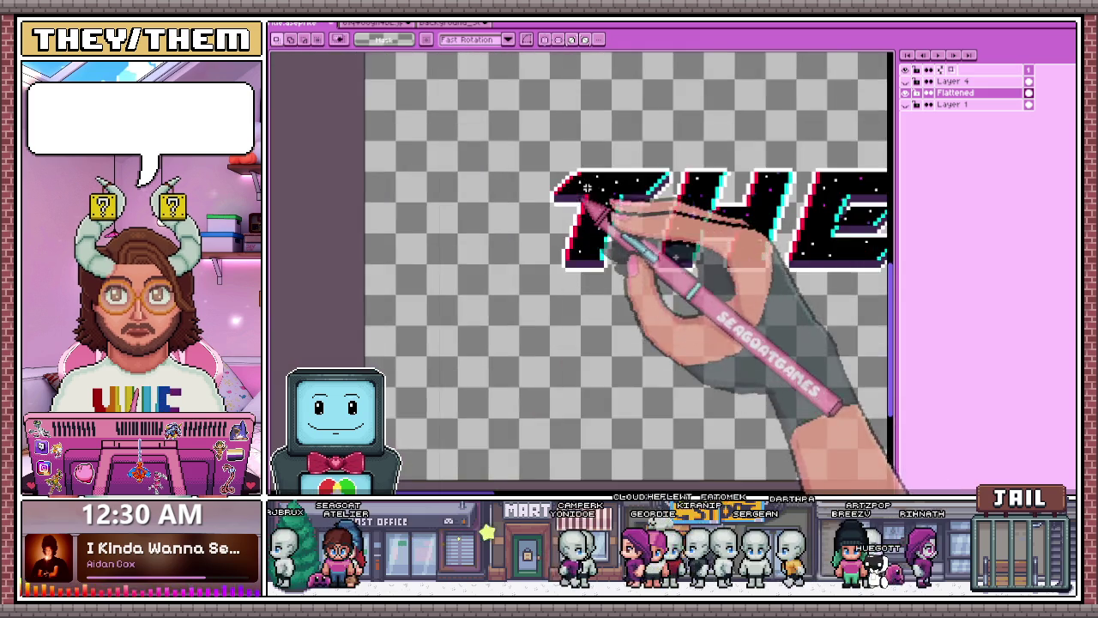
pyautogui.scroll(2, 588, 209)
pyautogui.hotkey('ctrl', 'v')
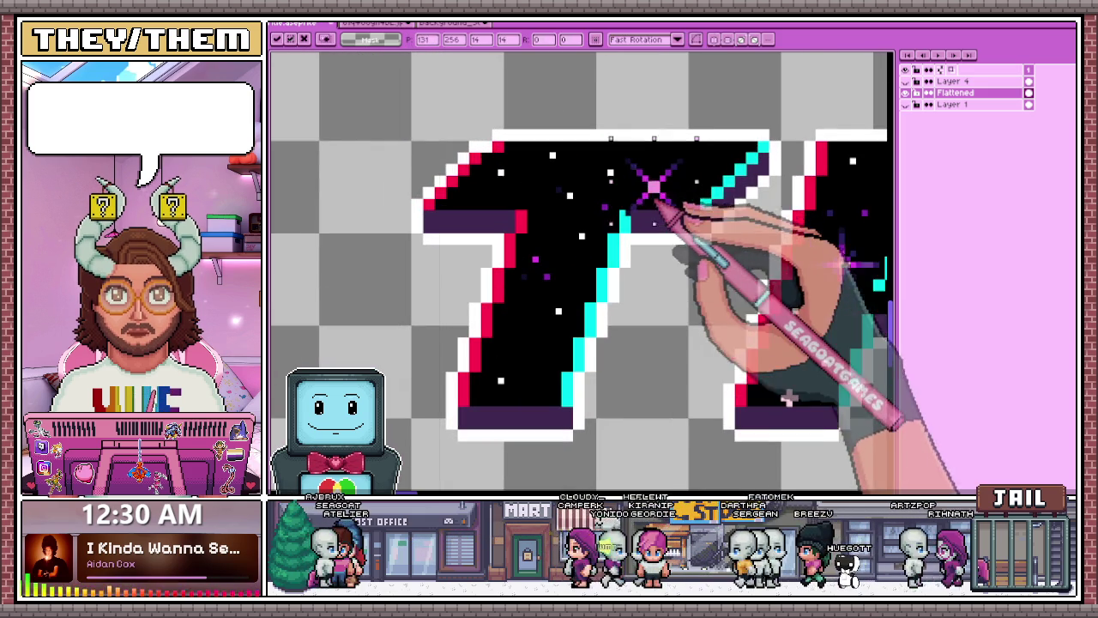
pyautogui.scroll(-1, 667, 172)
pyautogui.scroll(-1, 633, 195)
pyautogui.scroll(-1, 632, 195)
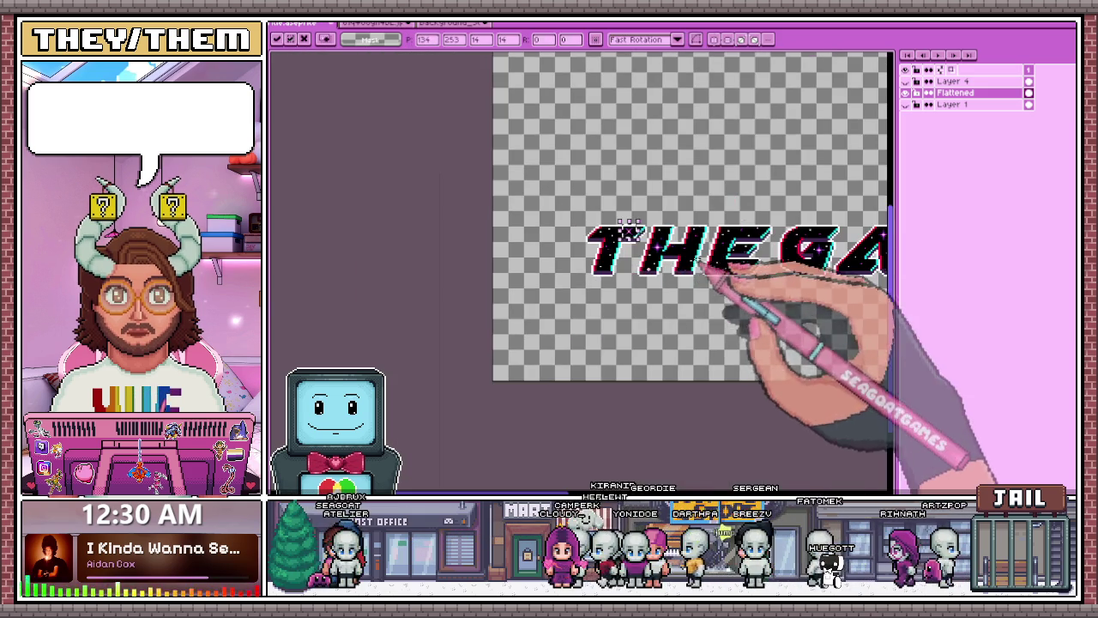
pyautogui.scroll(1, 686, 210)
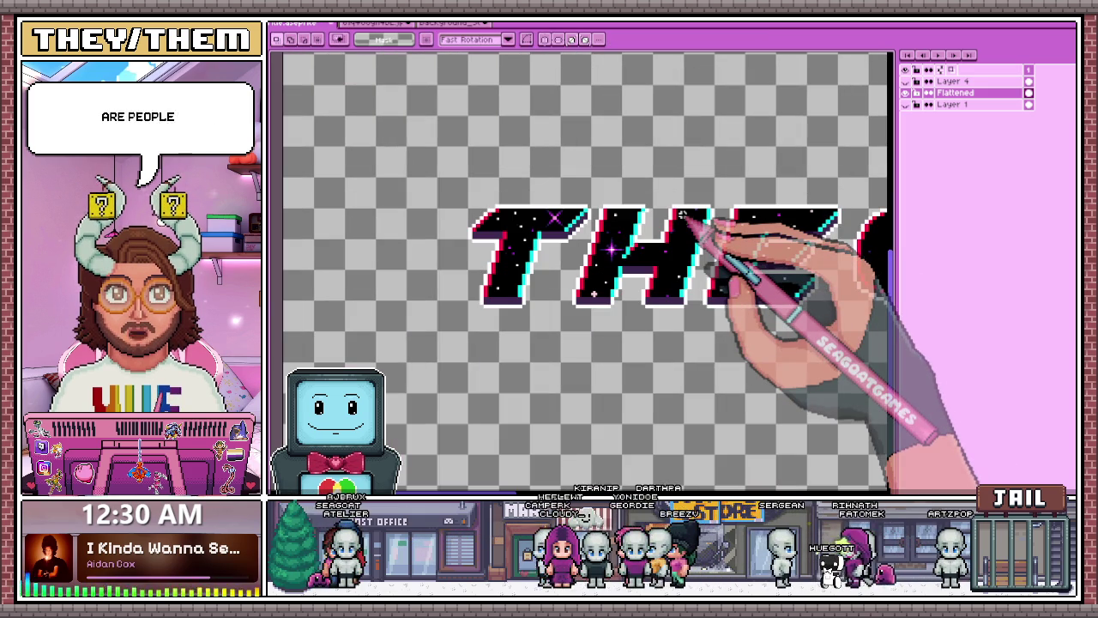
pyautogui.scroll(1, 682, 214)
pyautogui.click(557, 266)
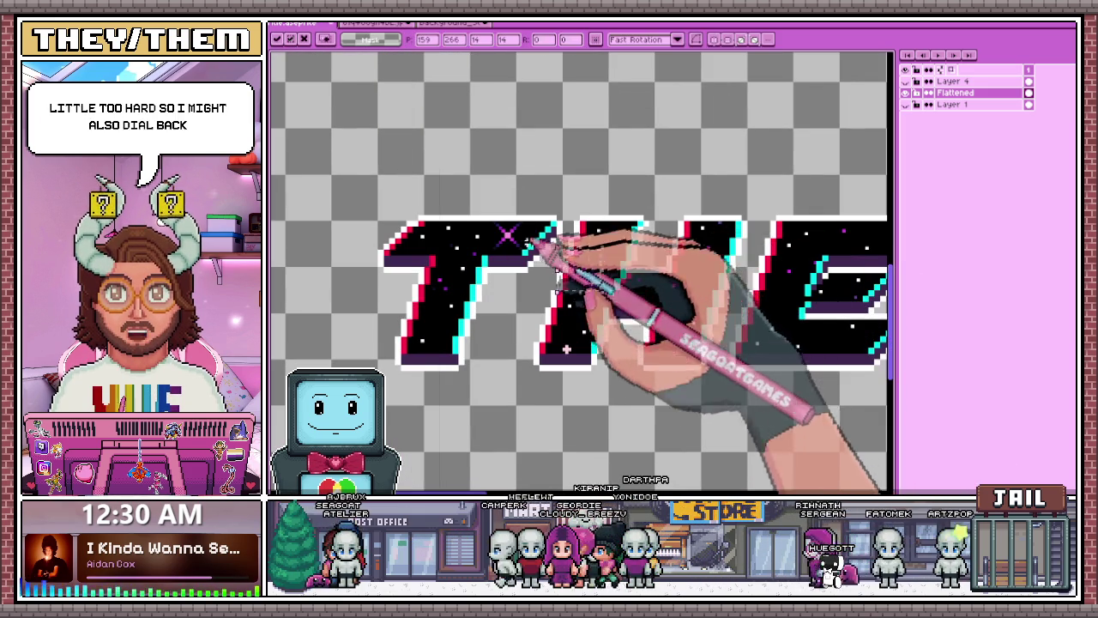
# - Zoom around the lettering and bring in another sparkle copy for placement
pyautogui.scroll(1, 629, 230)
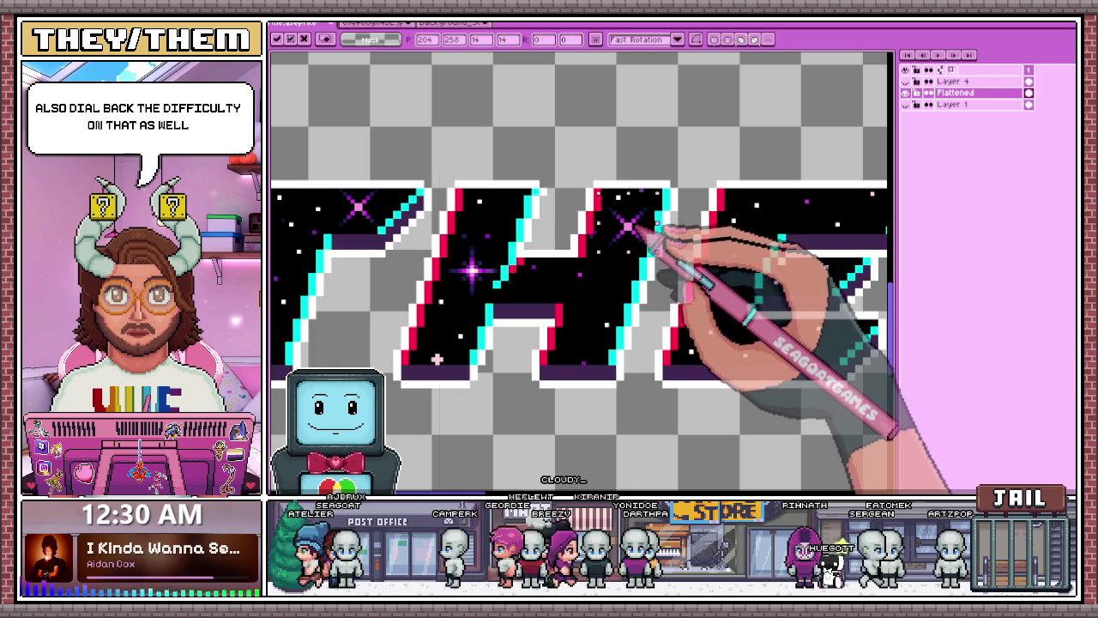
pyautogui.scroll(-1, 643, 228)
pyautogui.scroll(-1, 661, 197)
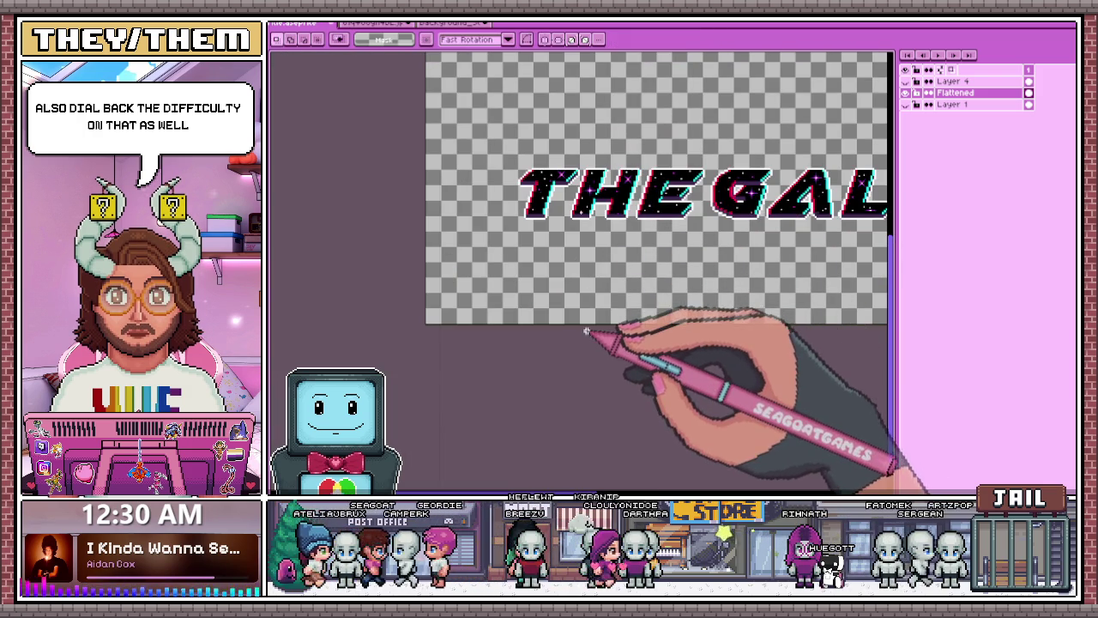
pyautogui.scroll(1, 652, 274)
pyautogui.scroll(1, 678, 185)
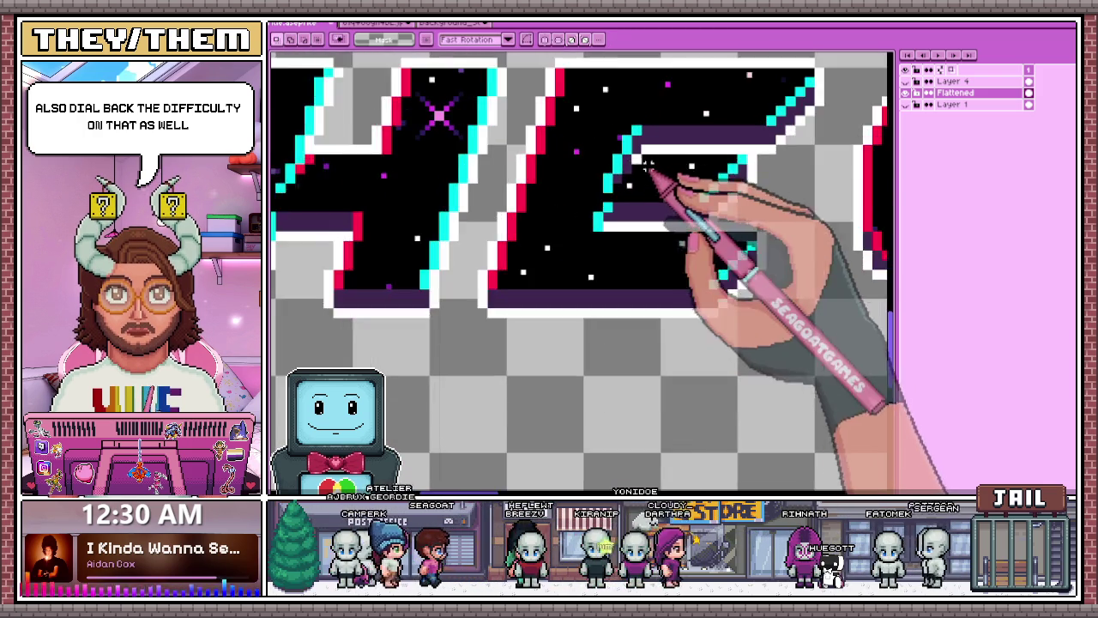
pyautogui.scroll(1, 660, 172)
pyautogui.scroll(-1, 645, 168)
pyautogui.scroll(-1, 645, 193)
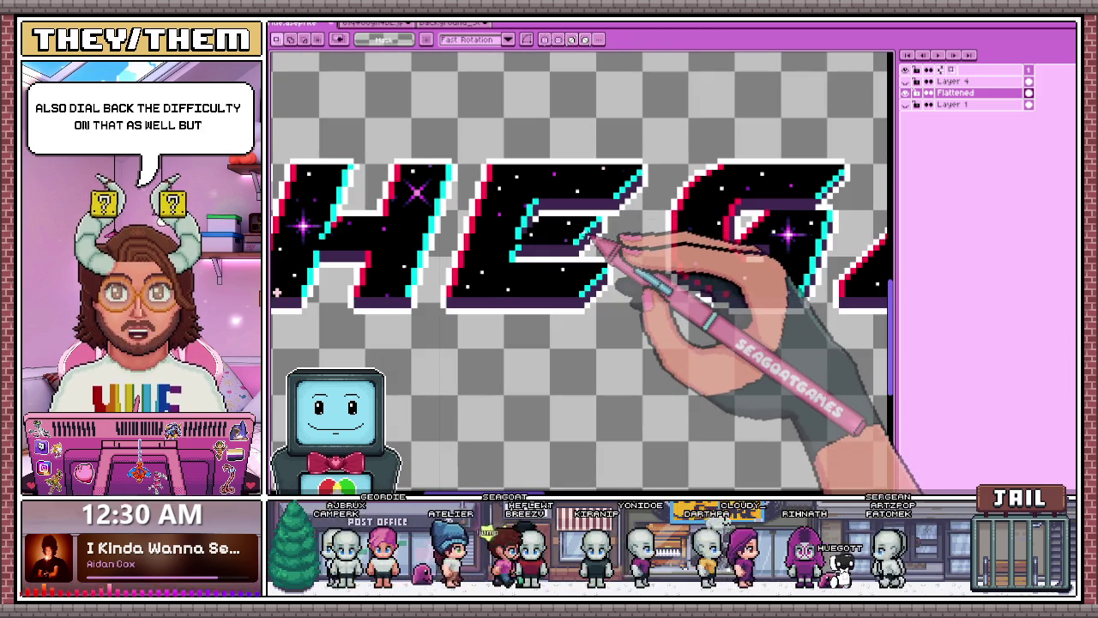
pyautogui.scroll(1, 591, 189)
pyautogui.scroll(-1, 543, 196)
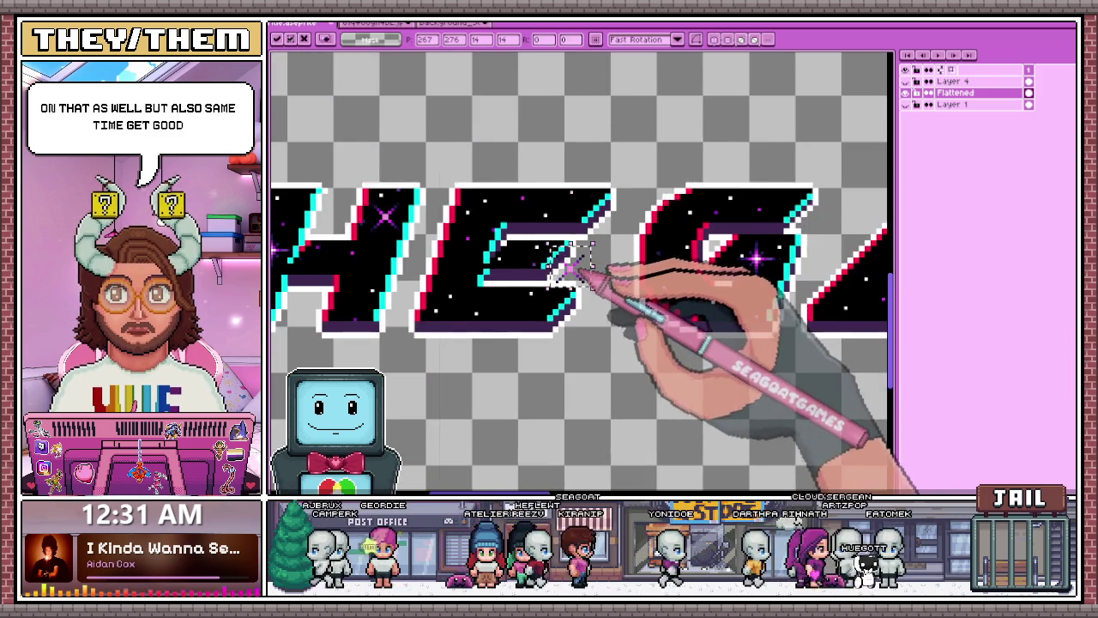
pyautogui.scroll(-1, 600, 266)
pyautogui.scroll(1, 570, 264)
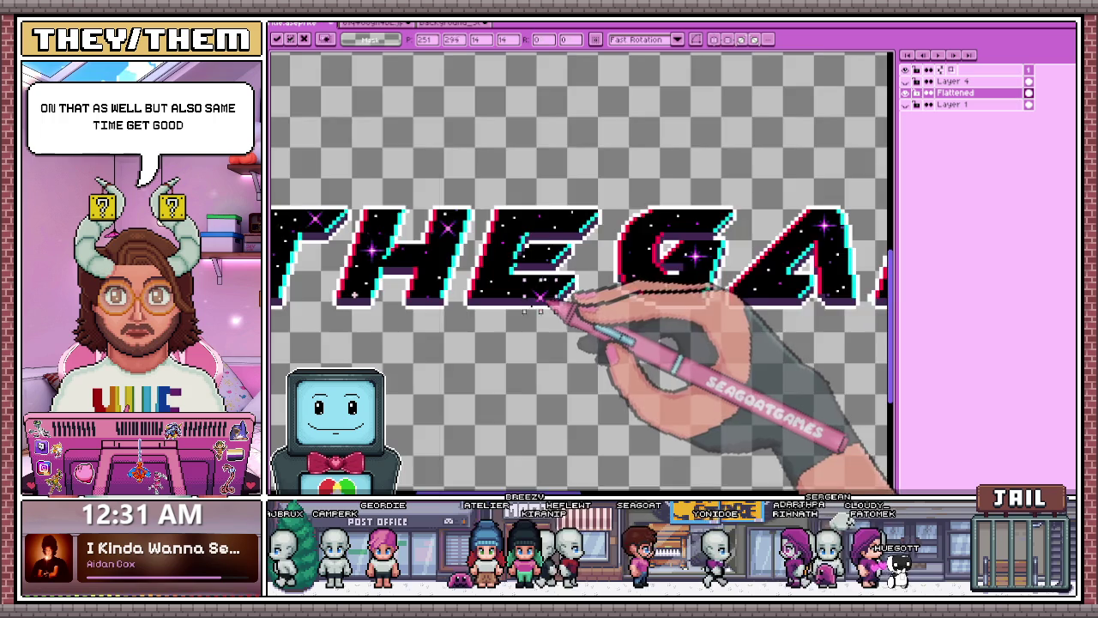
pyautogui.scroll(1, 553, 261)
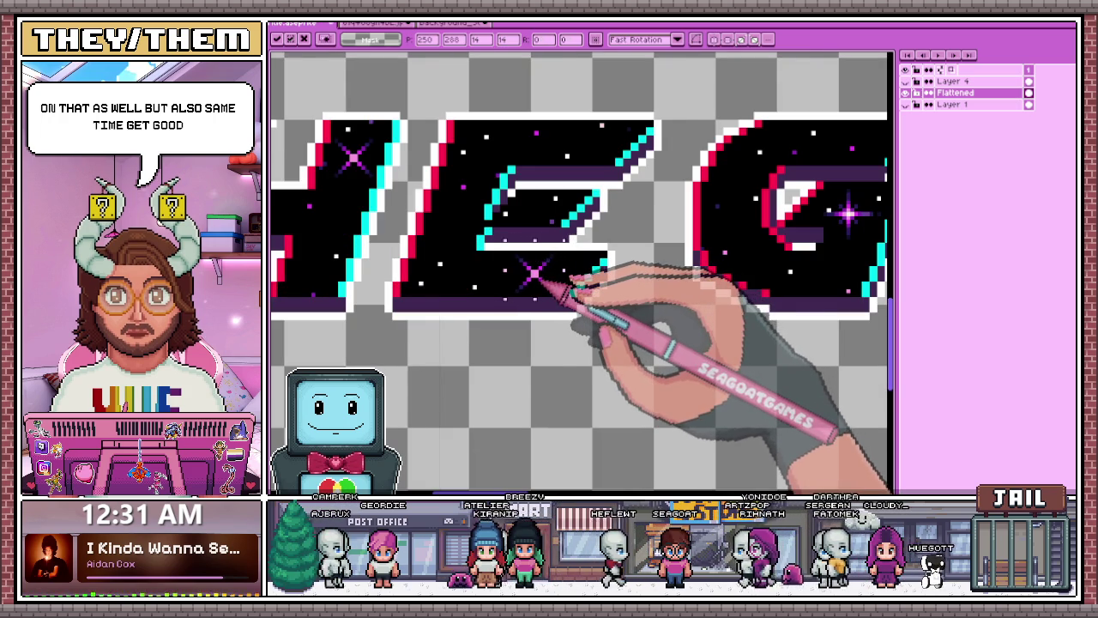
pyautogui.scroll(-1, 549, 279)
pyautogui.scroll(-1, 600, 300)
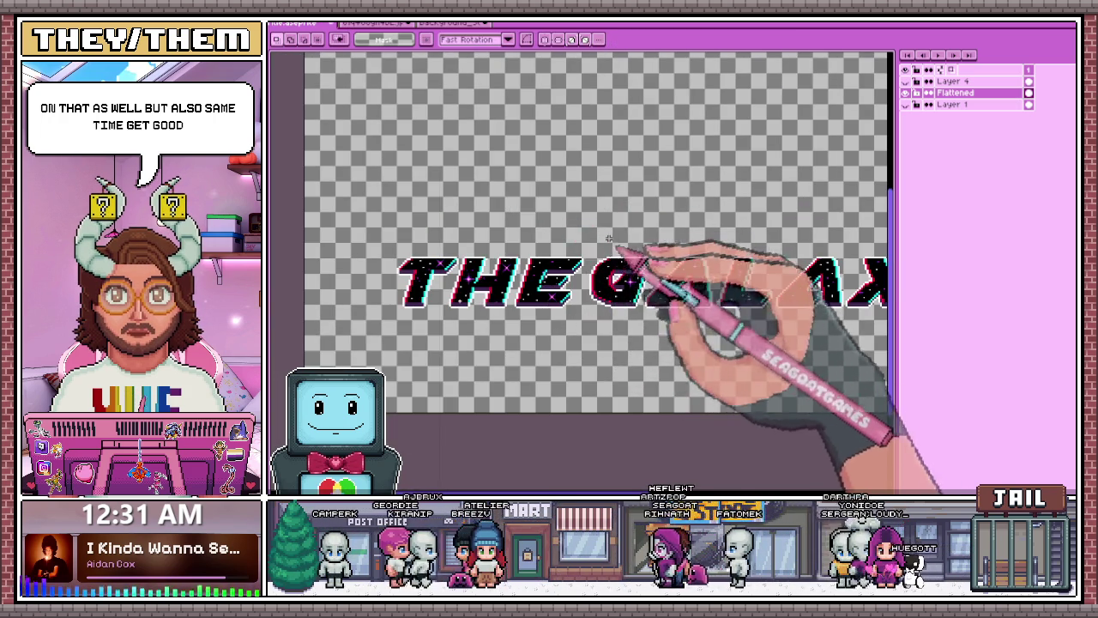
pyautogui.scroll(-1, 616, 254)
pyautogui.hscroll(1, 616, 254)
pyautogui.hotkey('ctrl', 't')
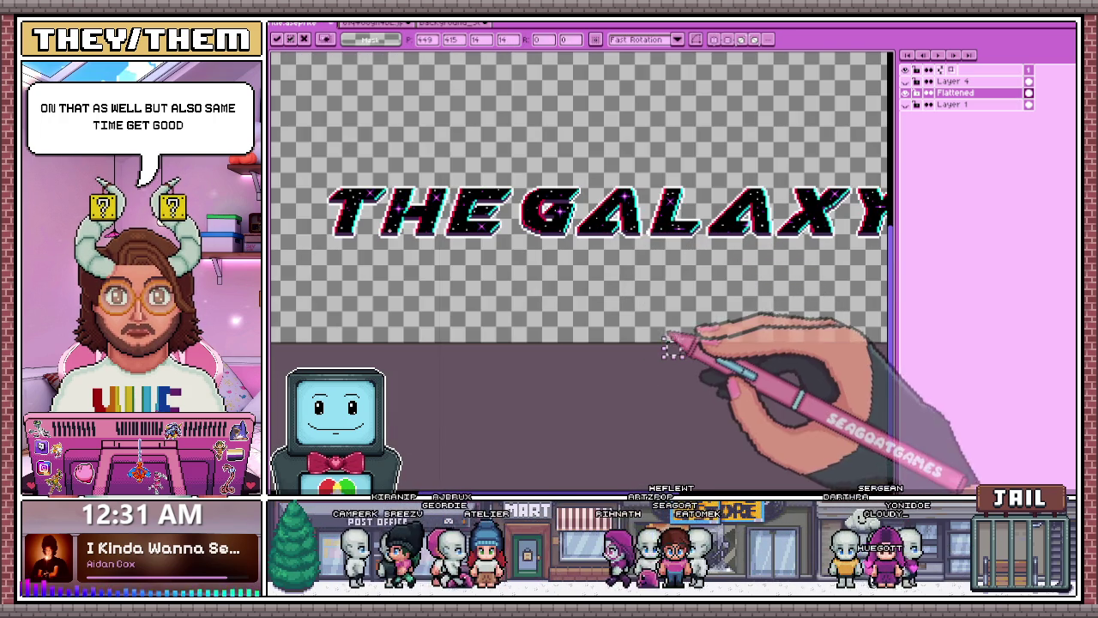
pyautogui.scroll(-1, 698, 246)
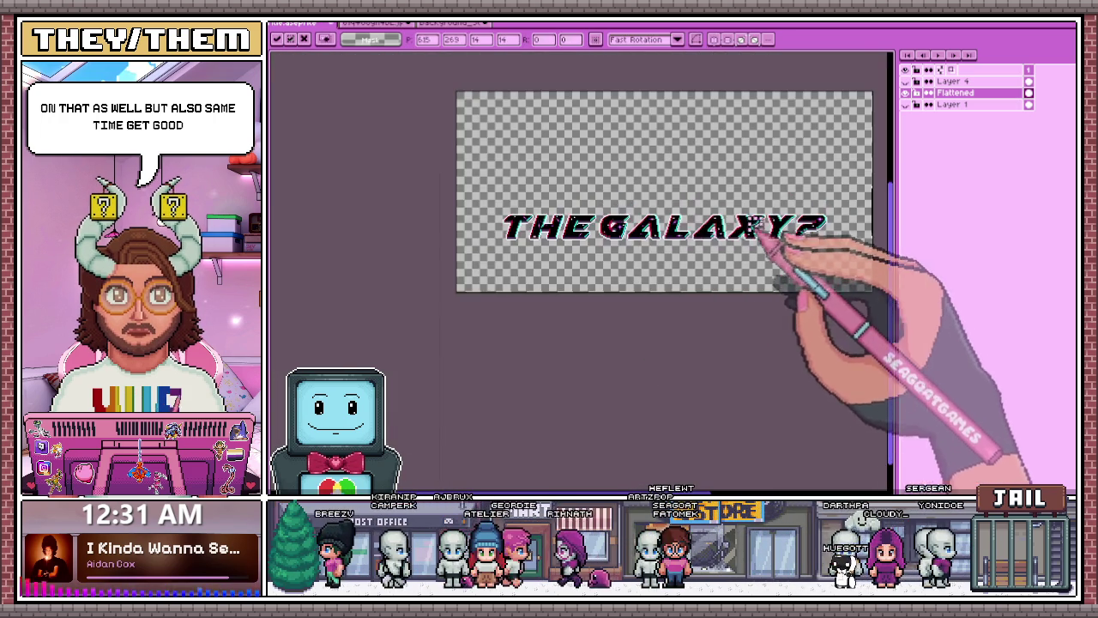
pyautogui.scroll(3, 771, 257)
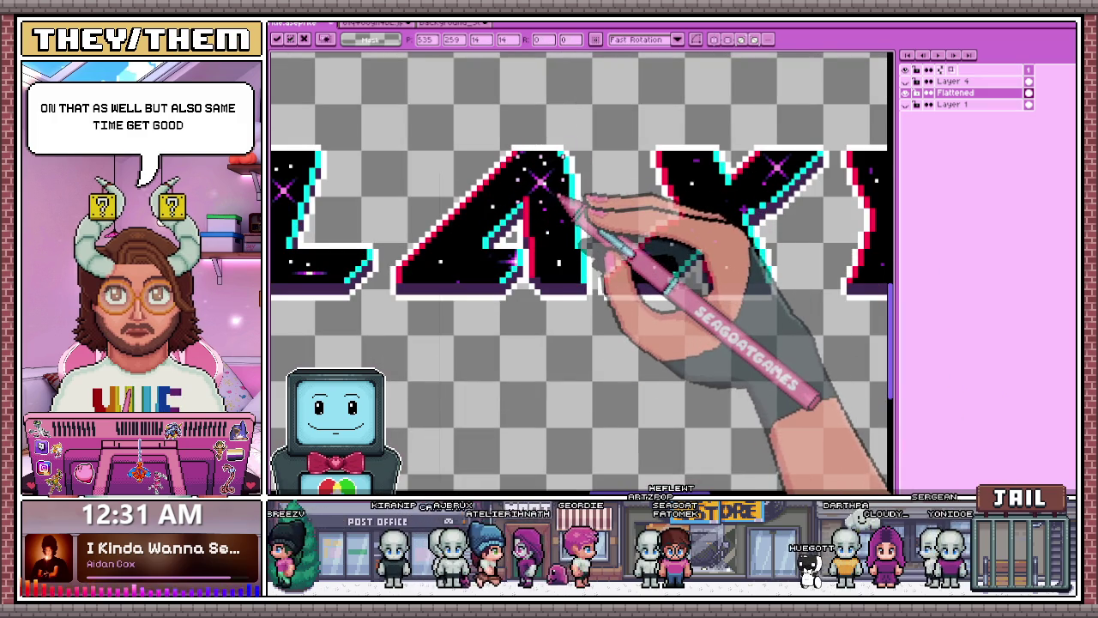
pyautogui.scroll(-2, 557, 195)
pyautogui.scroll(-2, 549, 189)
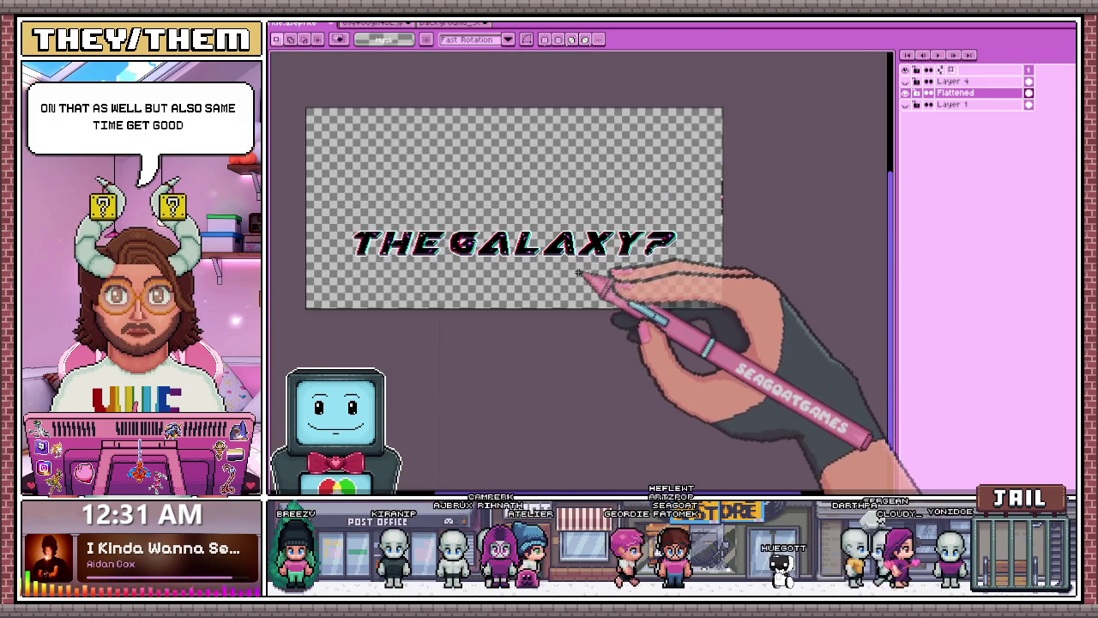
pyautogui.scroll(2, 545, 190)
# - Inspect the particle sprite document
pyautogui.click(463, 24)
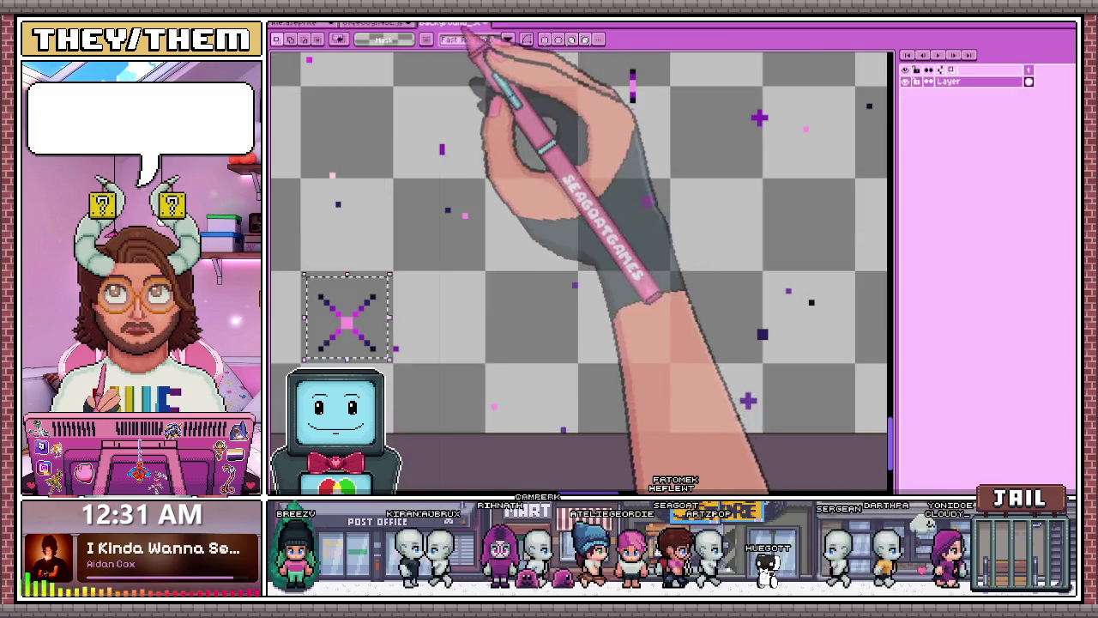
pyautogui.scroll(-1, 577, 257)
pyautogui.scroll(-3, 577, 257)
pyautogui.scroll(1, 564, 306)
pyautogui.scroll(1, 759, 258)
pyautogui.scroll(-1, 681, 306)
pyautogui.scroll(2, 736, 316)
pyautogui.scroll(1, 632, 289)
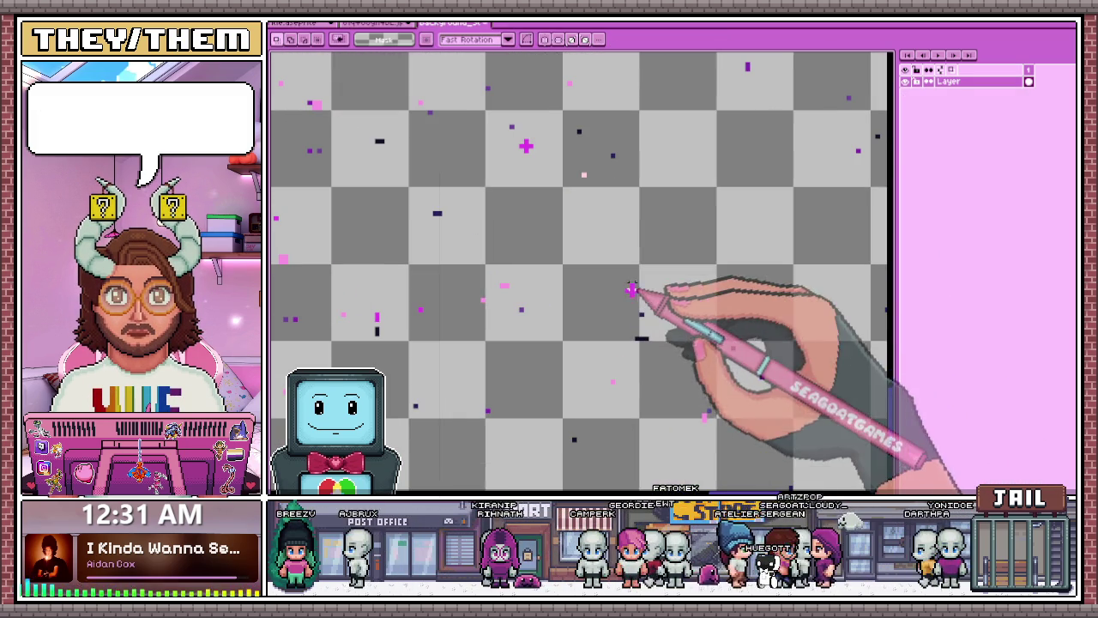
# - Back on the THE GALAXY? title, select a tiny patch of the letter A
pyautogui.click(369, 23)
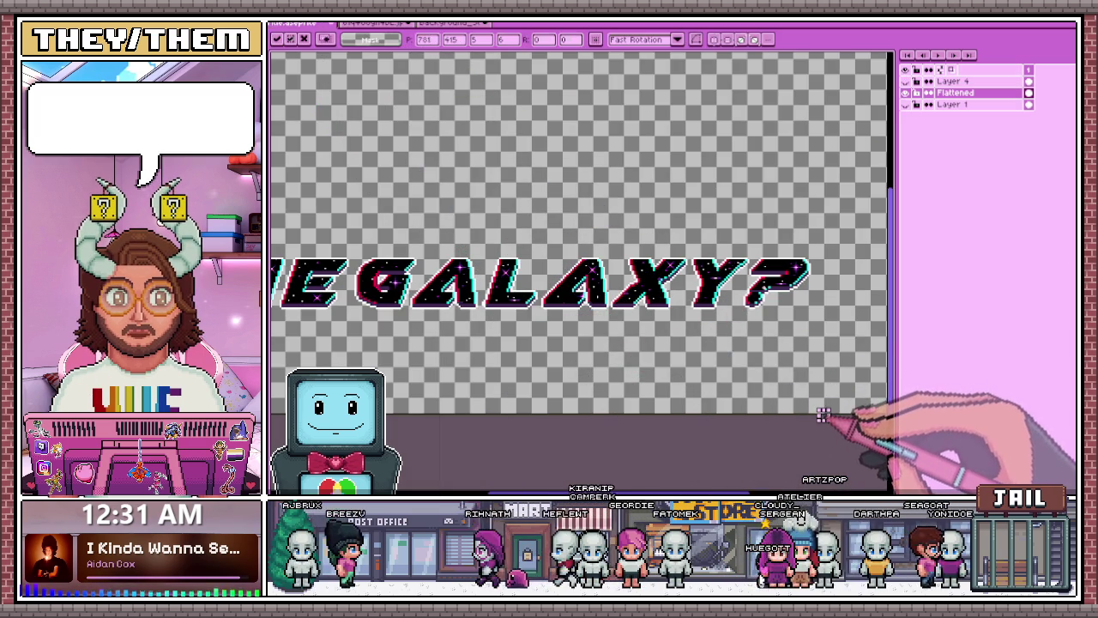
pyautogui.scroll(1, 735, 289)
pyautogui.scroll(1, 686, 289)
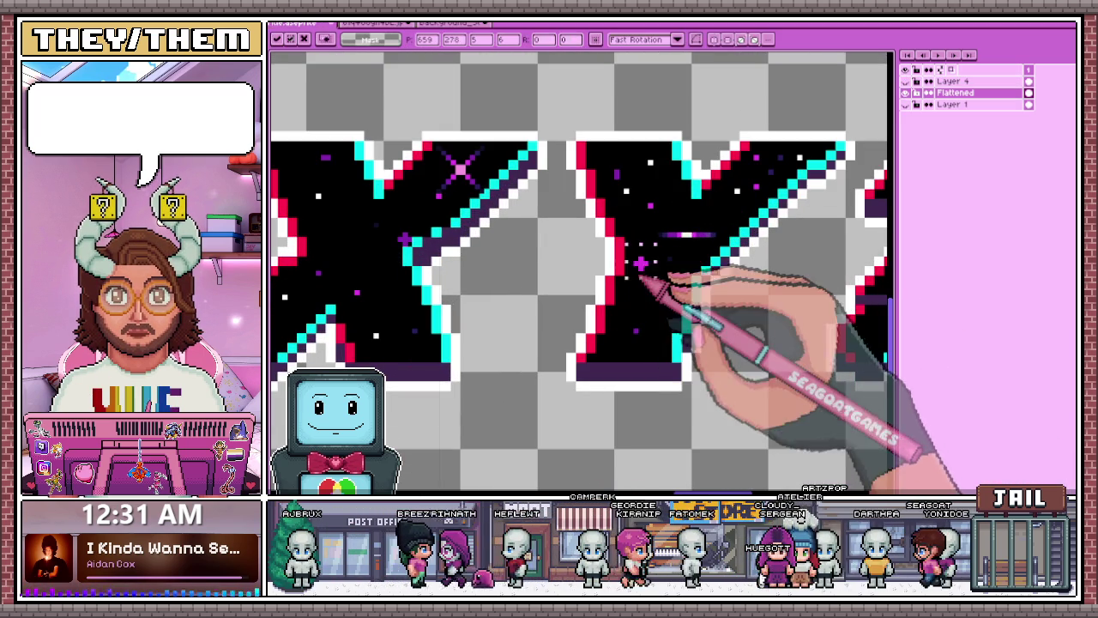
pyautogui.scroll(-1, 636, 273)
pyautogui.scroll(1, 600, 274)
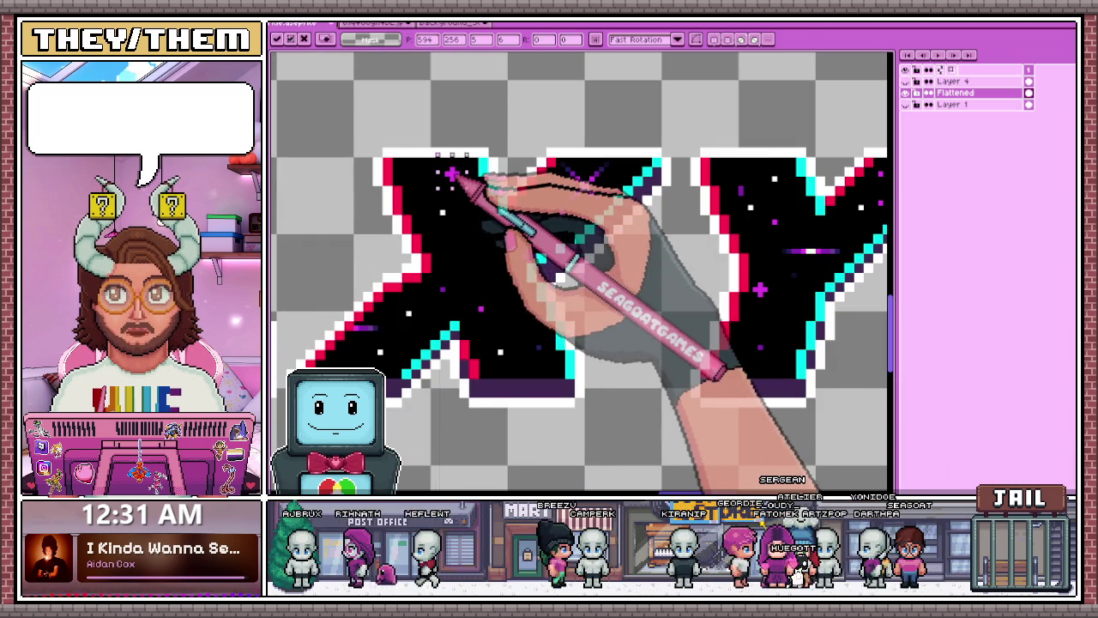
pyautogui.scroll(-1, 514, 223)
pyautogui.scroll(-1, 543, 283)
pyautogui.scroll(-1, 515, 257)
pyautogui.scroll(2, 368, 245)
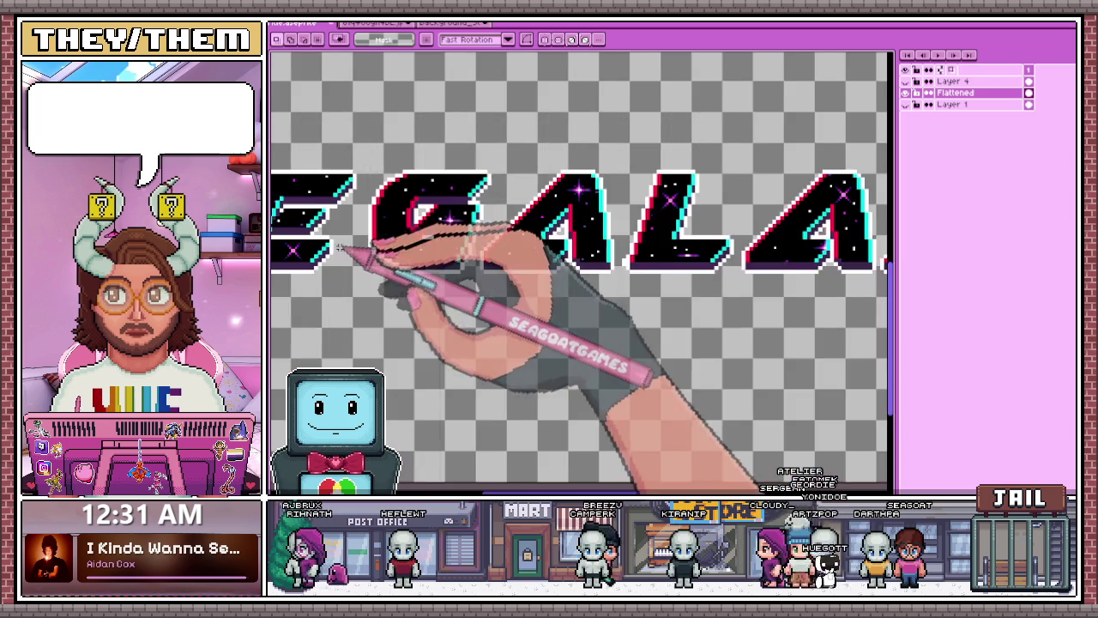
pyautogui.scroll(1, 392, 233)
pyautogui.moveTo(575, 268); pyautogui.dragTo(585, 278)
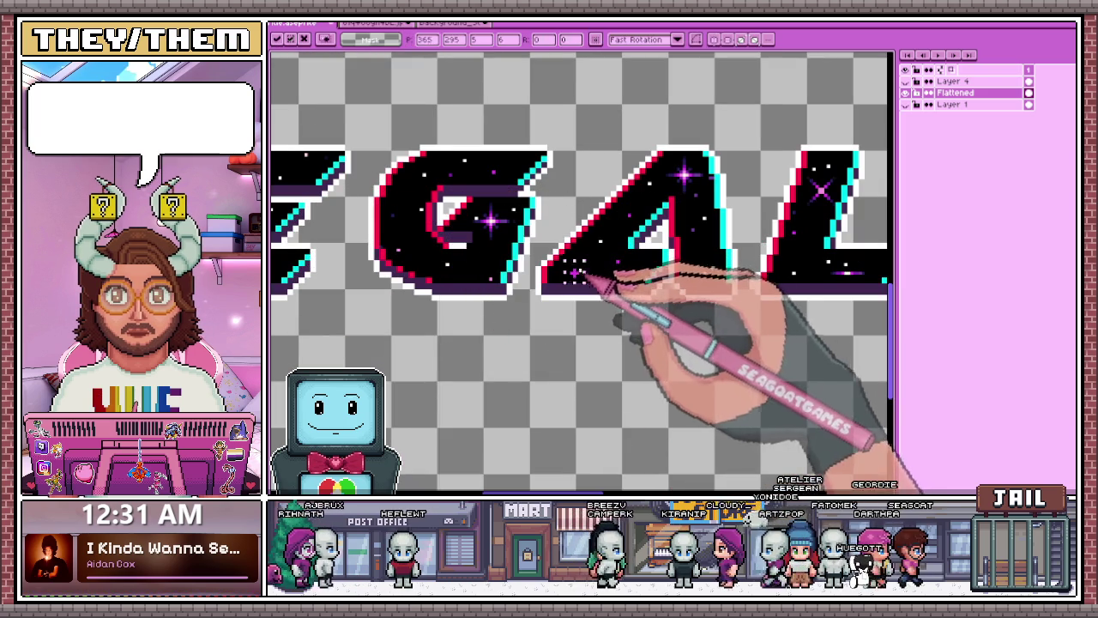
# - Sample a colour from the artwork and start adding pink sparkle stars to the title letters
pyautogui.press('i')
pyautogui.scroll(1, 403, 232)
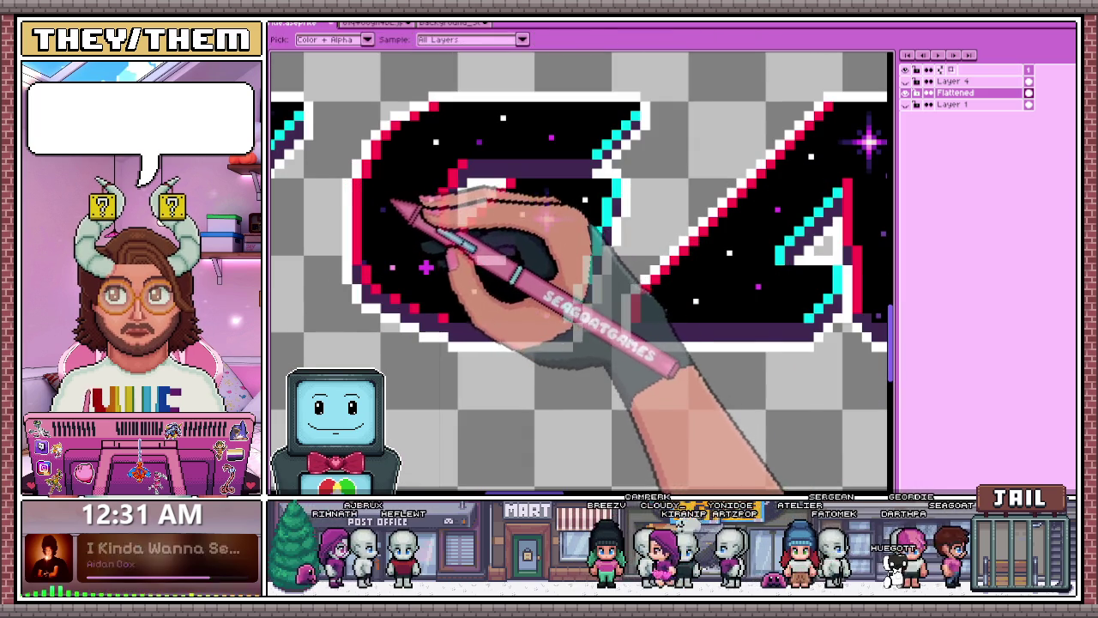
pyautogui.press('b')
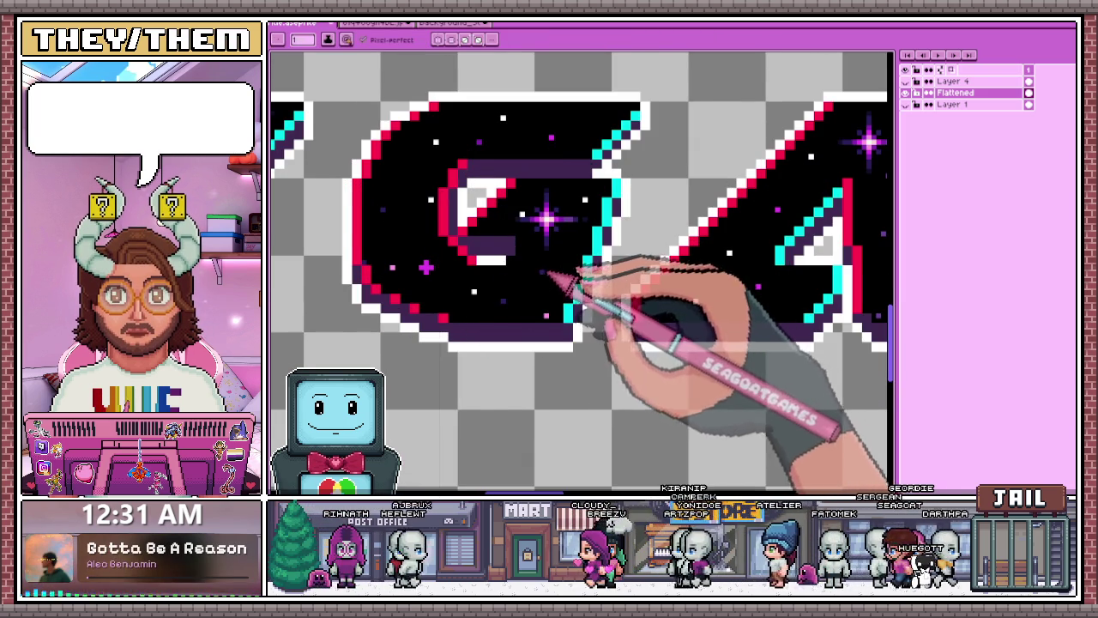
pyautogui.scroll(-1, 546, 274)
pyautogui.scroll(1, 643, 249)
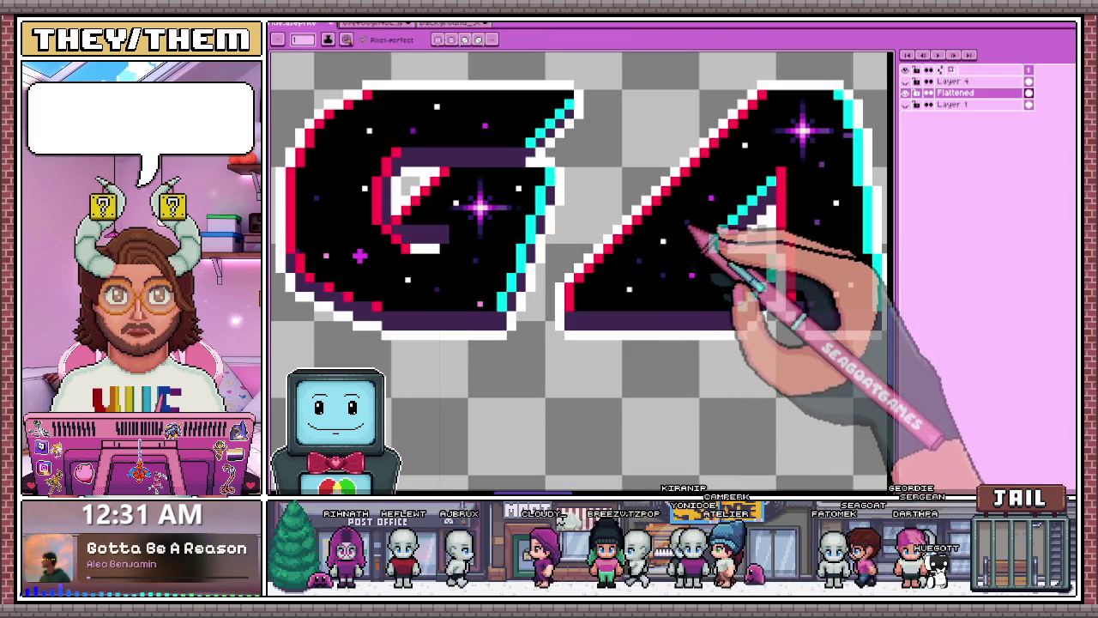
pyautogui.scroll(-1, 823, 266)
pyautogui.scroll(-1, 754, 274)
pyautogui.scroll(1, 704, 283)
pyautogui.scroll(1, 684, 326)
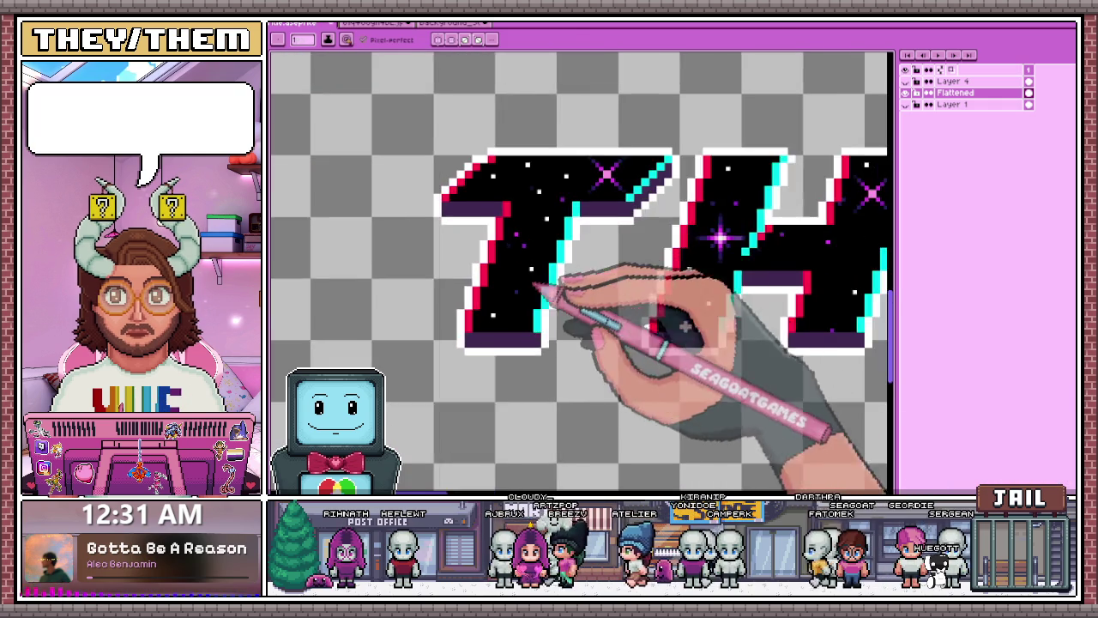
pyautogui.scroll(1, 684, 326)
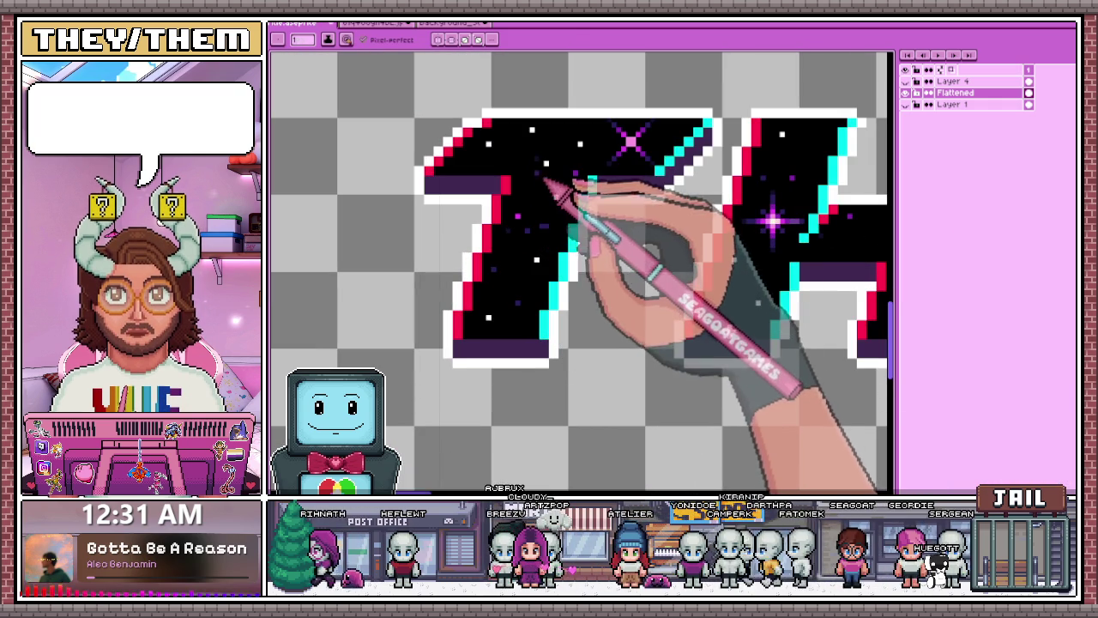
# - Resample a letter colour and add more sparkles and glints to further letters of THE GALAXY?
pyautogui.press('i')
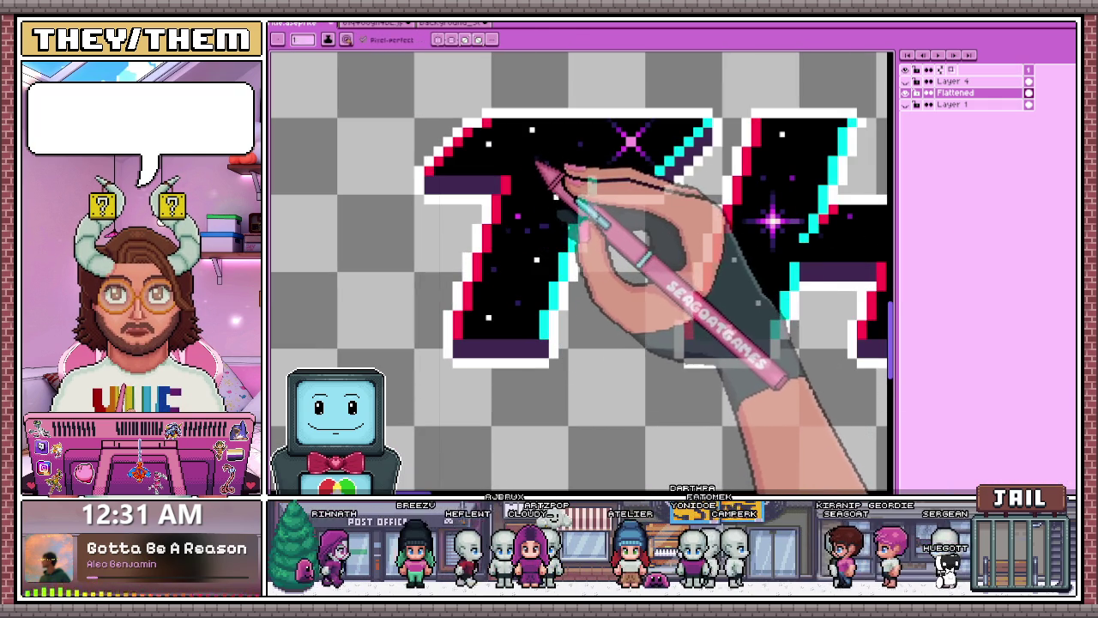
pyautogui.scroll(-1, 558, 171)
pyautogui.scroll(-2, 540, 206)
pyautogui.press('b')
pyautogui.scroll(2, 691, 244)
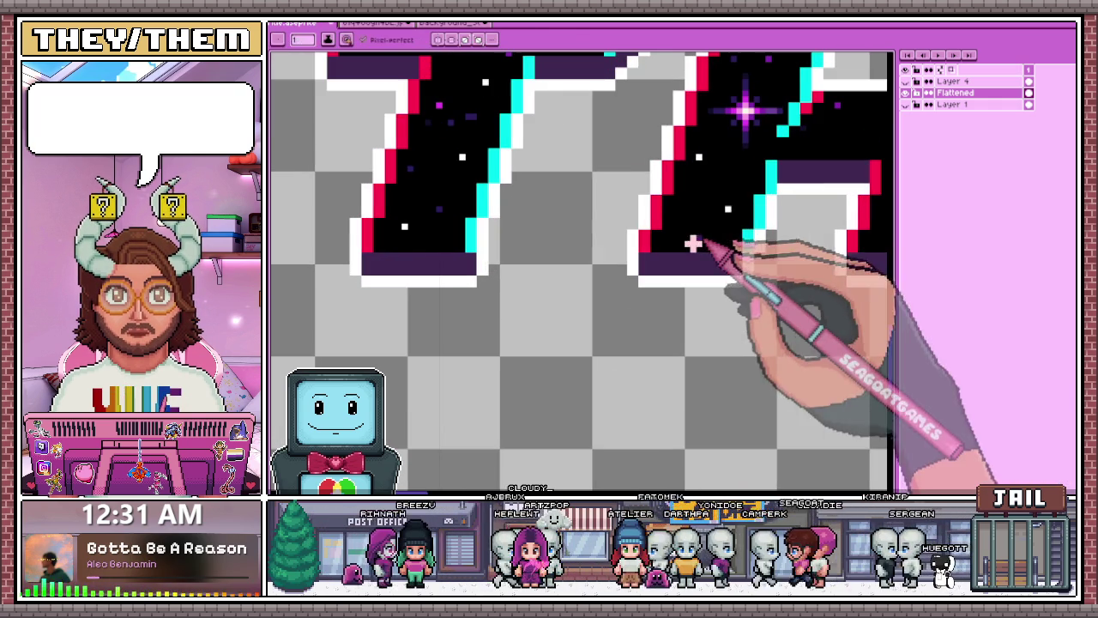
pyautogui.scroll(-2, 712, 258)
pyautogui.scroll(1, 729, 265)
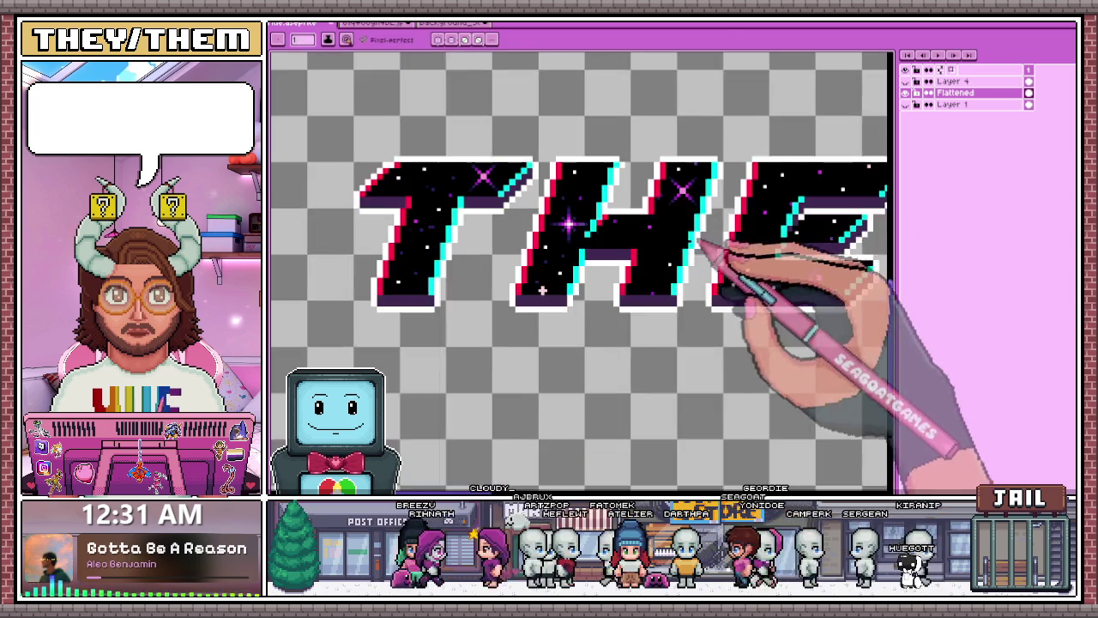
pyautogui.scroll(1, 669, 259)
pyautogui.scroll(-1, 729, 264)
pyautogui.scroll(1, 729, 262)
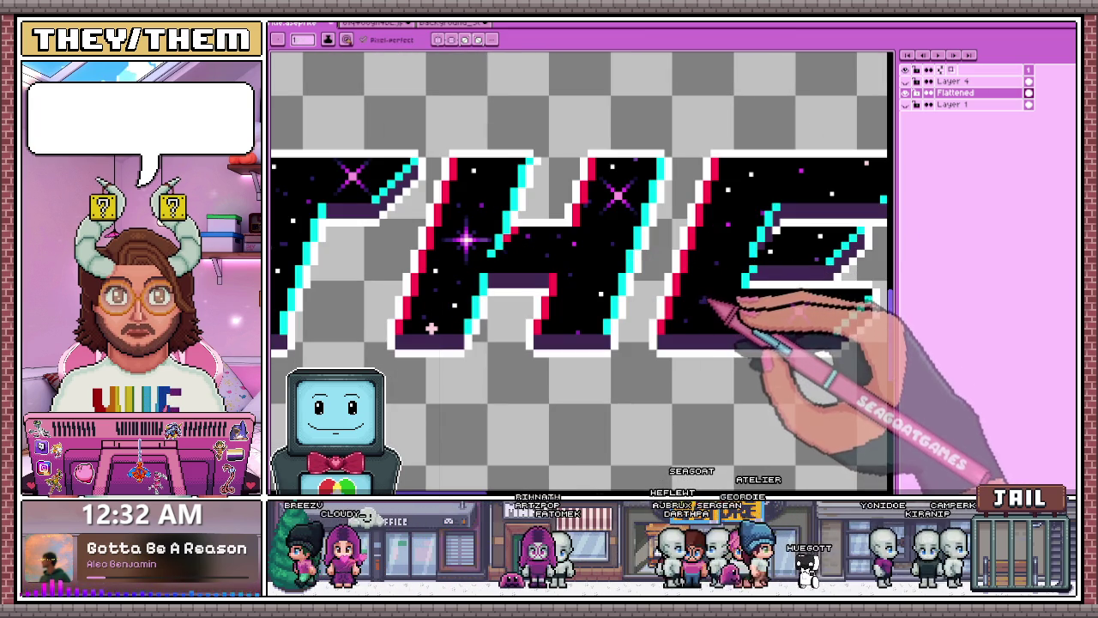
pyautogui.scroll(-1, 678, 275)
pyautogui.scroll(1, 772, 343)
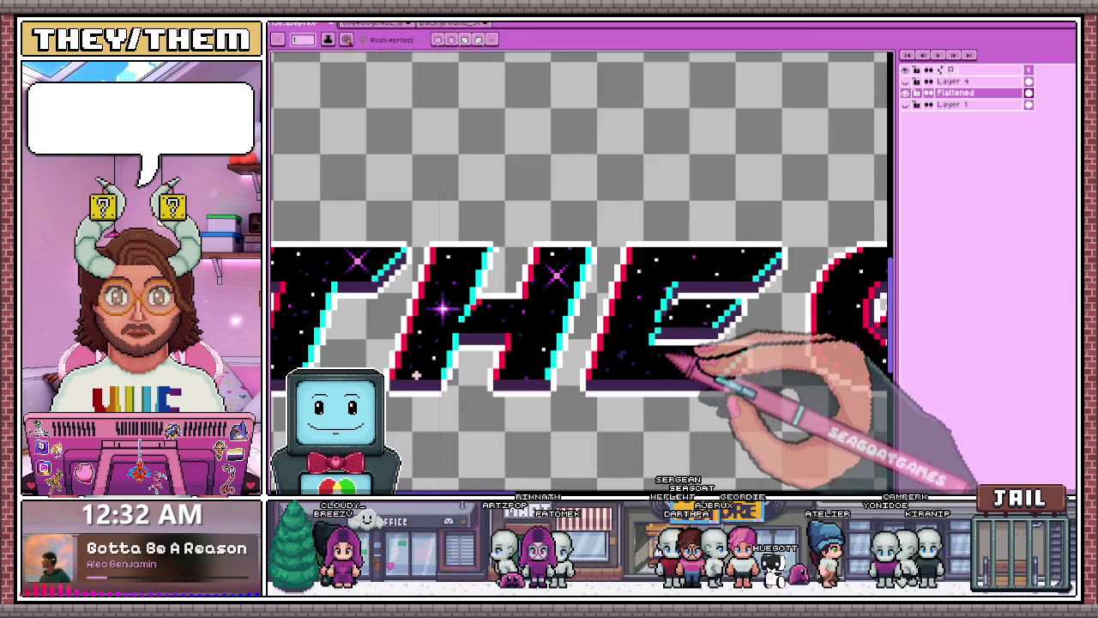
pyautogui.scroll(1, 643, 360)
pyautogui.scroll(-2, 606, 351)
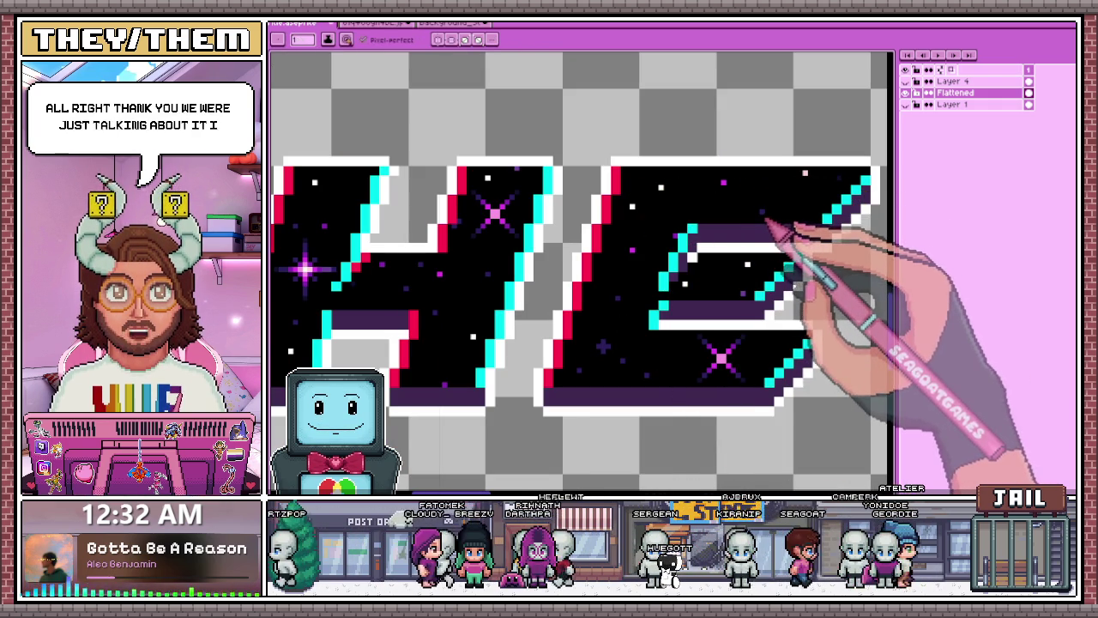
# - Sample the lettering again and finish the pink cross sparkles on the A, X, Y and question mark
pyautogui.press('alt')
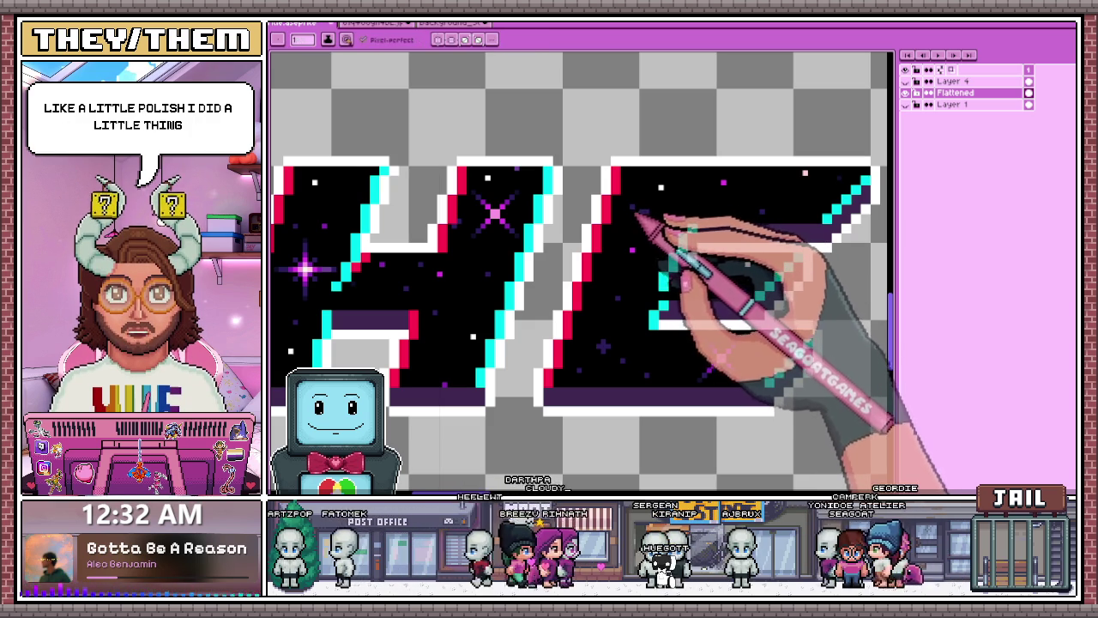
pyautogui.scroll(-3, 652, 224)
pyautogui.scroll(3, 613, 177)
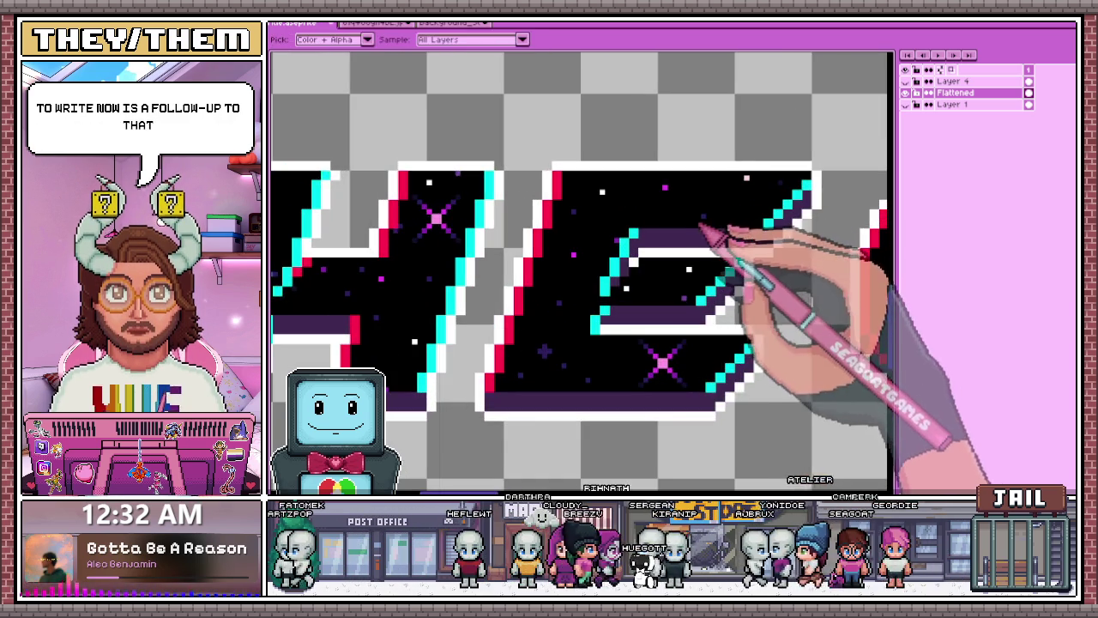
pyautogui.scroll(-2, 711, 233)
pyautogui.scroll(-2, 666, 191)
pyautogui.scroll(3, 643, 184)
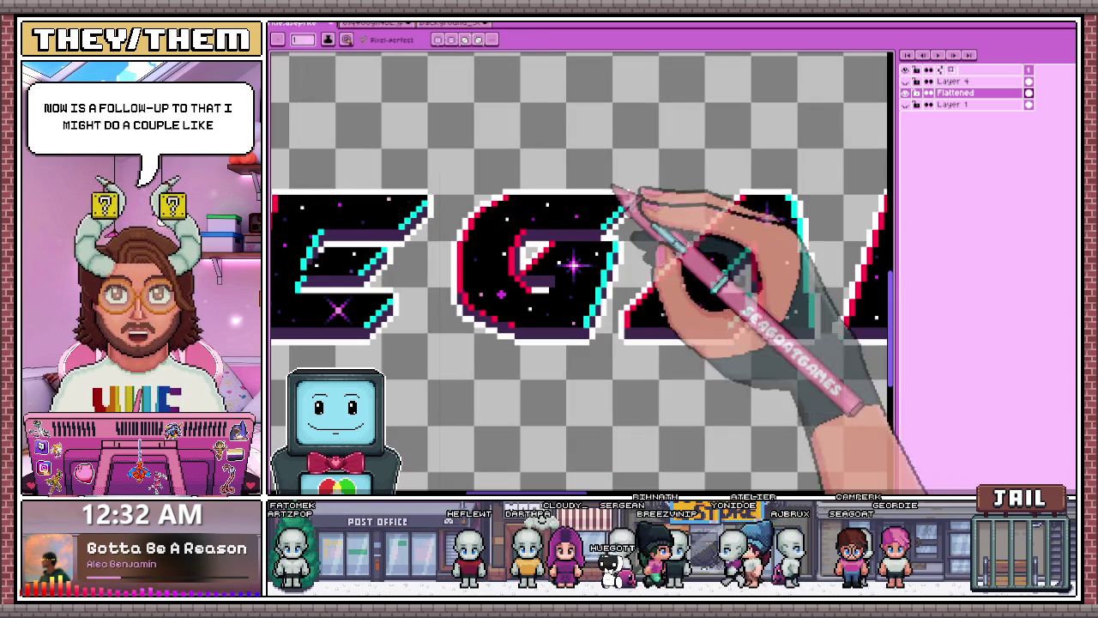
pyautogui.scroll(1, 527, 249)
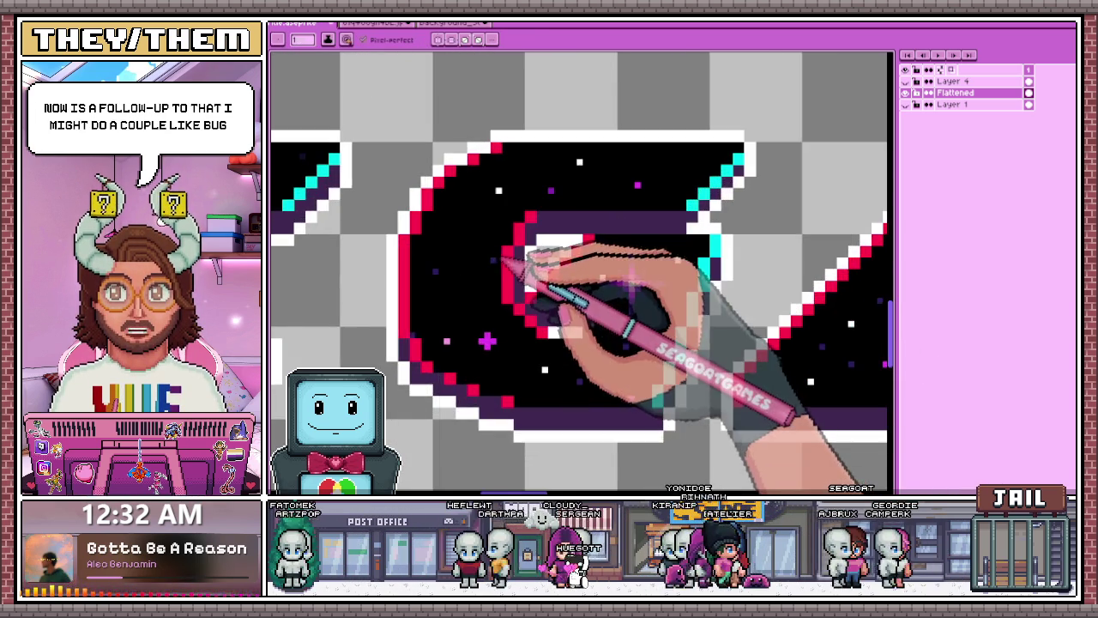
pyautogui.scroll(-1, 506, 172)
pyautogui.scroll(-2, 540, 215)
pyautogui.scroll(-1, 601, 172)
pyautogui.scroll(1, 605, 163)
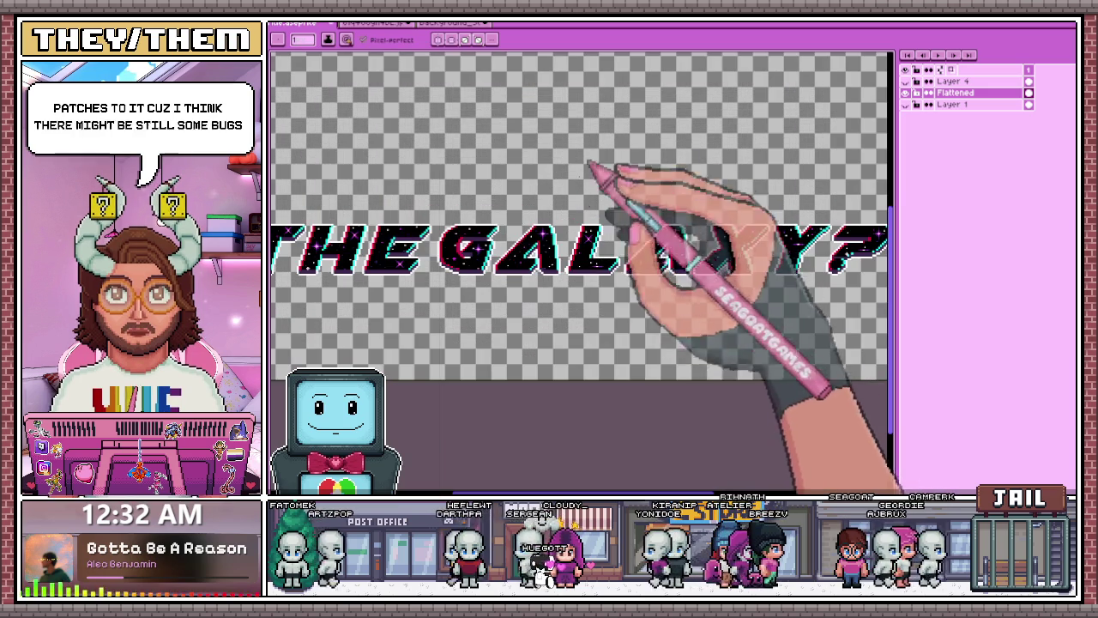
pyautogui.scroll(1, 572, 269)
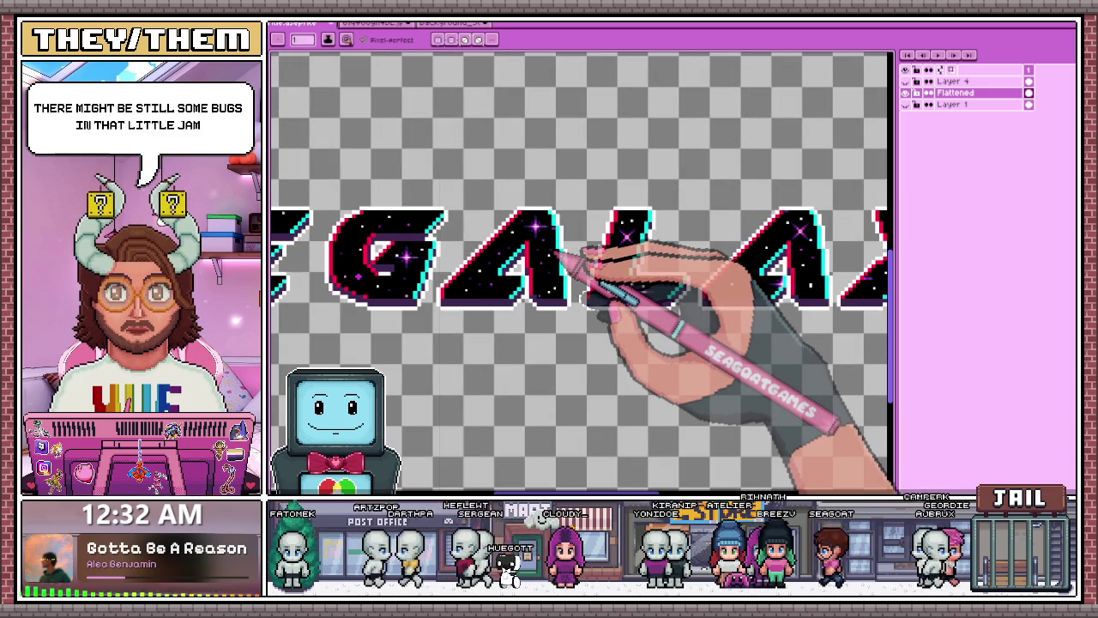
pyautogui.scroll(1, 558, 249)
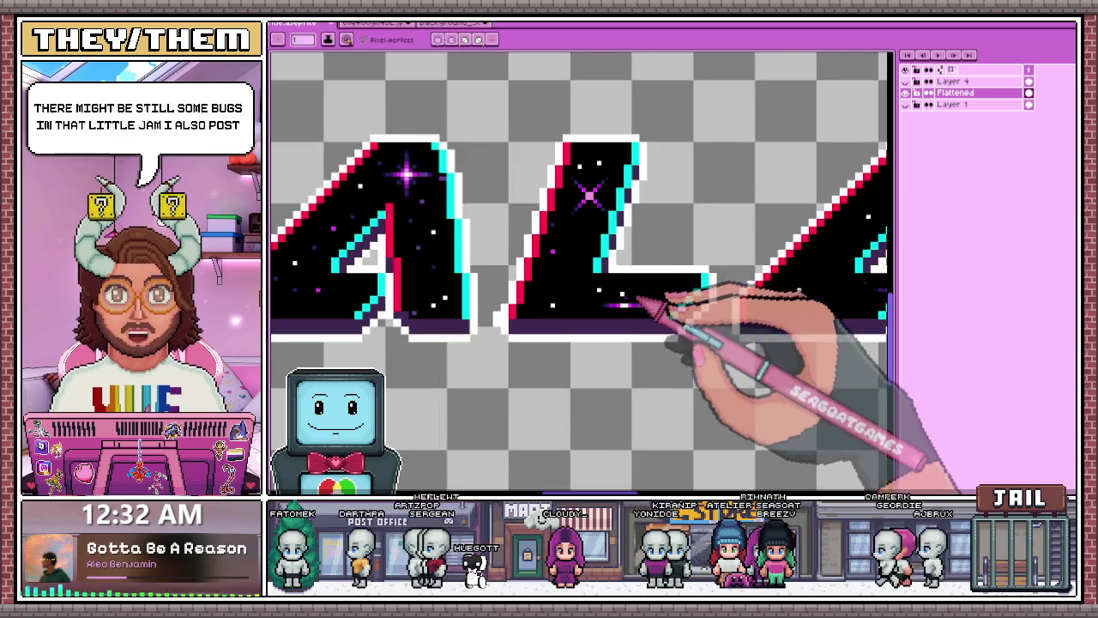
pyautogui.scroll(1, 593, 290)
pyautogui.scroll(-1, 622, 296)
pyautogui.scroll(1, 669, 240)
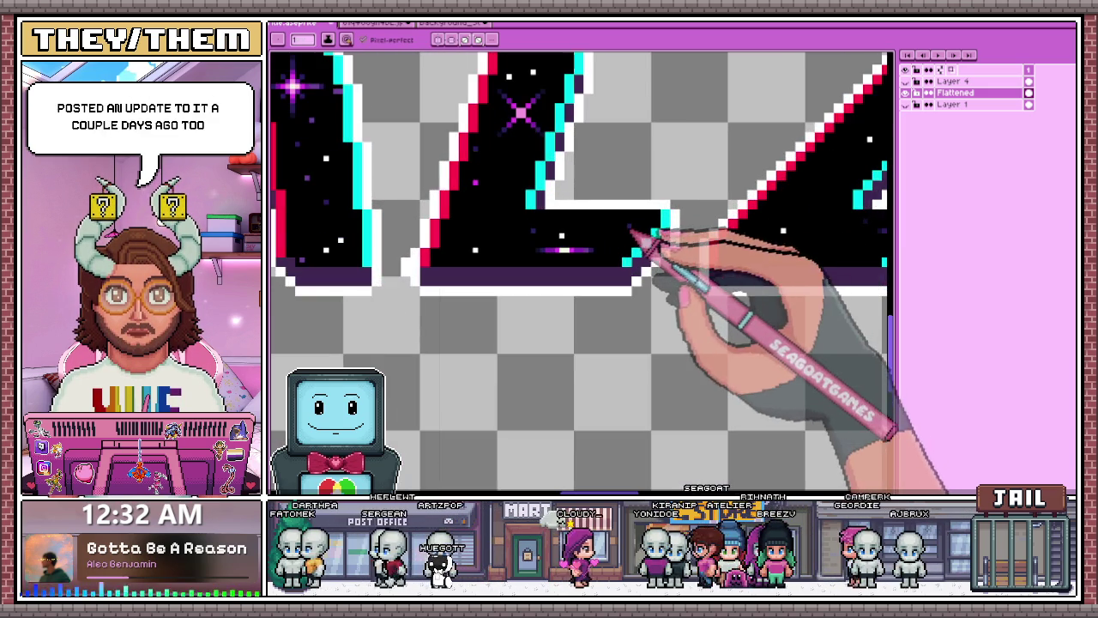
pyautogui.scroll(-1, 565, 203)
pyautogui.scroll(1, 595, 287)
pyautogui.scroll(-1, 694, 228)
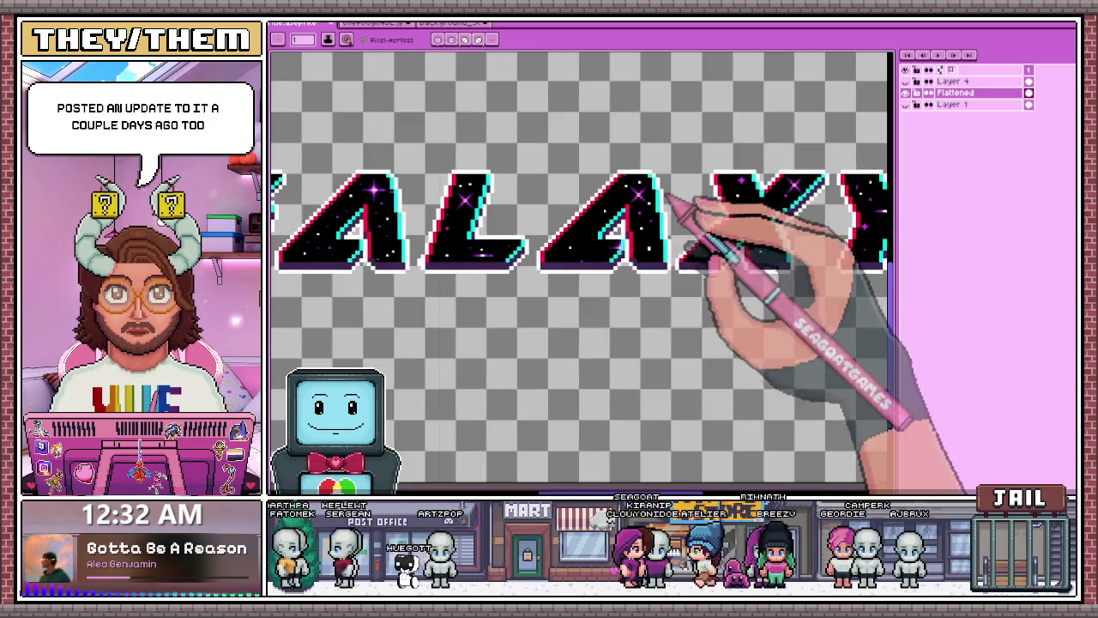
pyautogui.scroll(1, 661, 201)
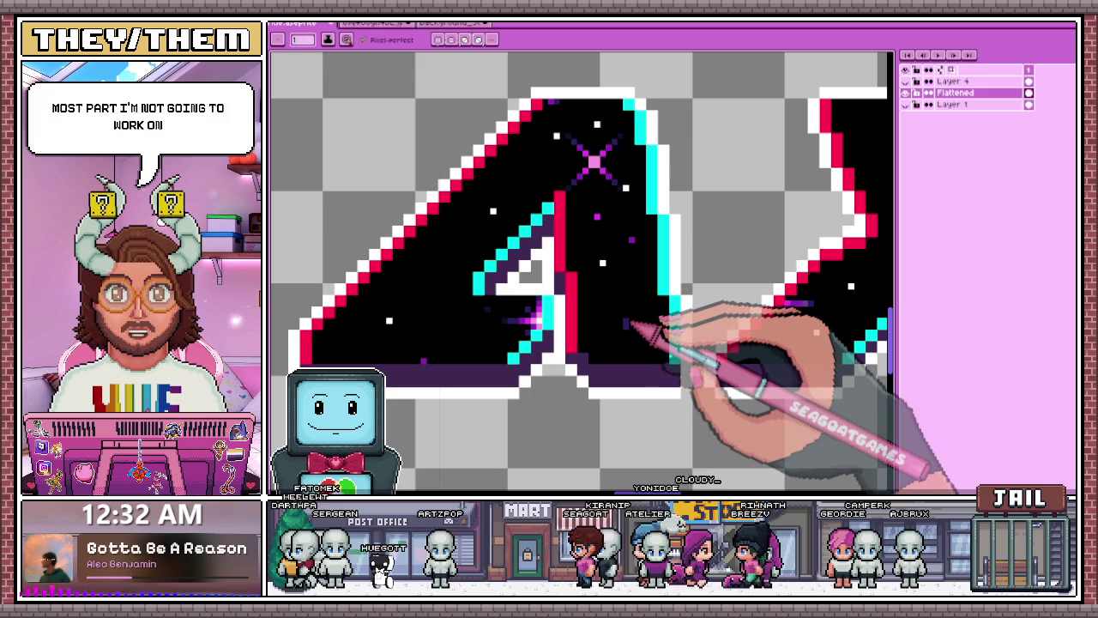
pyautogui.scroll(-1, 627, 327)
pyautogui.scroll(-2, 613, 196)
pyautogui.scroll(3, 711, 184)
pyautogui.scroll(-1, 698, 232)
pyautogui.scroll(-2, 652, 232)
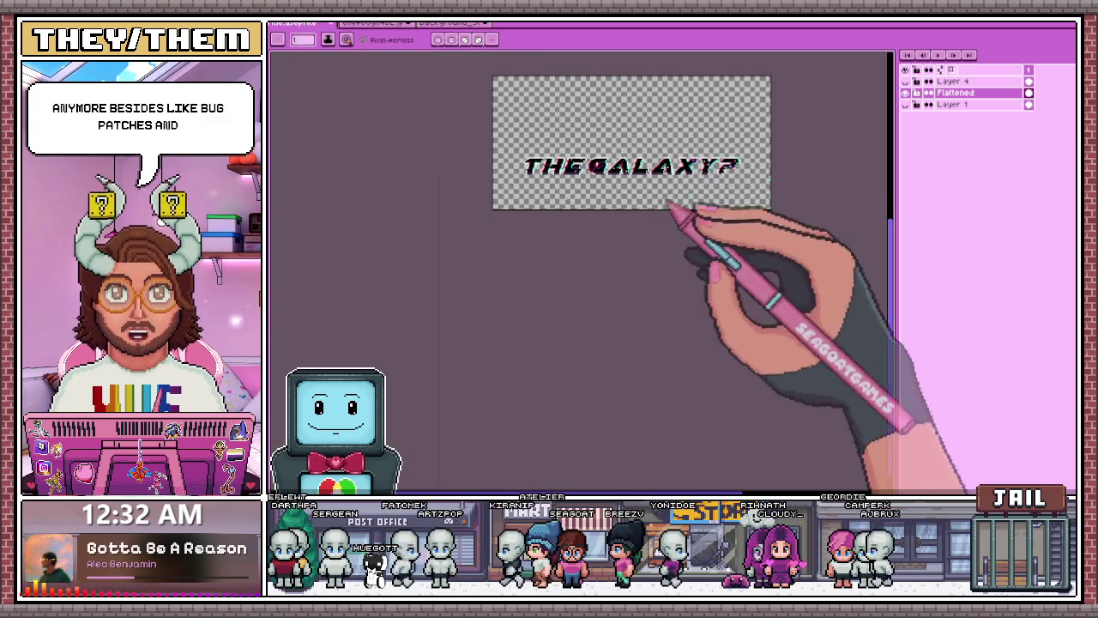
pyautogui.scroll(1, 698, 140)
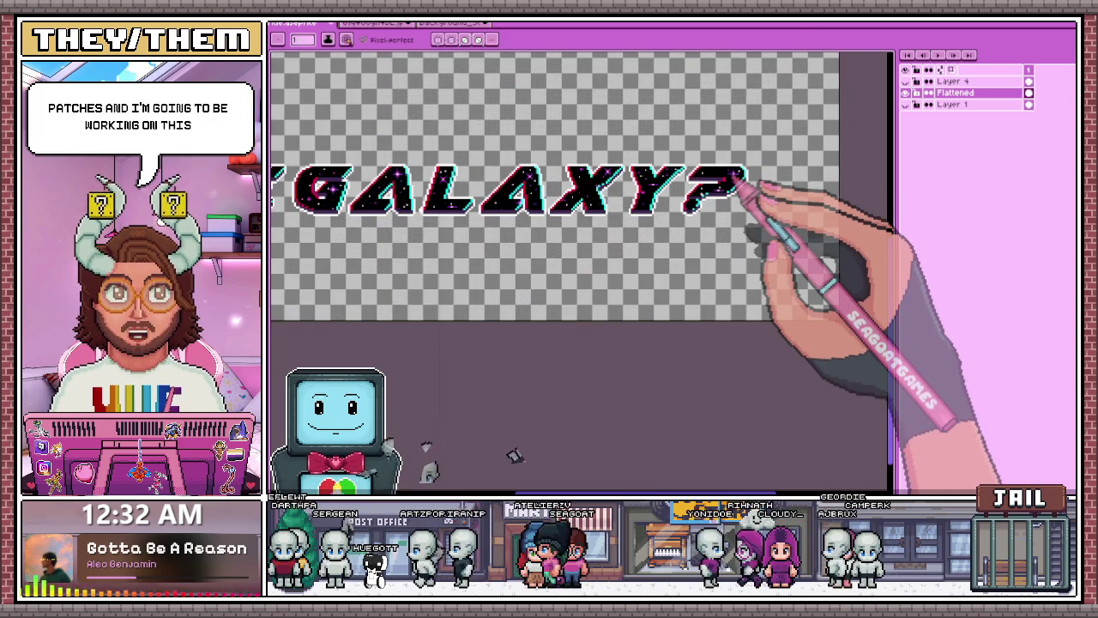
pyautogui.scroll(2, 743, 182)
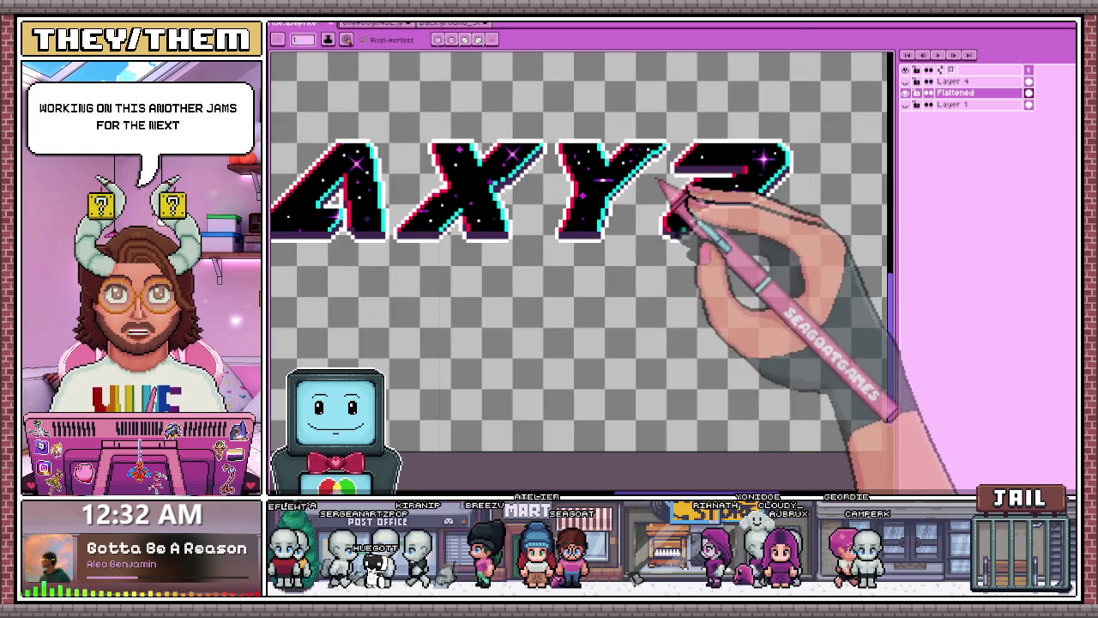
pyautogui.scroll(-1, 558, 219)
pyautogui.scroll(-2, 490, 216)
pyautogui.scroll(1, 605, 237)
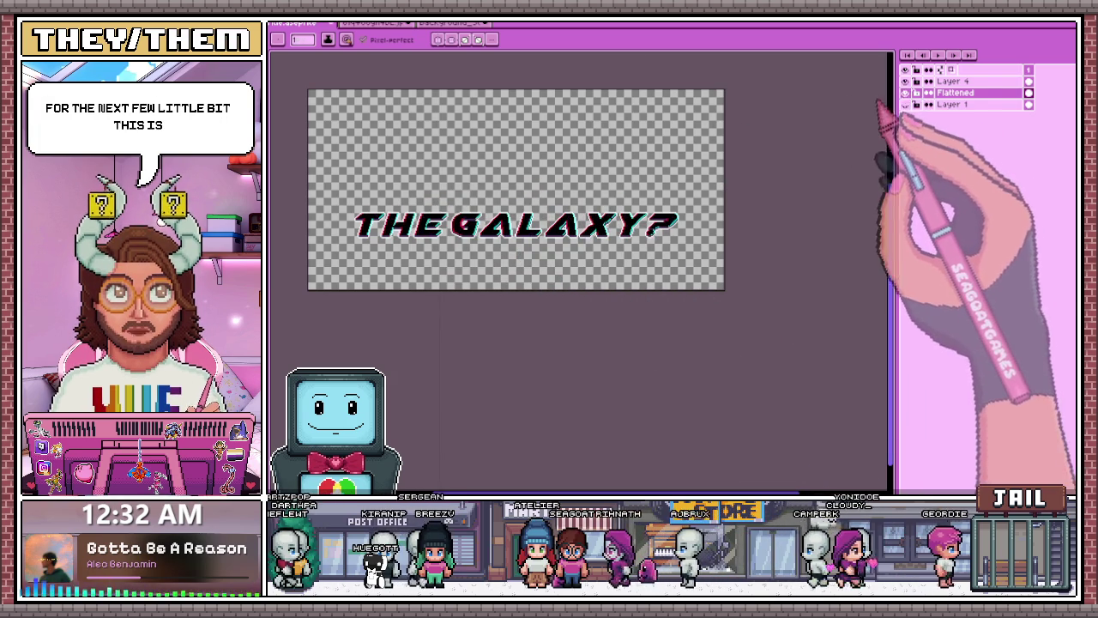
# - Make Layer 4 with the SO YOU THINK YOU CAN SURVIVE text visible
pyautogui.click(904, 80)
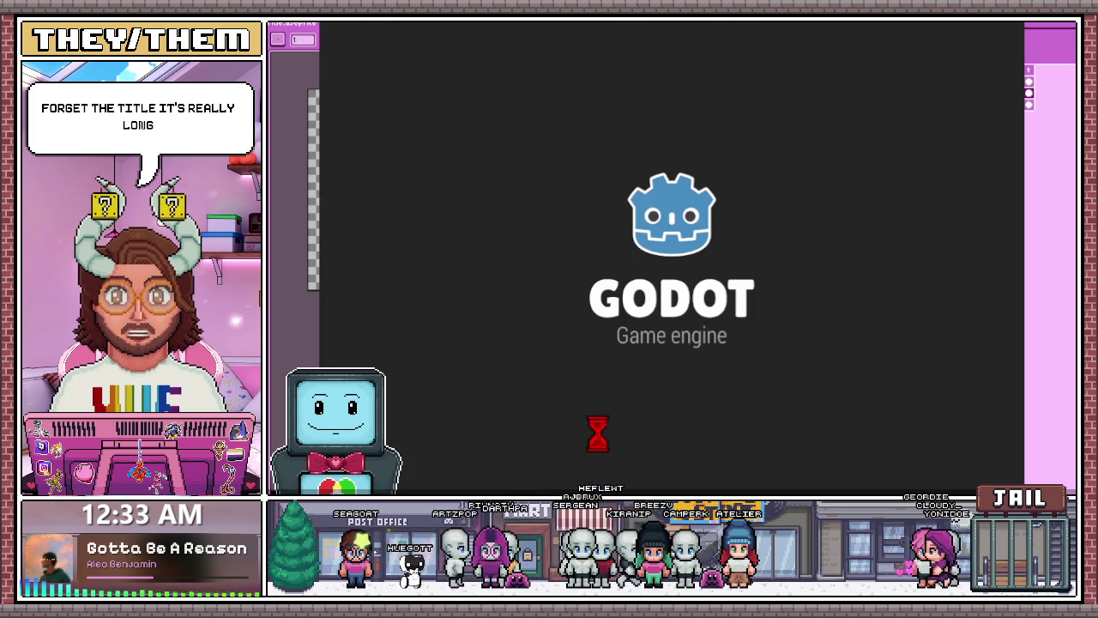
# - Open the first game project from Godot's Project Manager
pyautogui.doubleClick(525, 101)
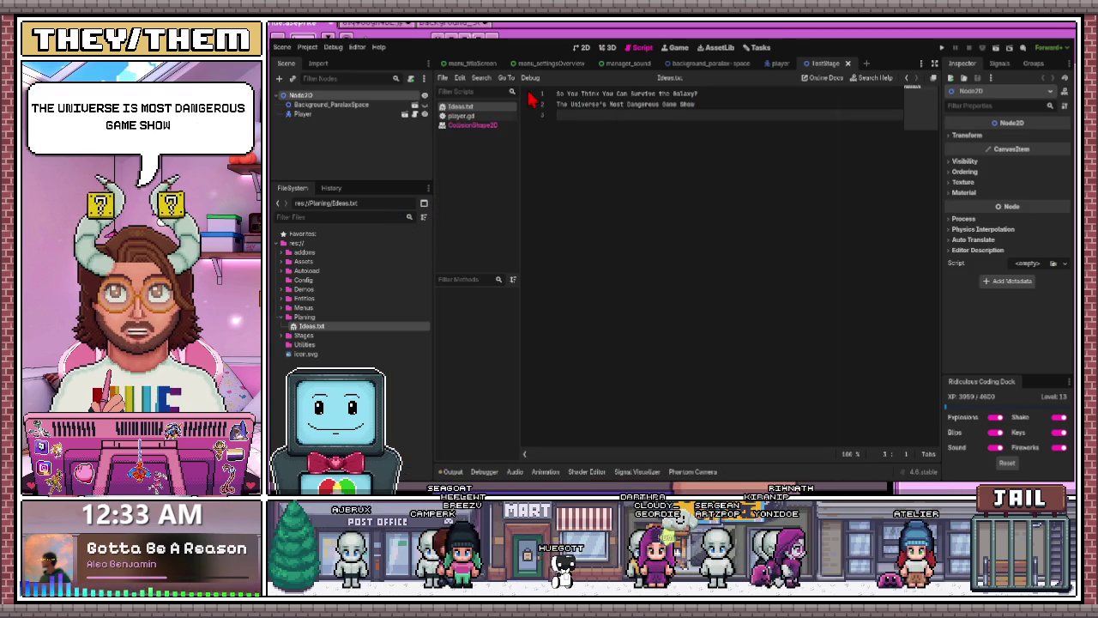
# - Select all of Ideas.txt, clear the selection, and stop the running game with F8
pyautogui.hotkey('ctrl', 'a')
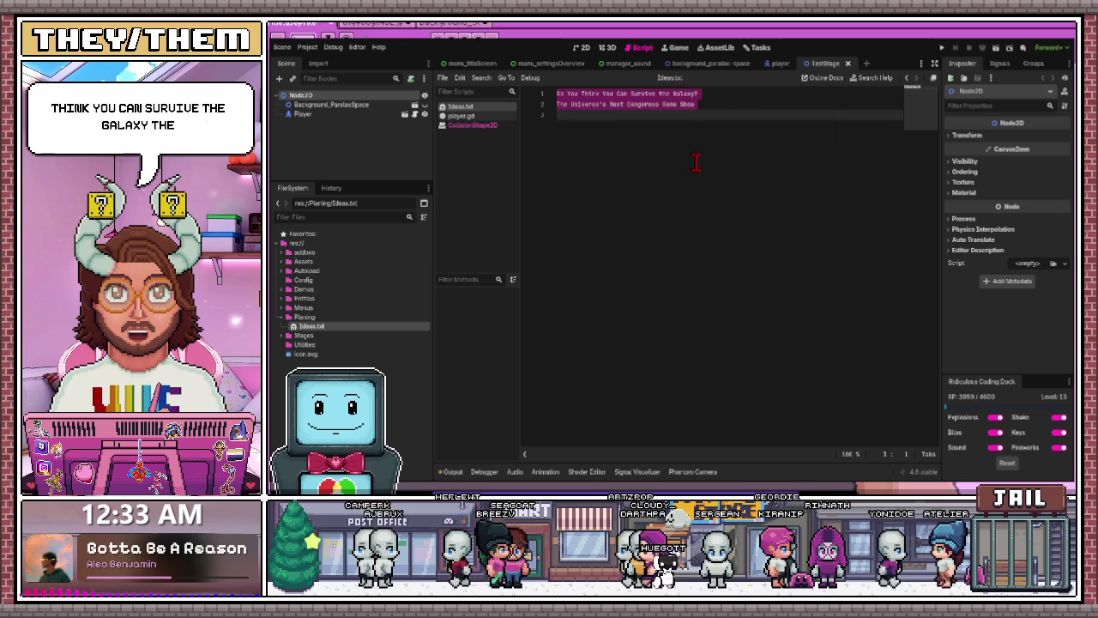
pyautogui.click(742, 131)
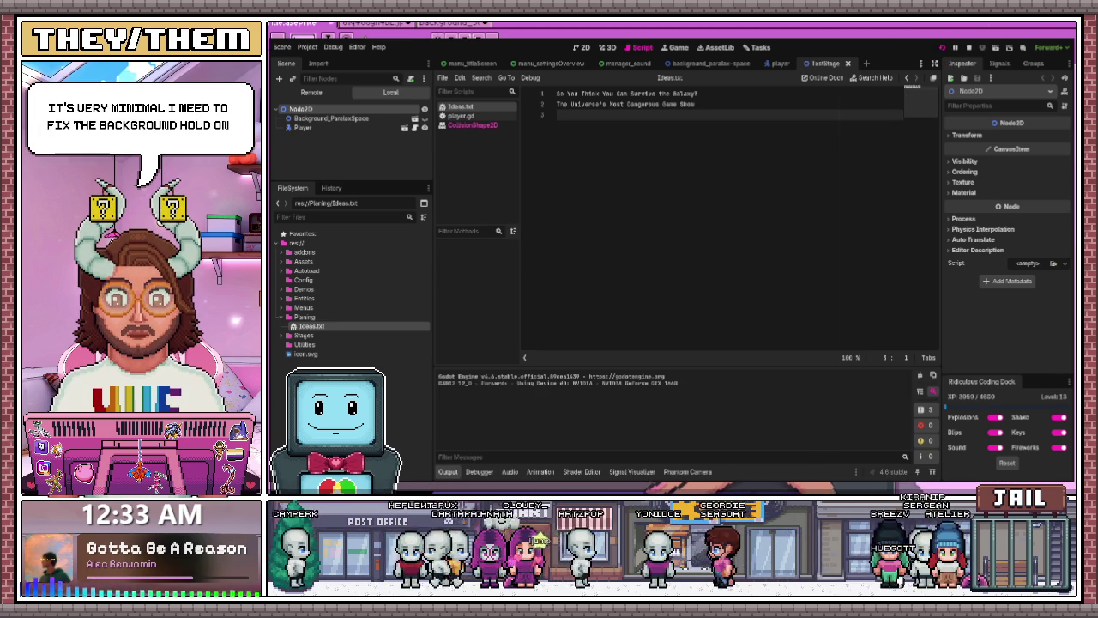
pyautogui.press('F8')
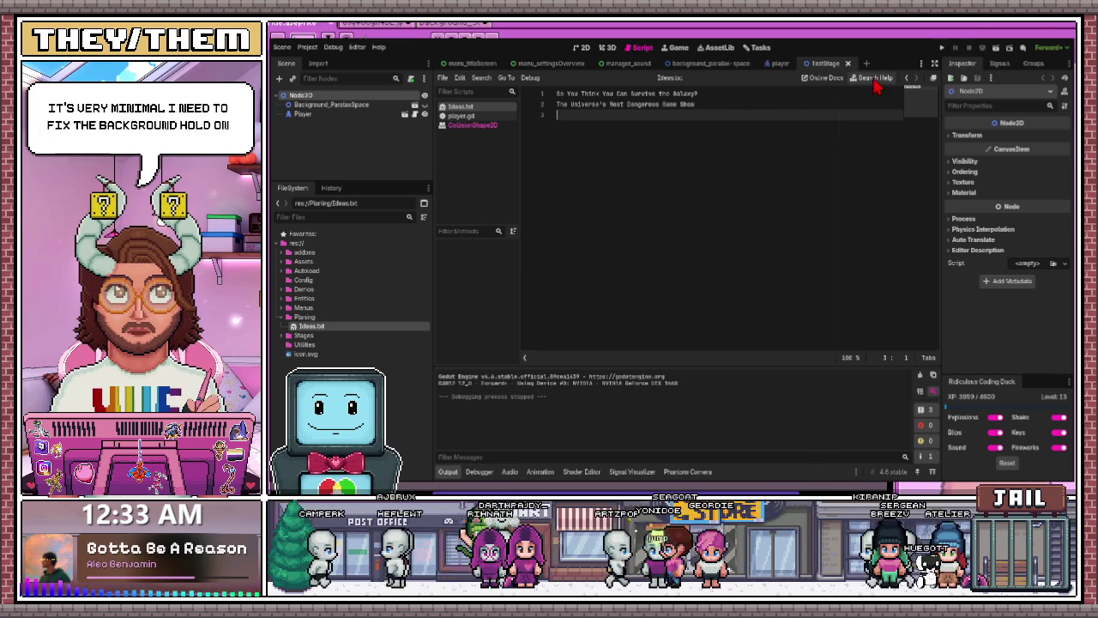